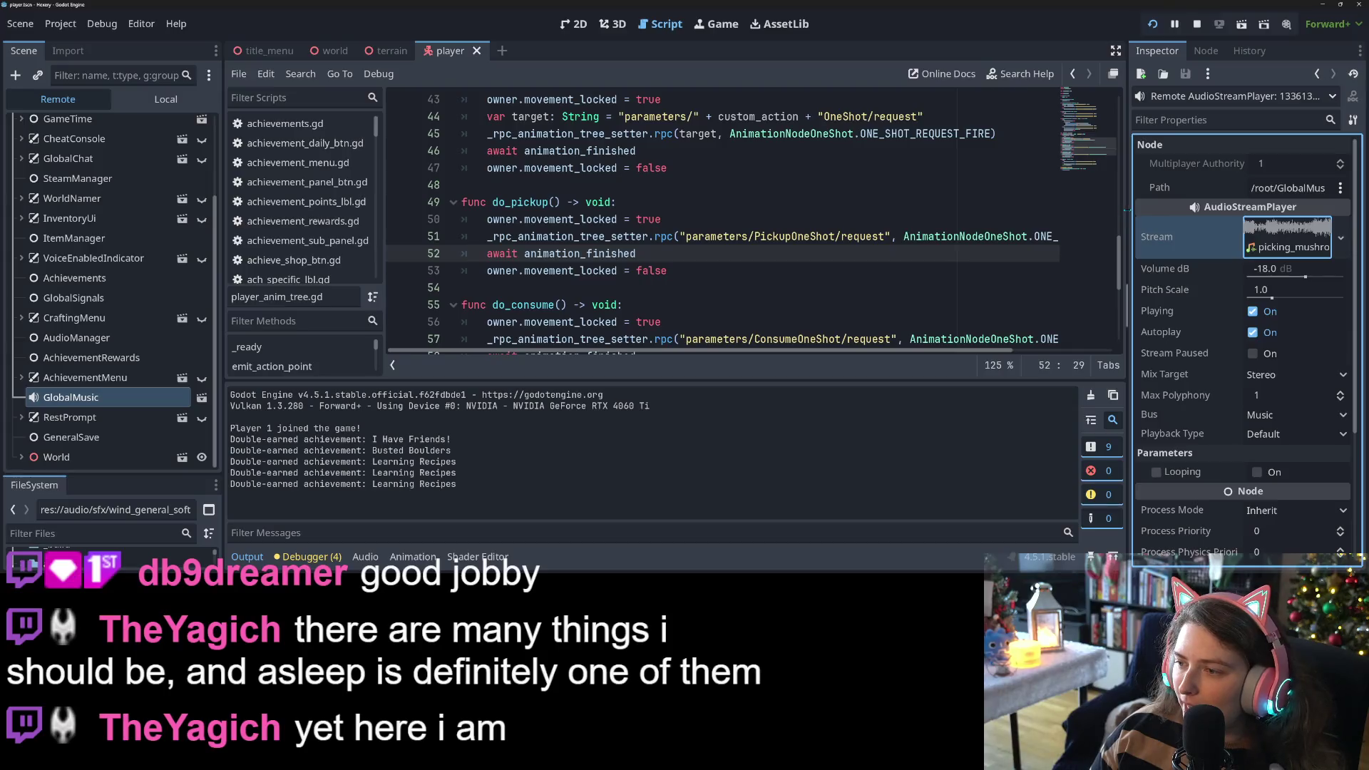
Step: Widen the Inspector and set GlobalMusic's Volume dB to 0, then to -10
{"action": "left_click_drag", "start_coordinate": [1125, 211], "coordinate": [629, 210]}
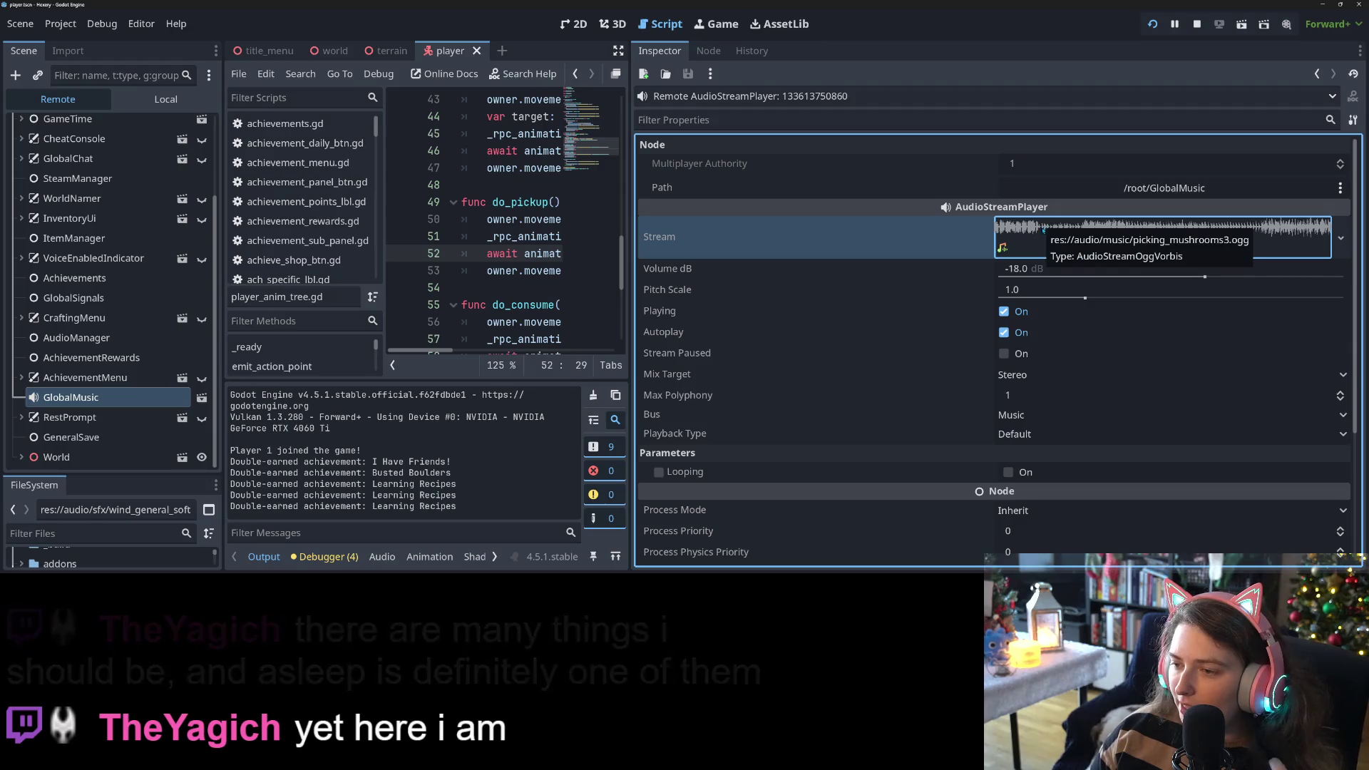
{"action": "left_click", "coordinate": [1033, 268]}
{"action": "type", "text": "0"}
{"action": "key", "text": "Return"}
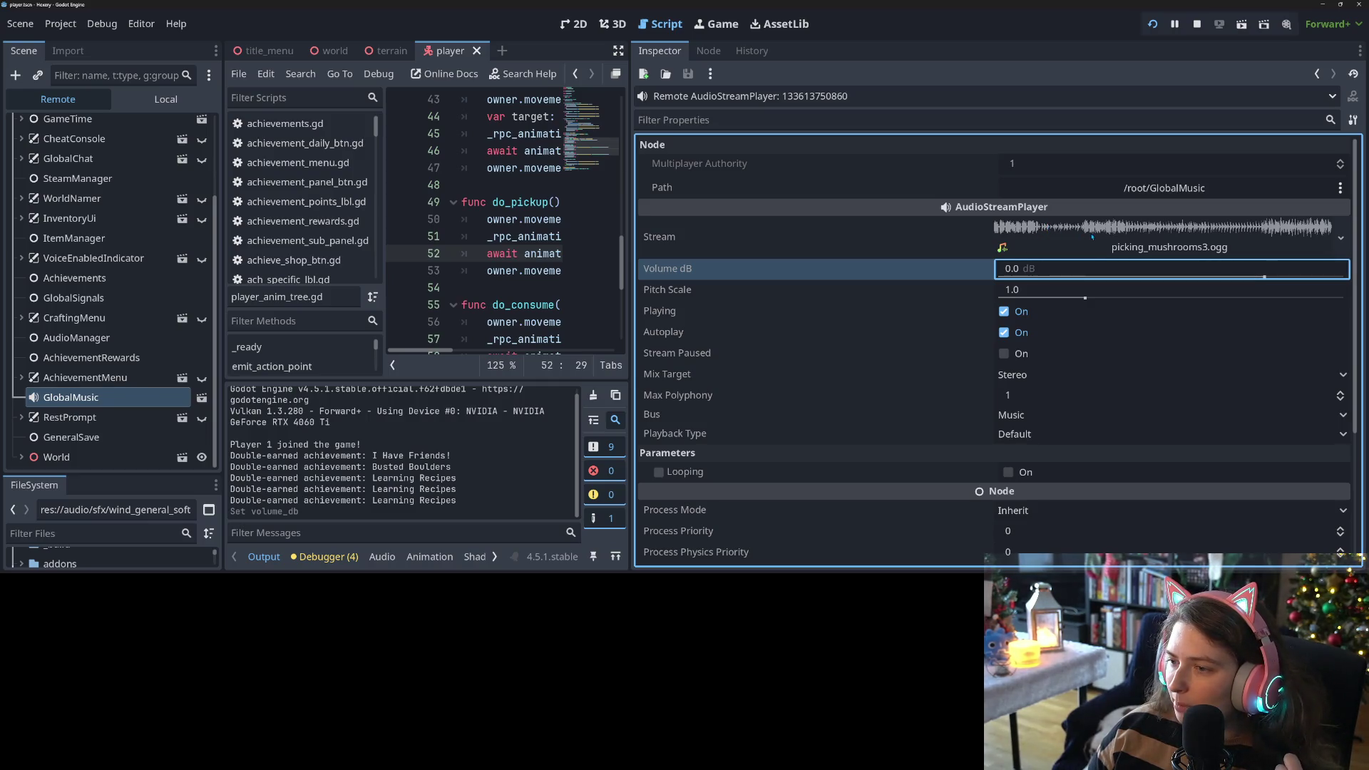
{"action": "left_click", "coordinate": [1043, 271]}
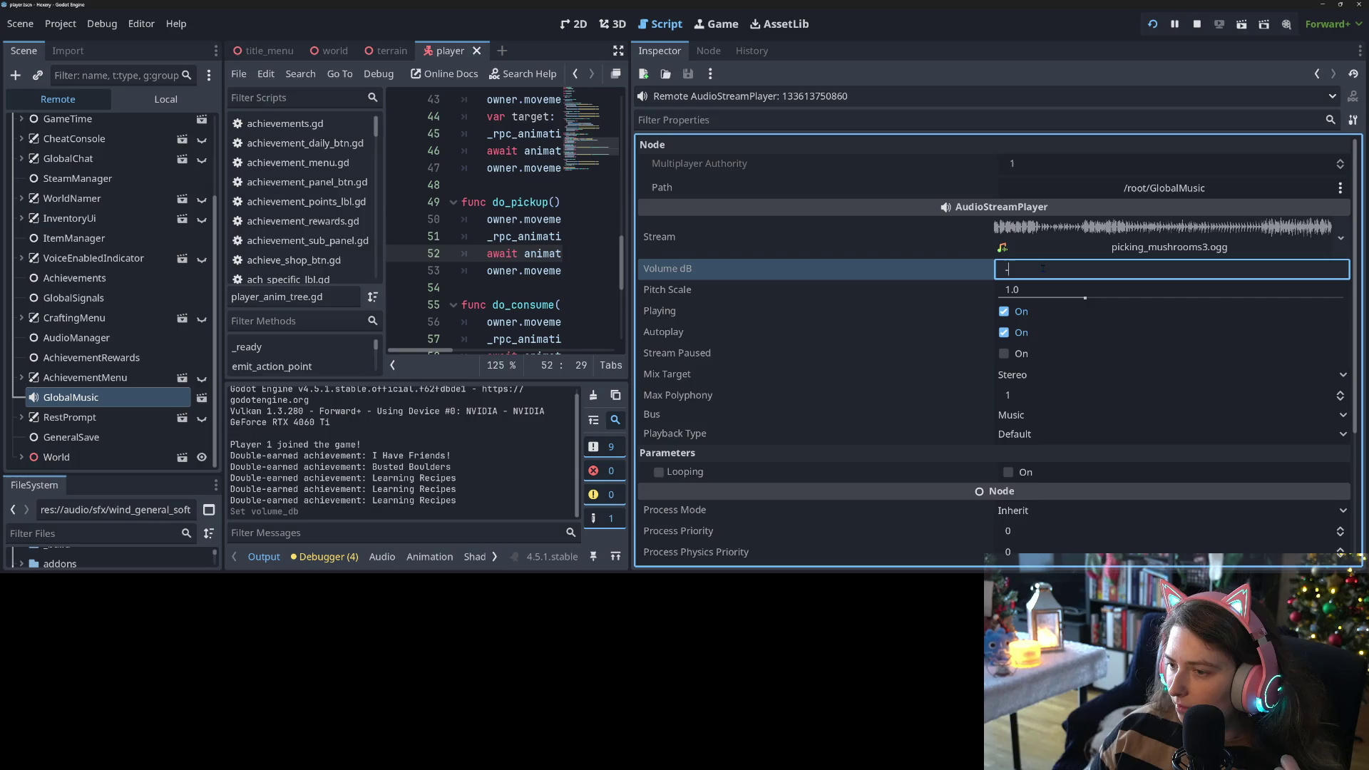
{"action": "type", "text": "10"}
{"action": "key", "text": "Return"}
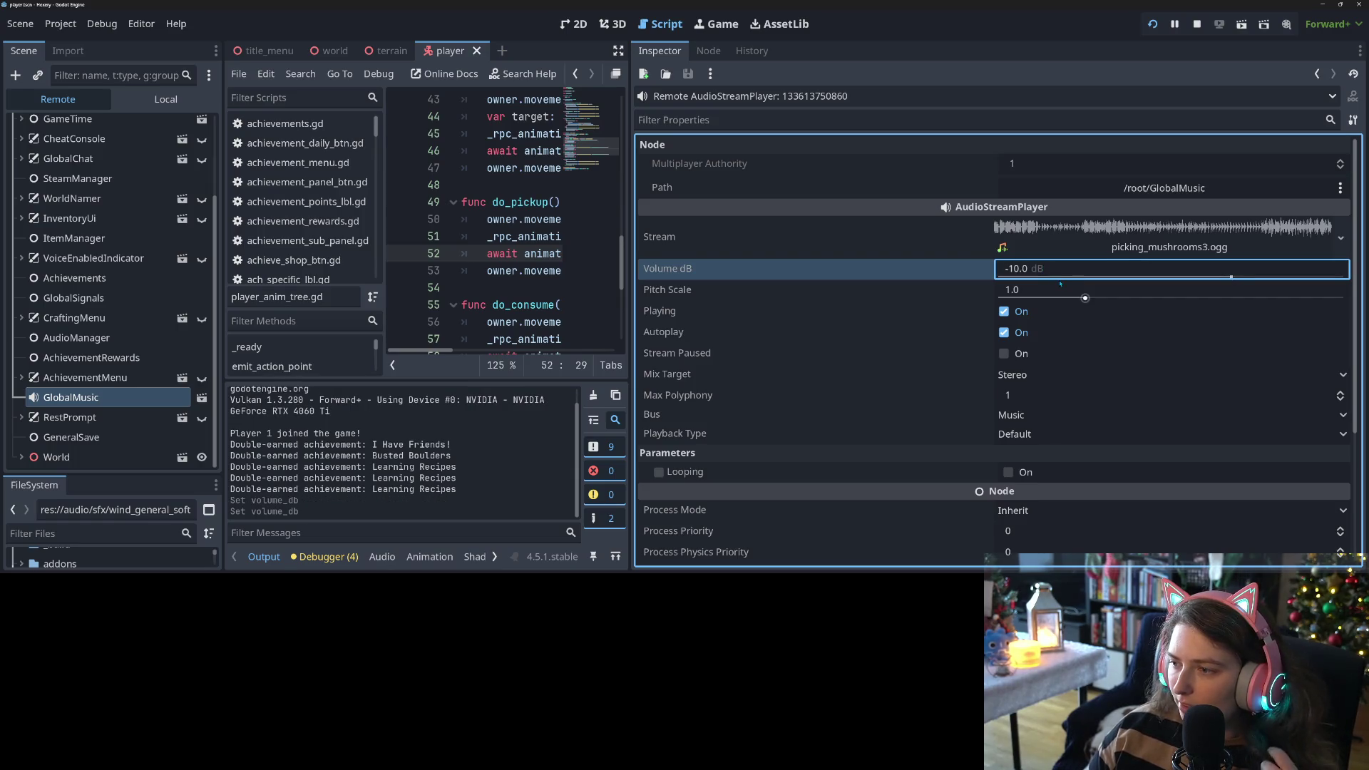
Step: Keep the music at -10 dB, uncheck Playing, and switch to the running game
{"action": "left_click", "coordinate": [1048, 271]}
{"action": "left_click", "coordinate": [908, 276]}
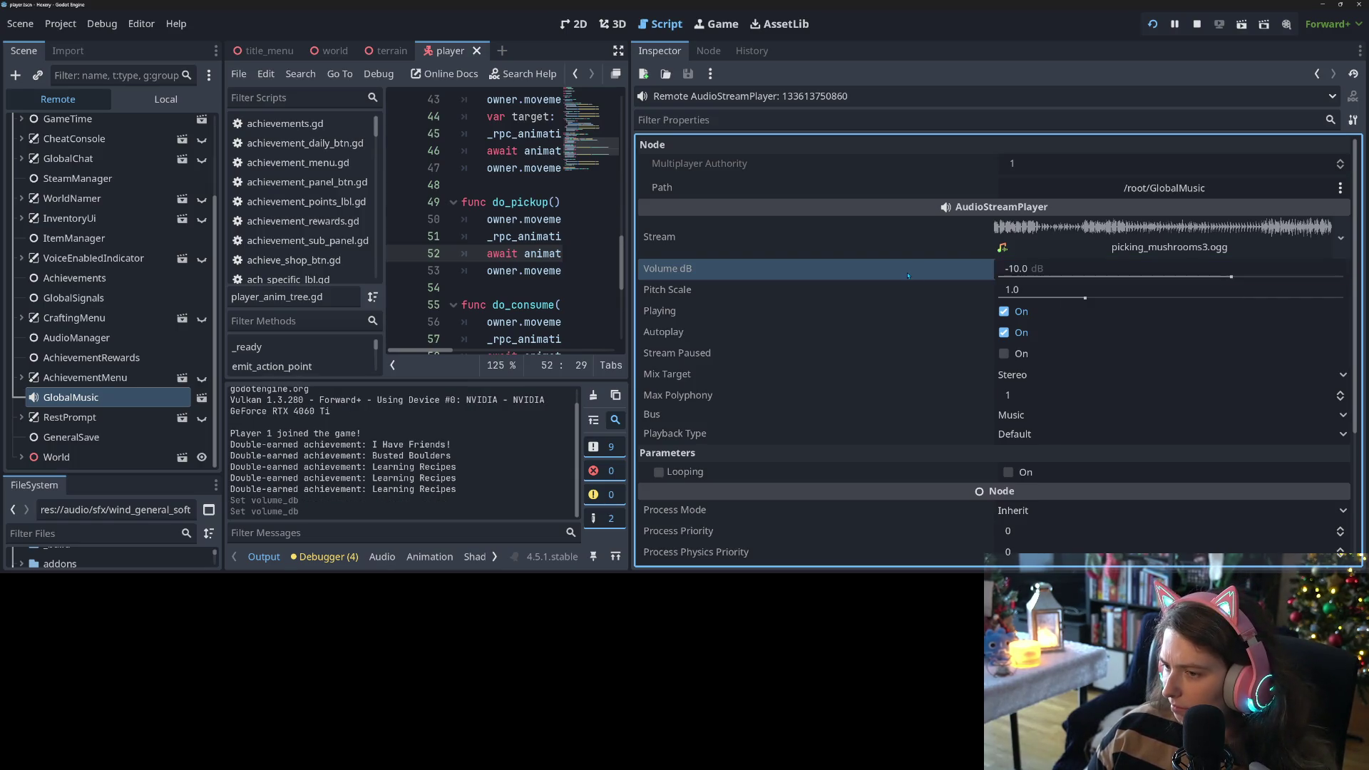
{"action": "left_click", "coordinate": [1004, 312]}
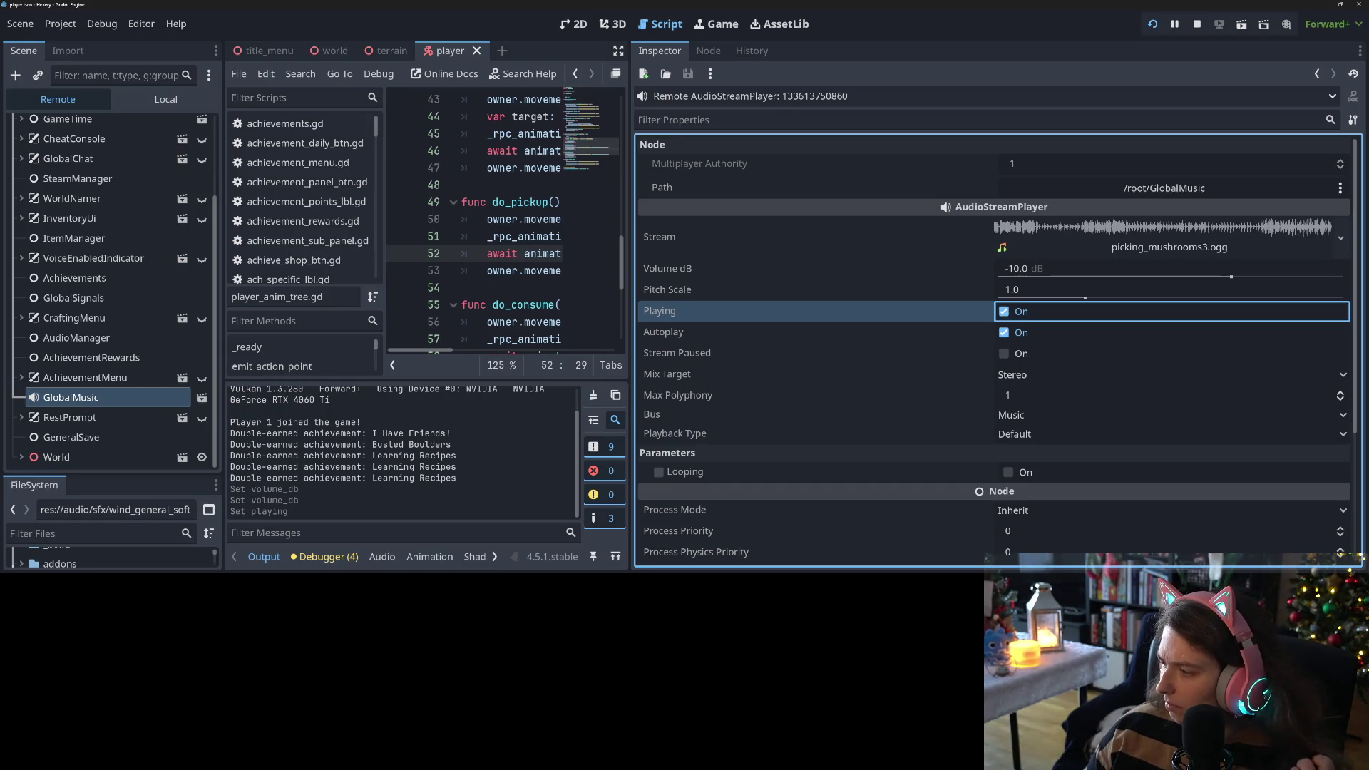
{"action": "key", "text": "alt+Tab"}
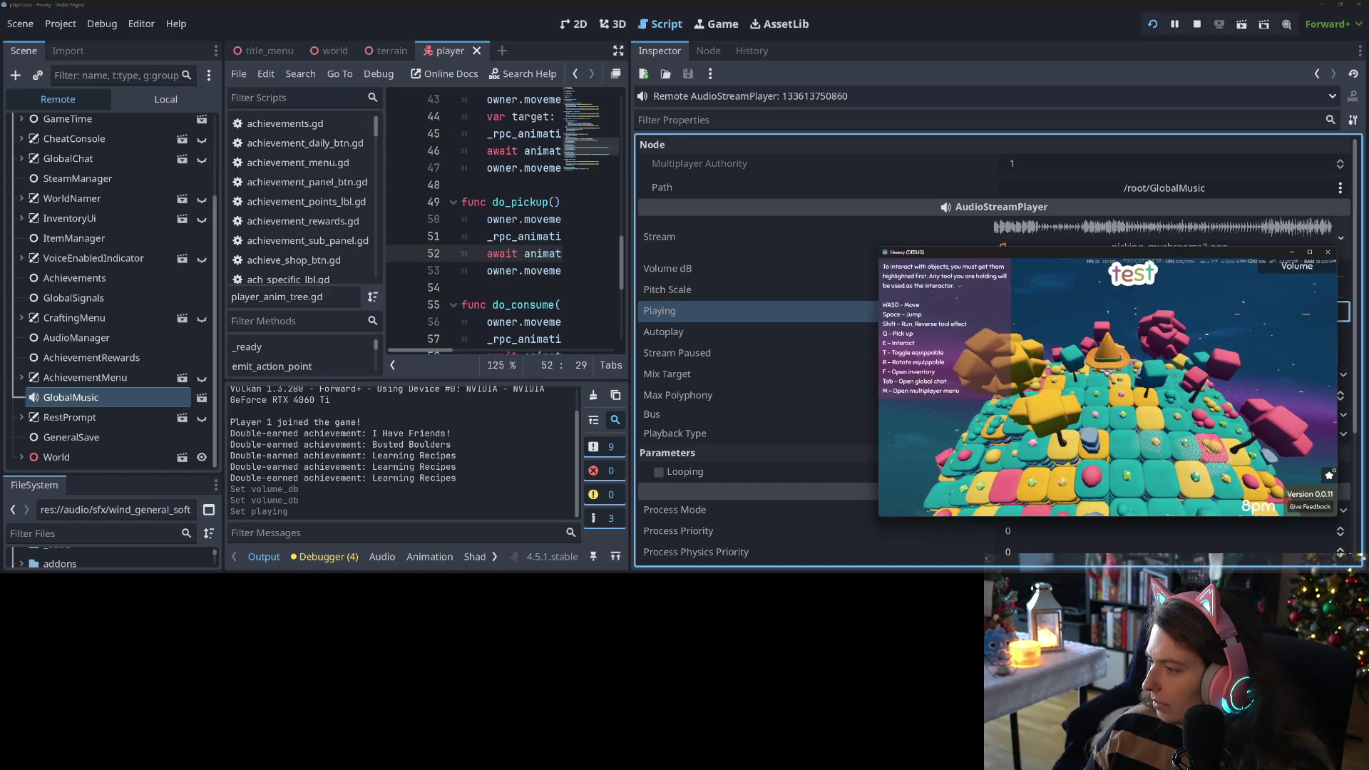
Step: Maximize the Hexery window, play-test the sound, then end the session with F8
{"action": "key", "text": "super+Up"}
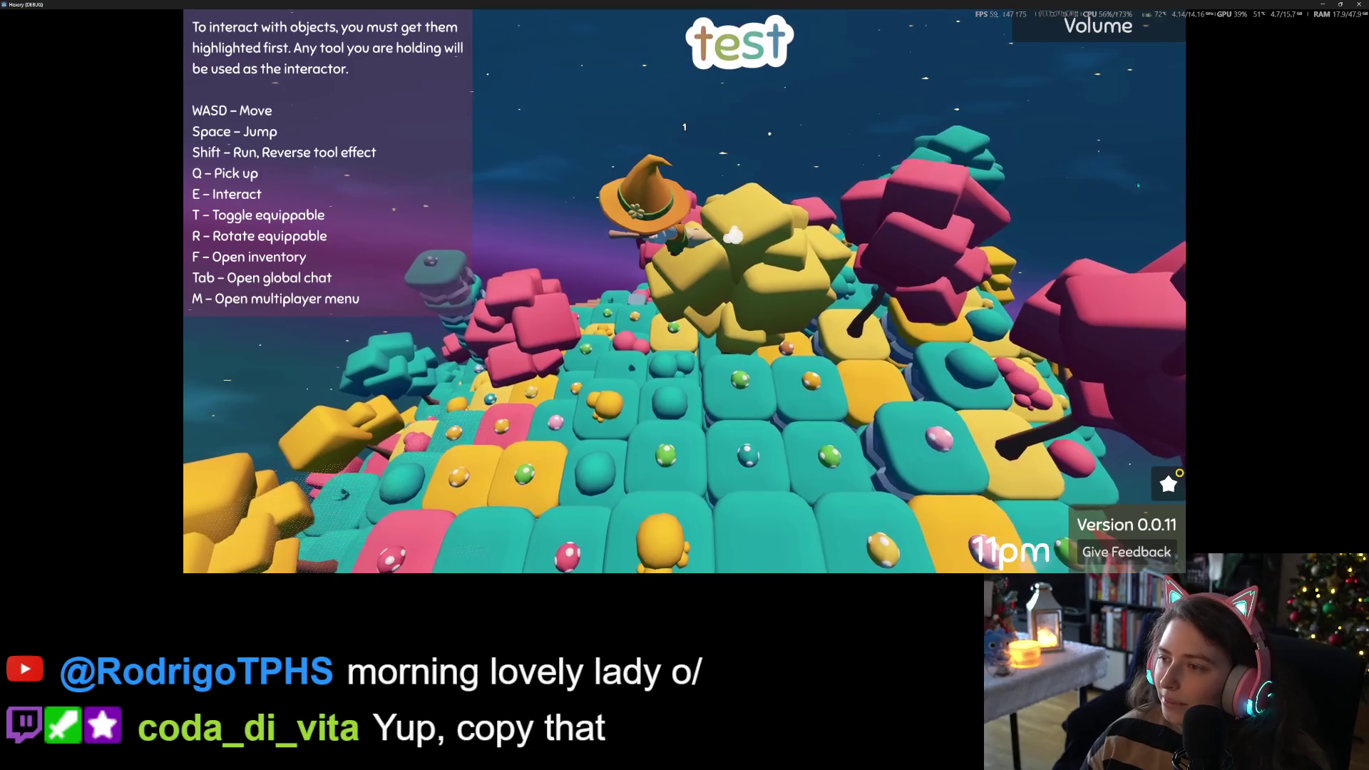
{"action": "key", "text": "F8"}
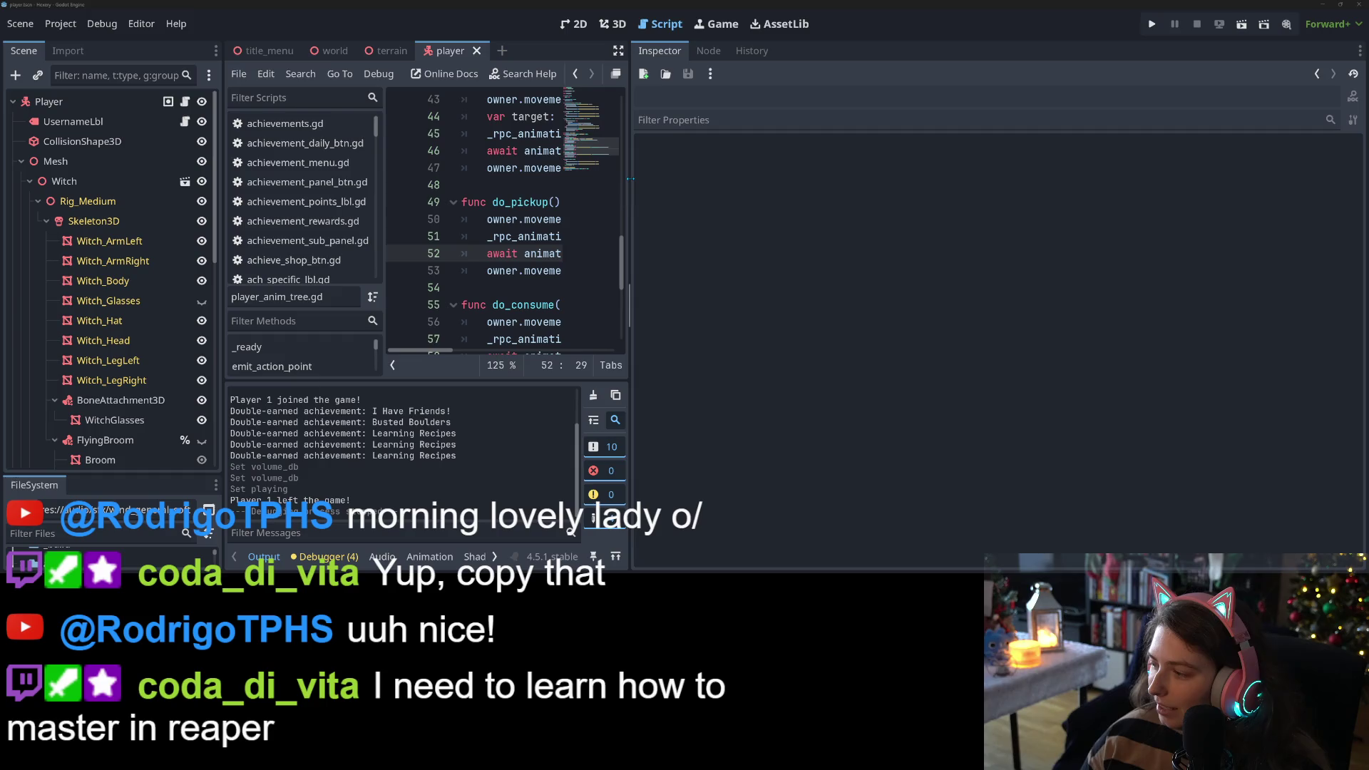
Step: Preview gusty wind loops 01 and 03, settle on wind_general_gusty_low_loop_01, and pause
{"action": "left_click_drag", "start_coordinate": [628, 179], "coordinate": [1063, 260]}
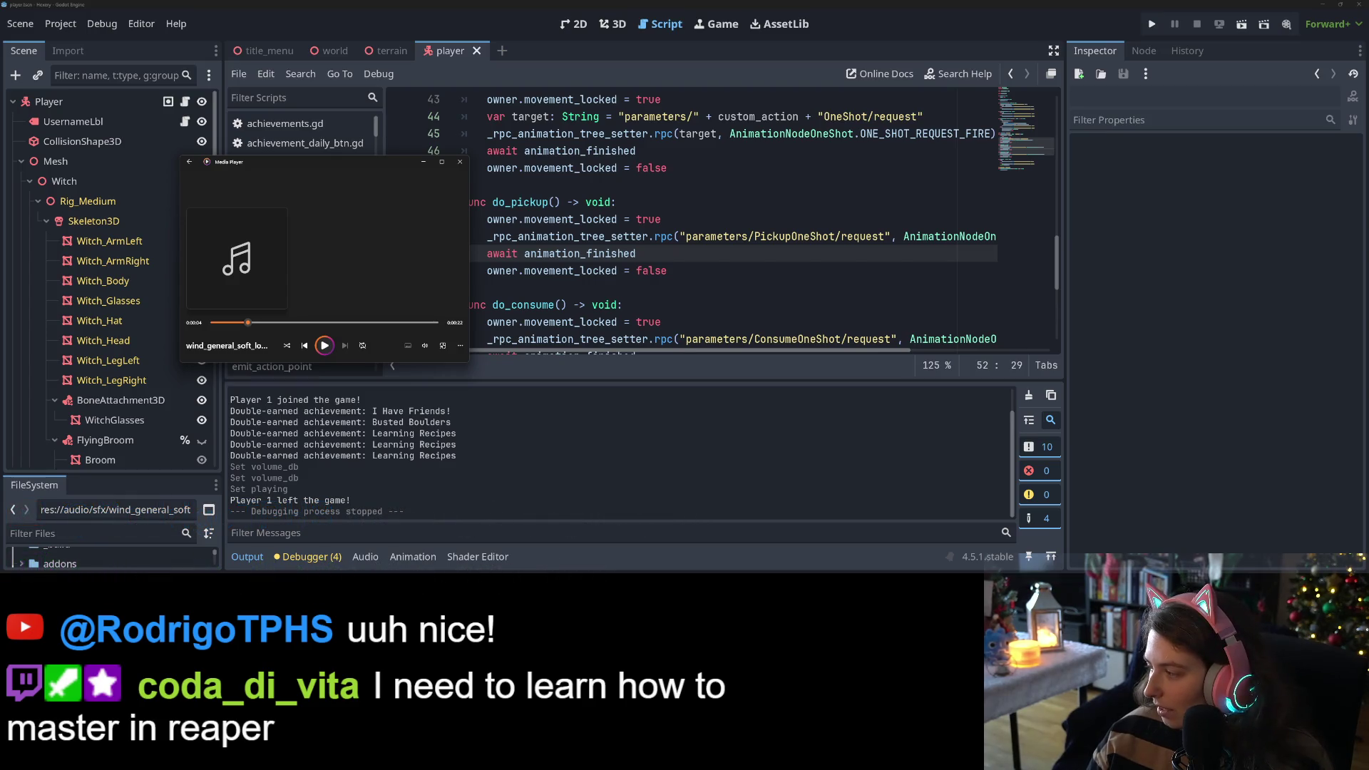
{"action": "key", "text": "alt+Tab"}
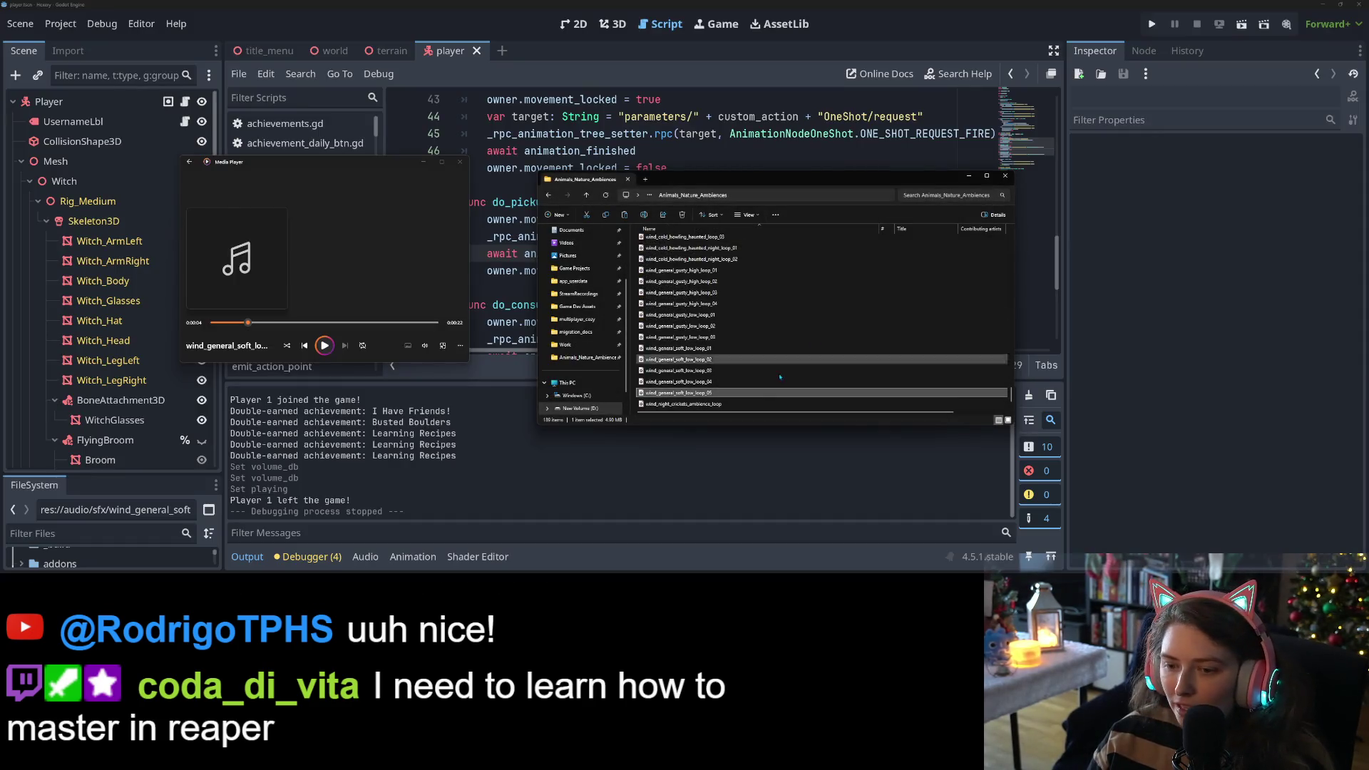
{"action": "double_click", "coordinate": [713, 316]}
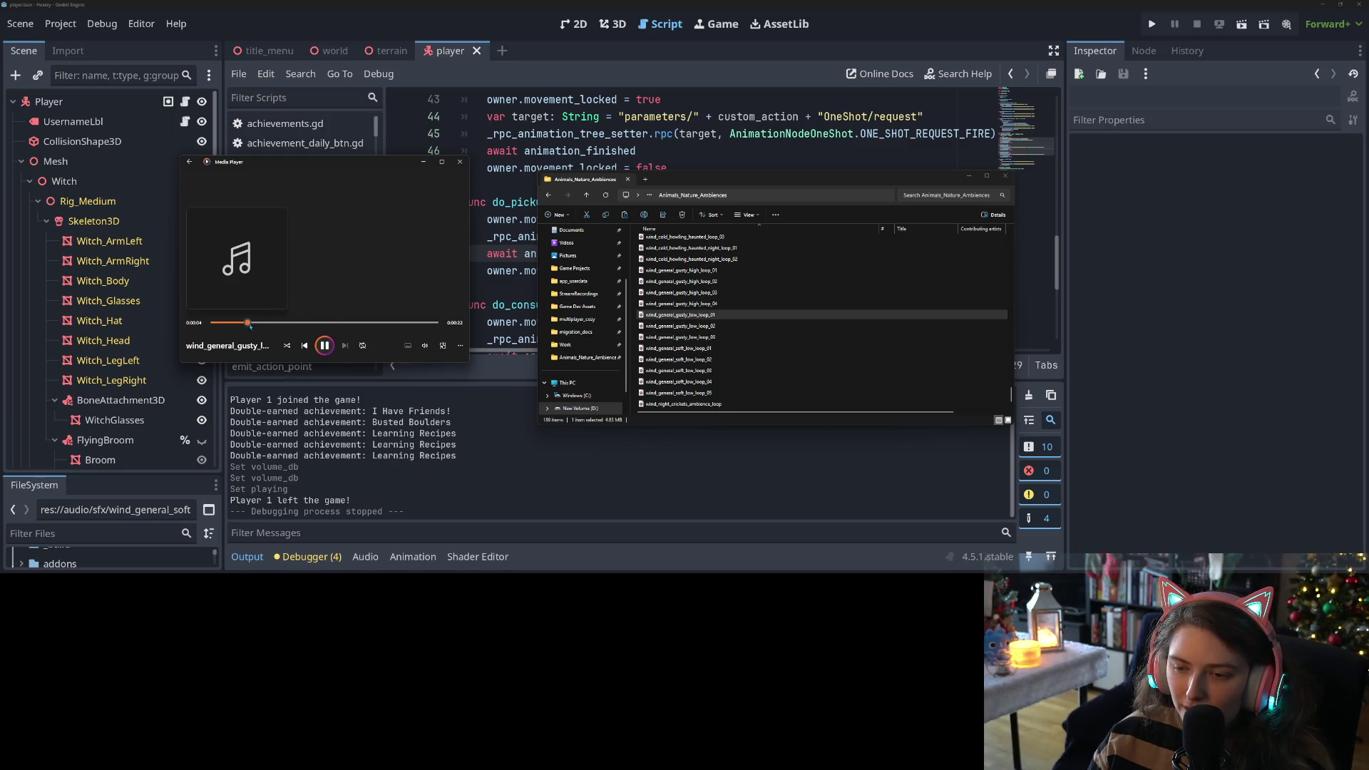
{"action": "double_click", "coordinate": [711, 338]}
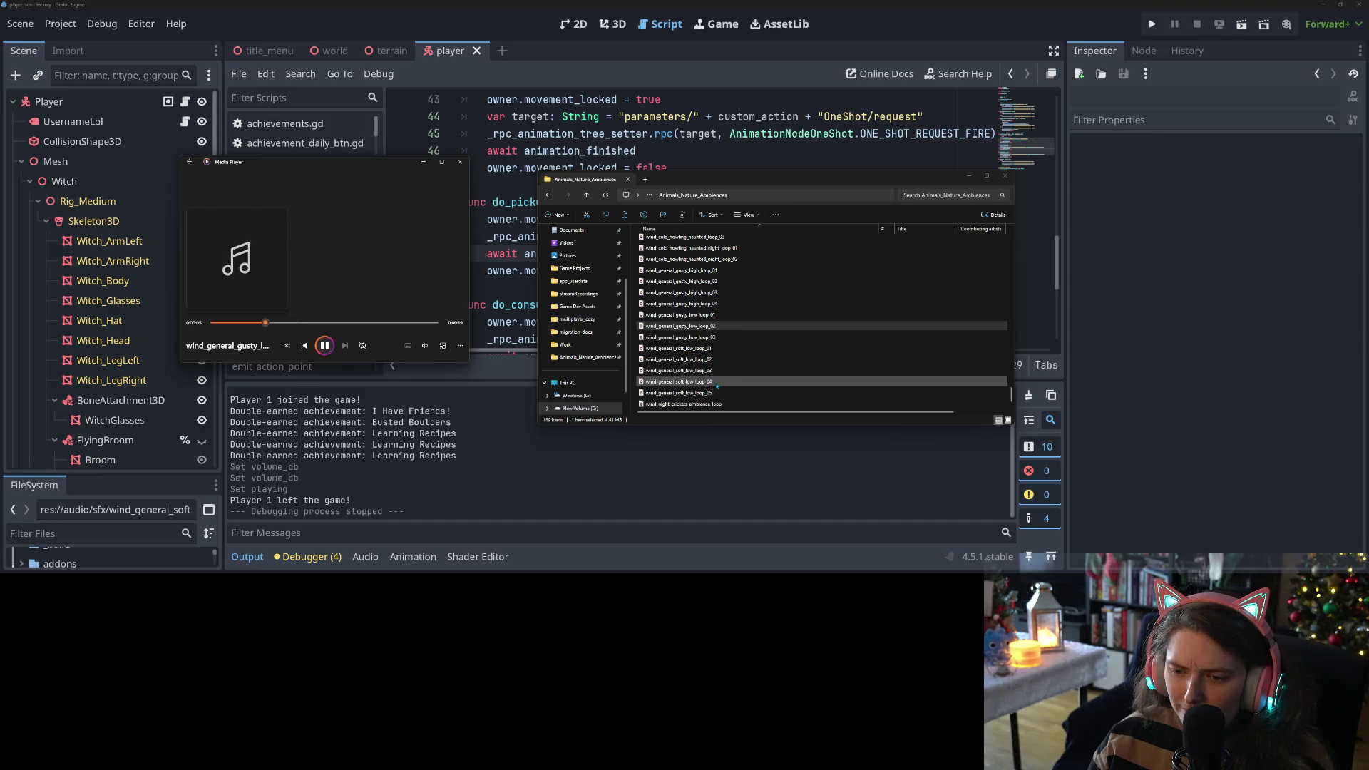
{"action": "double_click", "coordinate": [712, 316]}
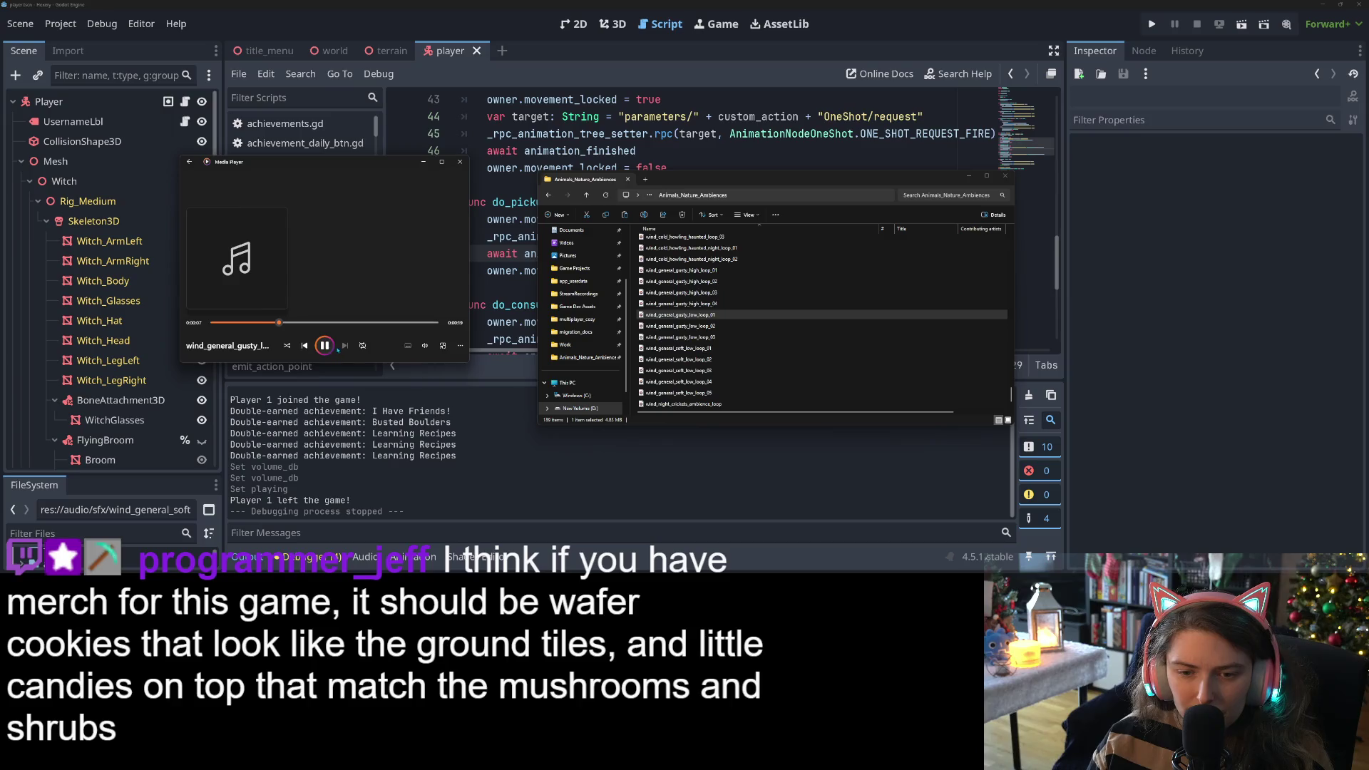
{"action": "left_click", "coordinate": [324, 346]}
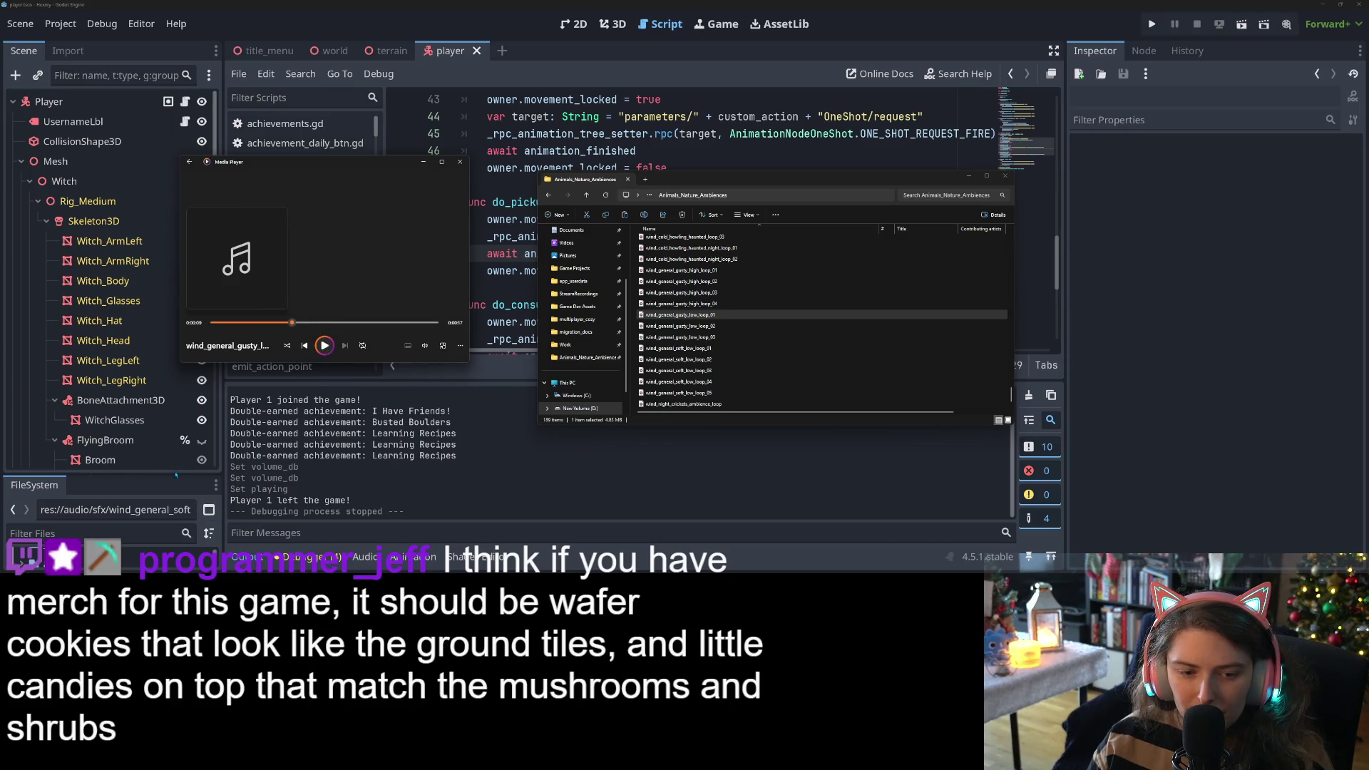
{"action": "left_click_drag", "start_coordinate": [176, 473], "coordinate": [176, 239]}
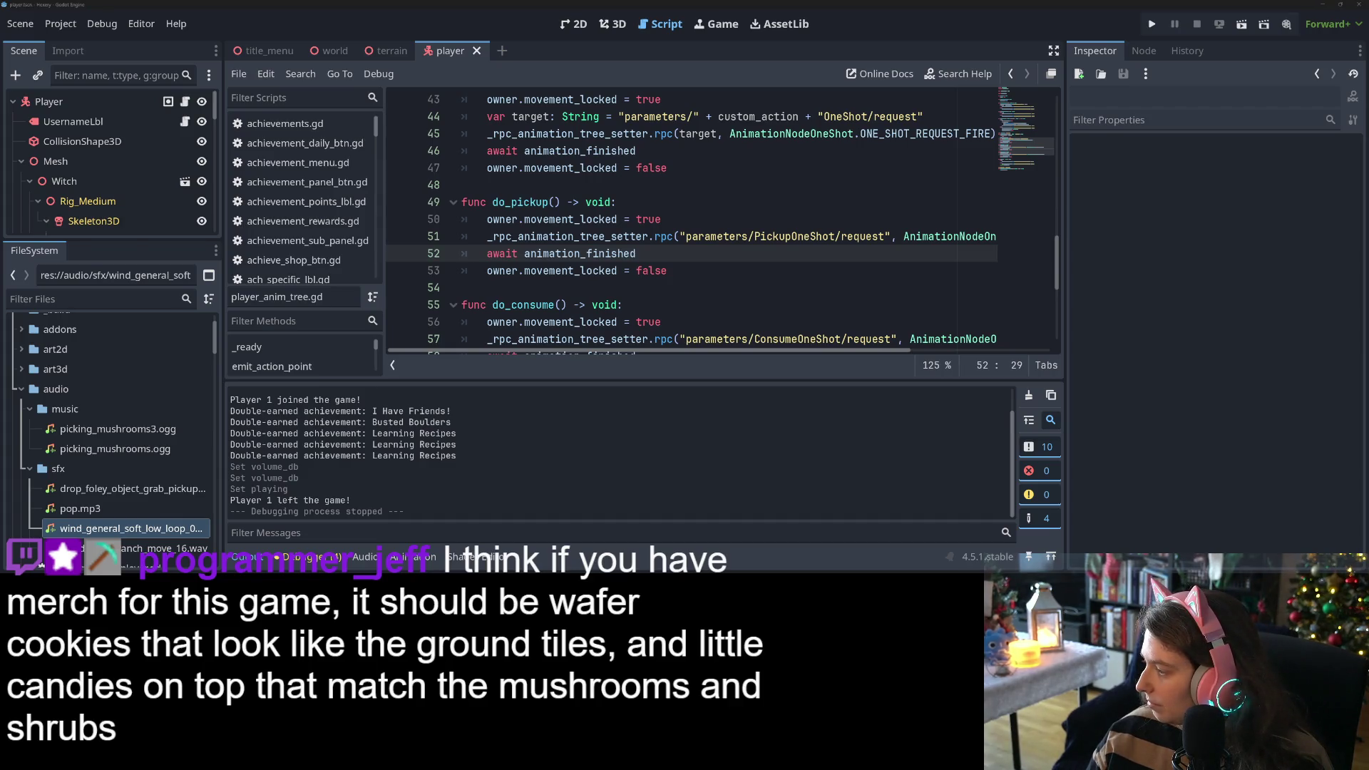
Step: Copy wind_general_gusty_low_loop_01 from the ambience folder into the project's sfx folder
{"action": "key", "text": "alt+Tab"}
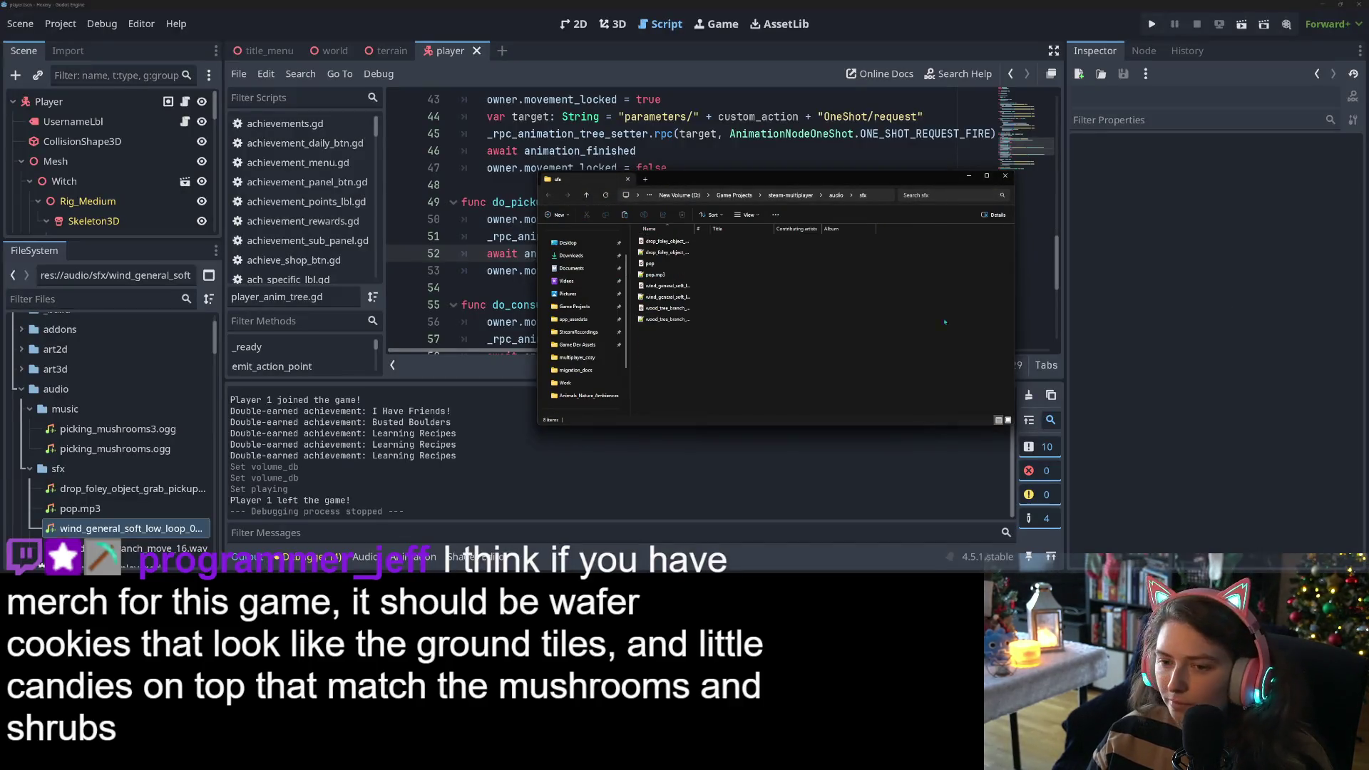
{"action": "mouse_move", "coordinate": [818, 185]}
{"action": "left_mouse_down"}
{"action": "mouse_move", "coordinate": [294, 151]}
{"action": "mouse_move", "coordinate": [322, 153]}
{"action": "left_mouse_up"}
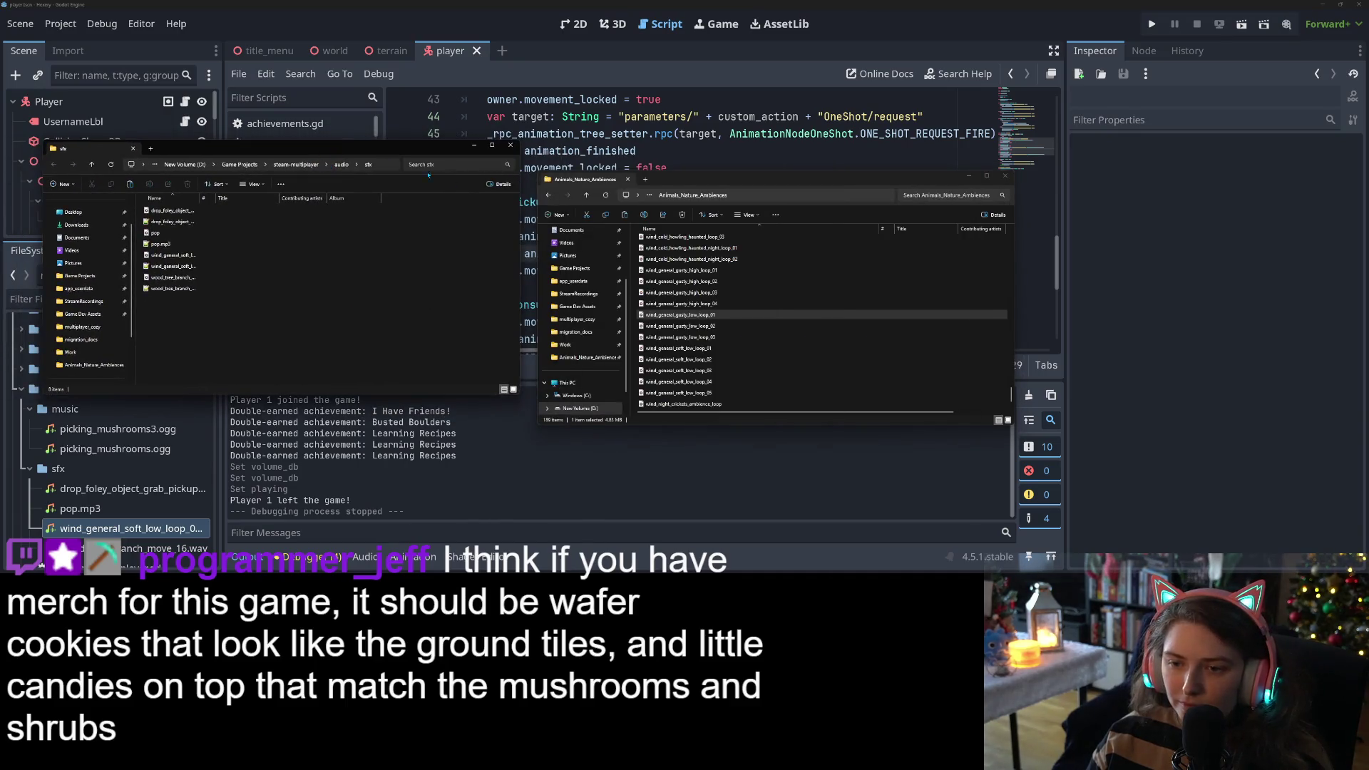
{"action": "left_click", "coordinate": [703, 315]}
{"action": "left_click_drag", "start_coordinate": [703, 315], "coordinate": [285, 286]}
Step: Back in Godot, select the LocalWind sound node in the scene tree
{"action": "left_click", "coordinate": [874, 7]}
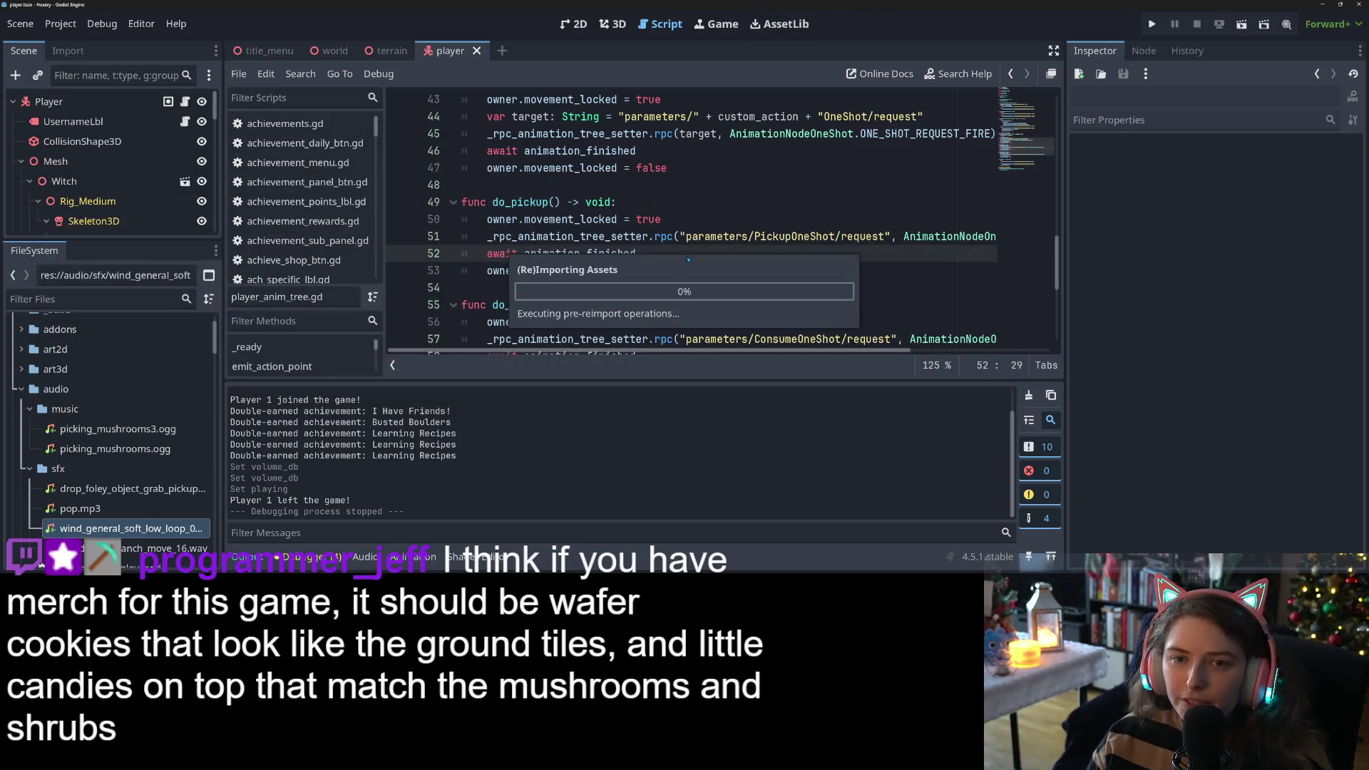
{"action": "scroll", "coordinate": [131, 202], "scroll_direction": "down", "scroll_amount": 3}
{"action": "scroll", "coordinate": [130, 202], "scroll_direction": "down", "scroll_amount": 10}
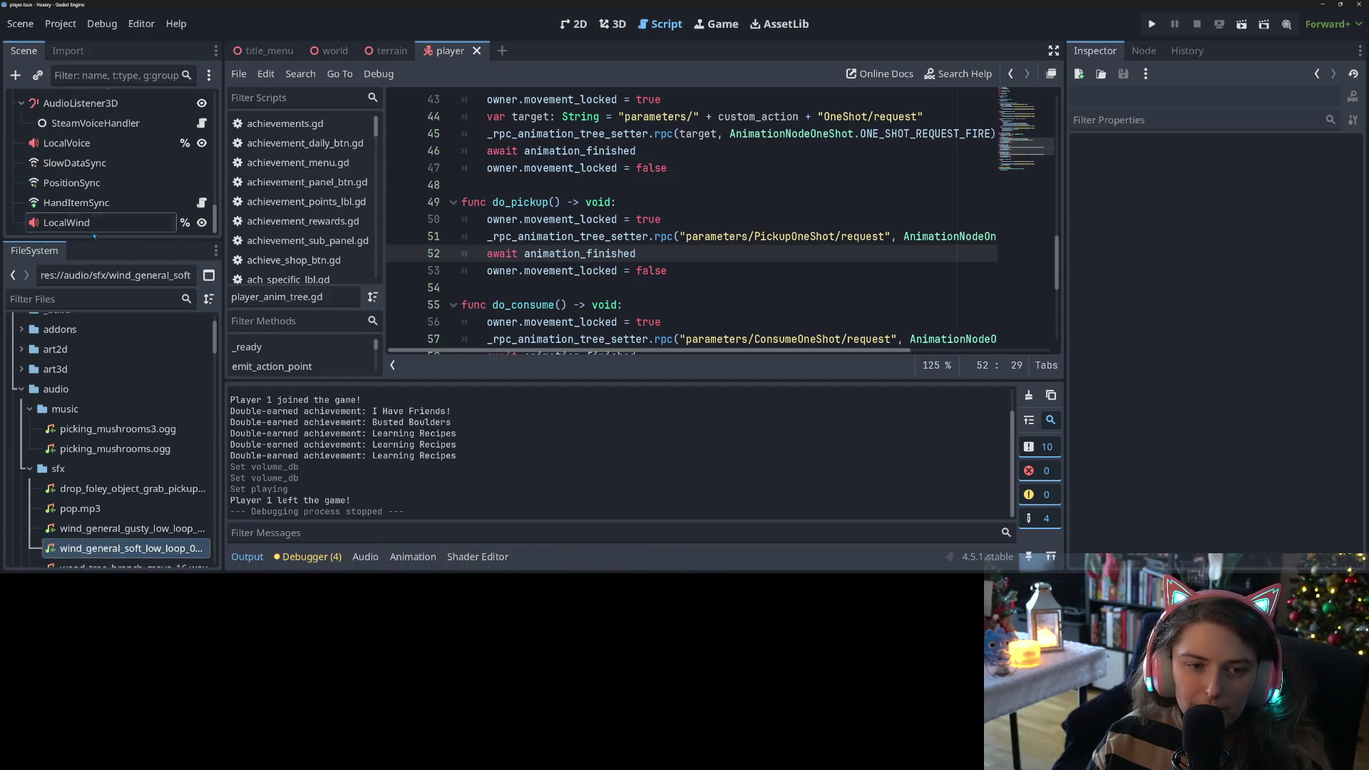
{"action": "left_click", "coordinate": [66, 222]}
{"action": "scroll", "coordinate": [180, 453], "scroll_direction": "down", "scroll_amount": 3}
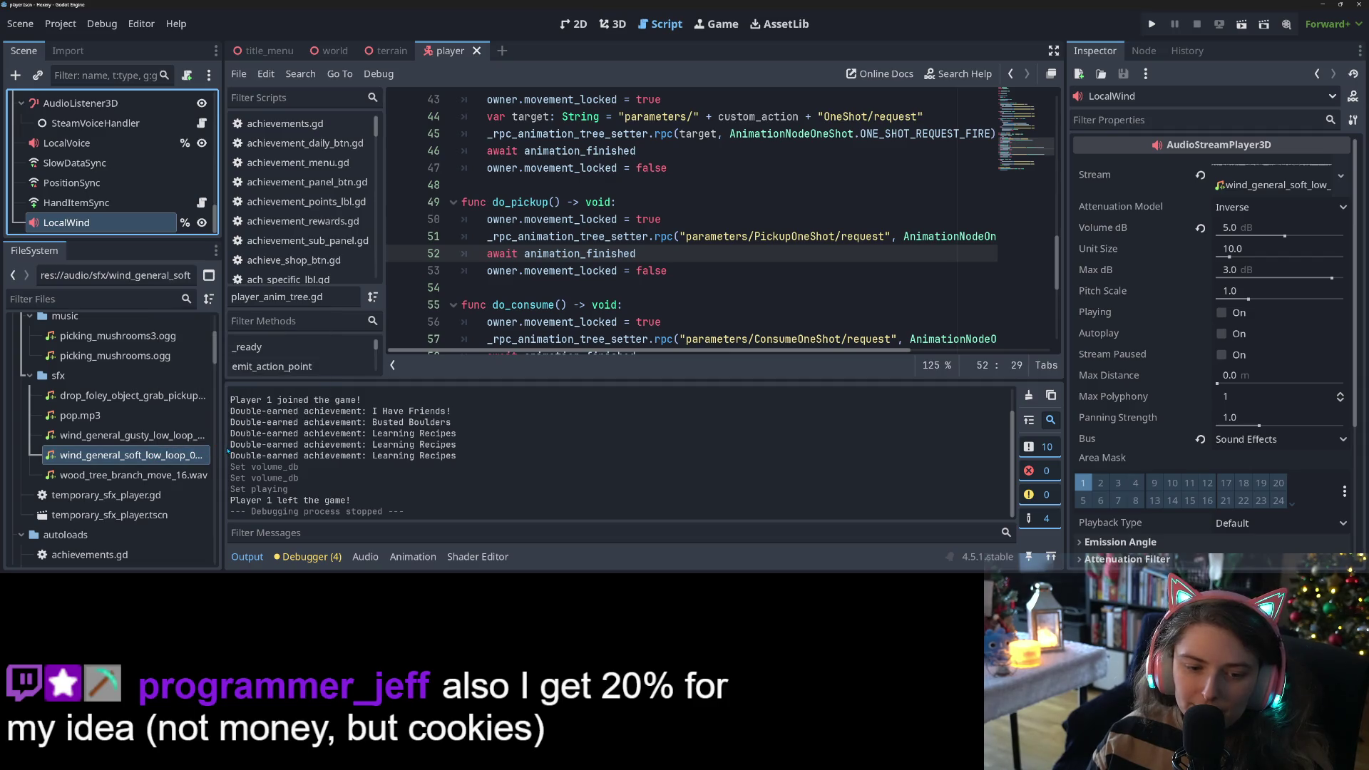
Step: Assign the gusty wind wav to LocalWind's Stream, dismiss the duplicate prompt, and save
{"action": "left_click_drag", "start_coordinate": [221, 449], "coordinate": [326, 449]}
{"action": "left_click", "coordinate": [157, 439]}
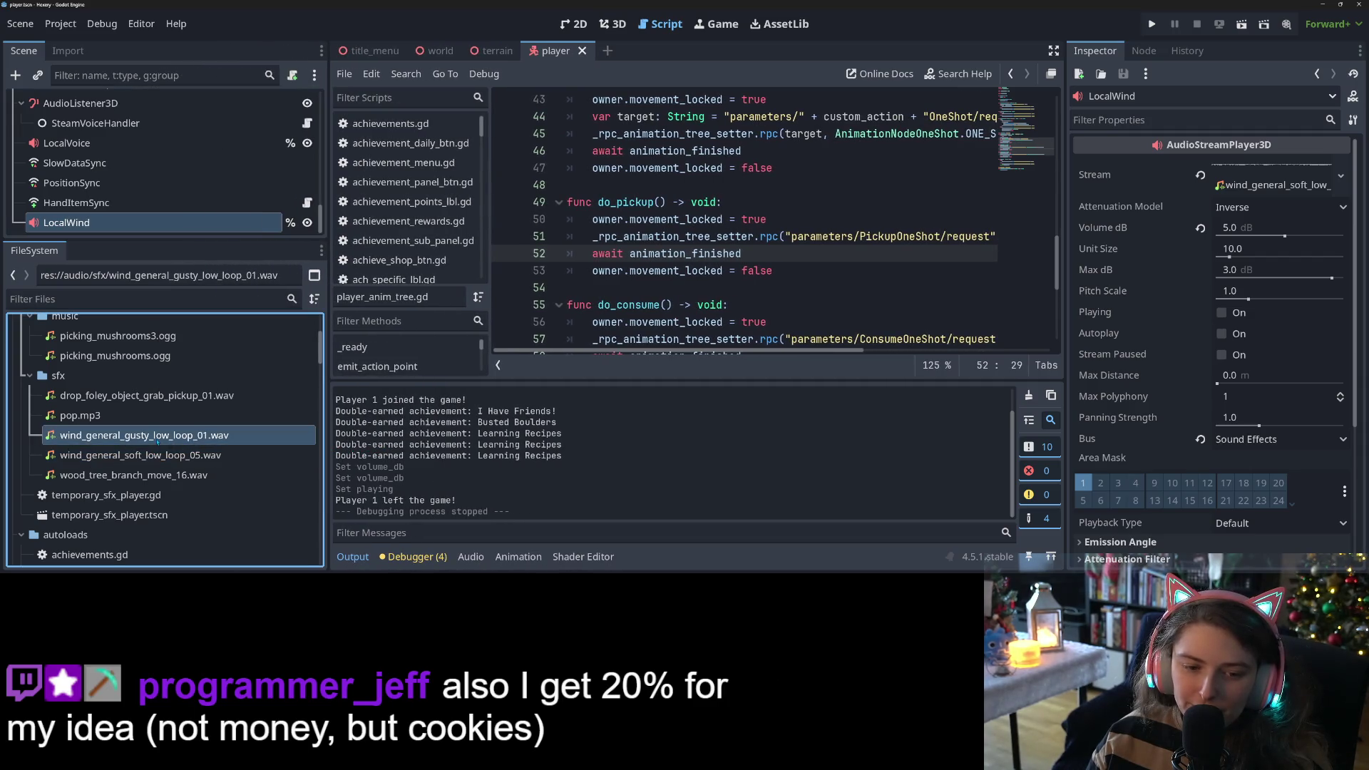
{"action": "mouse_move", "coordinate": [153, 440]}
{"action": "left_mouse_down"}
{"action": "mouse_move", "coordinate": [1269, 179]}
{"action": "mouse_move", "coordinate": [1283, 261]}
{"action": "mouse_move", "coordinate": [1276, 186]}
{"action": "left_mouse_up"}
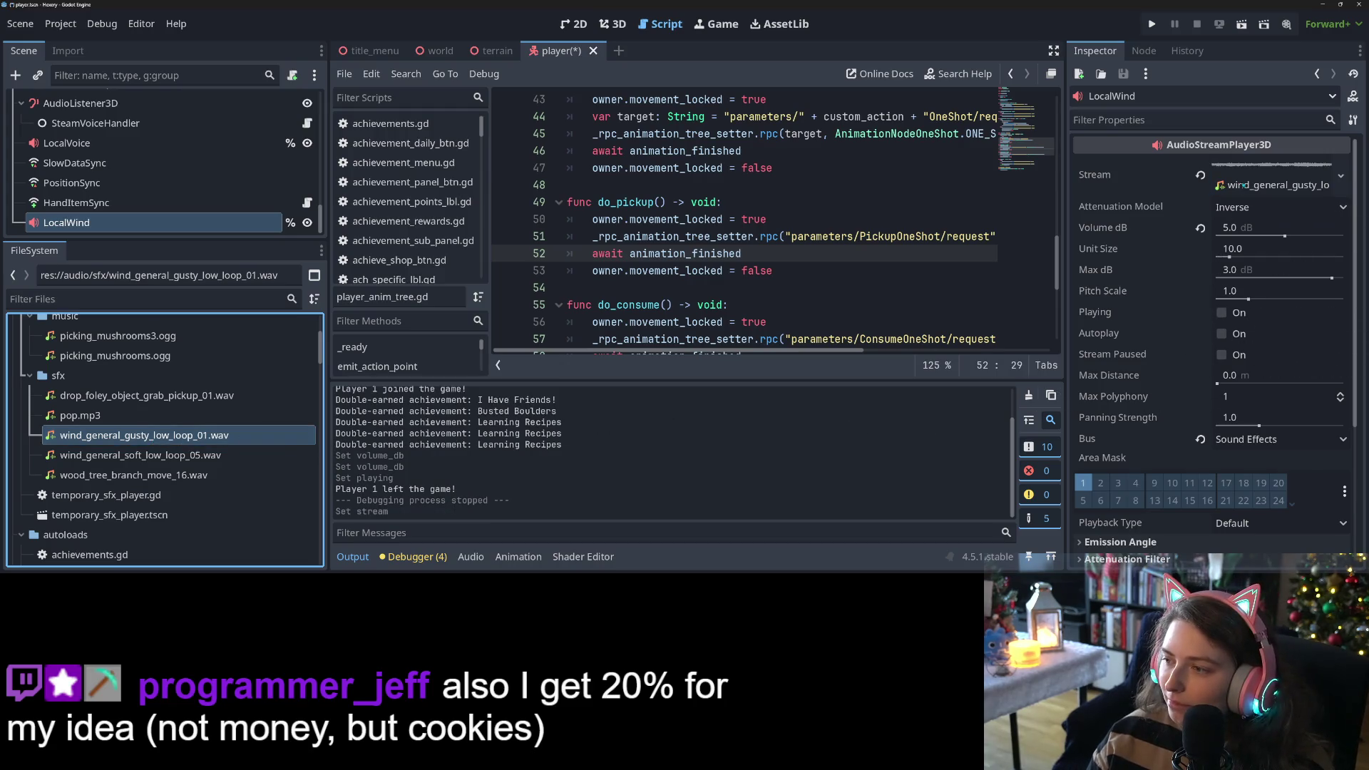
{"action": "key", "text": "ctrl+d"}
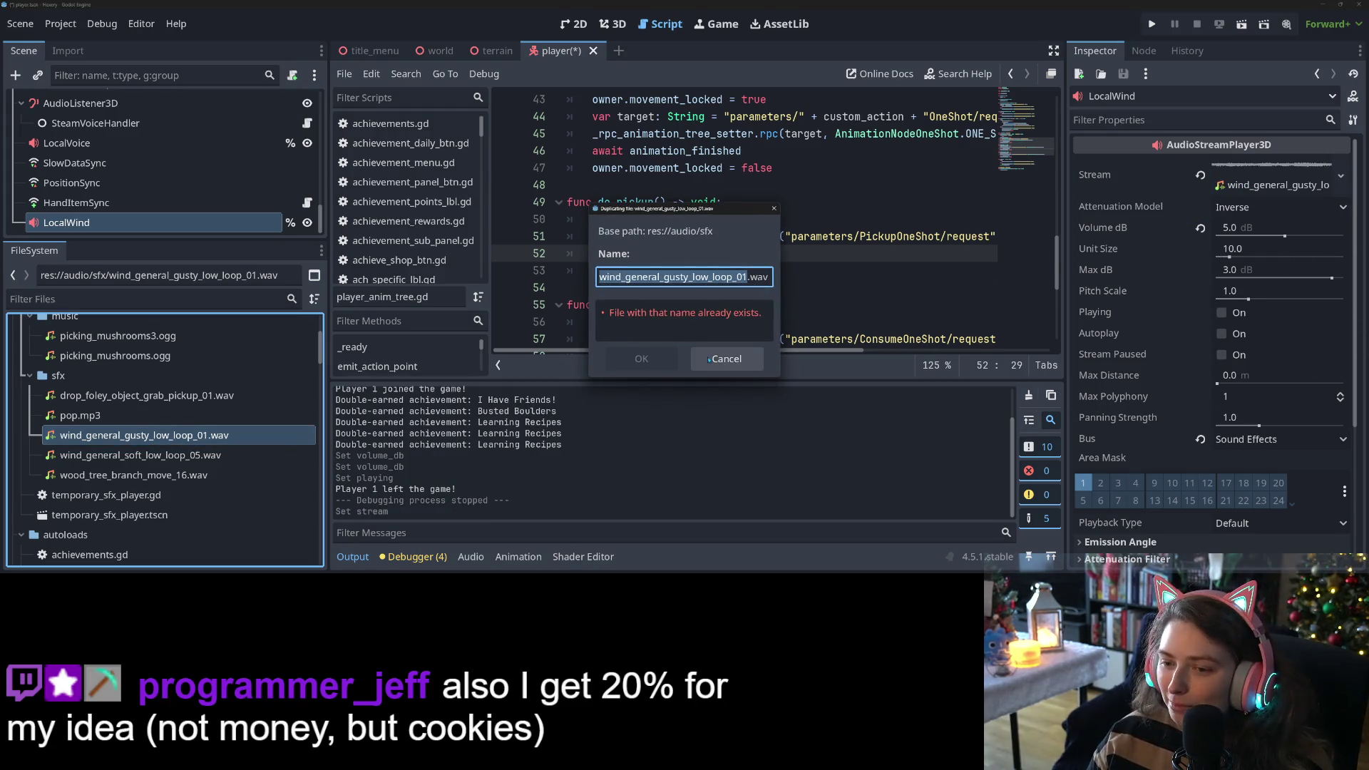
{"action": "left_click", "coordinate": [725, 359]}
{"action": "key", "text": "ctrl+s"}
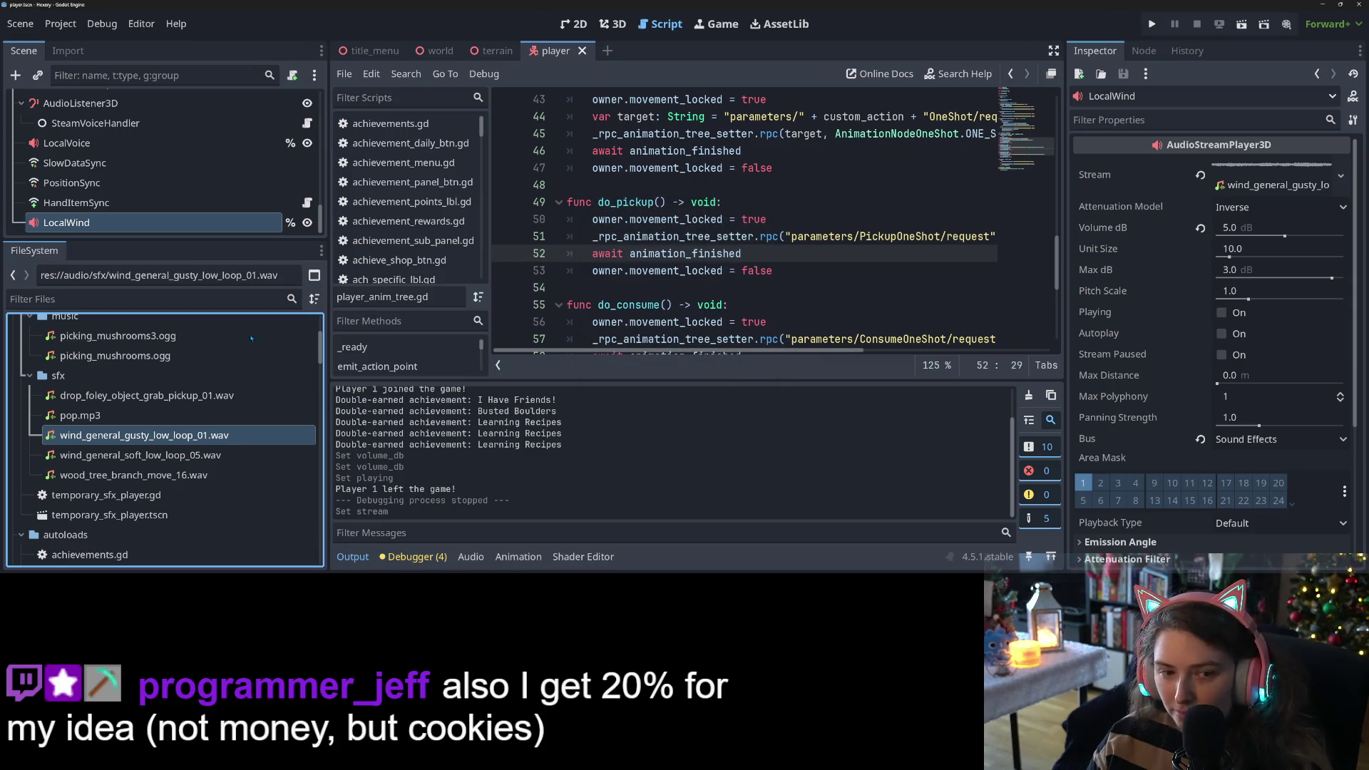
Step: Set the gusty wind wav's import Loop Mode to Forward and reimport it
{"action": "left_click", "coordinate": [78, 53]}
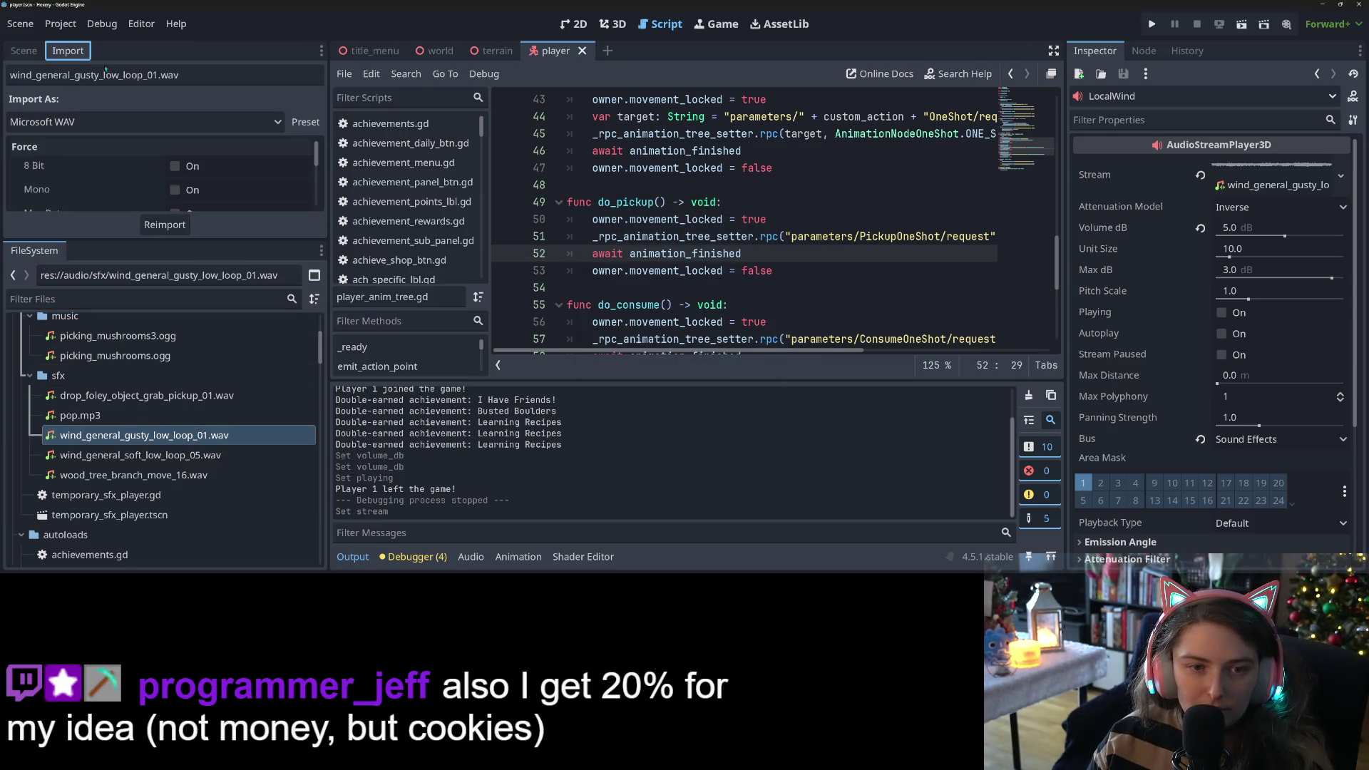
{"action": "scroll", "coordinate": [130, 167], "scroll_direction": "down", "scroll_amount": 5}
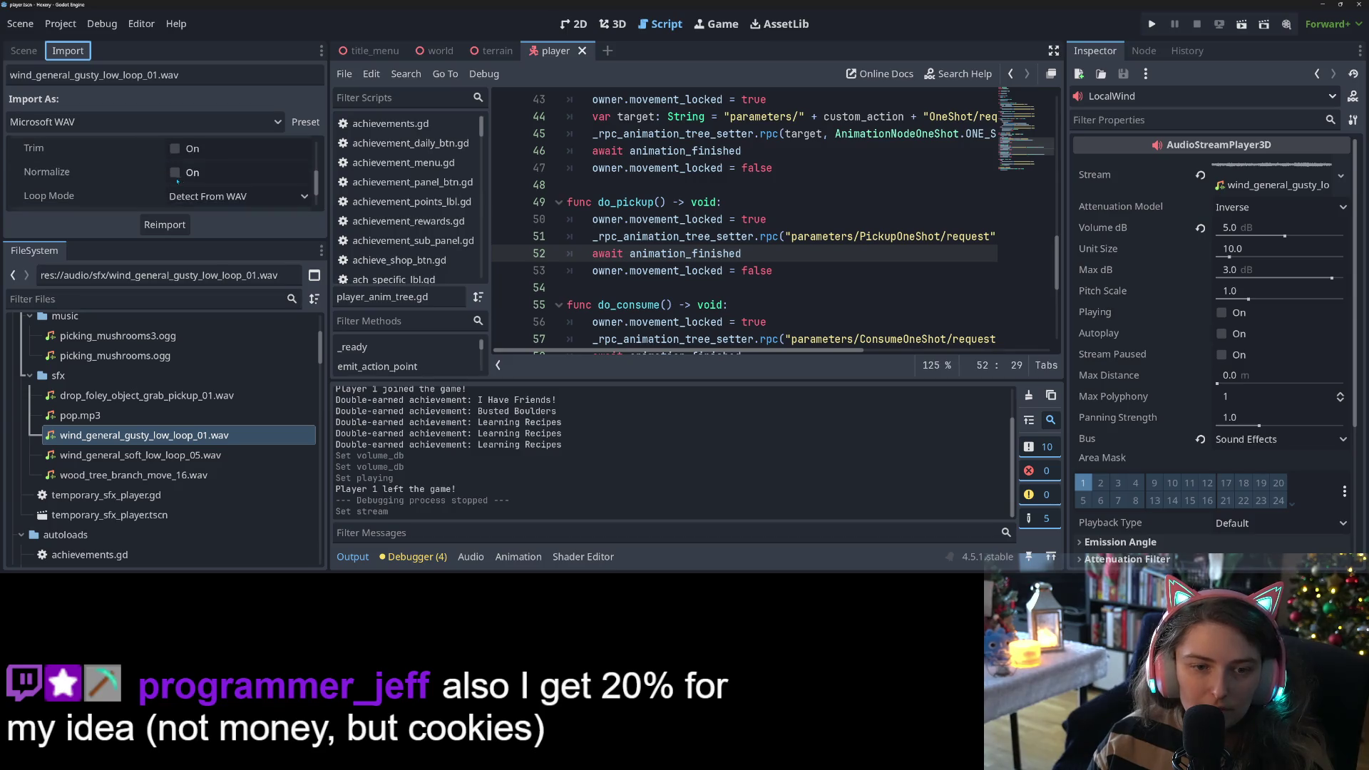
{"action": "left_click", "coordinate": [206, 197]}
{"action": "left_click", "coordinate": [200, 258]}
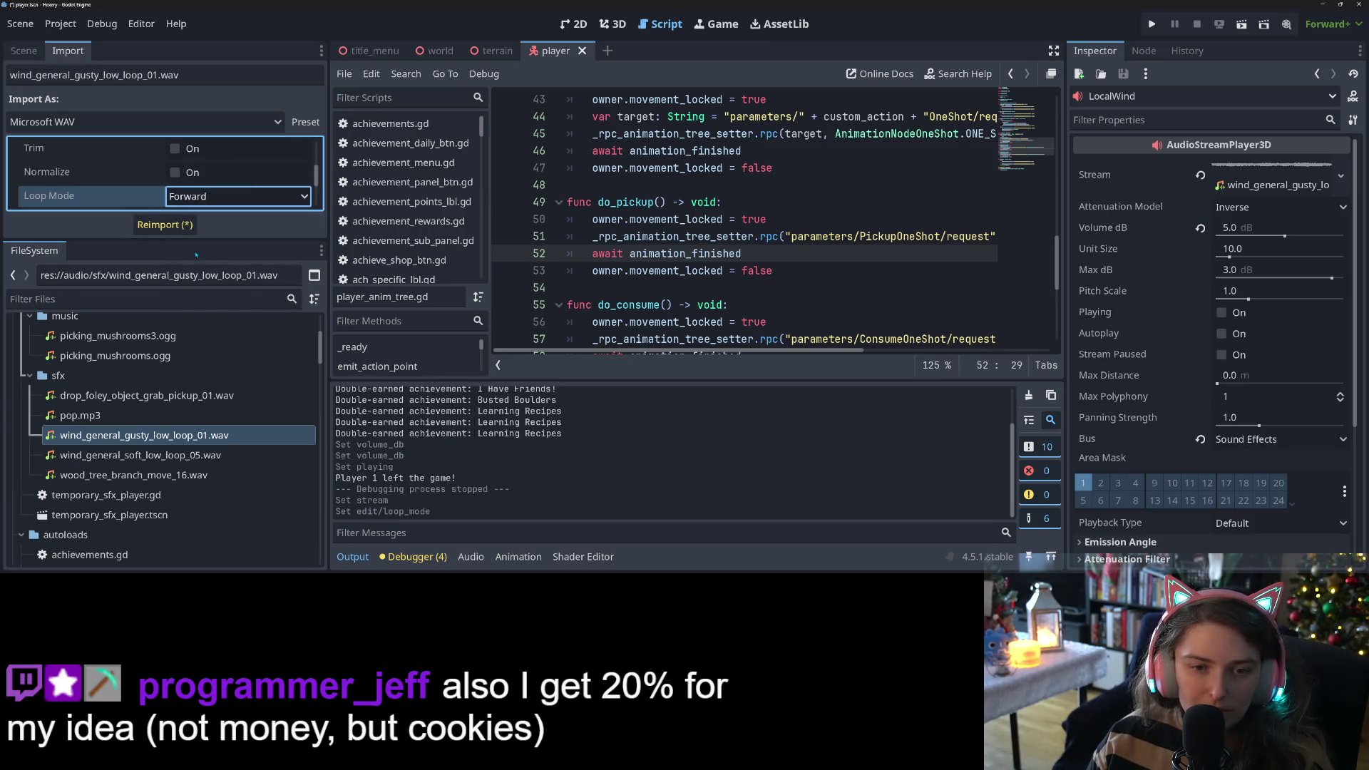
{"action": "left_click", "coordinate": [175, 230]}
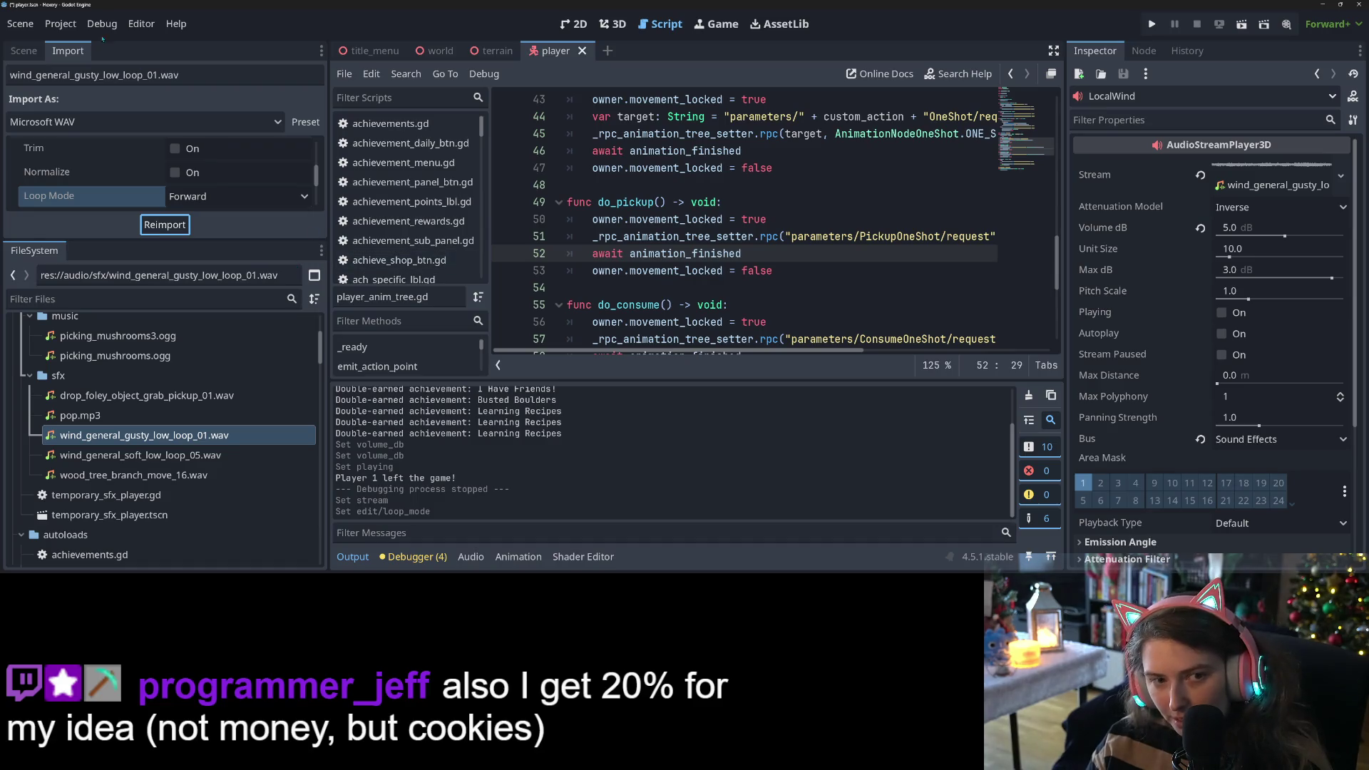
{"action": "left_click", "coordinate": [23, 51]}
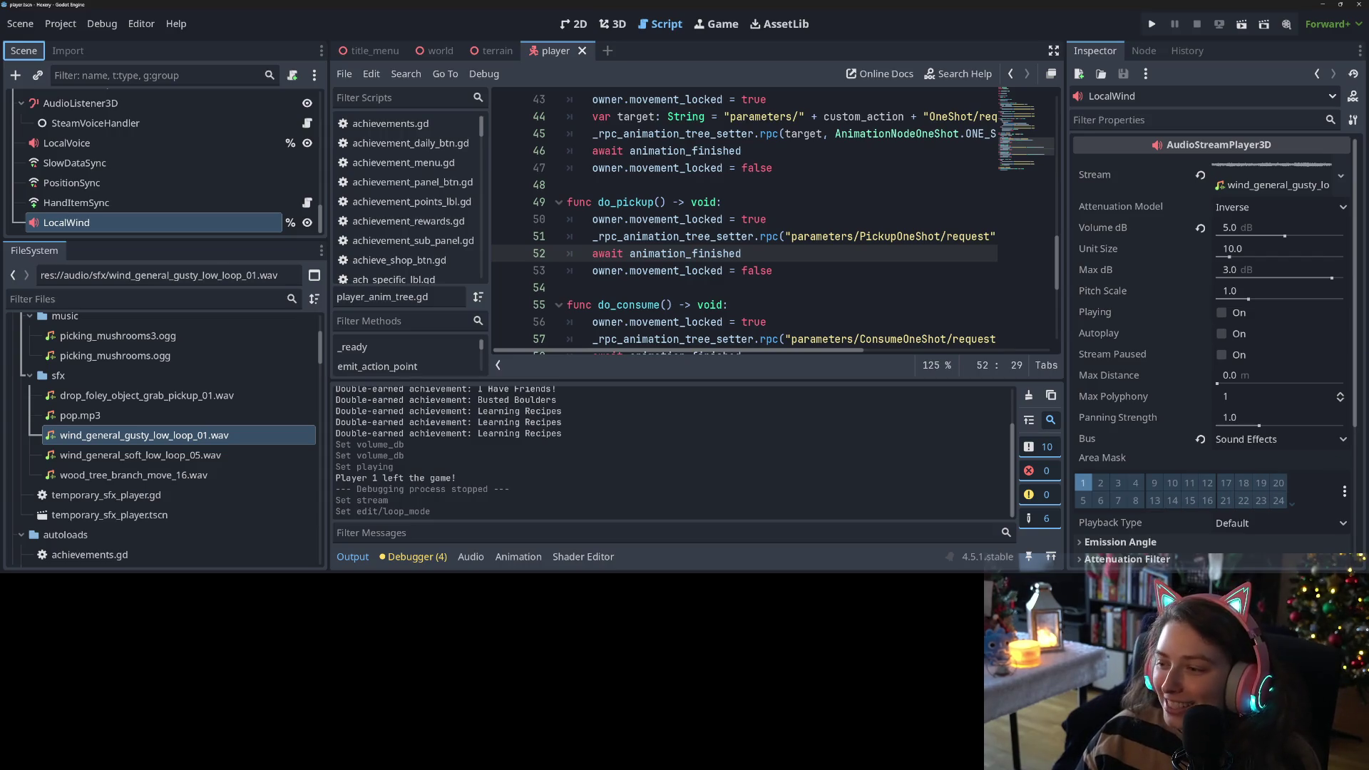
Step: Edit LocalWind's volume, turn on Playing to preview it, then save and run the project
{"action": "left_click", "coordinate": [1253, 226]}
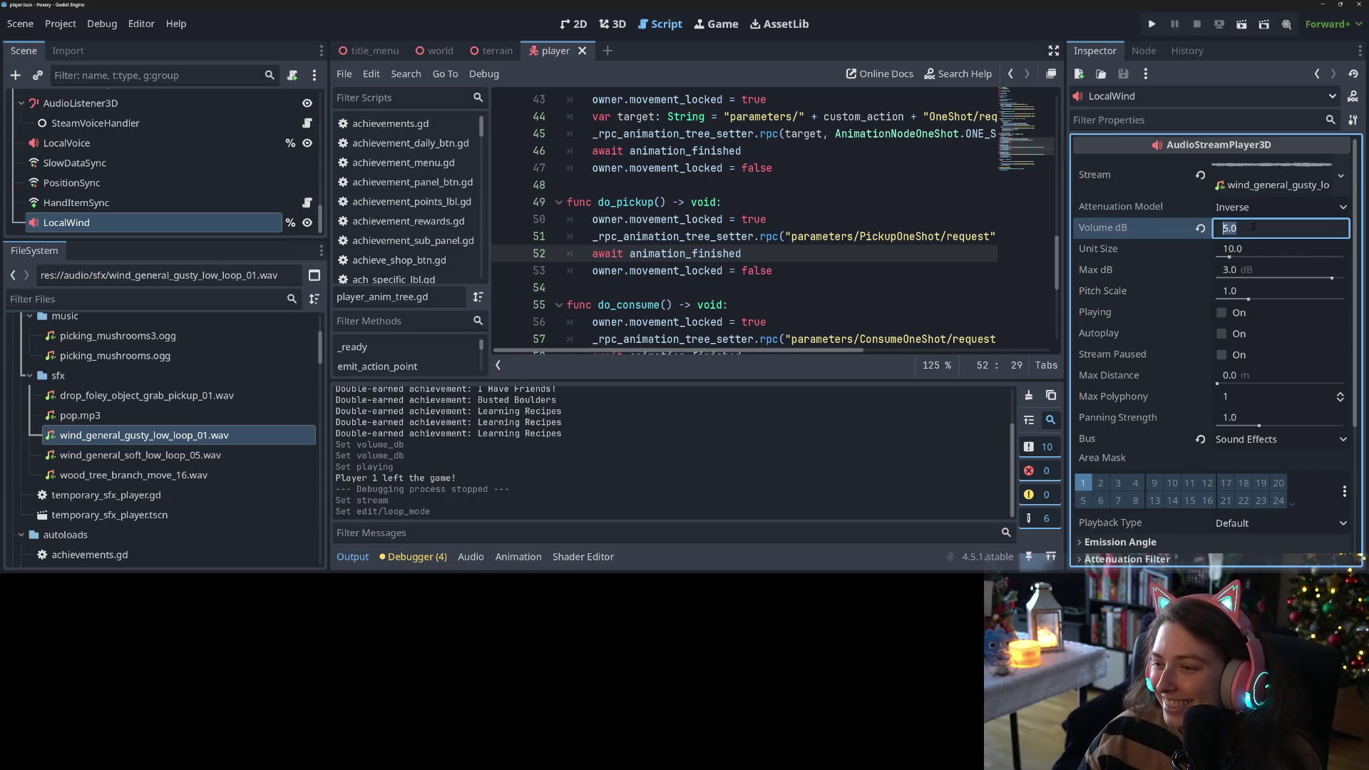
{"action": "left_click", "coordinate": [1222, 313]}
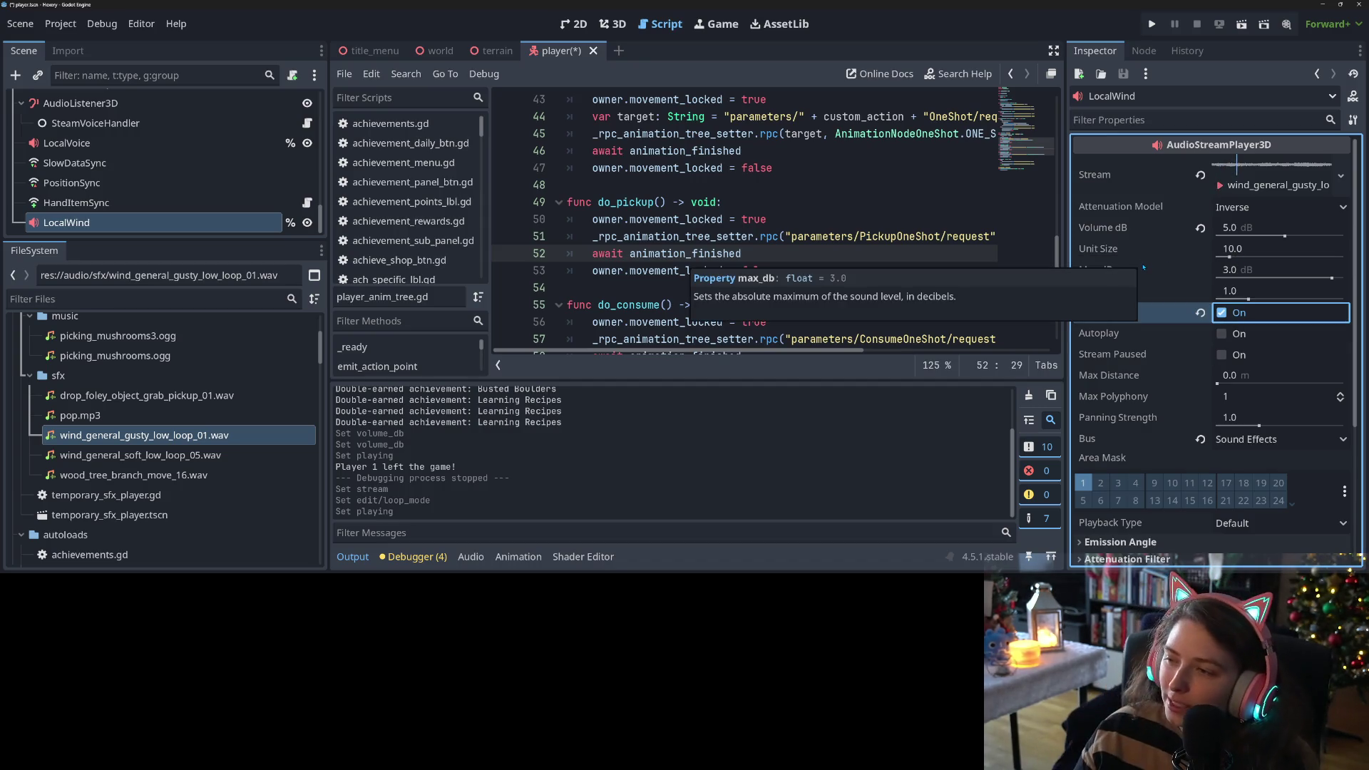
{"action": "left_click", "coordinate": [1152, 23]}
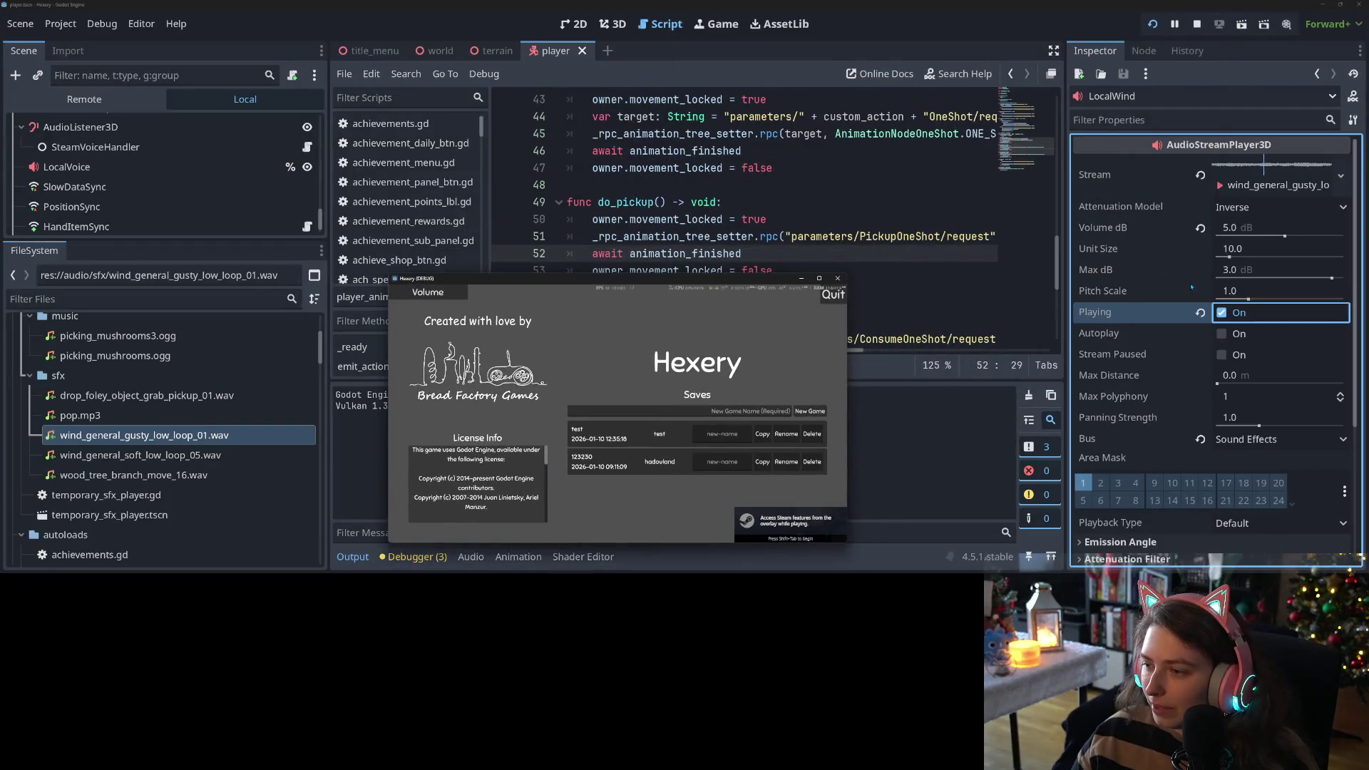
Step: Stop the LocalWind preview, maximize the game window, and load the 'test' save
{"action": "left_click", "coordinate": [1221, 312]}
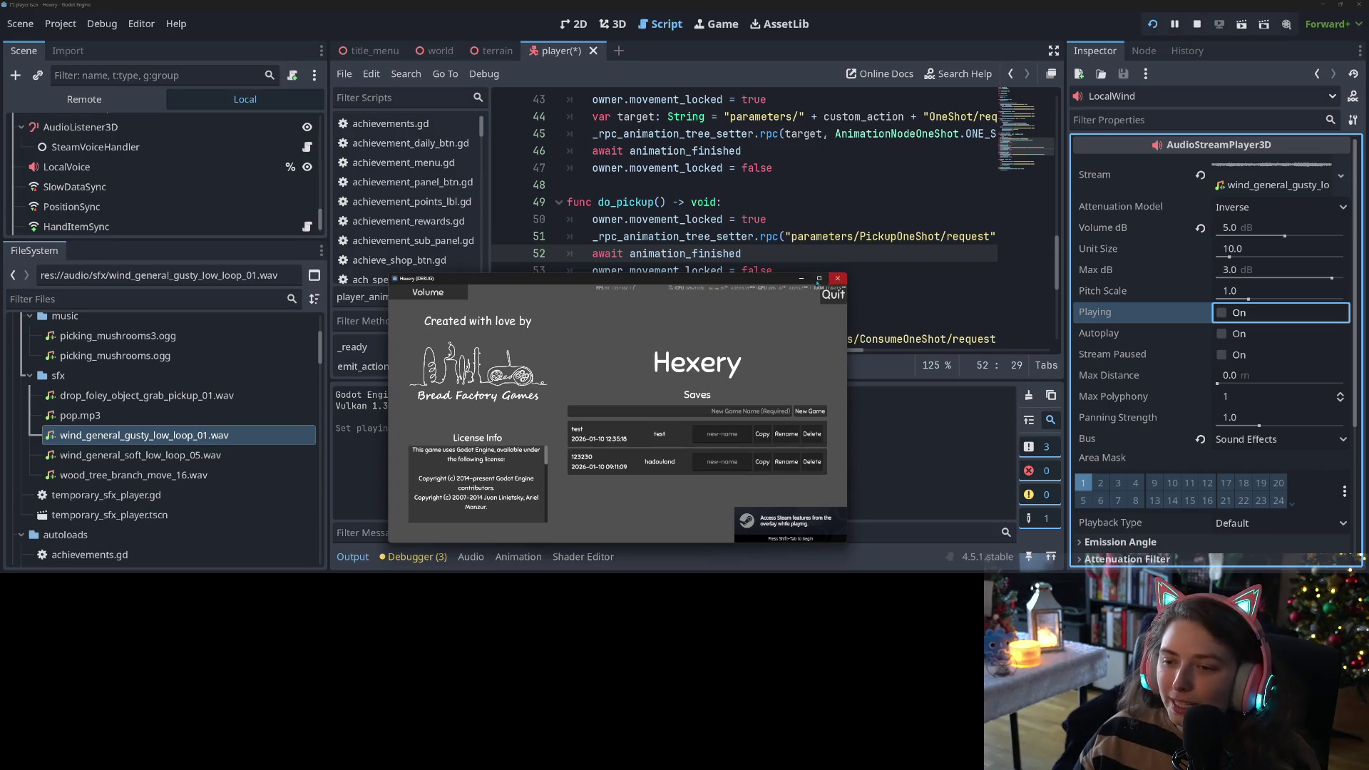
{"action": "left_click", "coordinate": [819, 279]}
{"action": "left_click", "coordinate": [774, 340]}
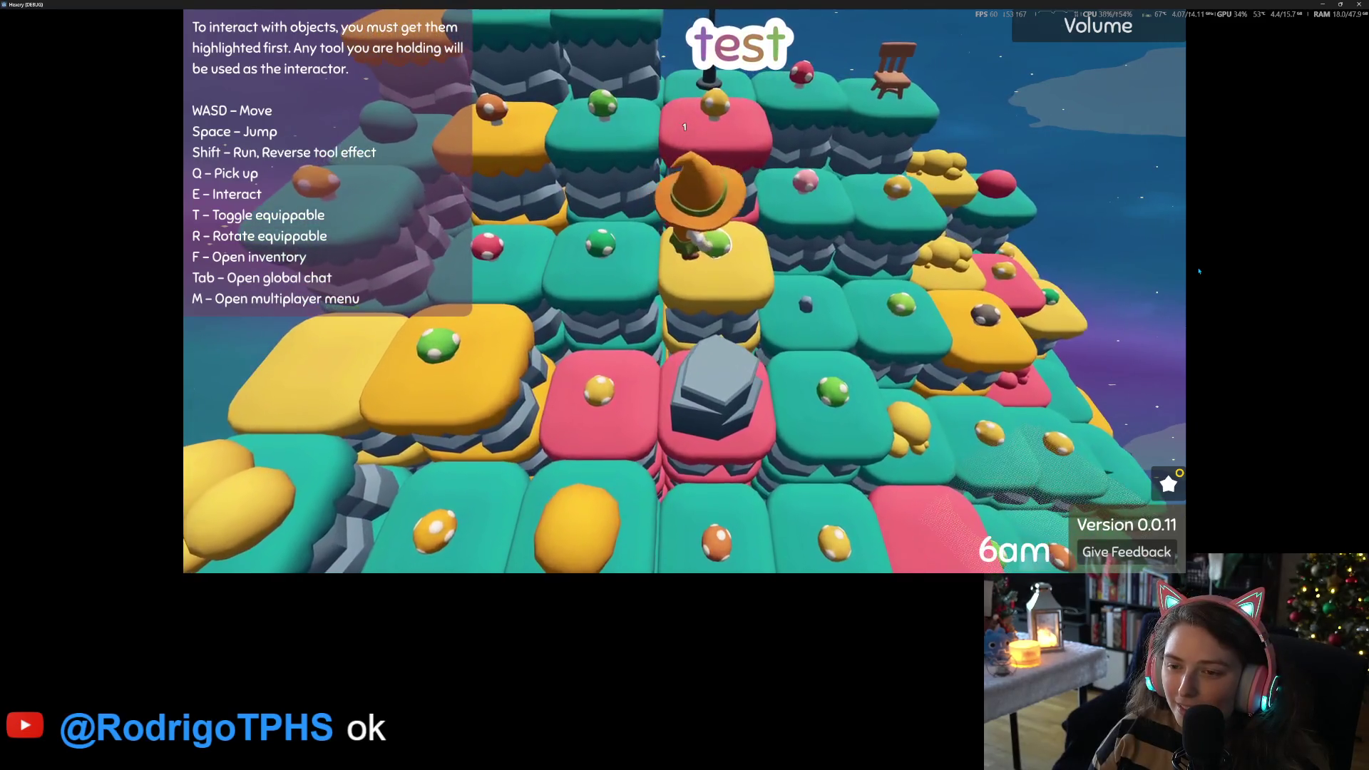
Step: Walk the witch two tiles left onto the pillar and jump off its top
{"action": "key", "text": "a"}
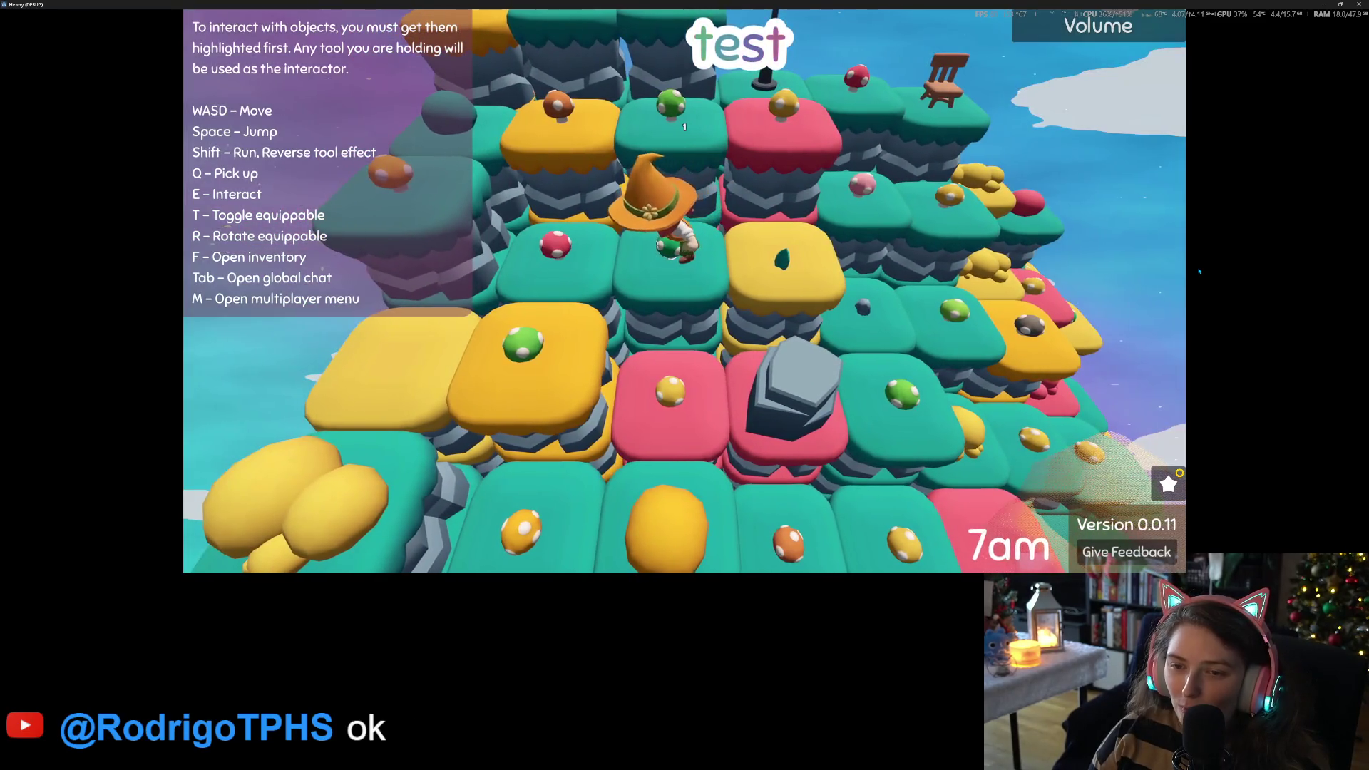
{"action": "key", "text": "a"}
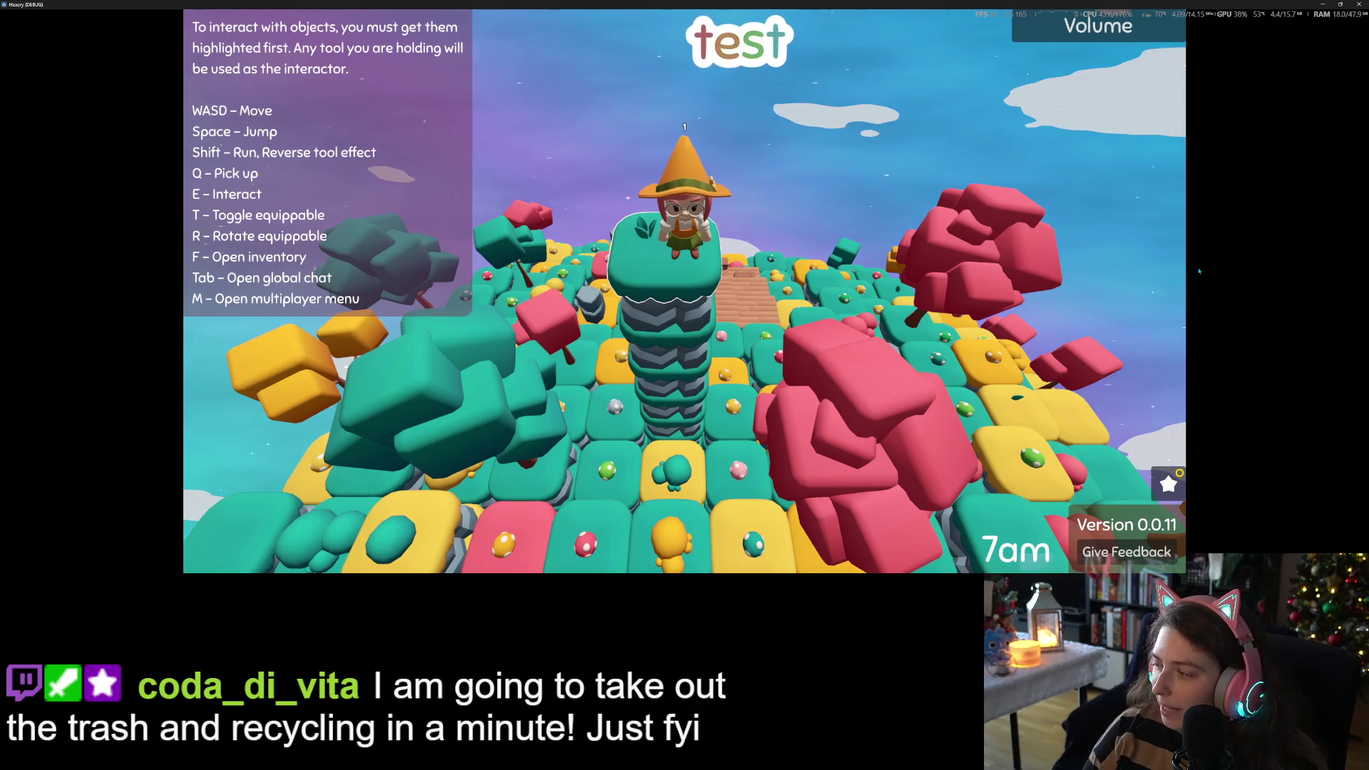
{"action": "key", "text": "space"}
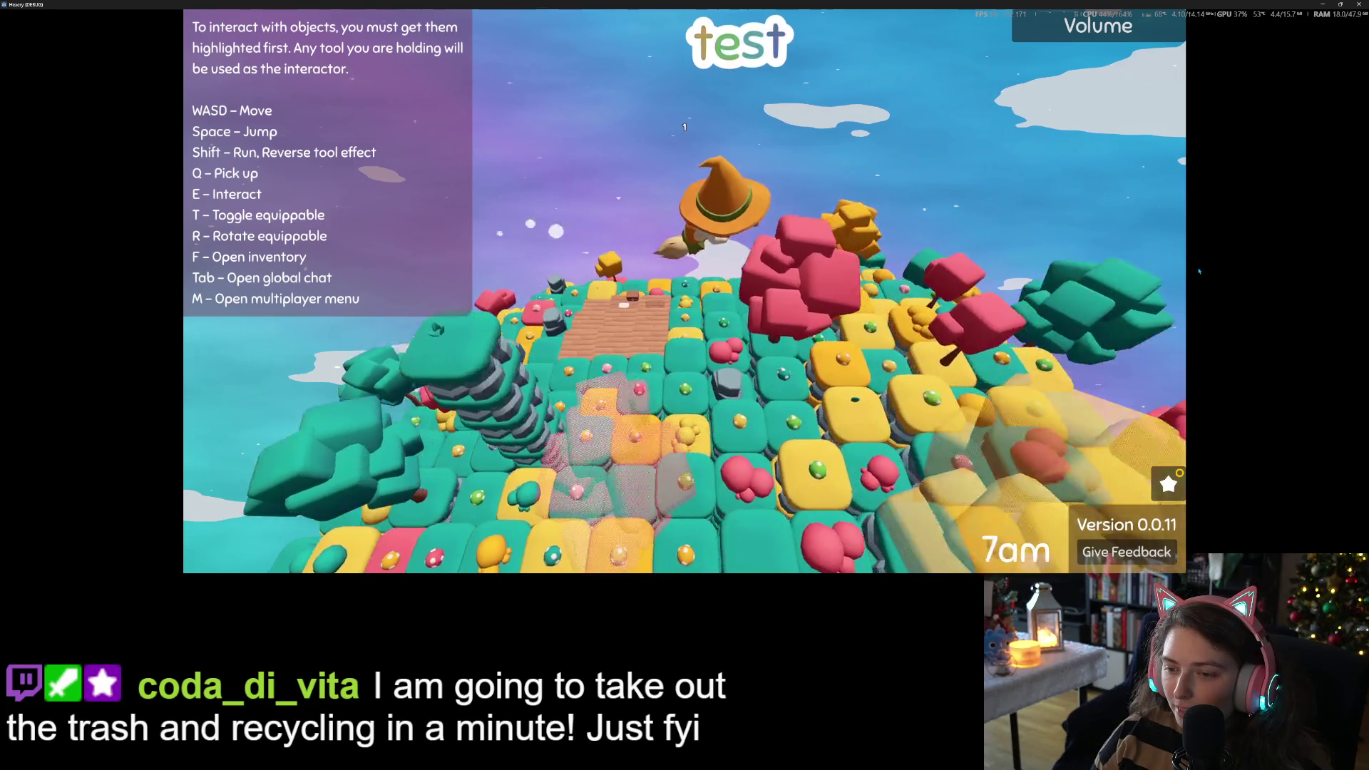
Step: Fly the witch forward over the island on her broom, then land
{"action": "key", "text": "w"}
{"action": "key", "text": "w"}
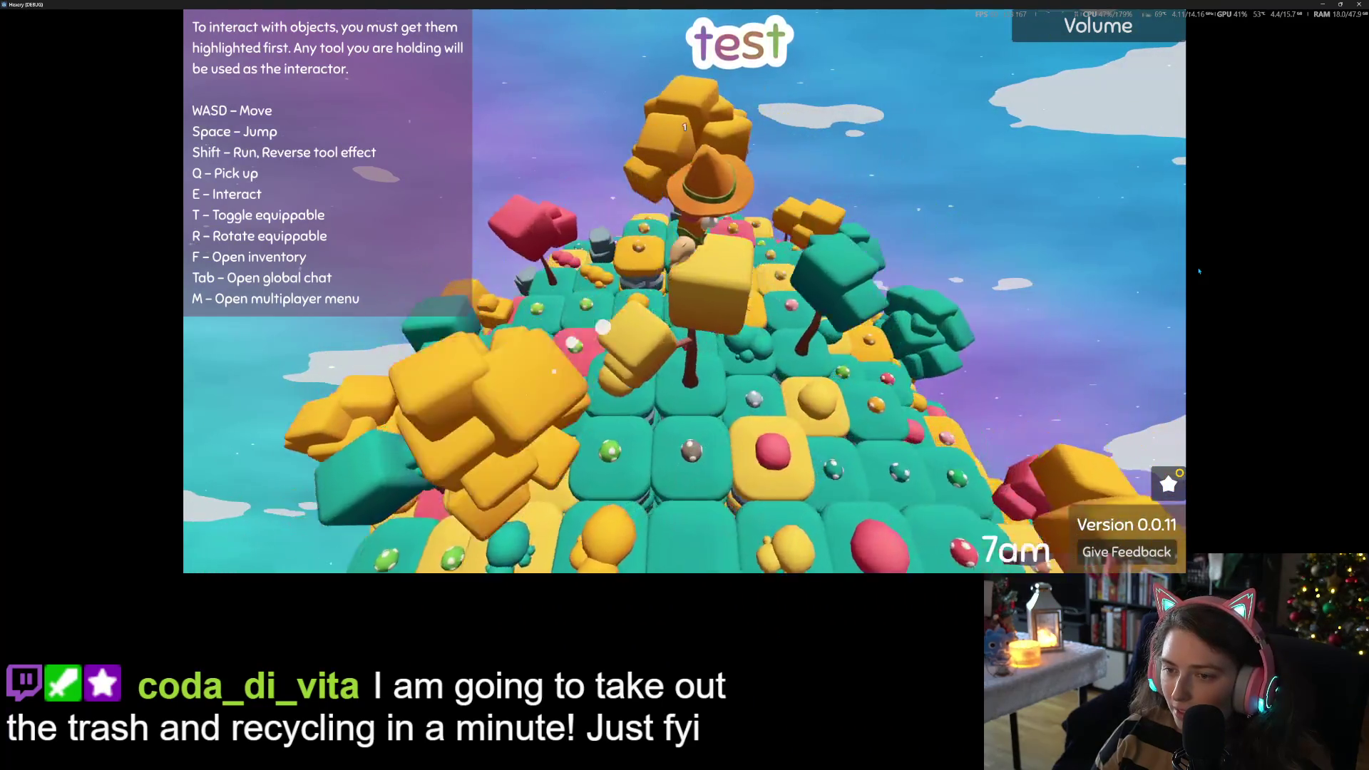
{"action": "key", "text": "w"}
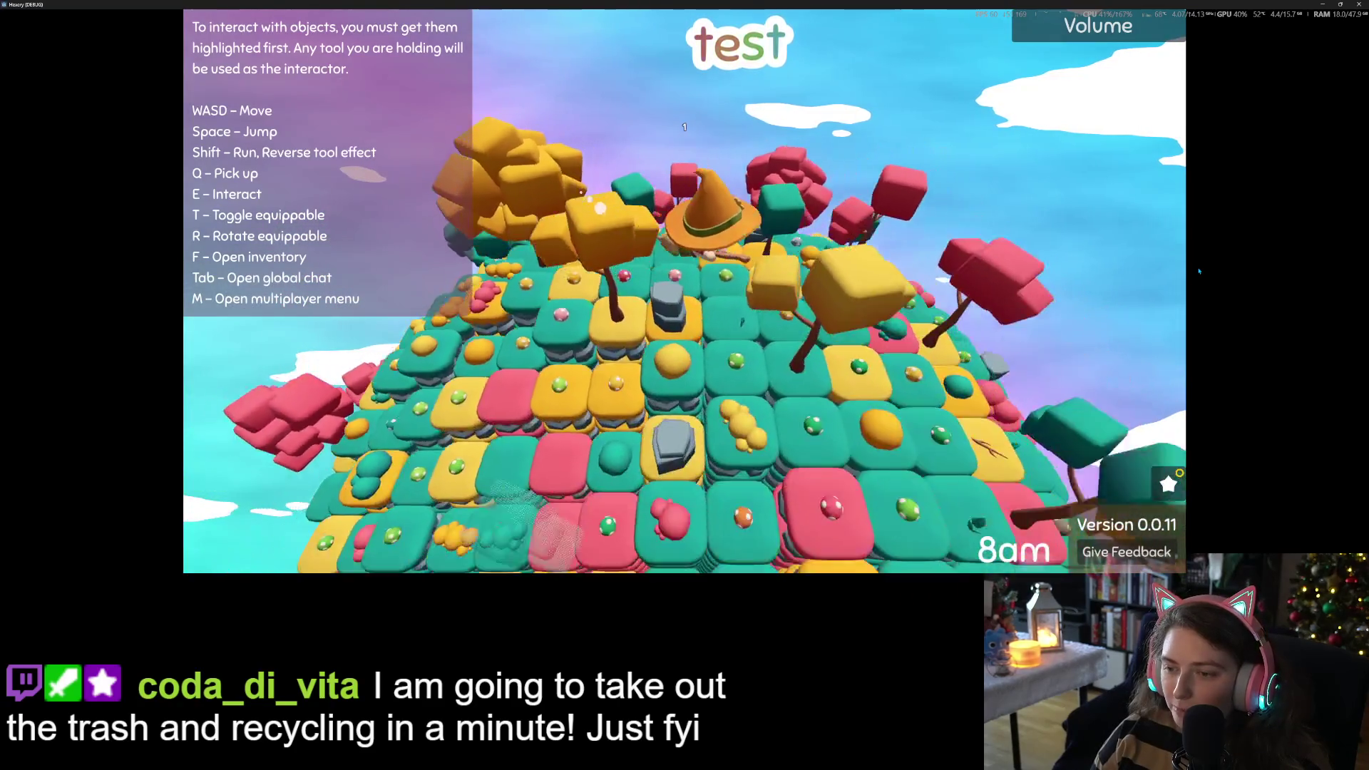
{"action": "key", "text": "w"}
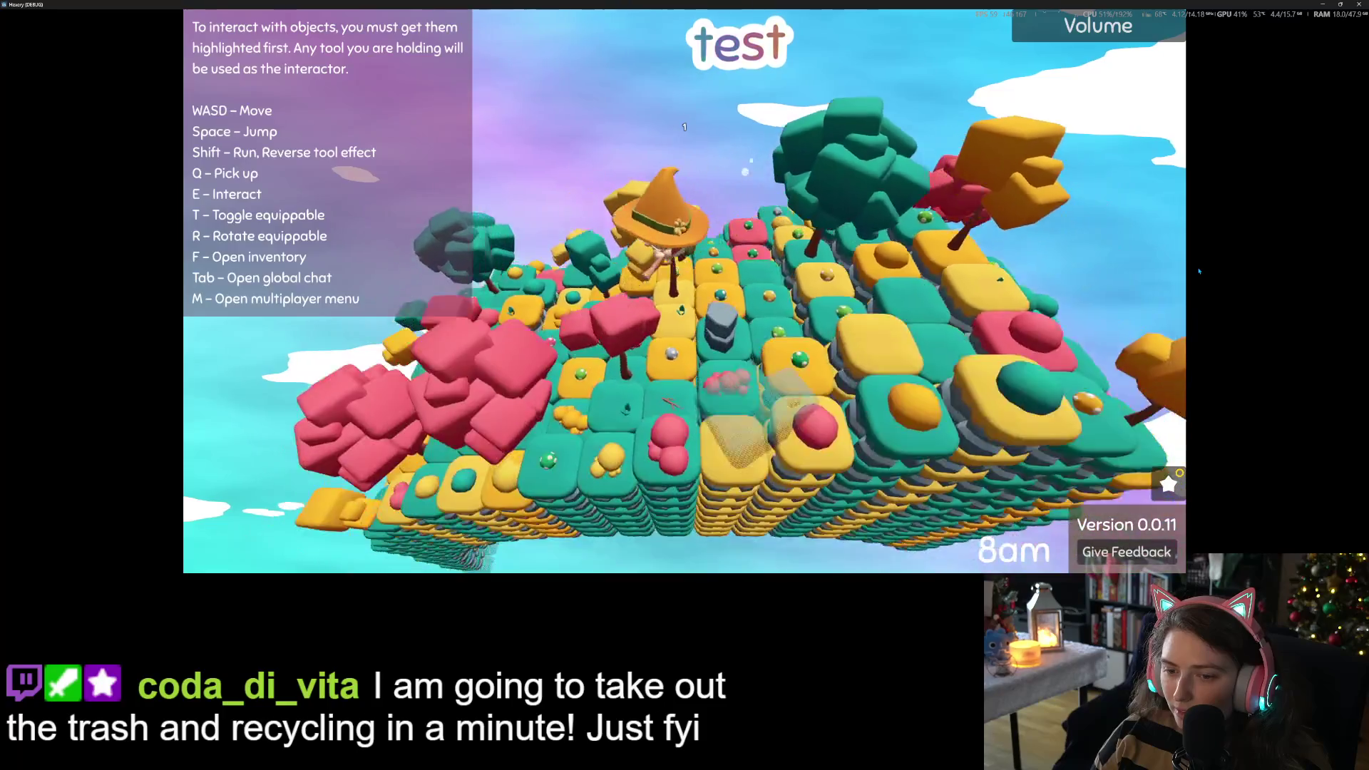
{"action": "key", "text": "w"}
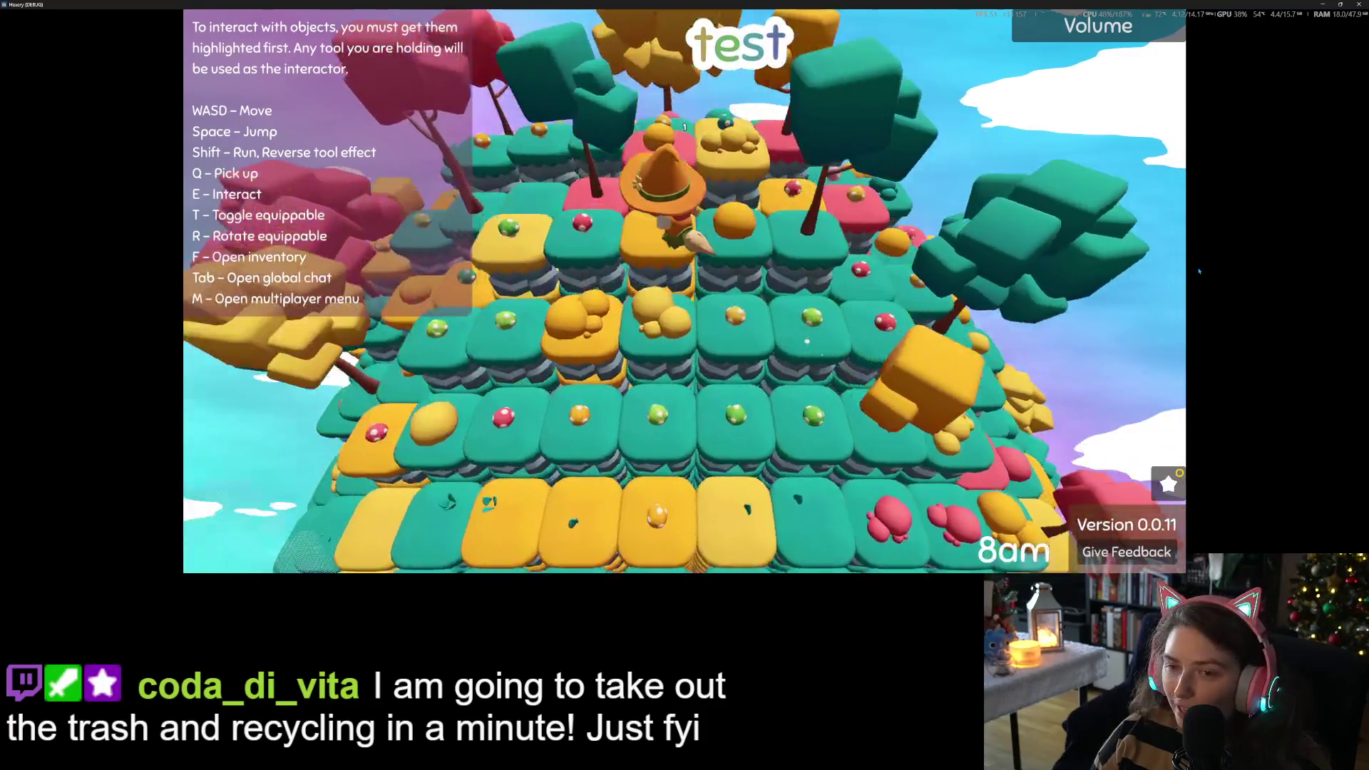
Step: Walk the witch across the tiles, past the orange mushroom tile
{"action": "key", "text": "s"}
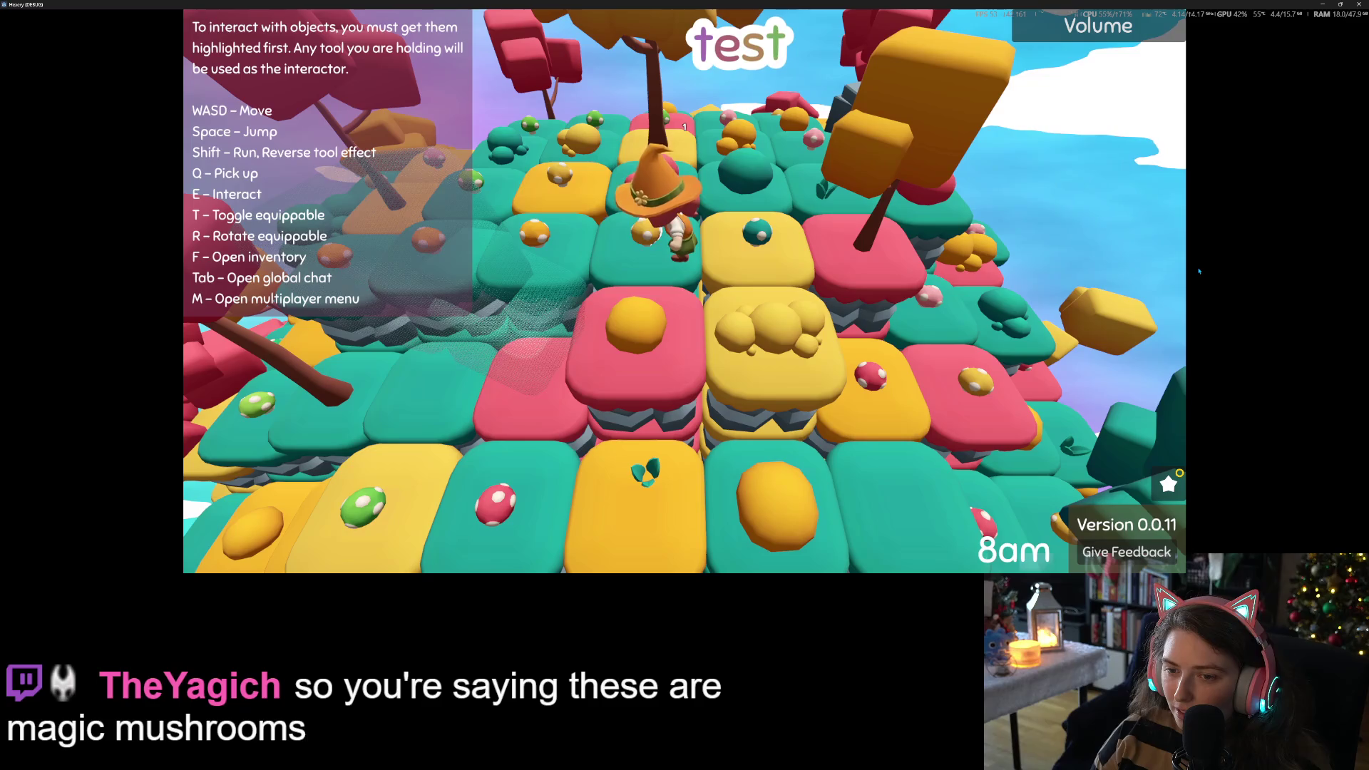
{"action": "key", "text": "d"}
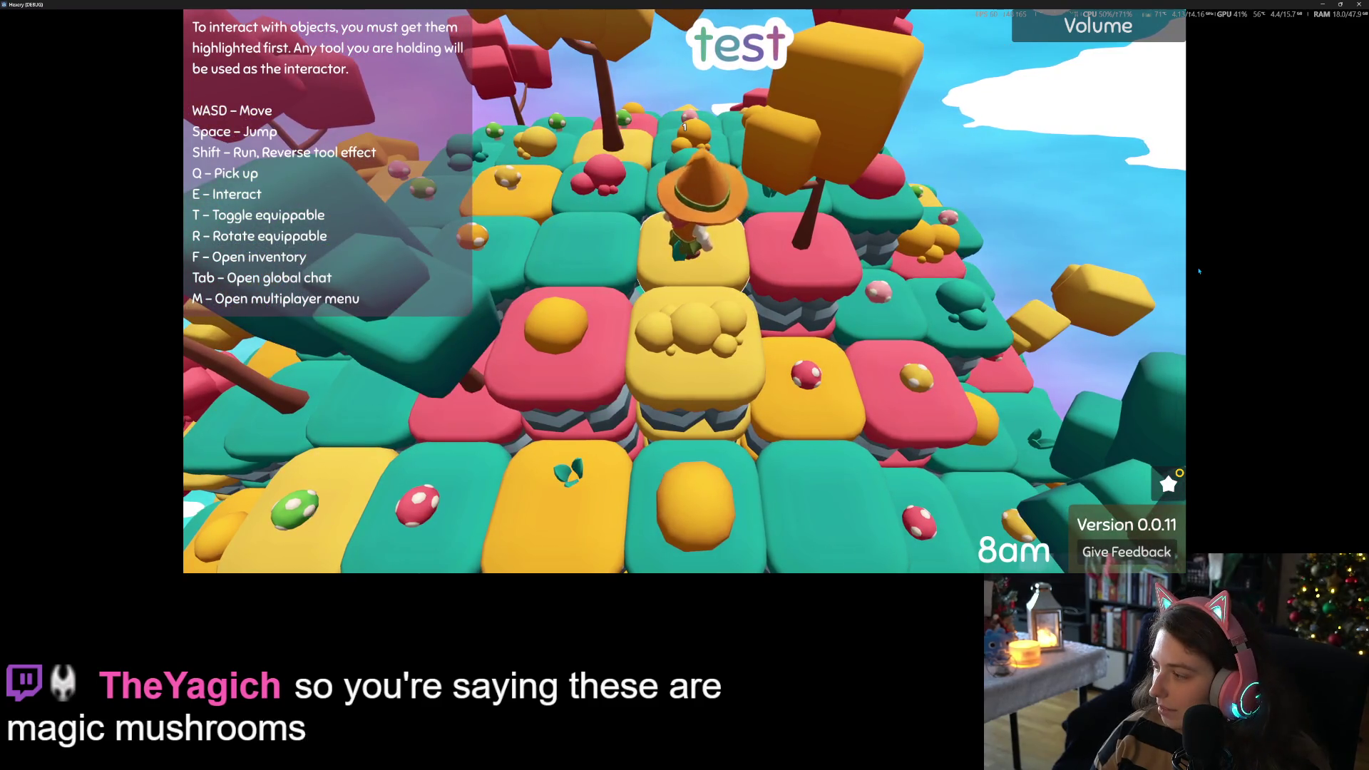
{"action": "key", "text": "a"}
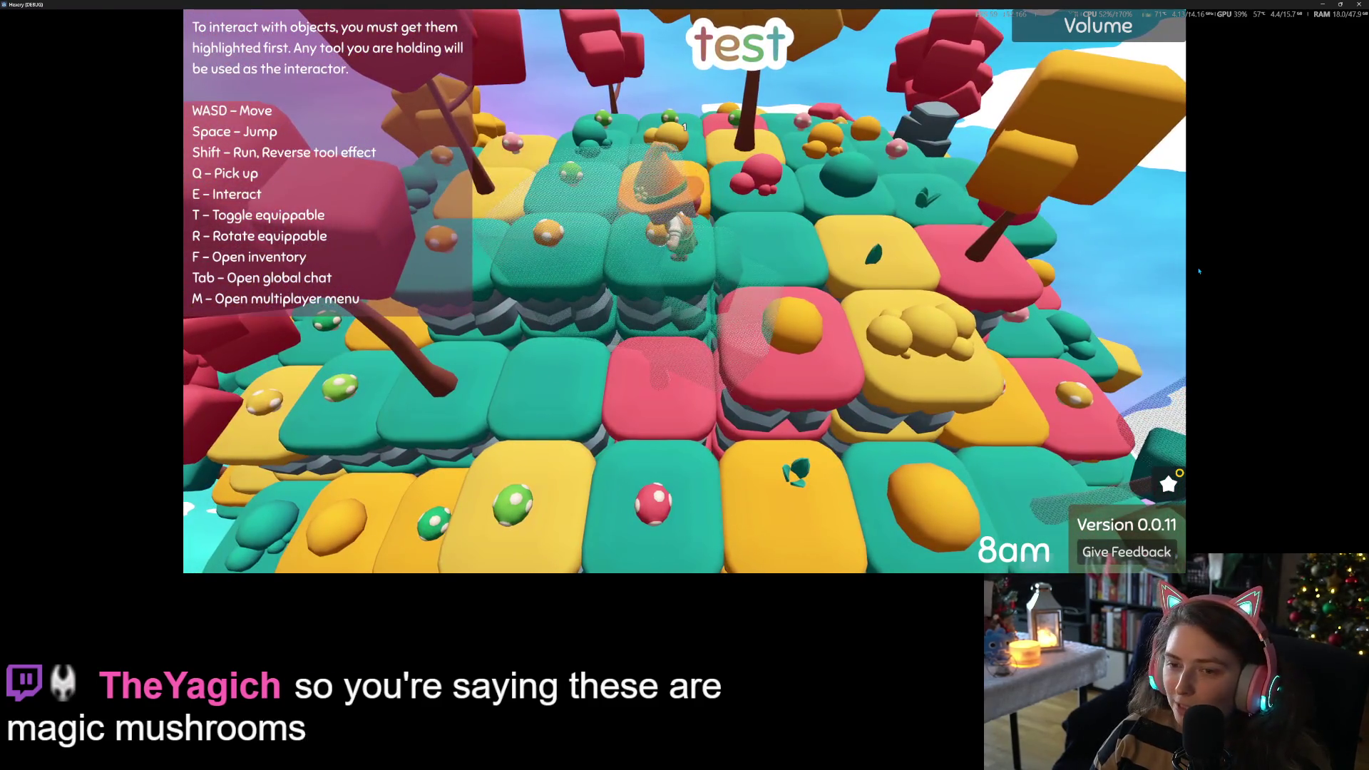
{"action": "key", "text": "a"}
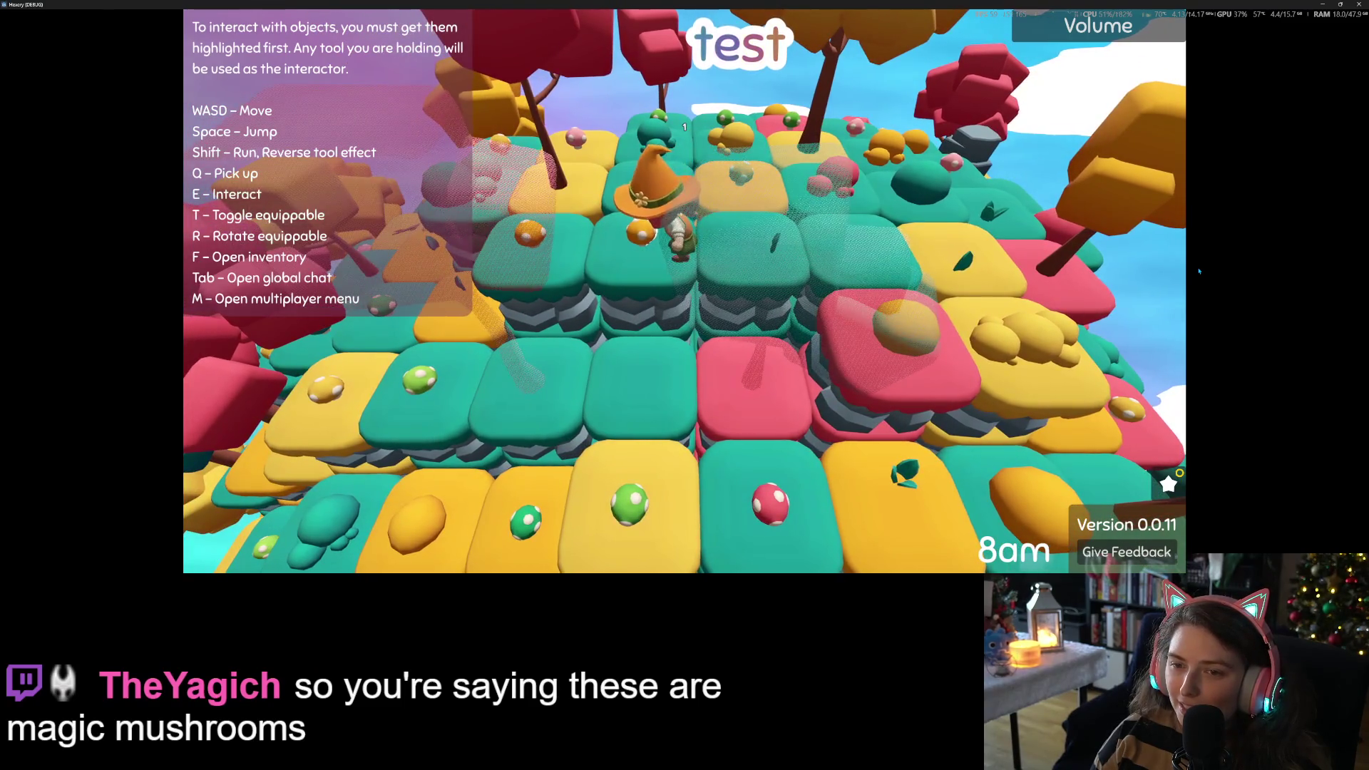
{"action": "key", "text": "a"}
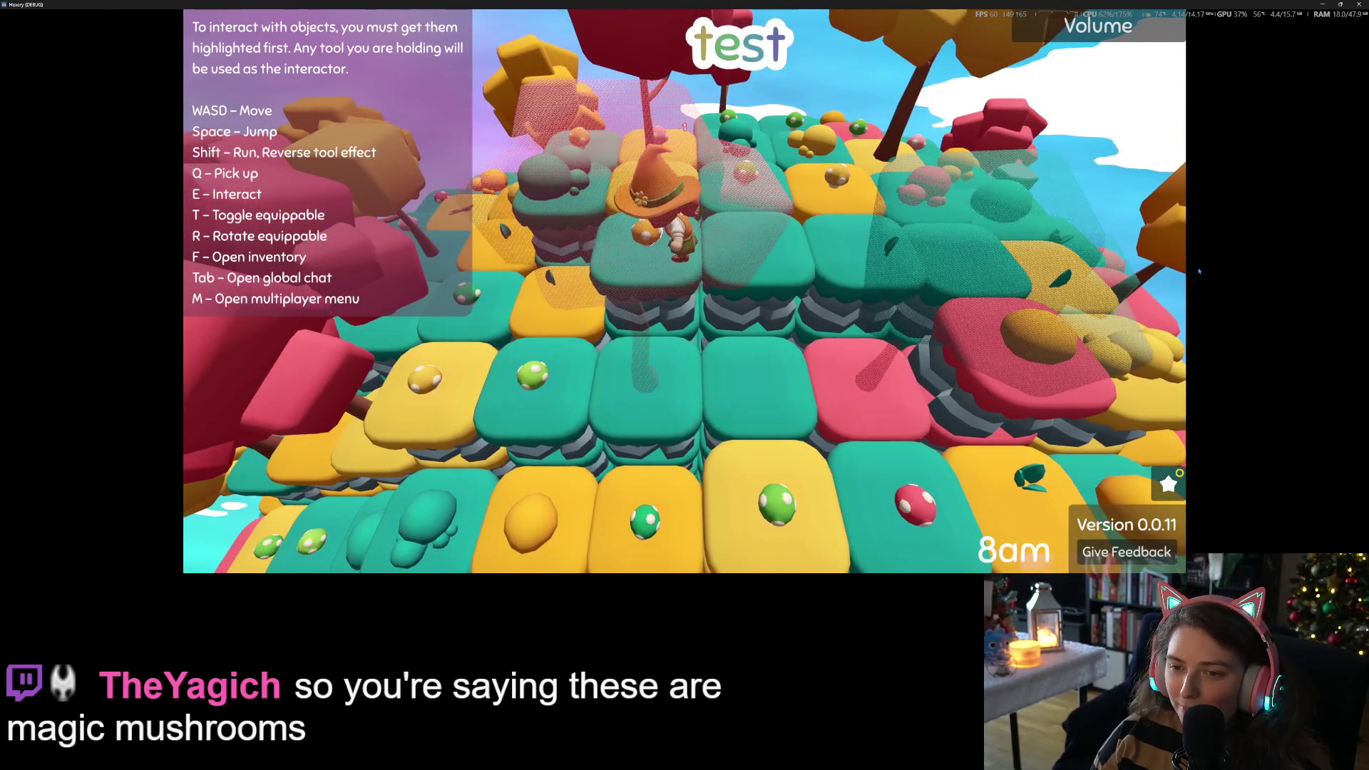
{"action": "key", "text": "a"}
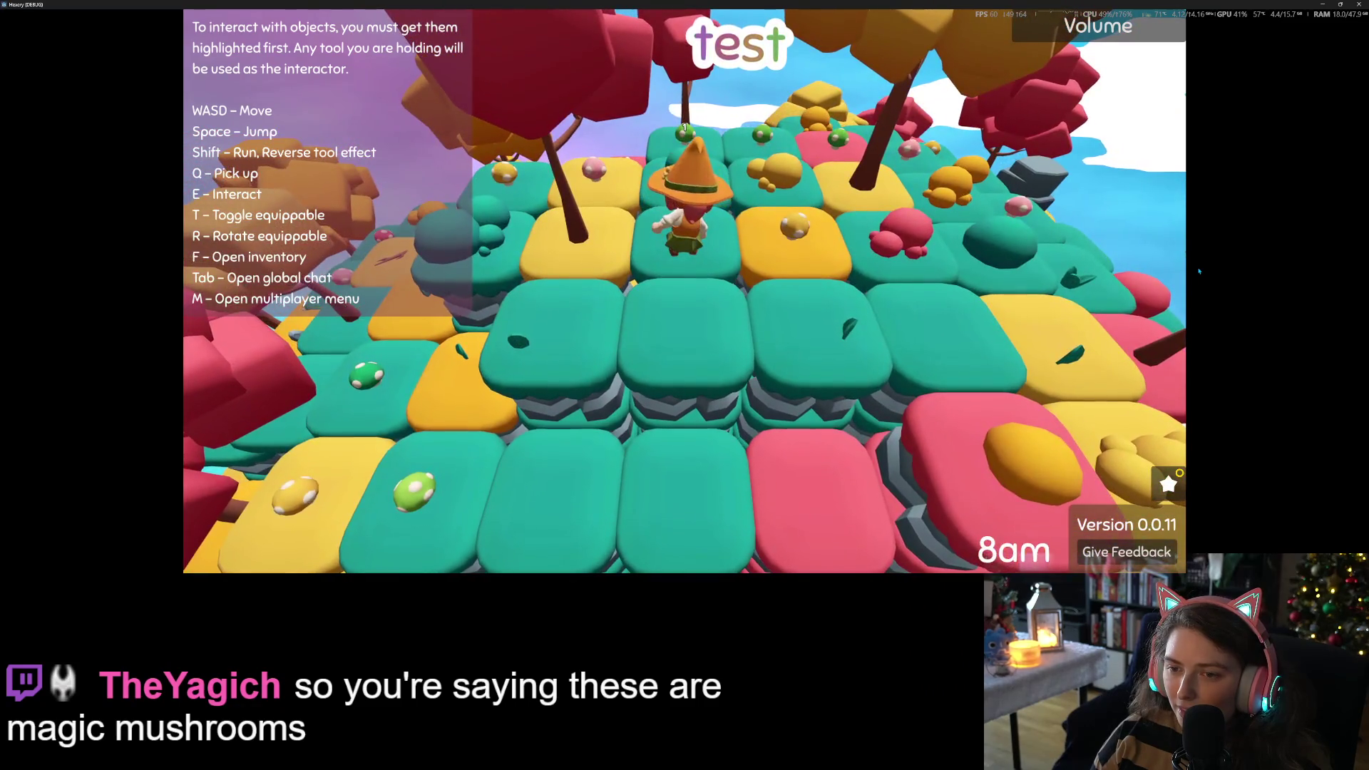
{"action": "key", "text": "d"}
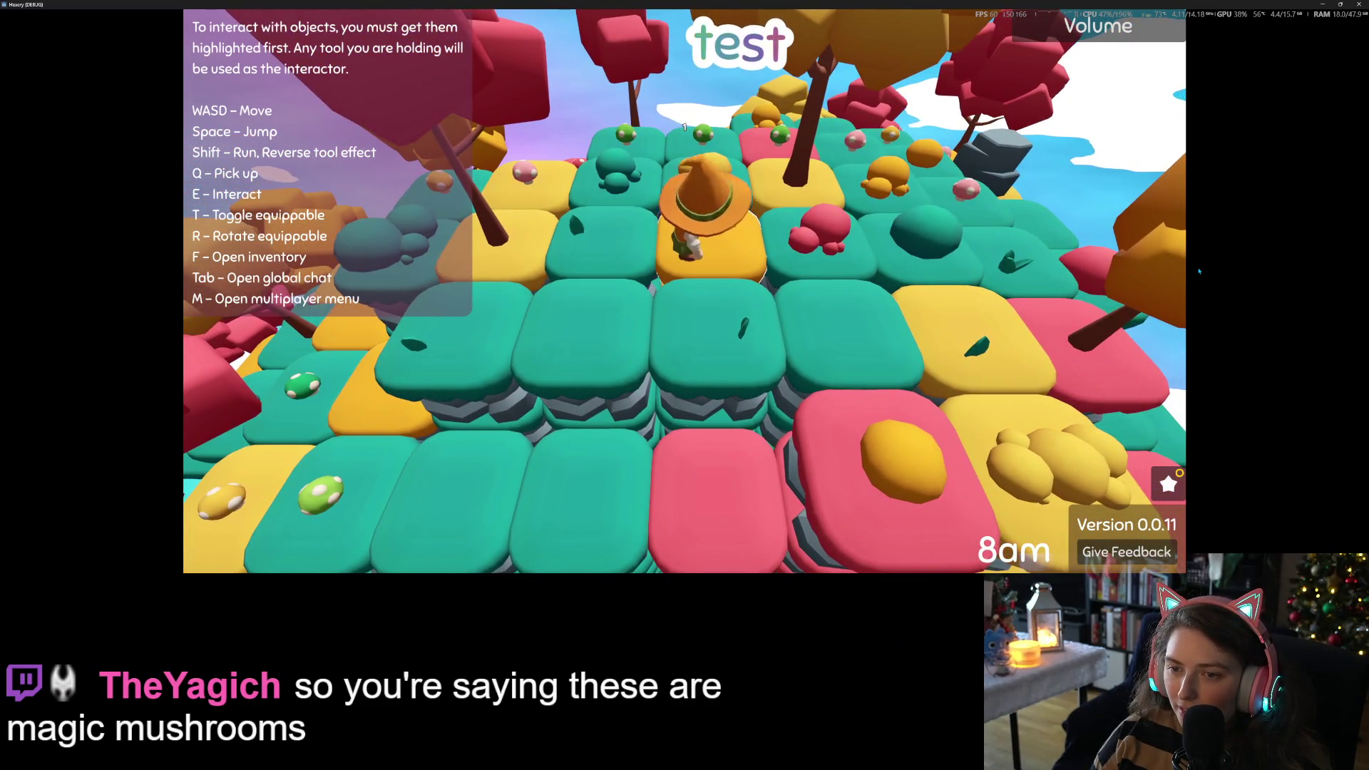
Step: Move the witch left around the island until the view is behind her
{"action": "key", "text": "w"}
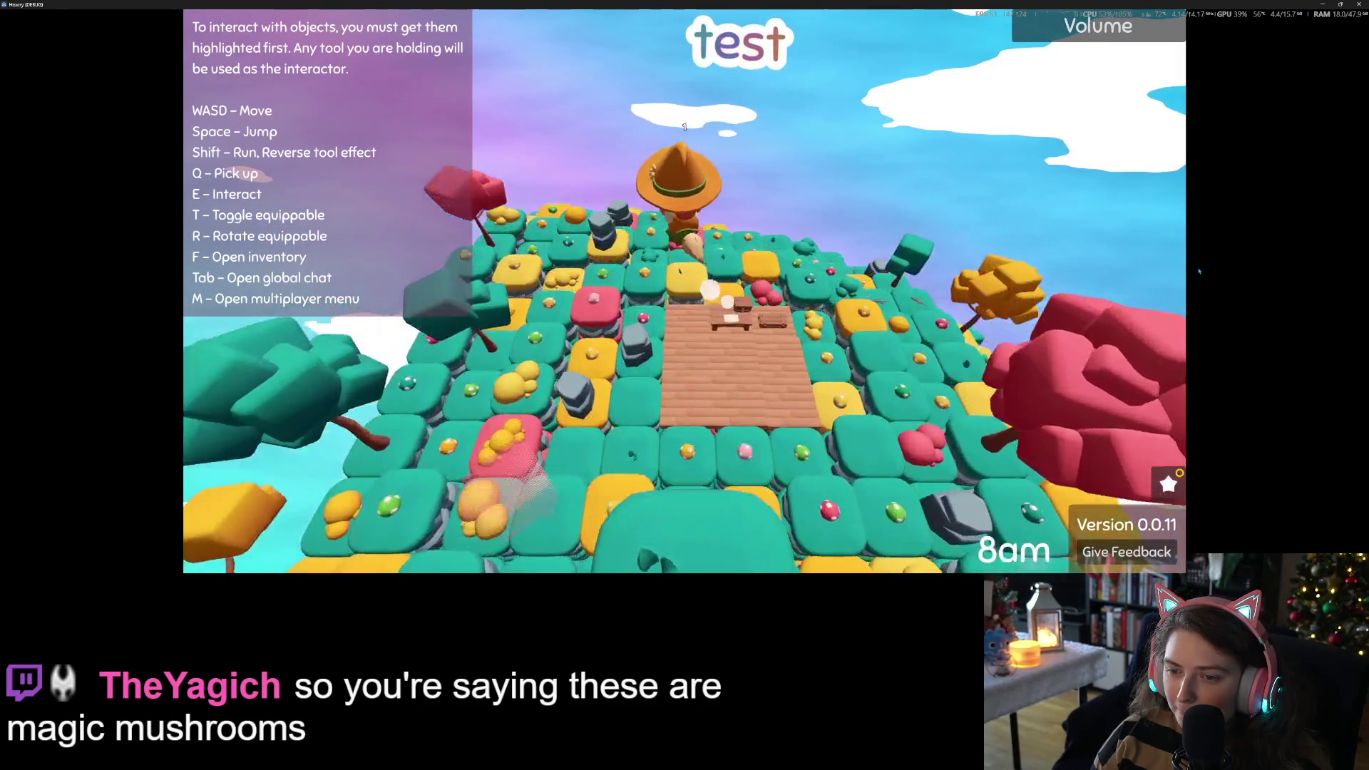
{"action": "key", "text": "a"}
{"action": "key", "text": "a"}
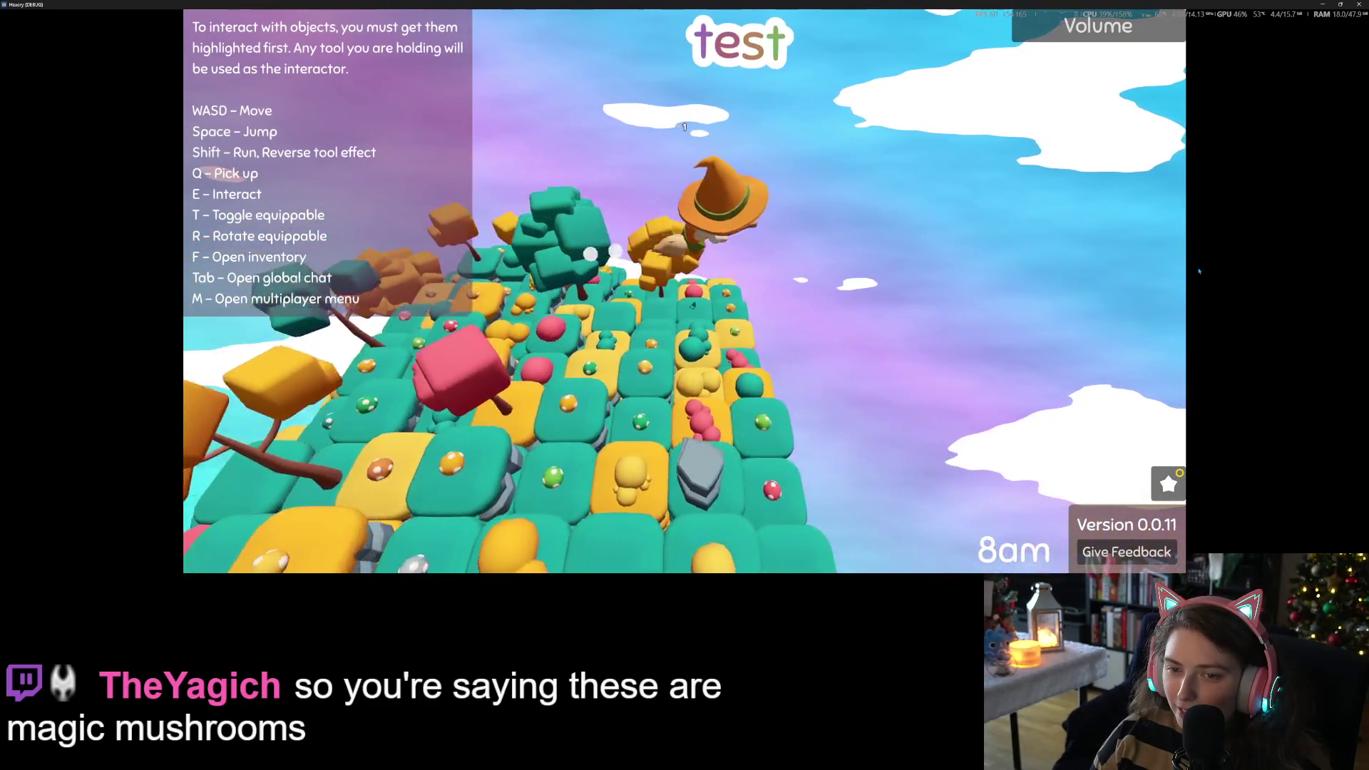
{"action": "key", "text": "a"}
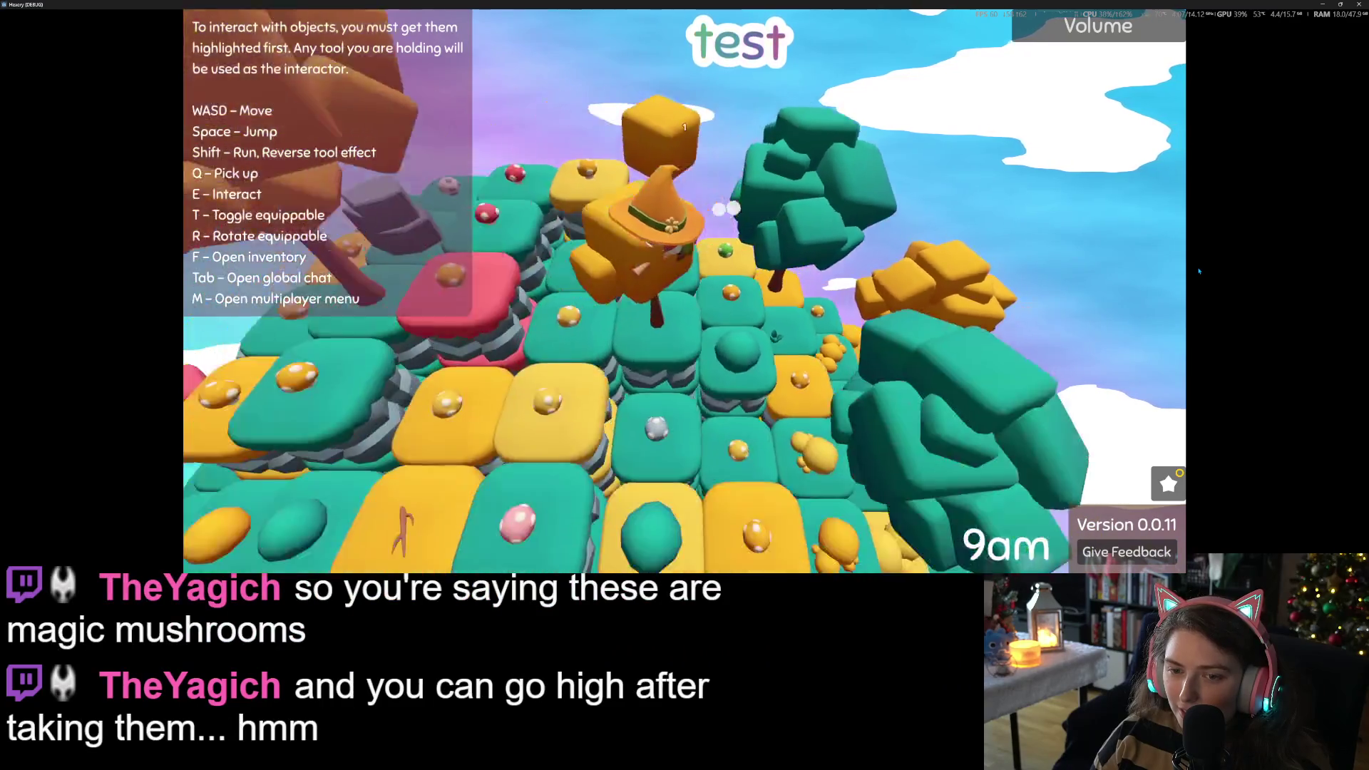
{"action": "key", "text": "a"}
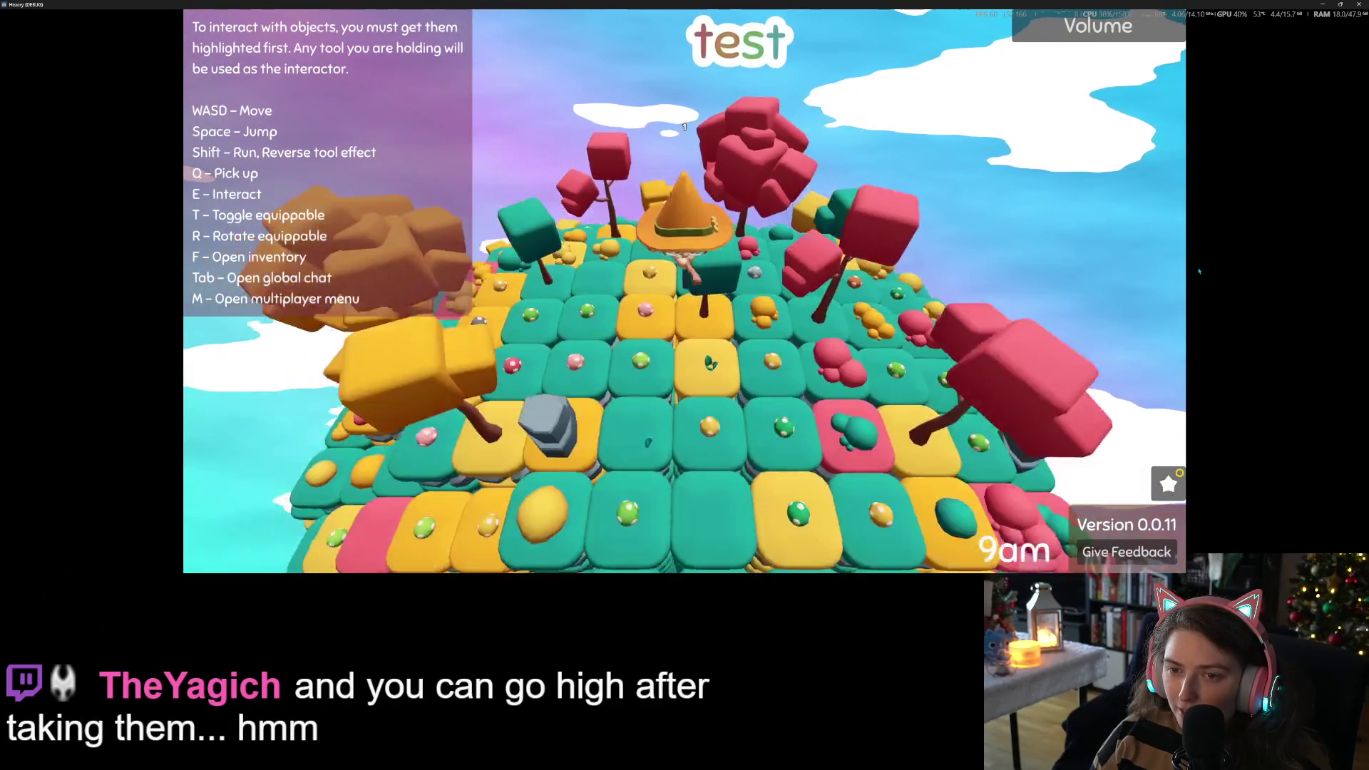
{"action": "key", "text": "a"}
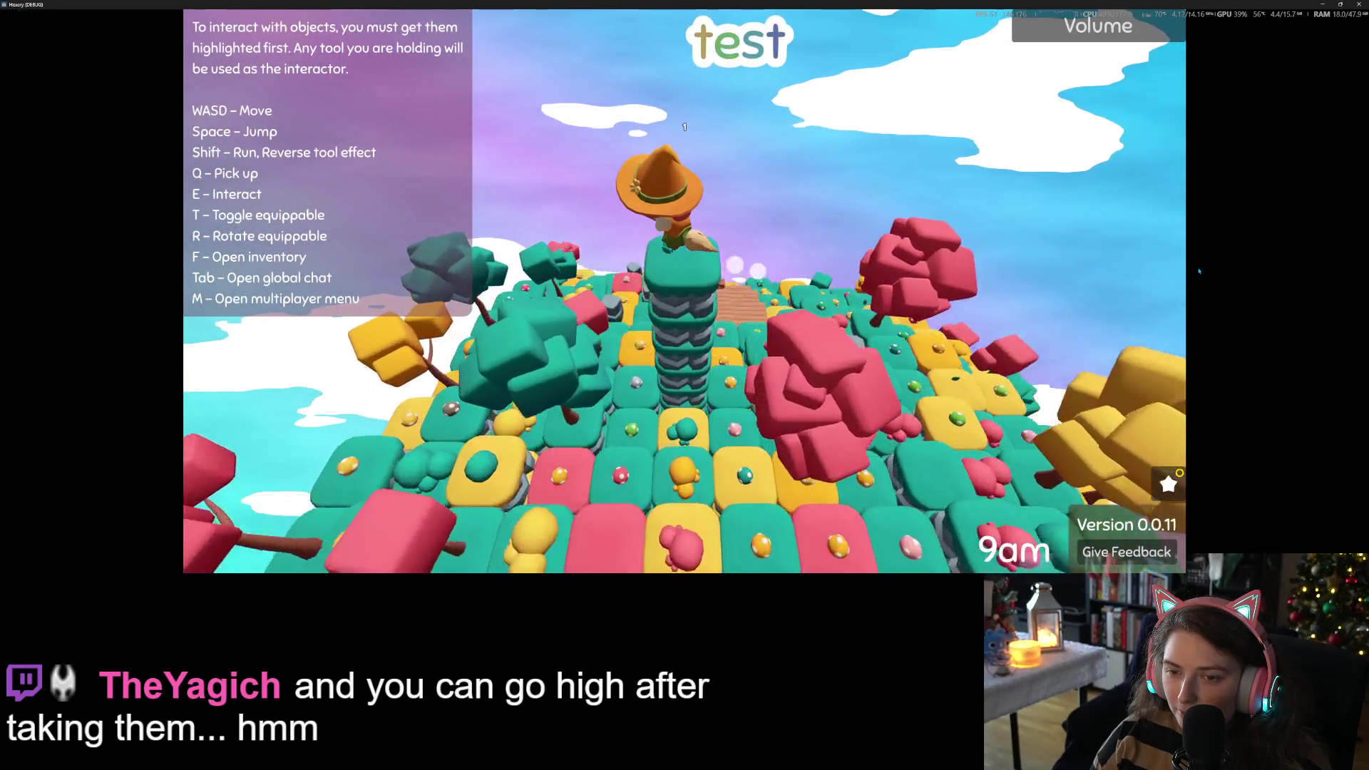
{"action": "key", "text": "a"}
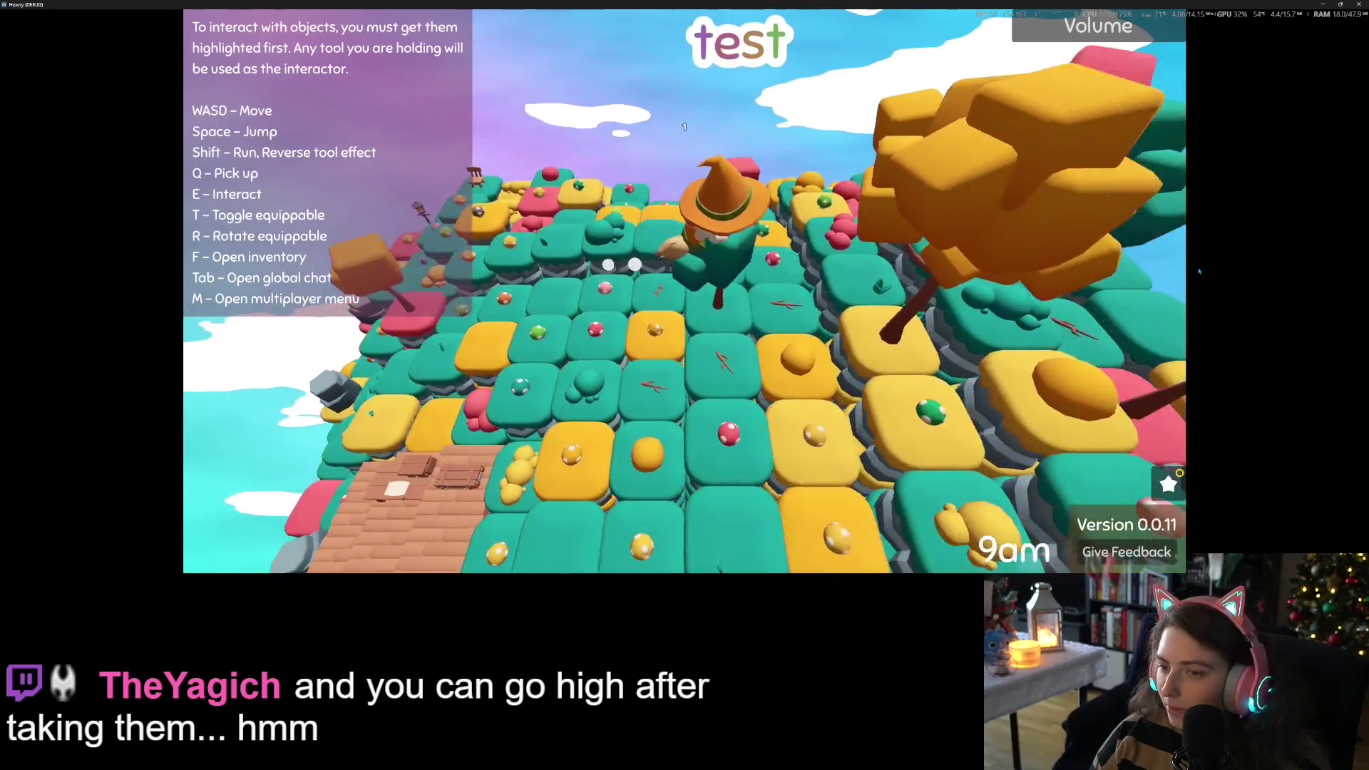
{"action": "key", "text": "a"}
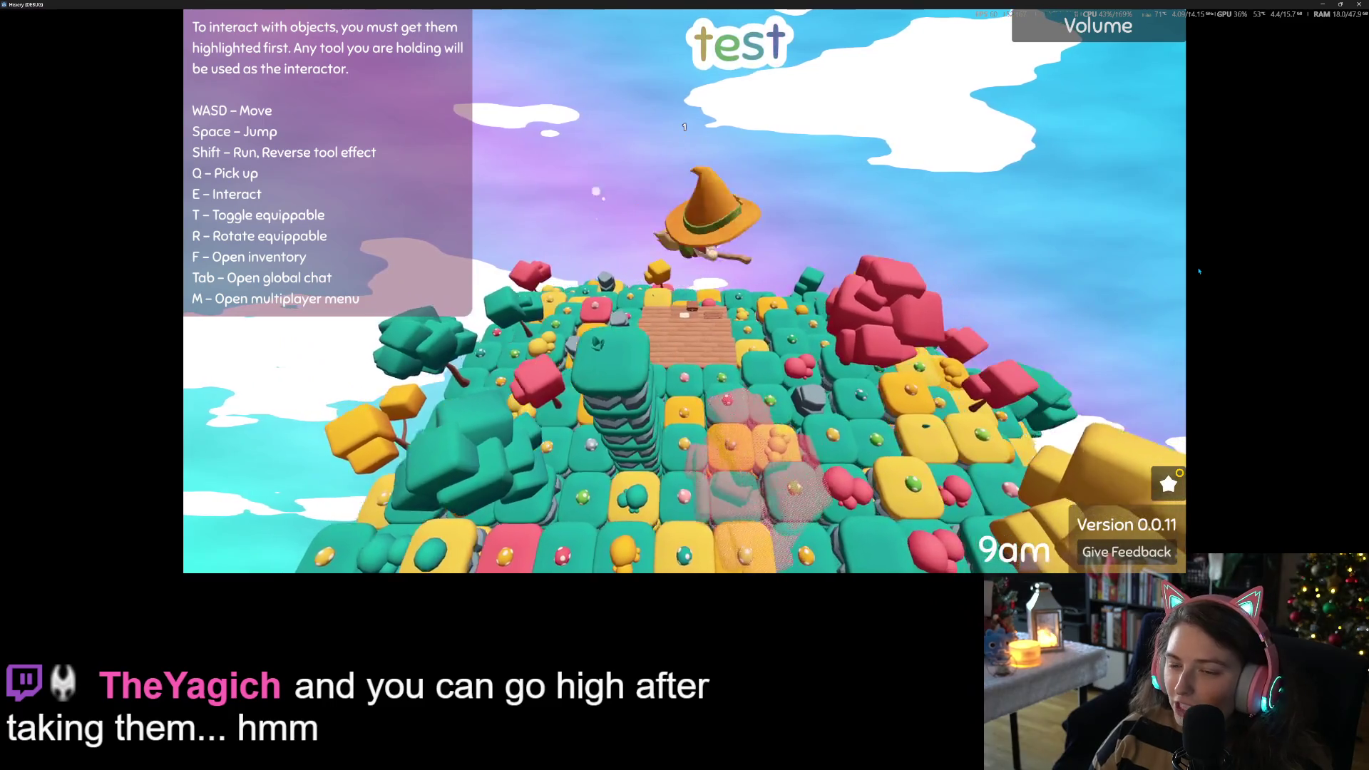
{"action": "key", "text": "a"}
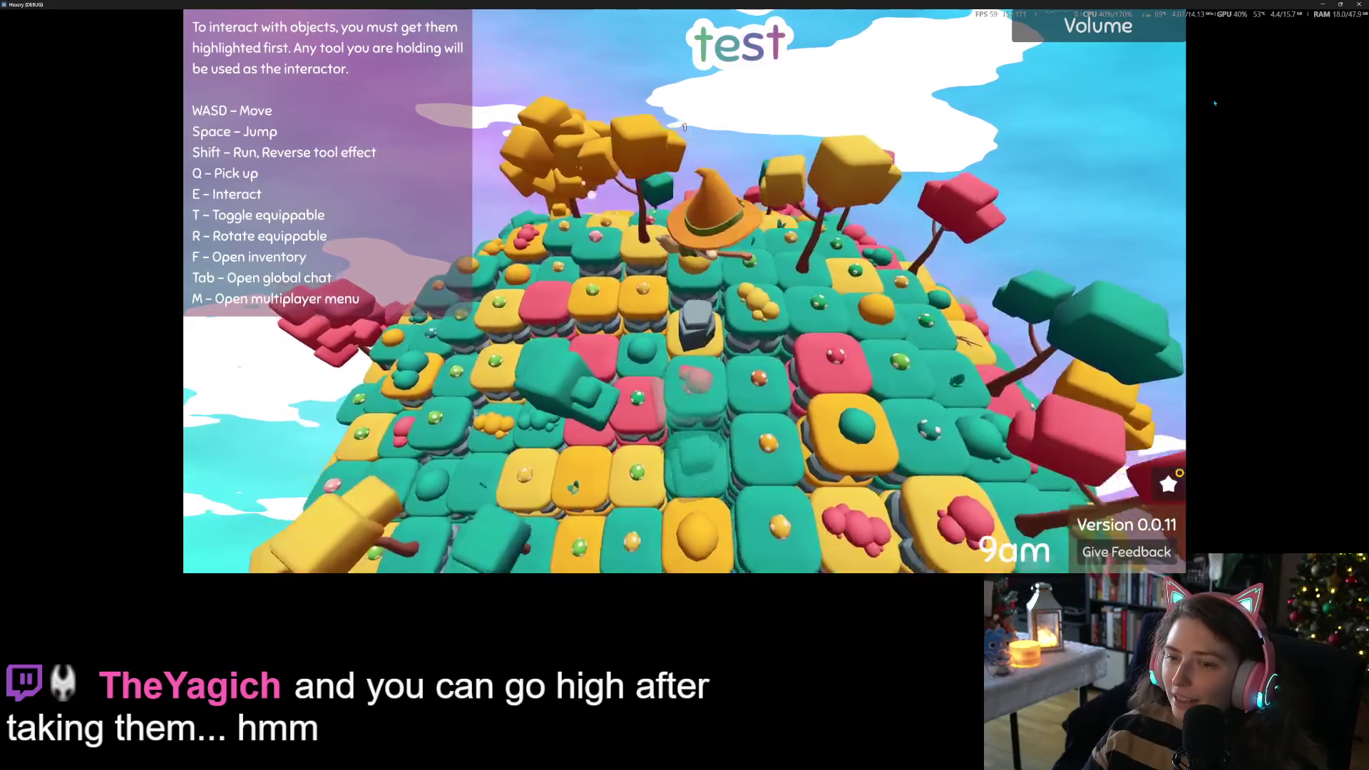
{"action": "key", "text": "a"}
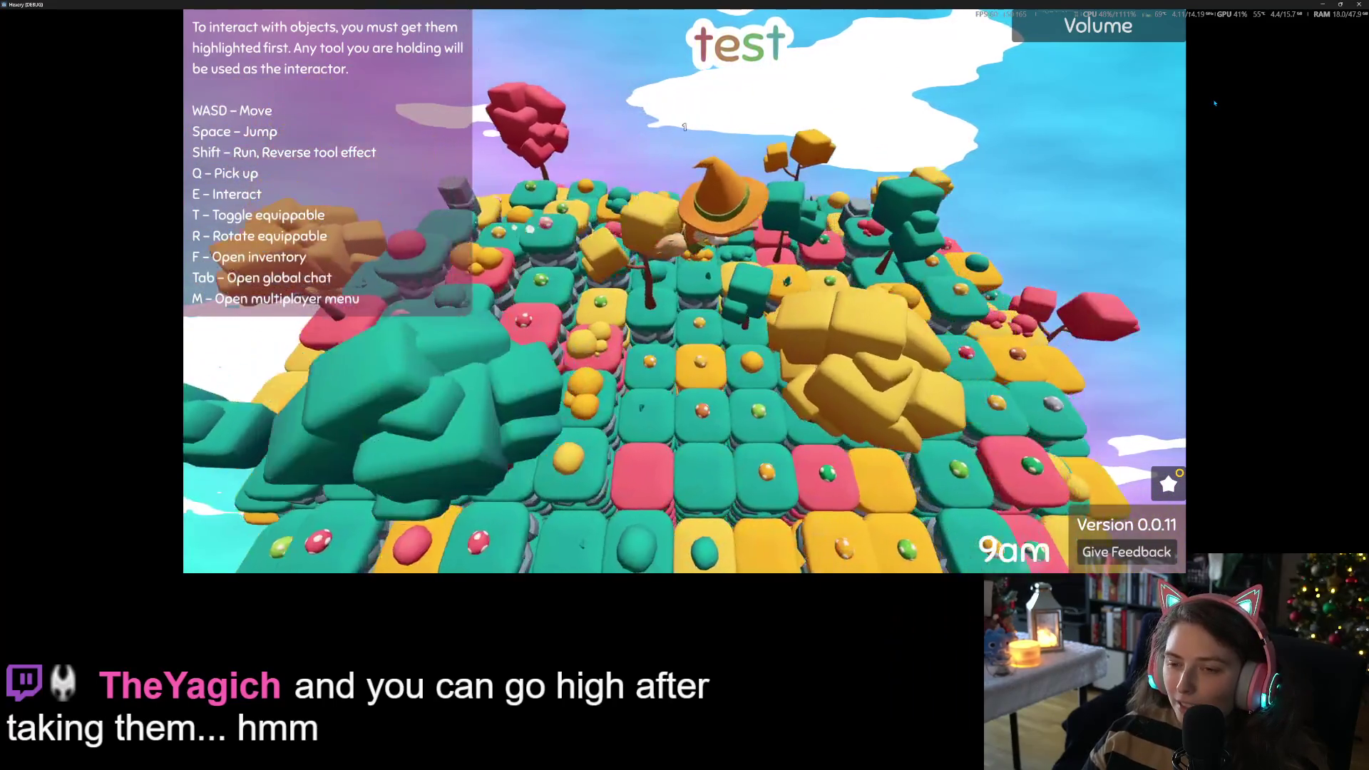
{"action": "key", "text": "a"}
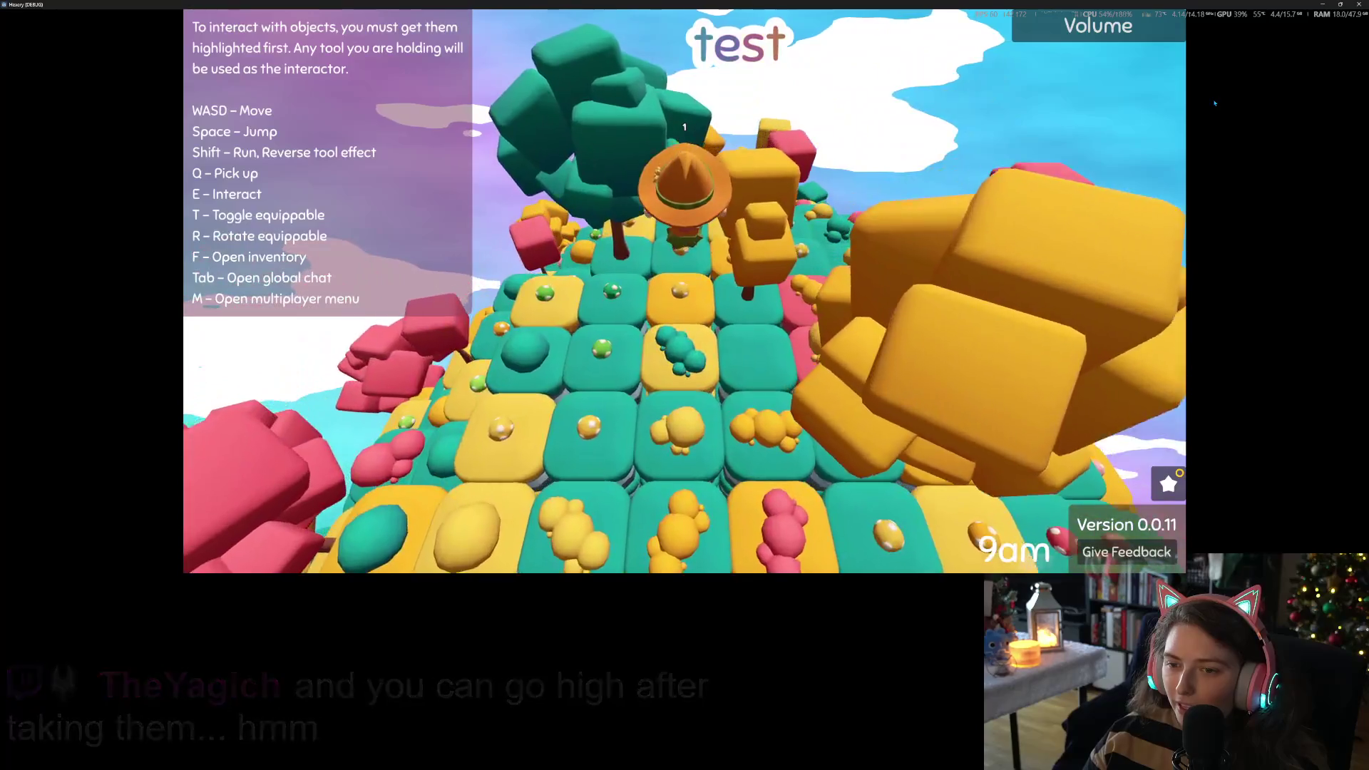
Step: Steer the witch to the tall tile column and land on top of the pillar
{"action": "key", "text": "w"}
{"action": "key", "text": "a"}
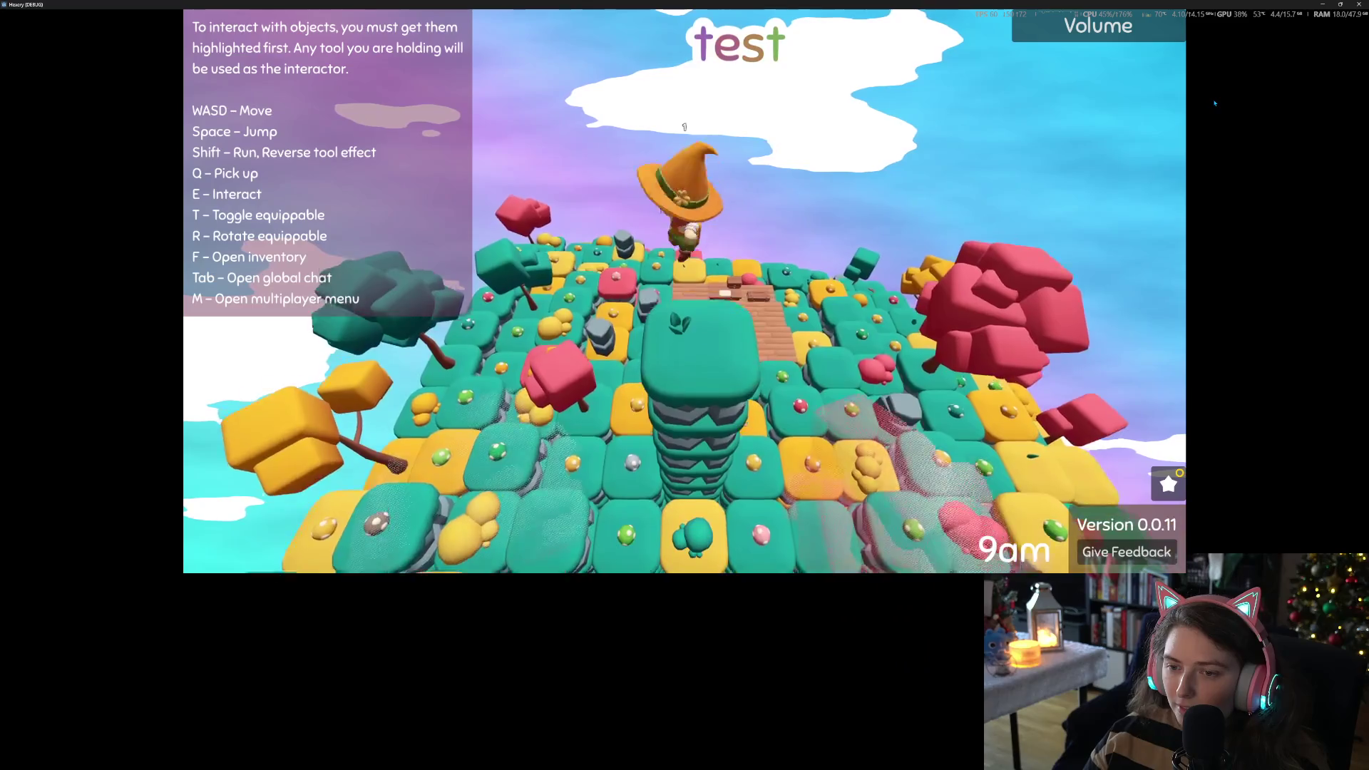
{"action": "key", "text": "s"}
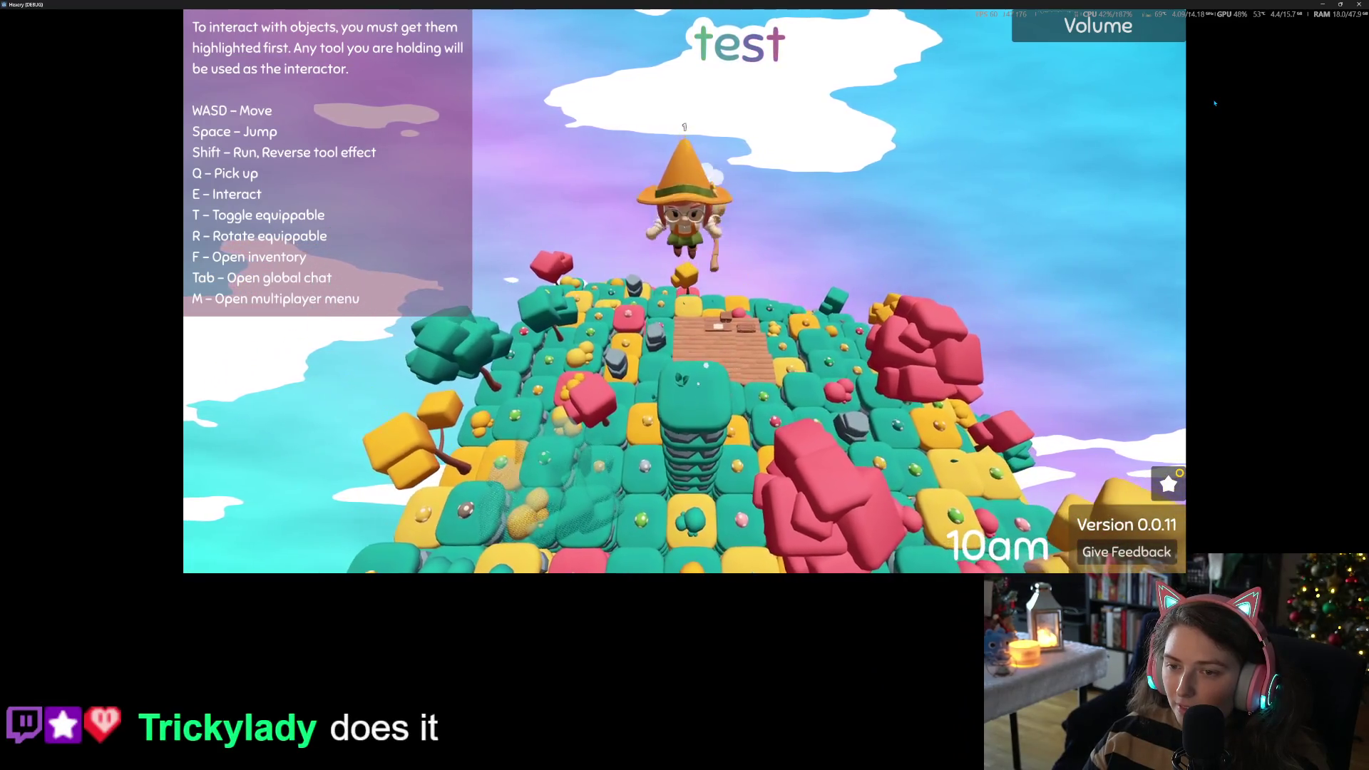
{"action": "key", "text": "w"}
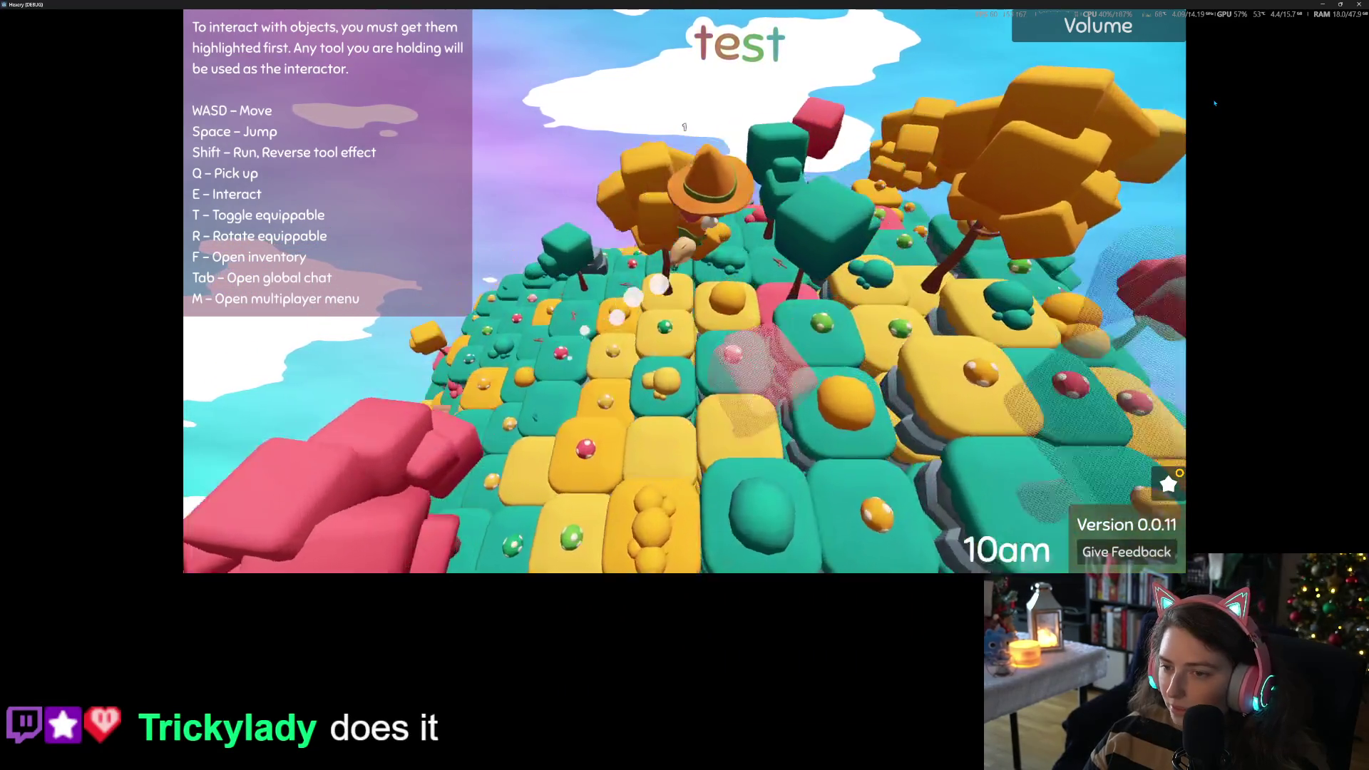
{"action": "key", "text": "s"}
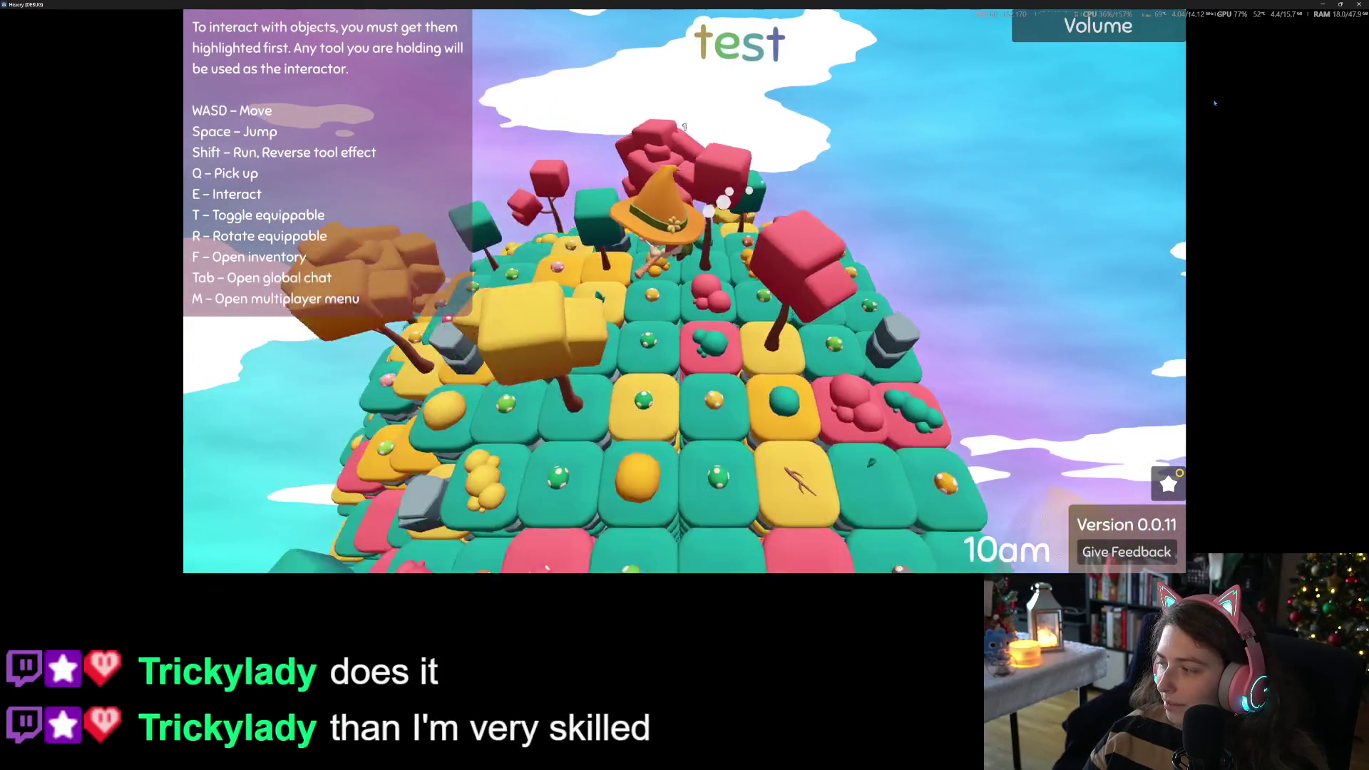
{"action": "key", "text": "w"}
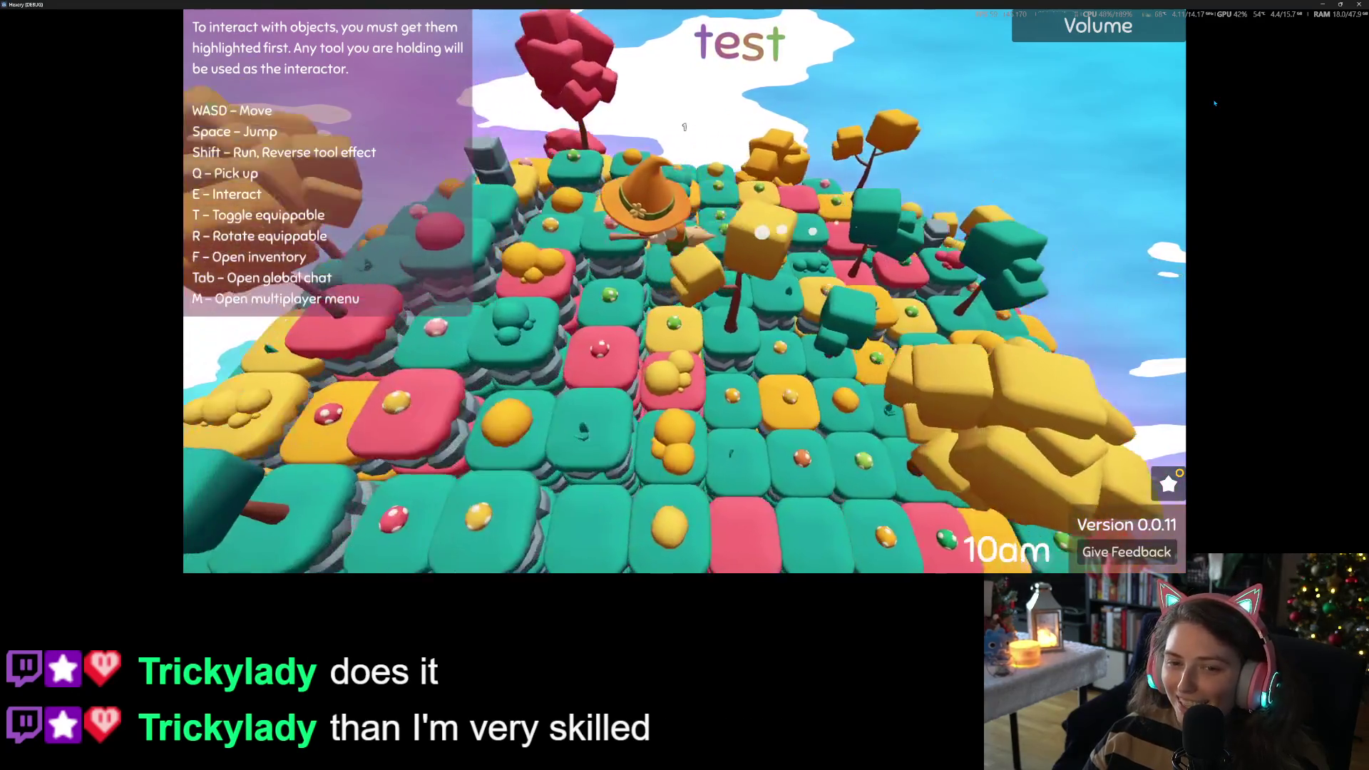
{"action": "key", "text": "w"}
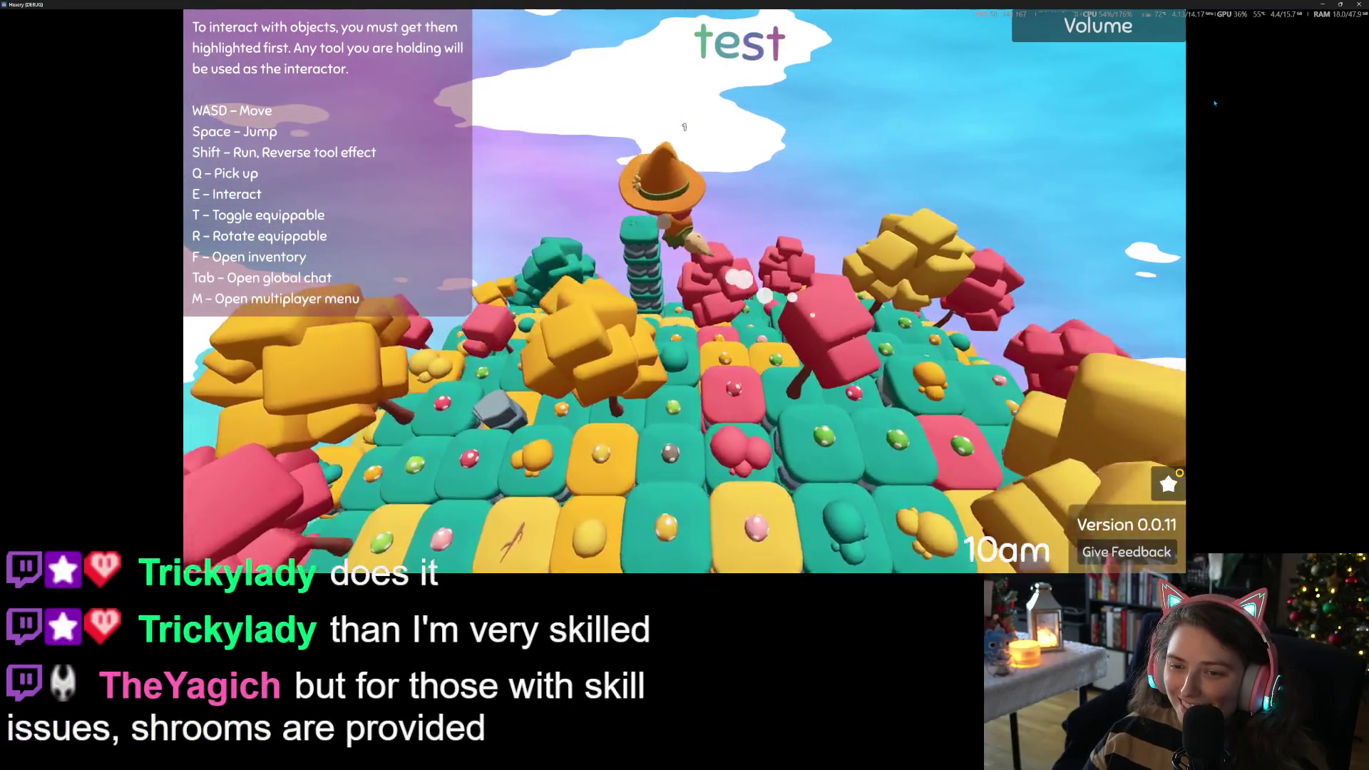
{"action": "key", "text": "w"}
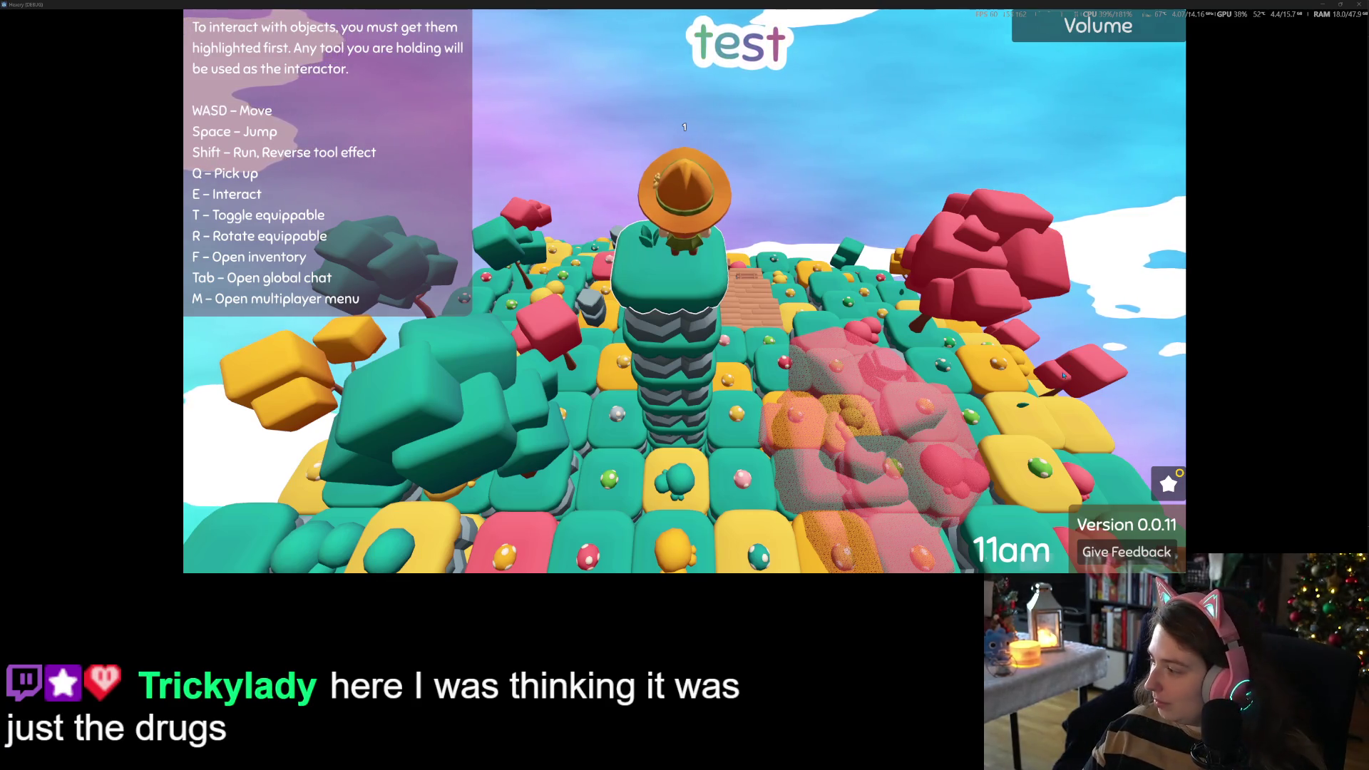
Step: Claim the first I Have Friends! tier for 26 points, view Rewards, and close the panel
{"action": "key", "text": "j"}
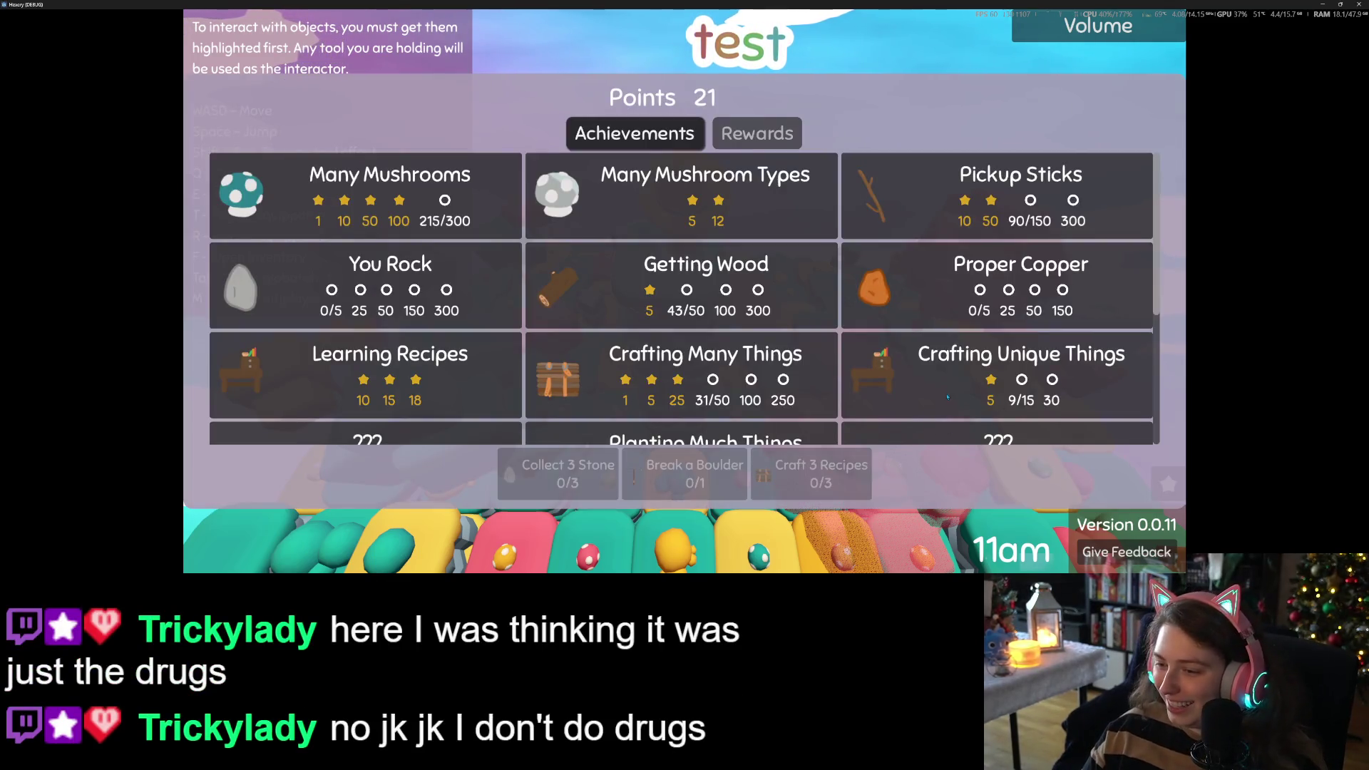
{"action": "scroll", "coordinate": [670, 397], "scroll_direction": "down", "scroll_amount": 5}
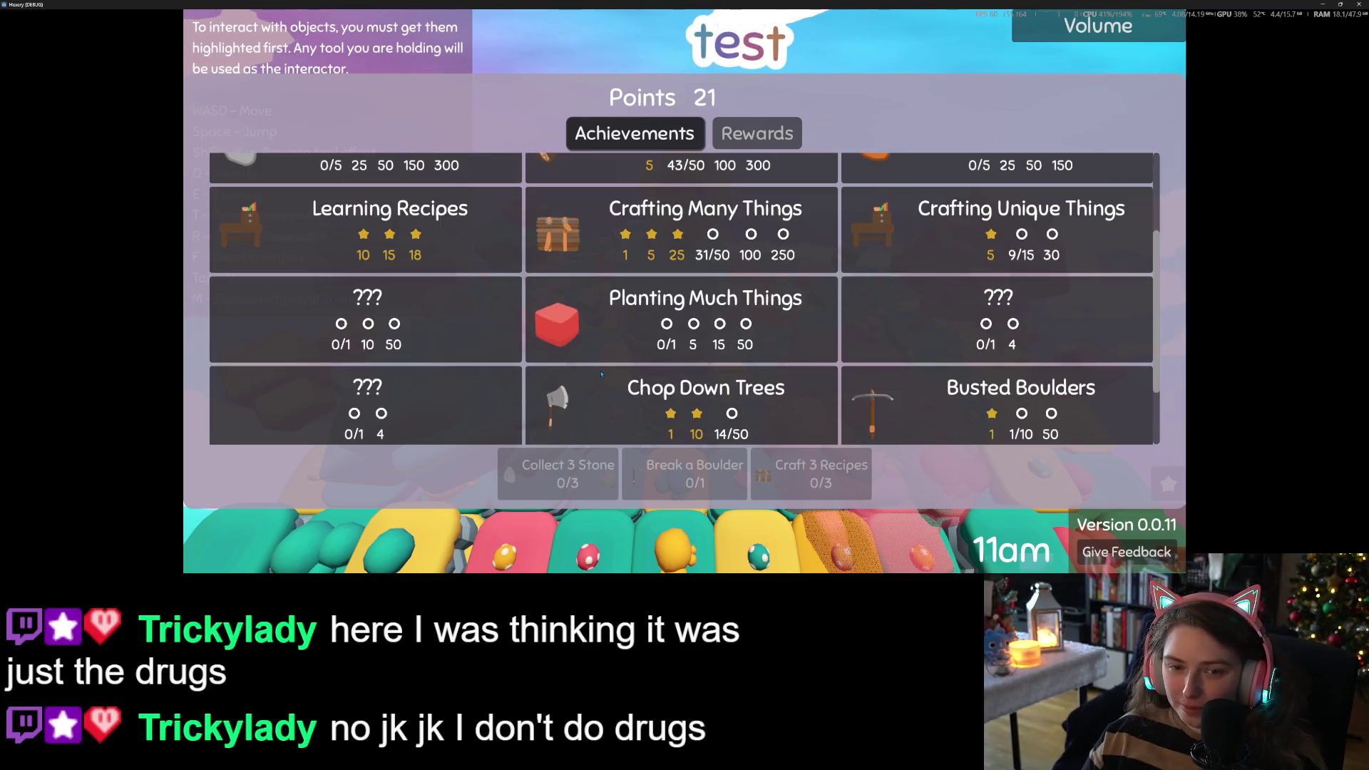
{"action": "scroll", "coordinate": [607, 342], "scroll_direction": "up", "scroll_amount": 5}
{"action": "scroll", "coordinate": [599, 342], "scroll_direction": "up", "scroll_amount": 1}
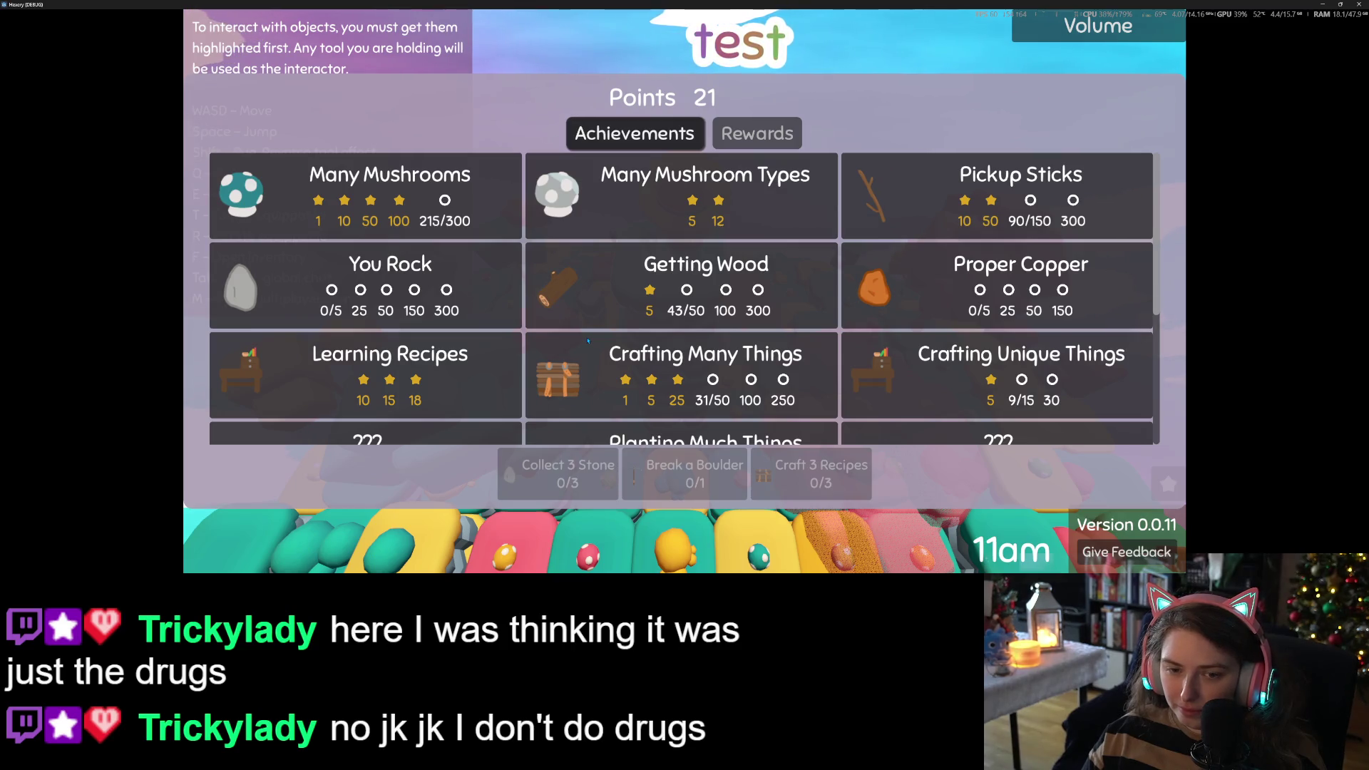
{"action": "scroll", "coordinate": [588, 340], "scroll_direction": "down", "scroll_amount": 1}
{"action": "scroll", "coordinate": [588, 340], "scroll_direction": "down", "scroll_amount": 5}
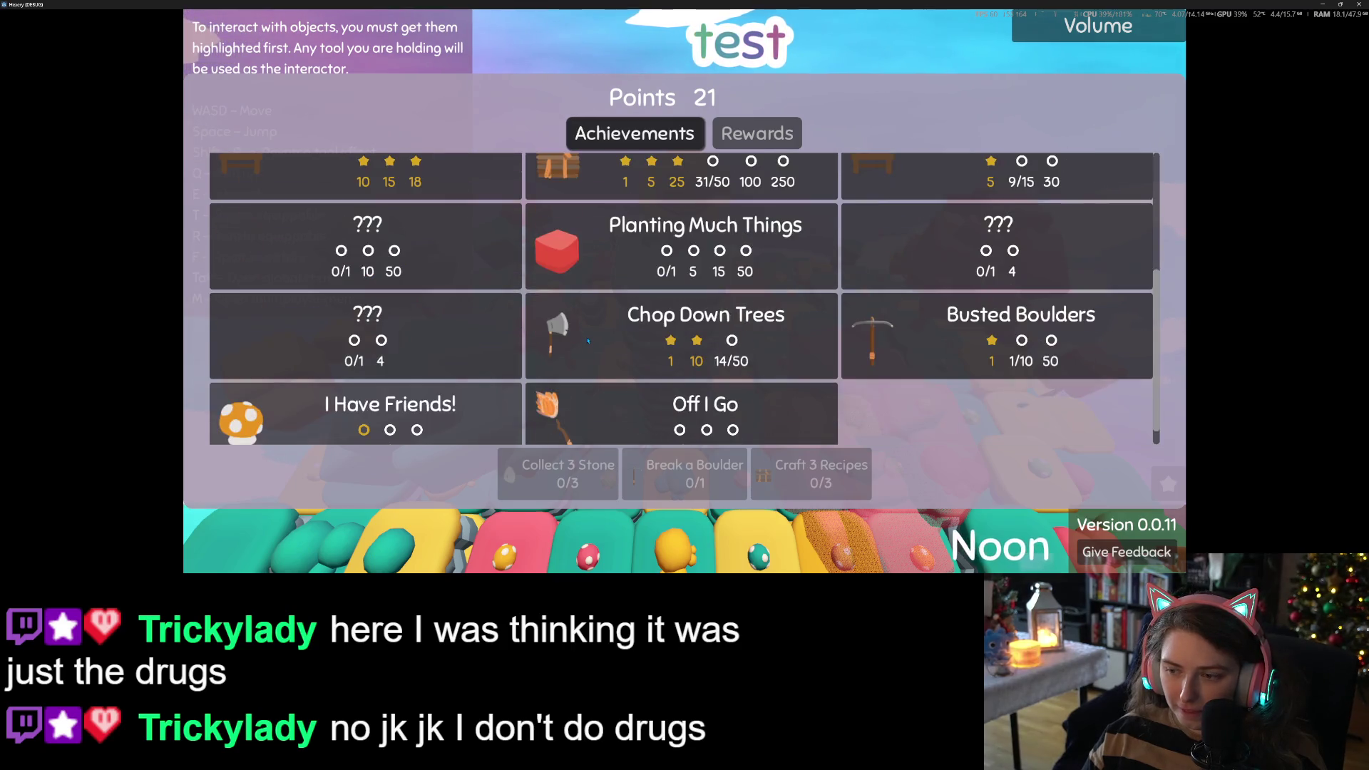
{"action": "left_click", "coordinate": [492, 368]}
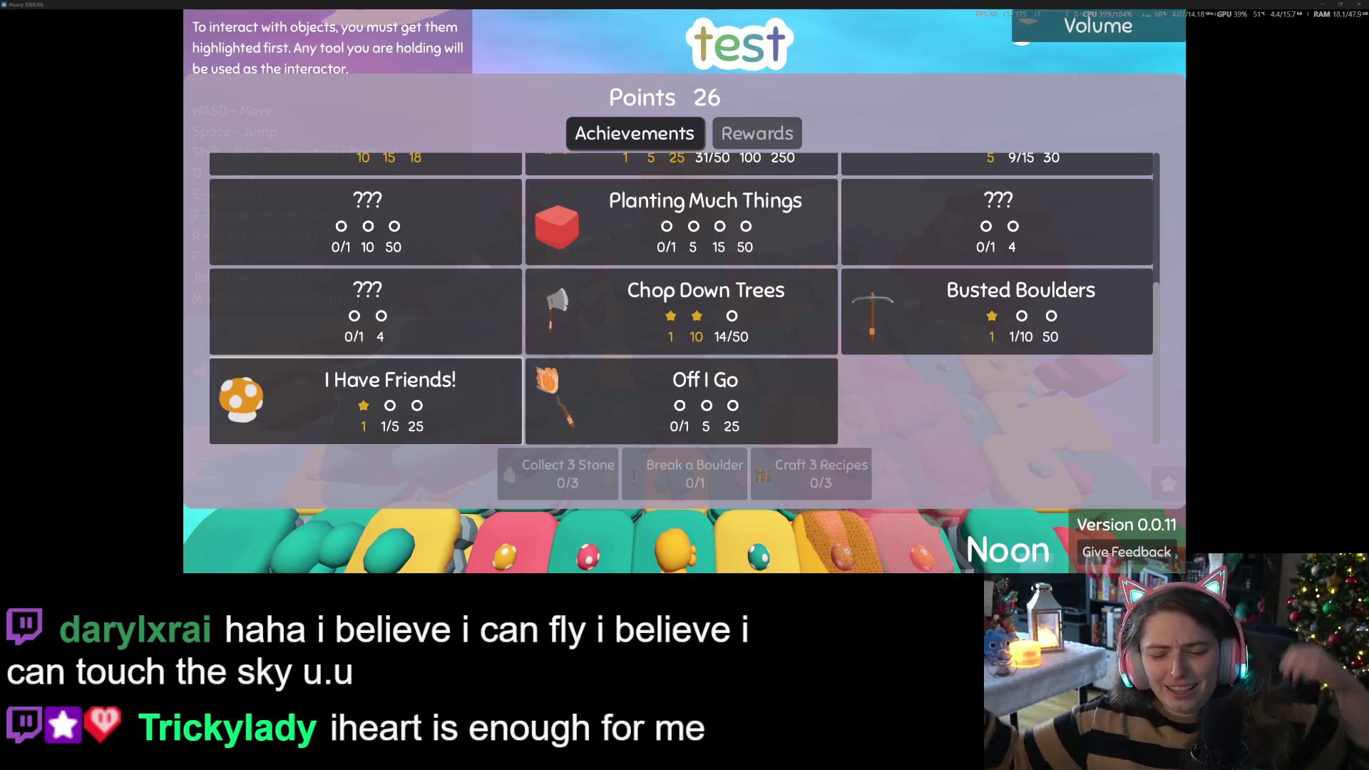
{"action": "left_click", "coordinate": [766, 148]}
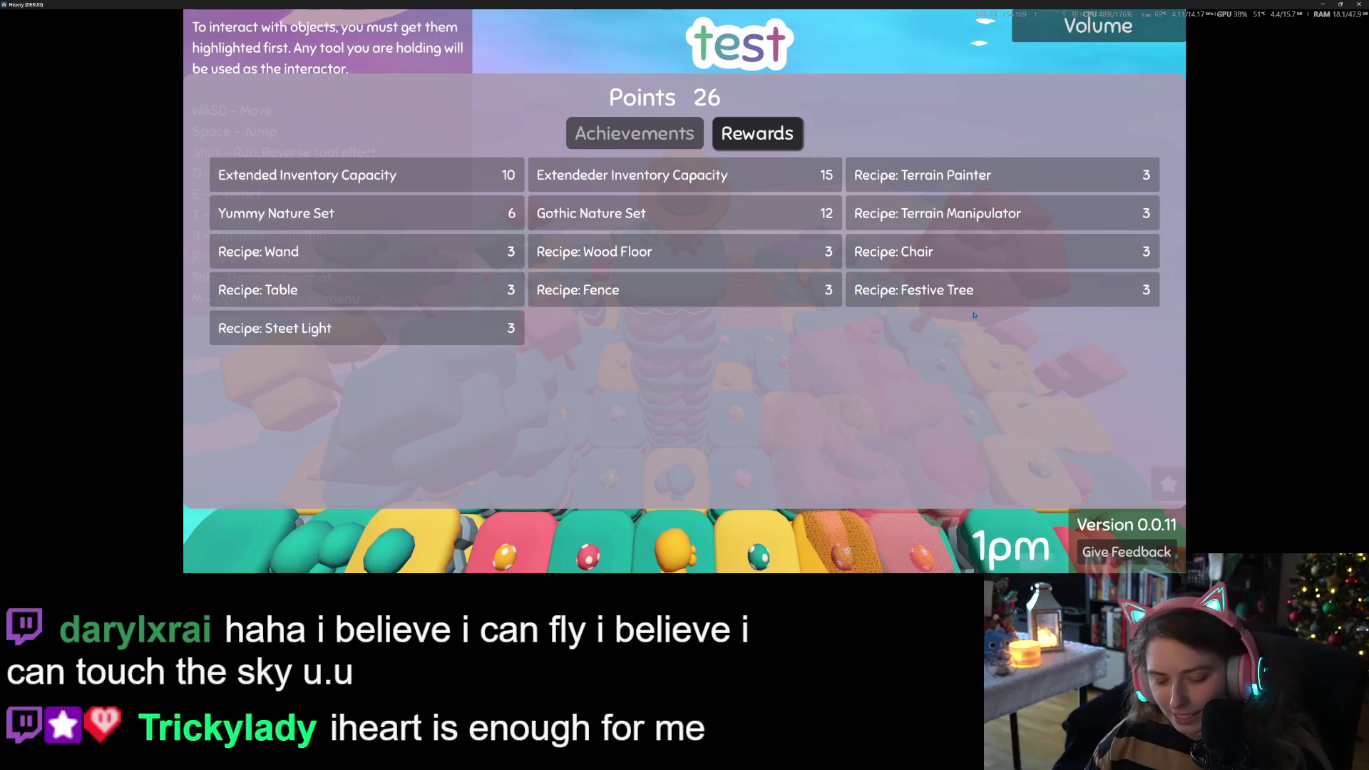
{"action": "key", "text": "Escape"}
Step: Fly the witch around the island on her broom and bring her down onto the tiles
{"action": "key", "text": "w"}
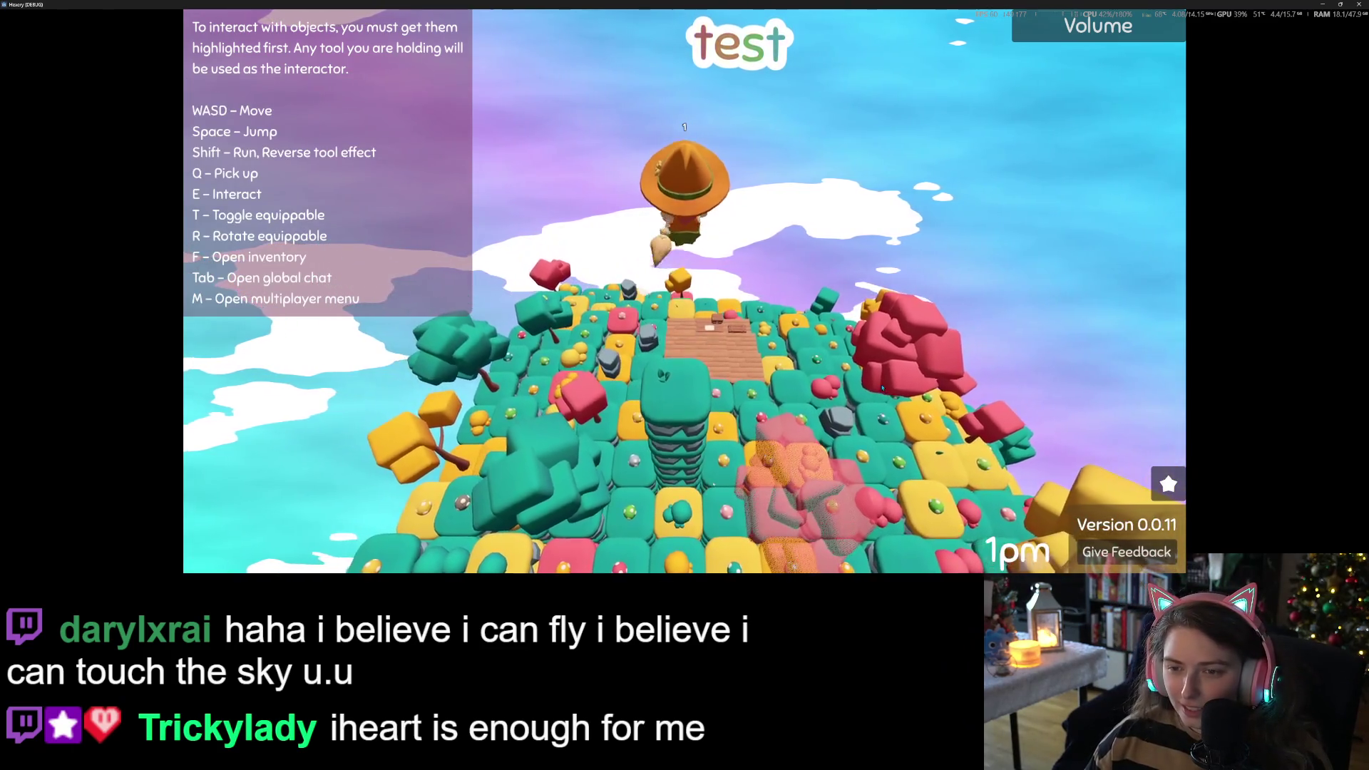
{"action": "key", "text": "w"}
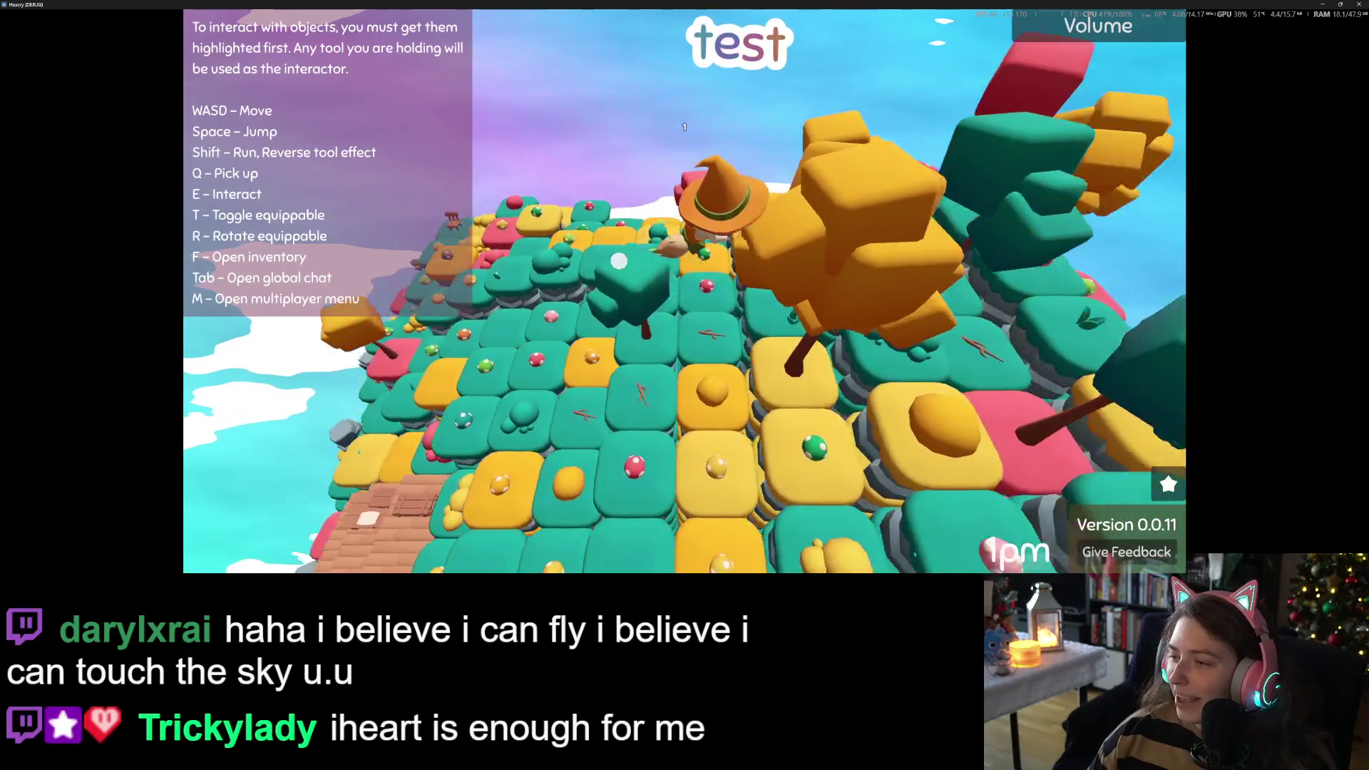
{"action": "key", "text": "w"}
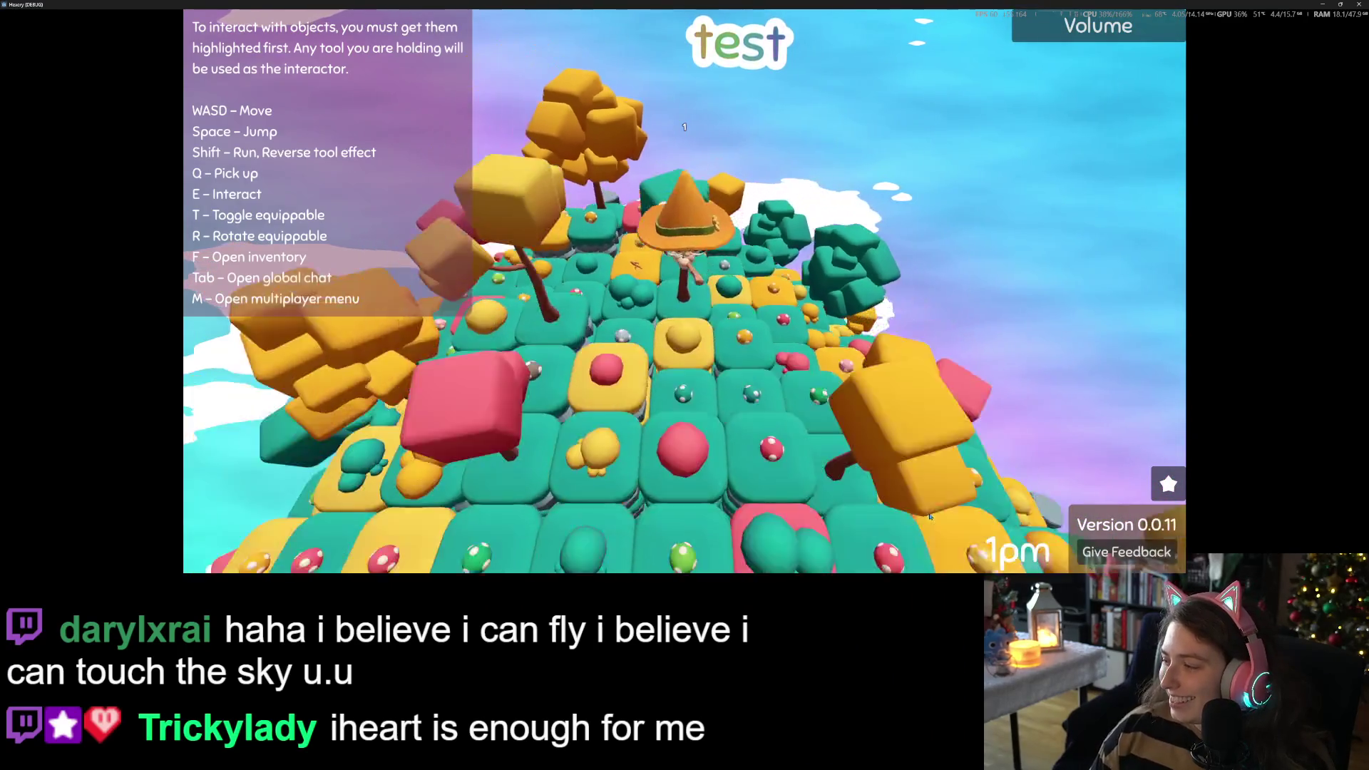
{"action": "key", "text": "w"}
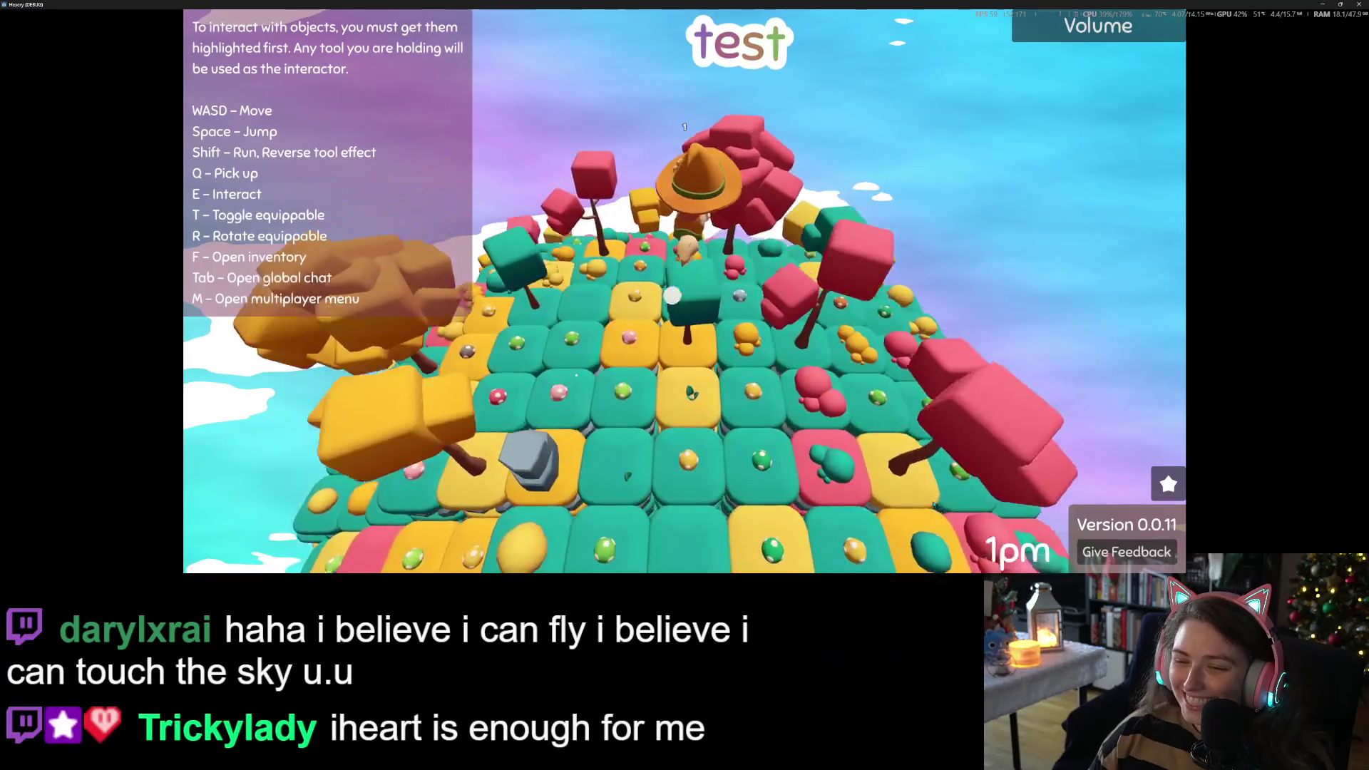
{"action": "key", "text": "w"}
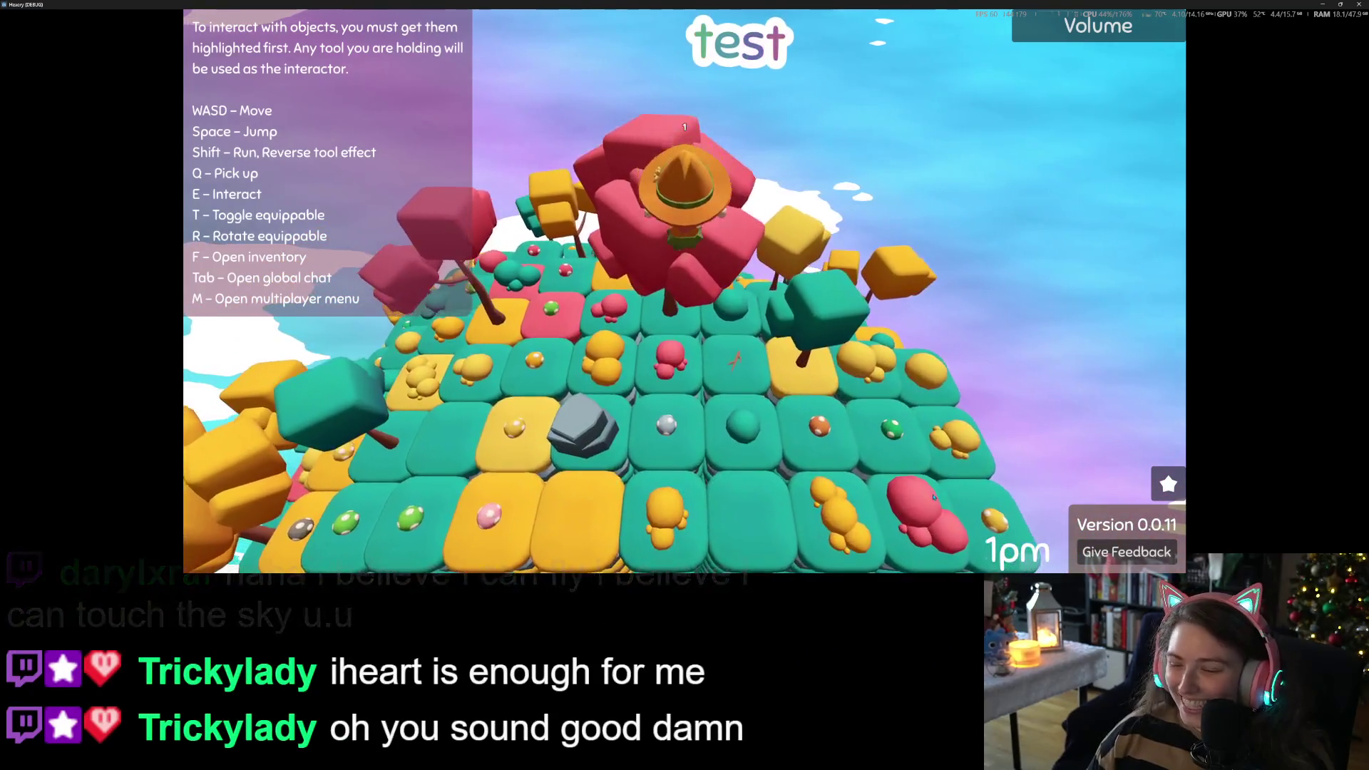
Step: Walk the witch forward, right and left across the tiles to the green-mushroom tile
{"action": "key", "text": "s"}
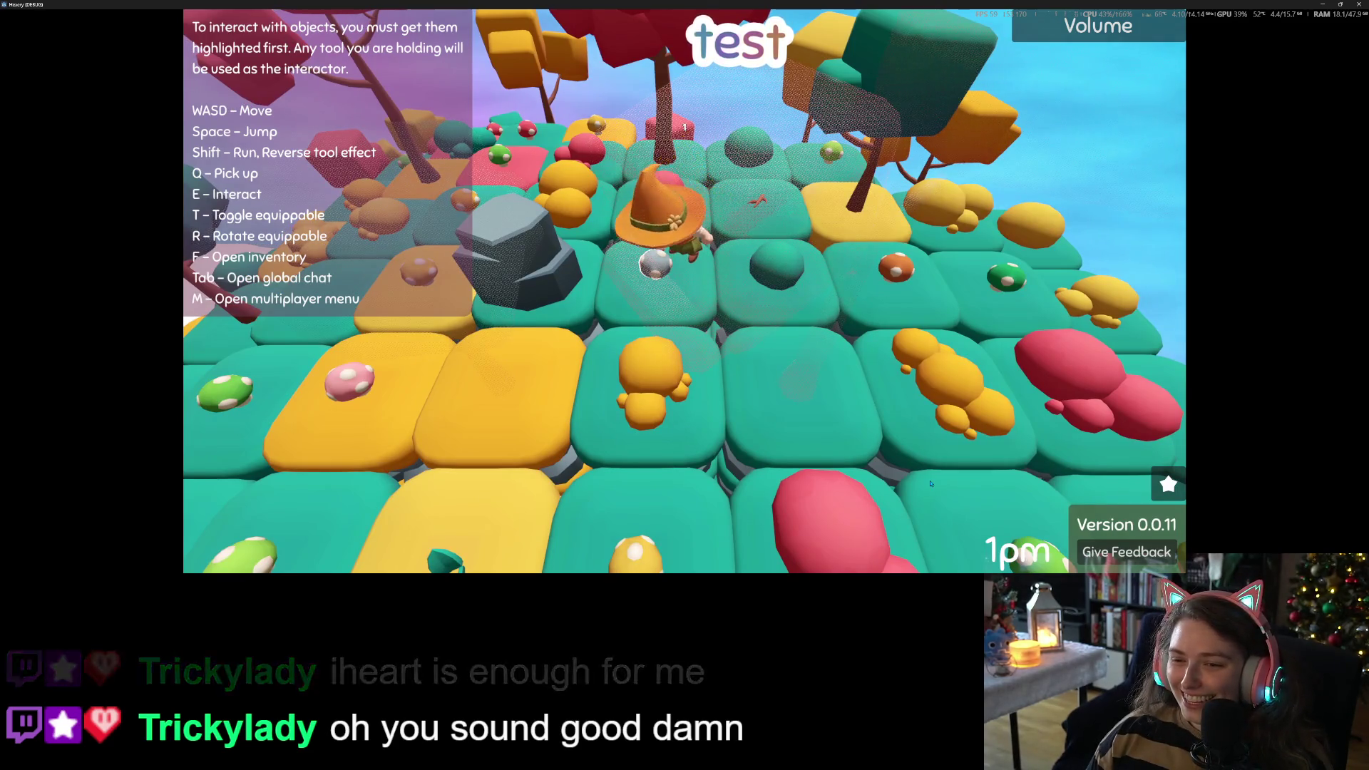
{"action": "key", "text": "w"}
{"action": "key", "text": "d"}
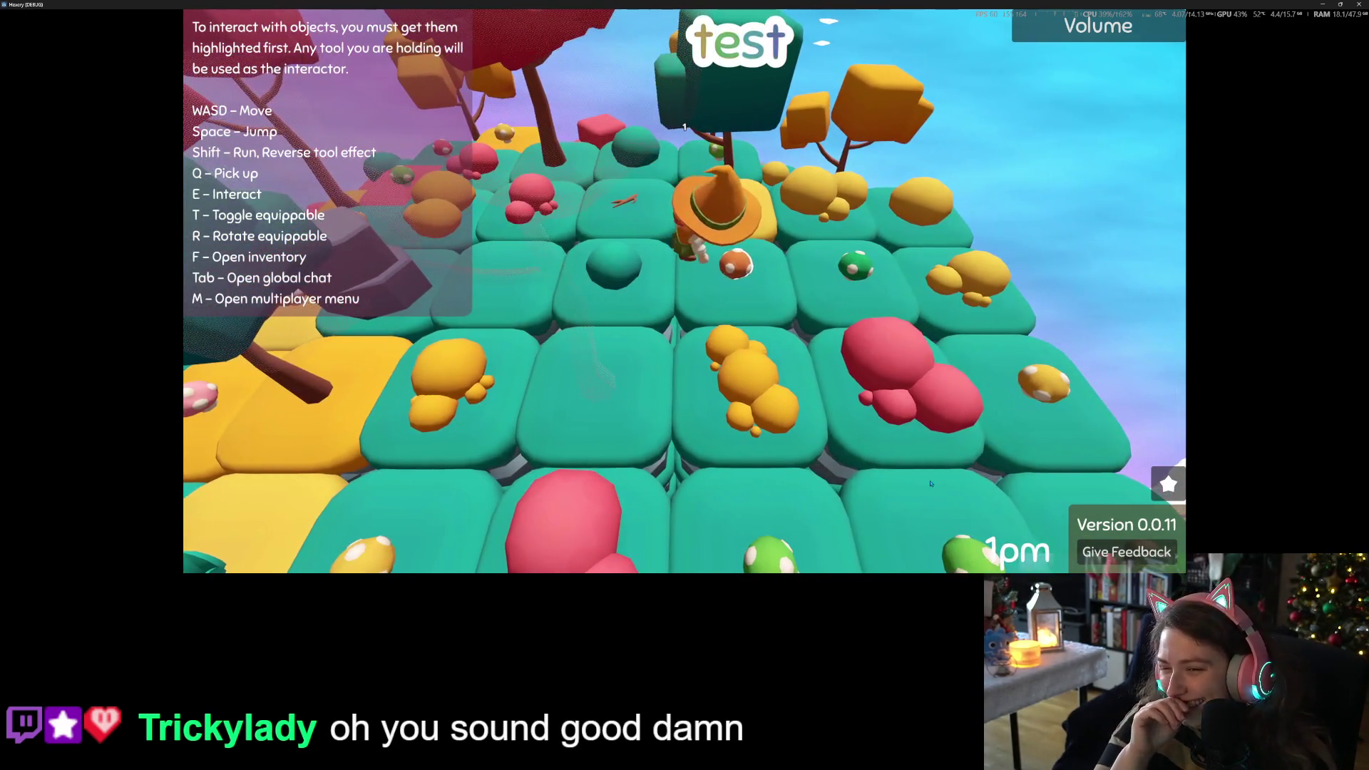
{"action": "key", "text": "d"}
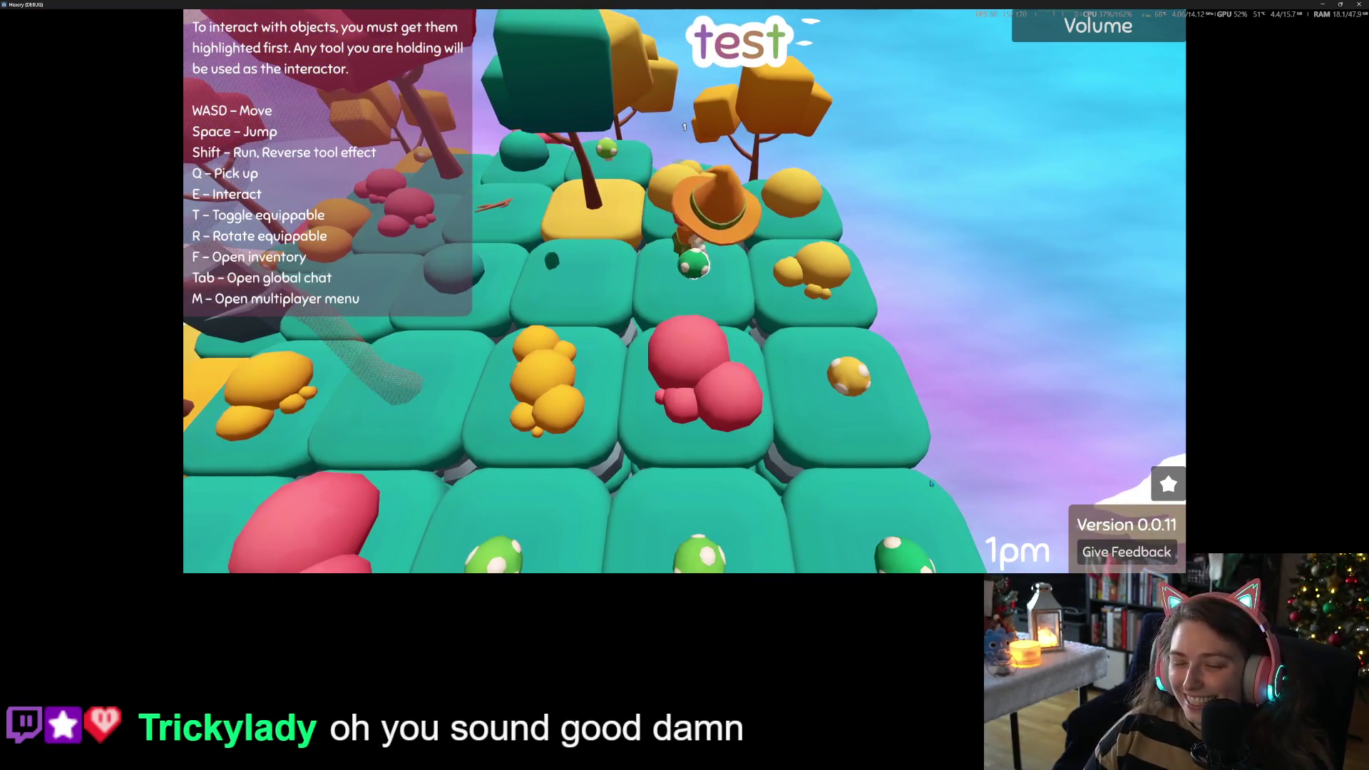
{"action": "key", "text": "d"}
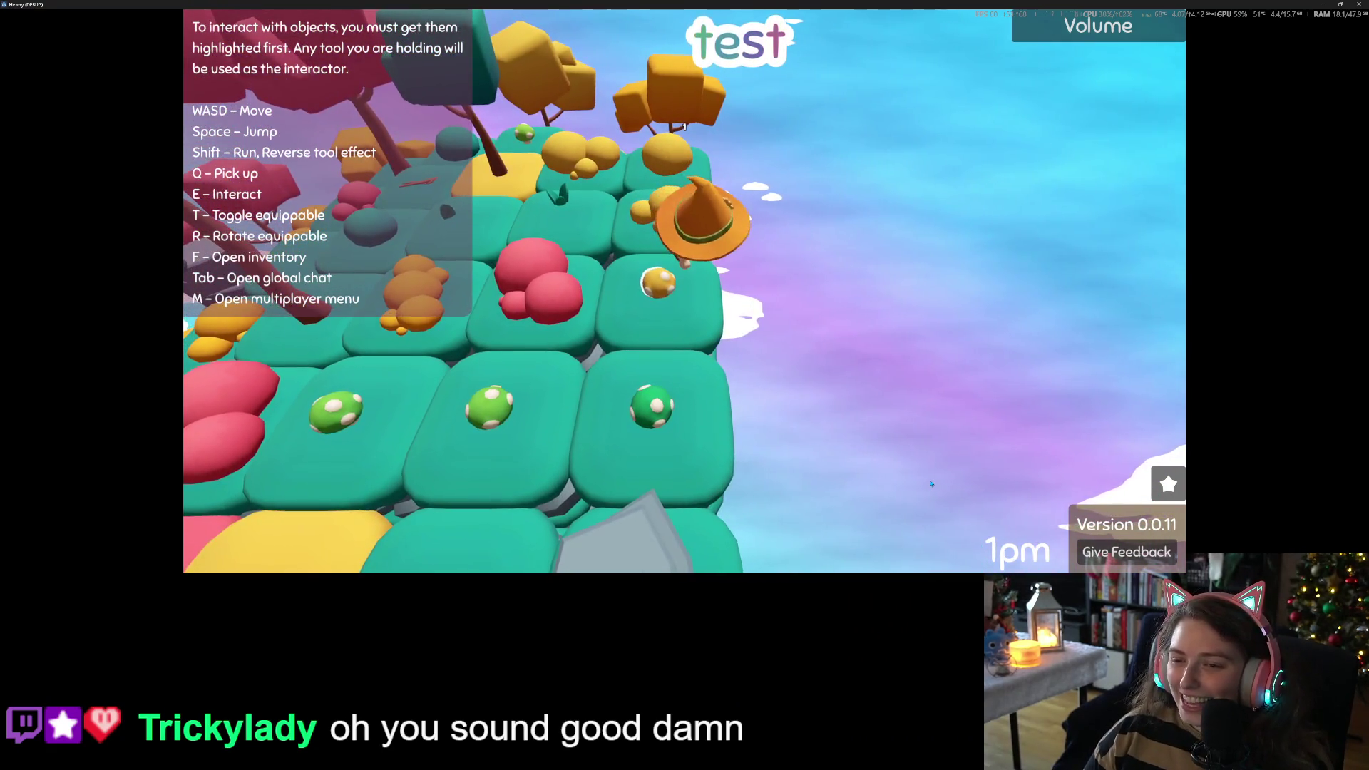
{"action": "key", "text": "w"}
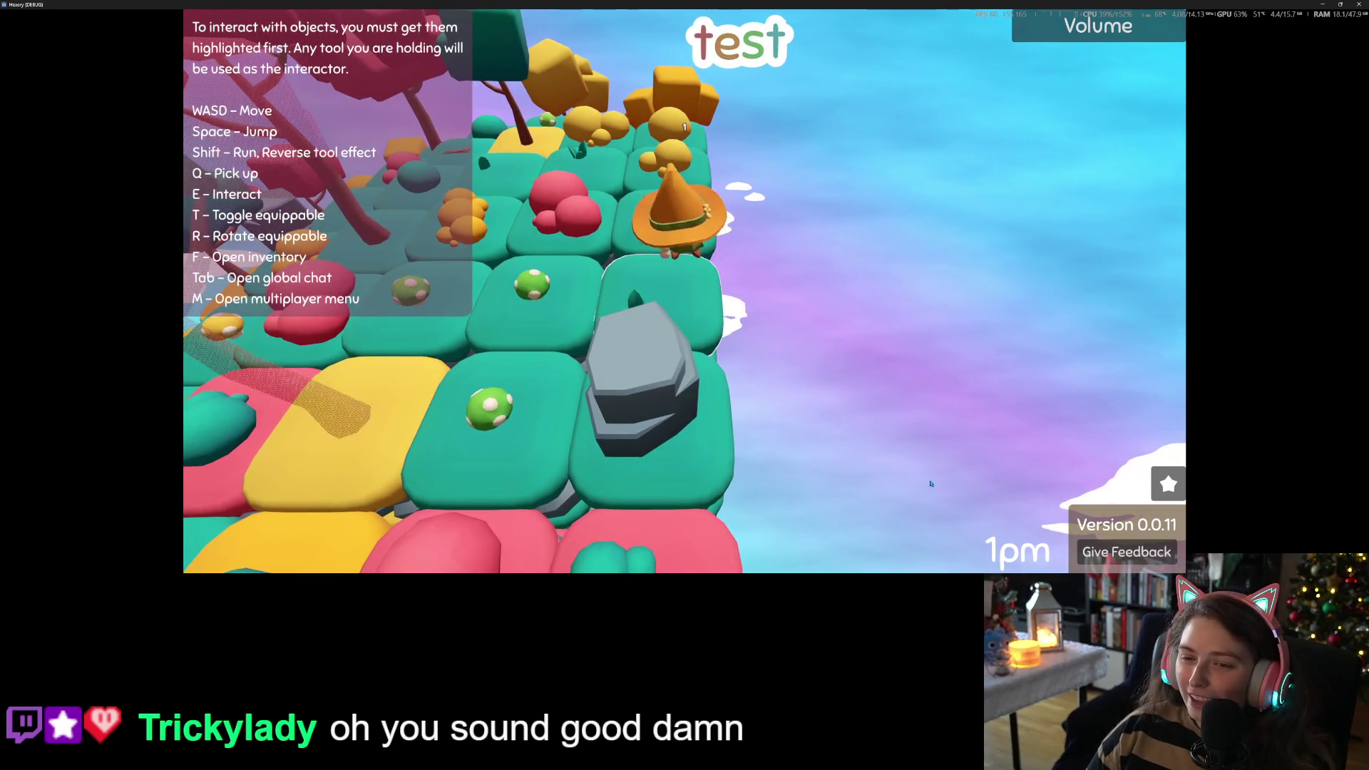
{"action": "key", "text": "a"}
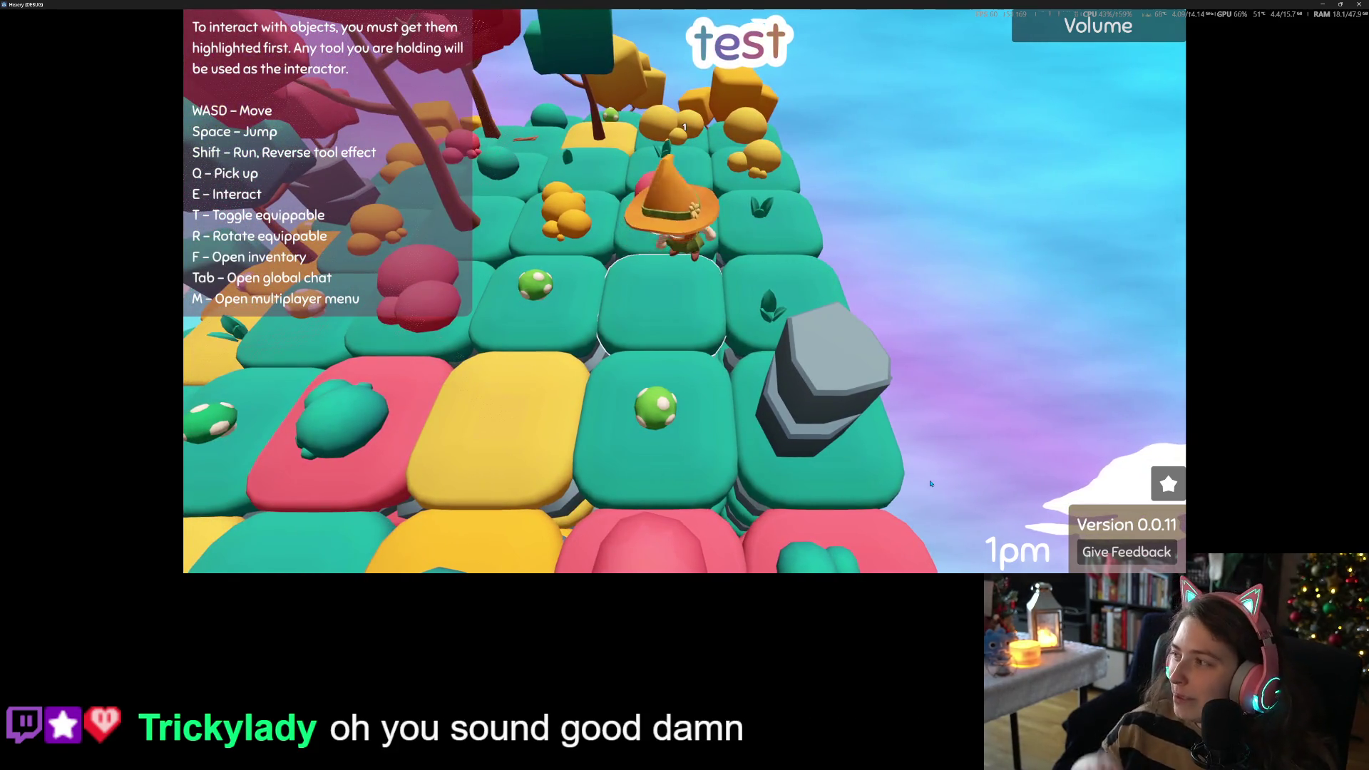
{"action": "key", "text": "a"}
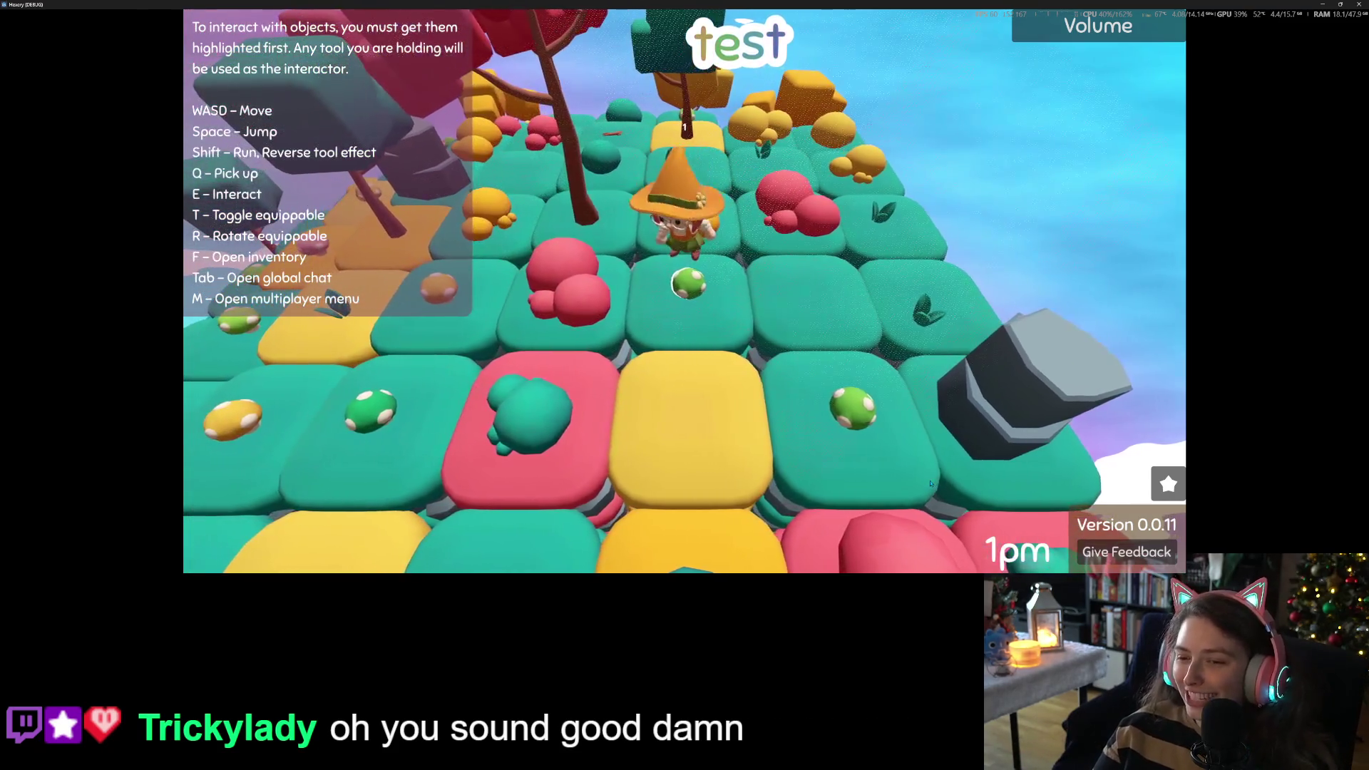
{"action": "key", "text": "s"}
{"action": "key", "text": "d"}
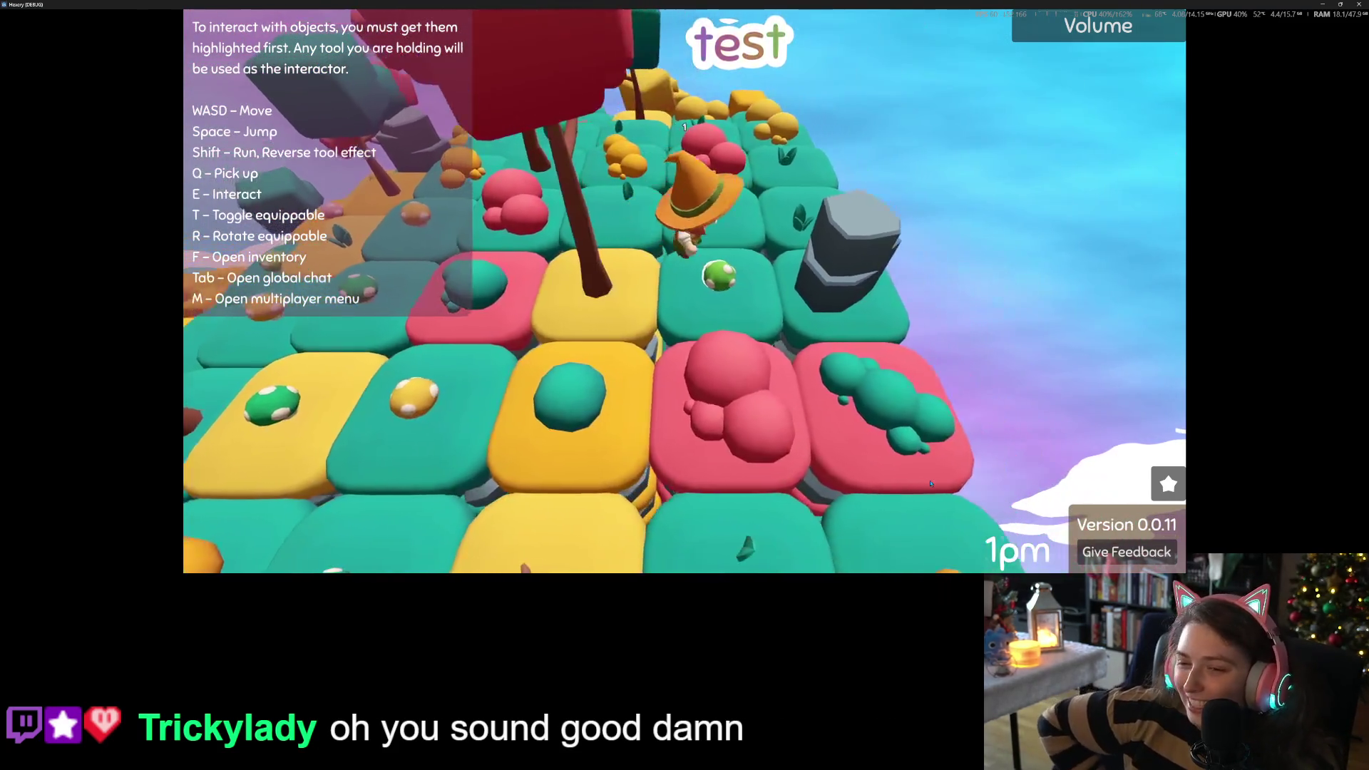
{"action": "key", "text": "s"}
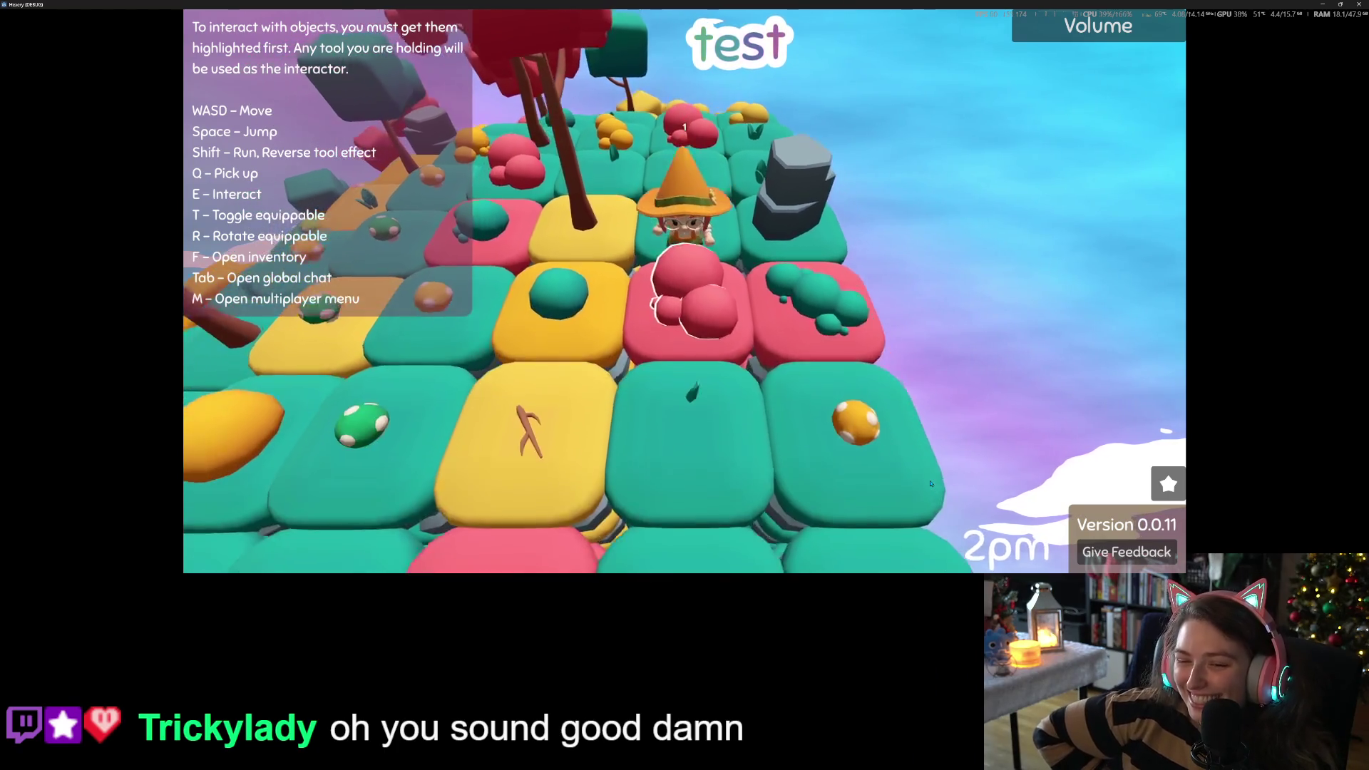
{"action": "key", "text": "a"}
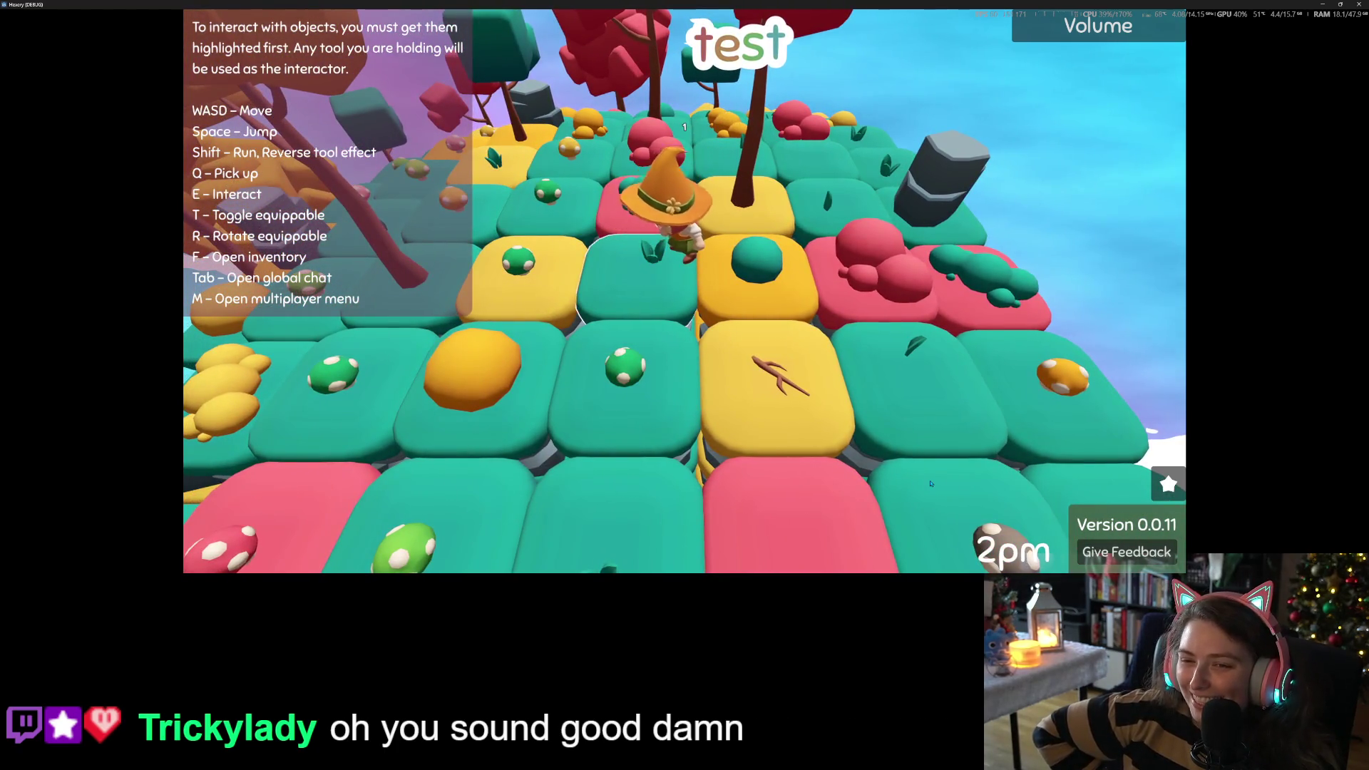
Step: Keep walking the witch over the teal and pink tiles toward the island's edge
{"action": "key", "text": "s"}
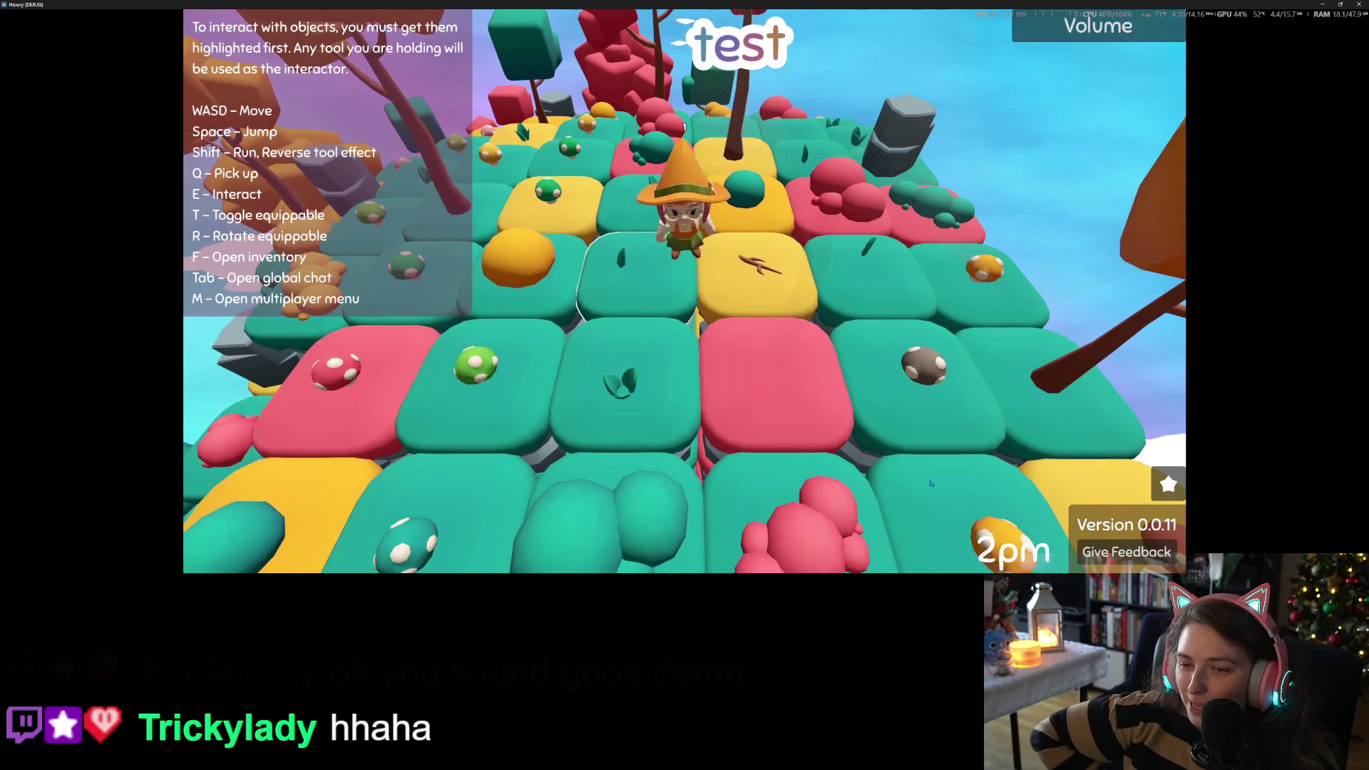
{"action": "key", "text": "w"}
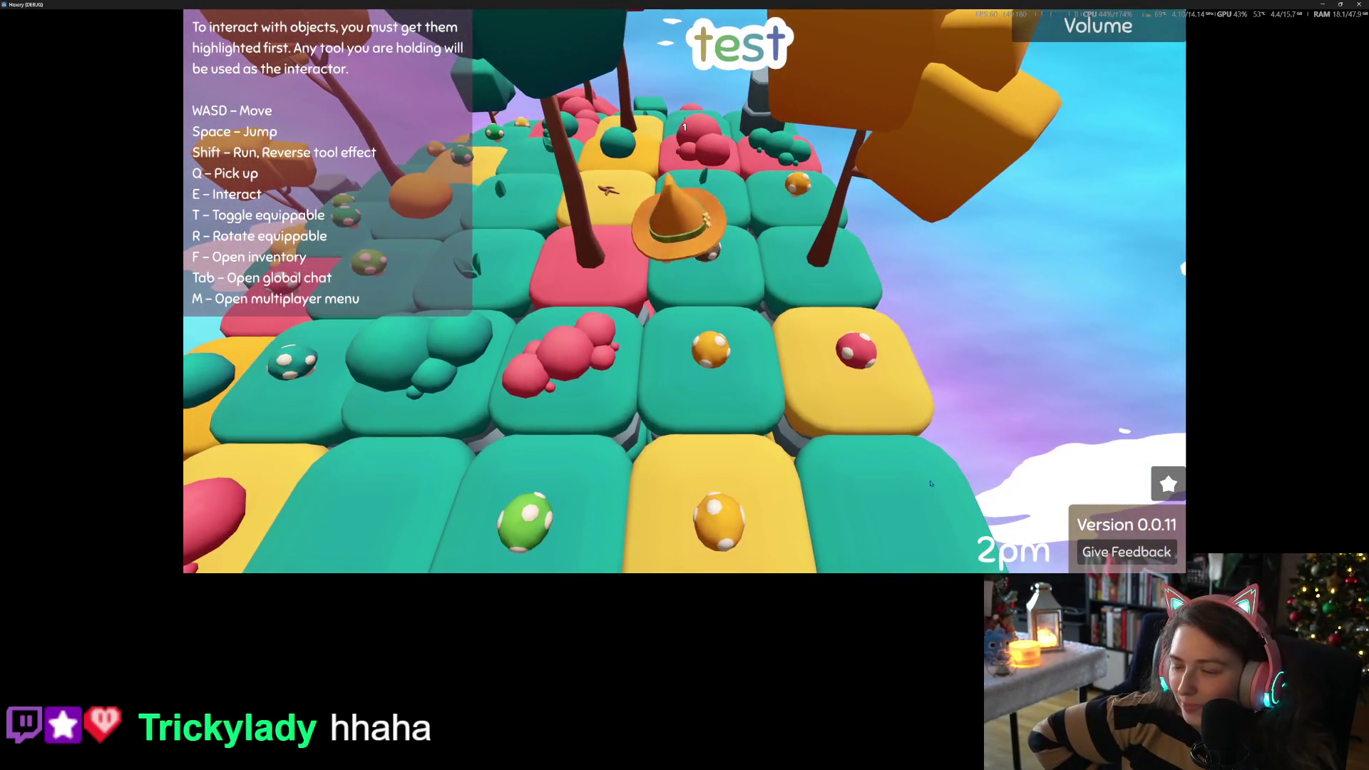
{"action": "key", "text": "w"}
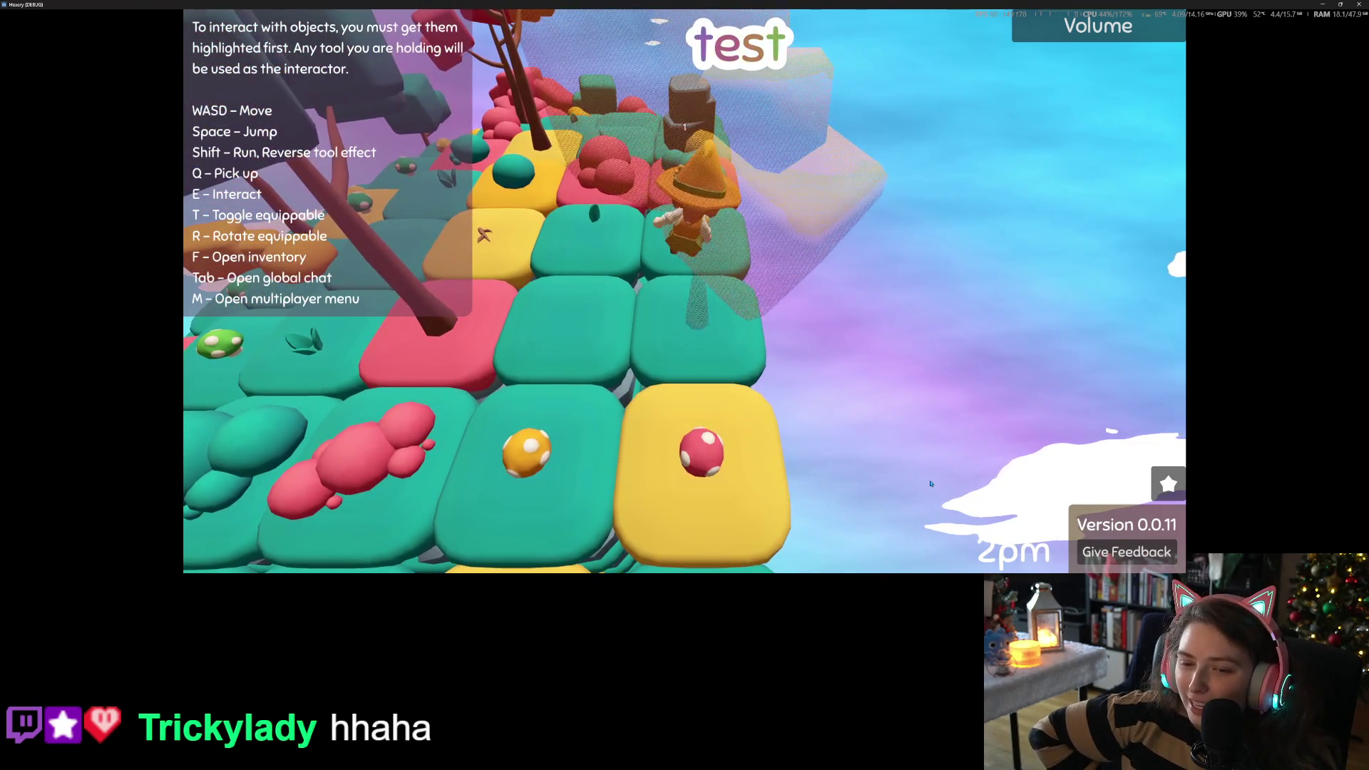
{"action": "key", "text": "s"}
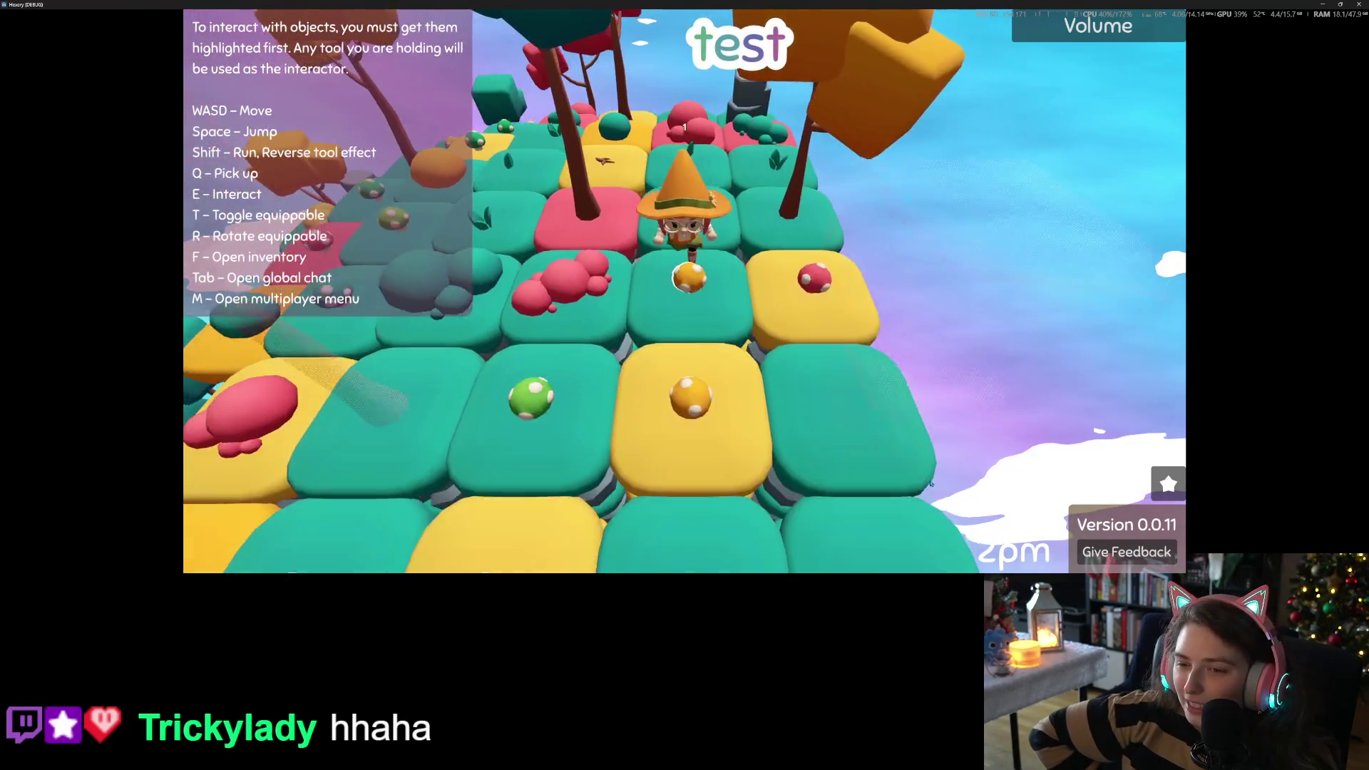
{"action": "key", "text": "d"}
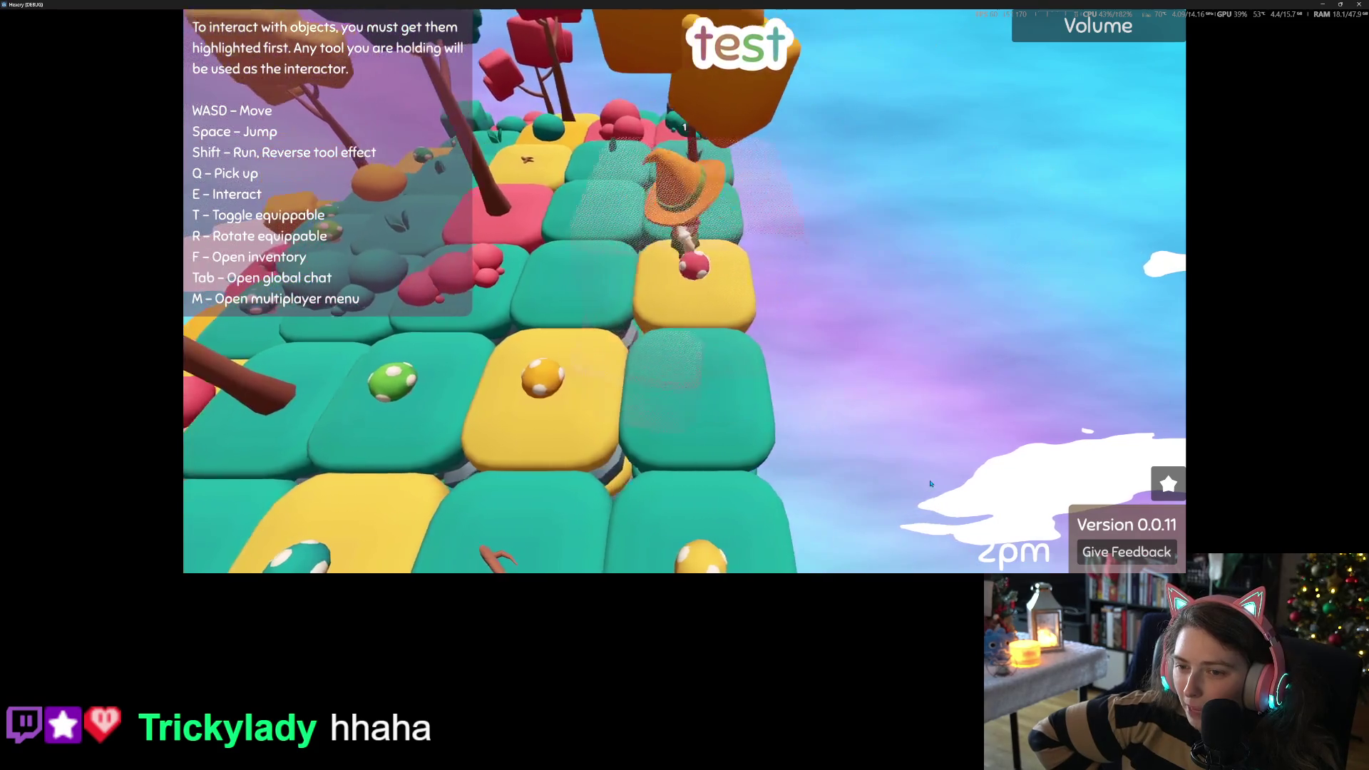
{"action": "key", "text": "s"}
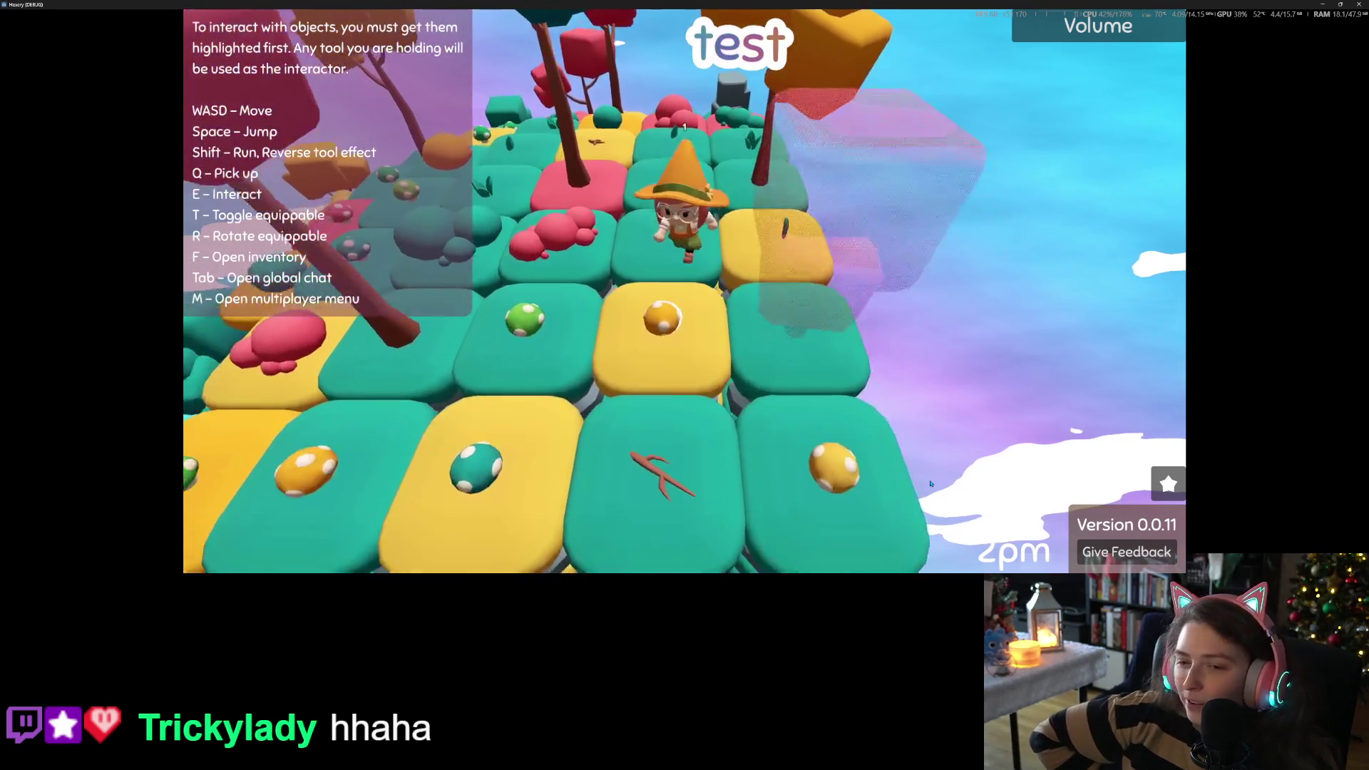
{"action": "key", "text": "a"}
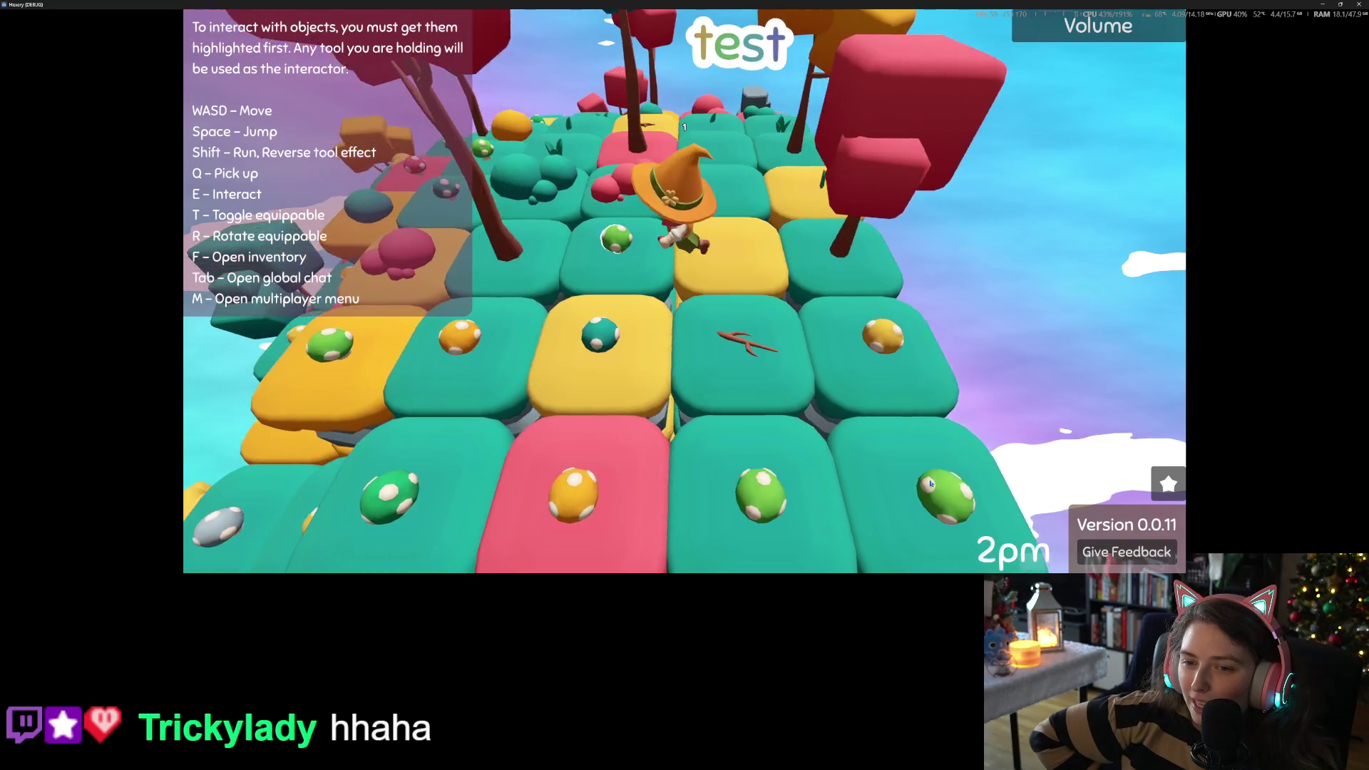
{"action": "key", "text": "s"}
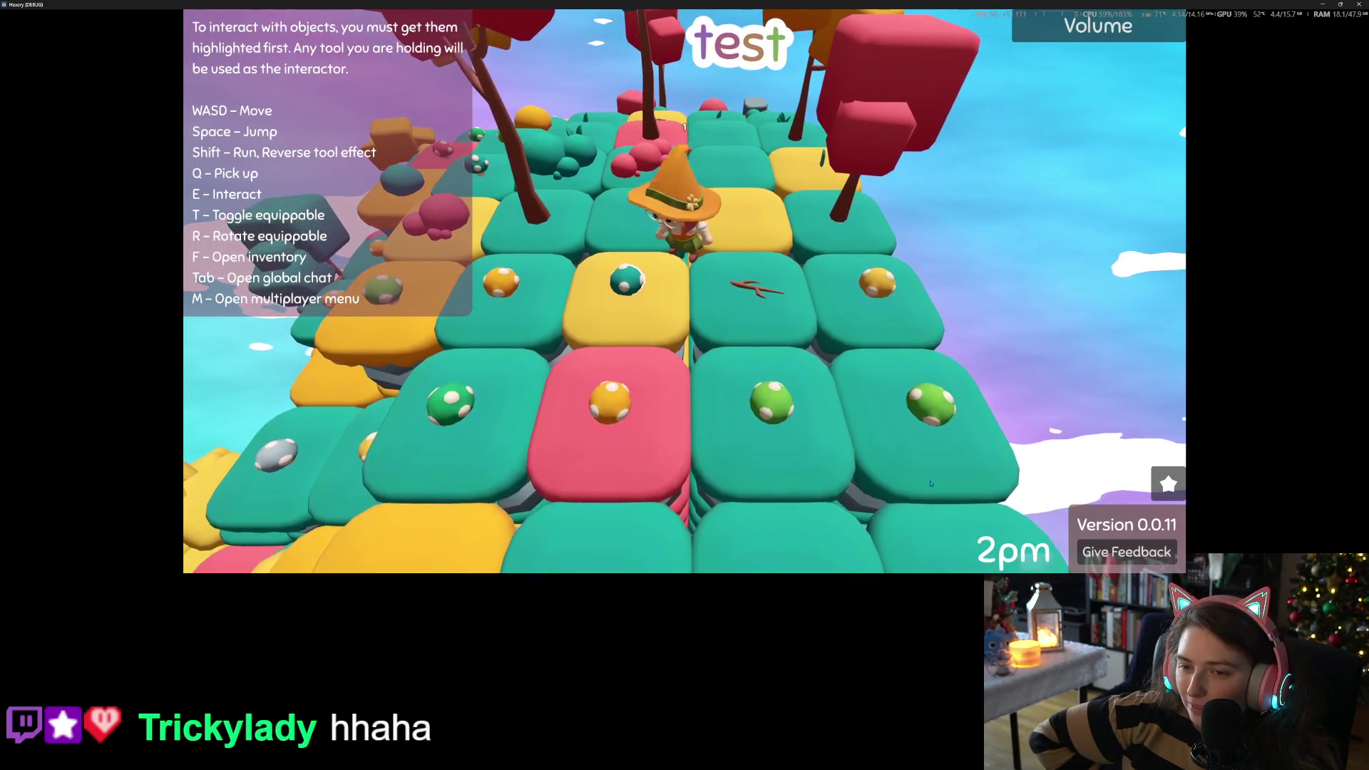
{"action": "key", "text": "d"}
{"action": "key", "text": "s"}
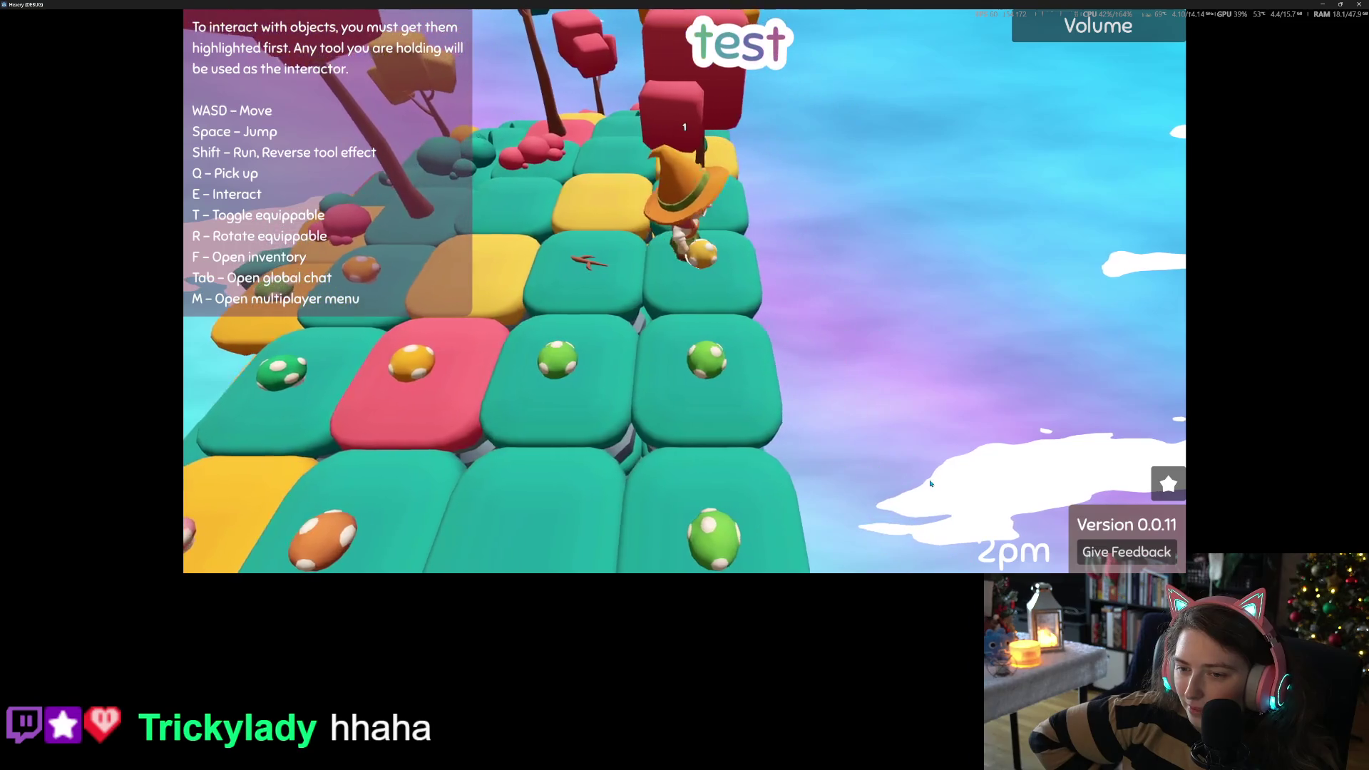
{"action": "key", "text": "a"}
{"action": "key", "text": "s"}
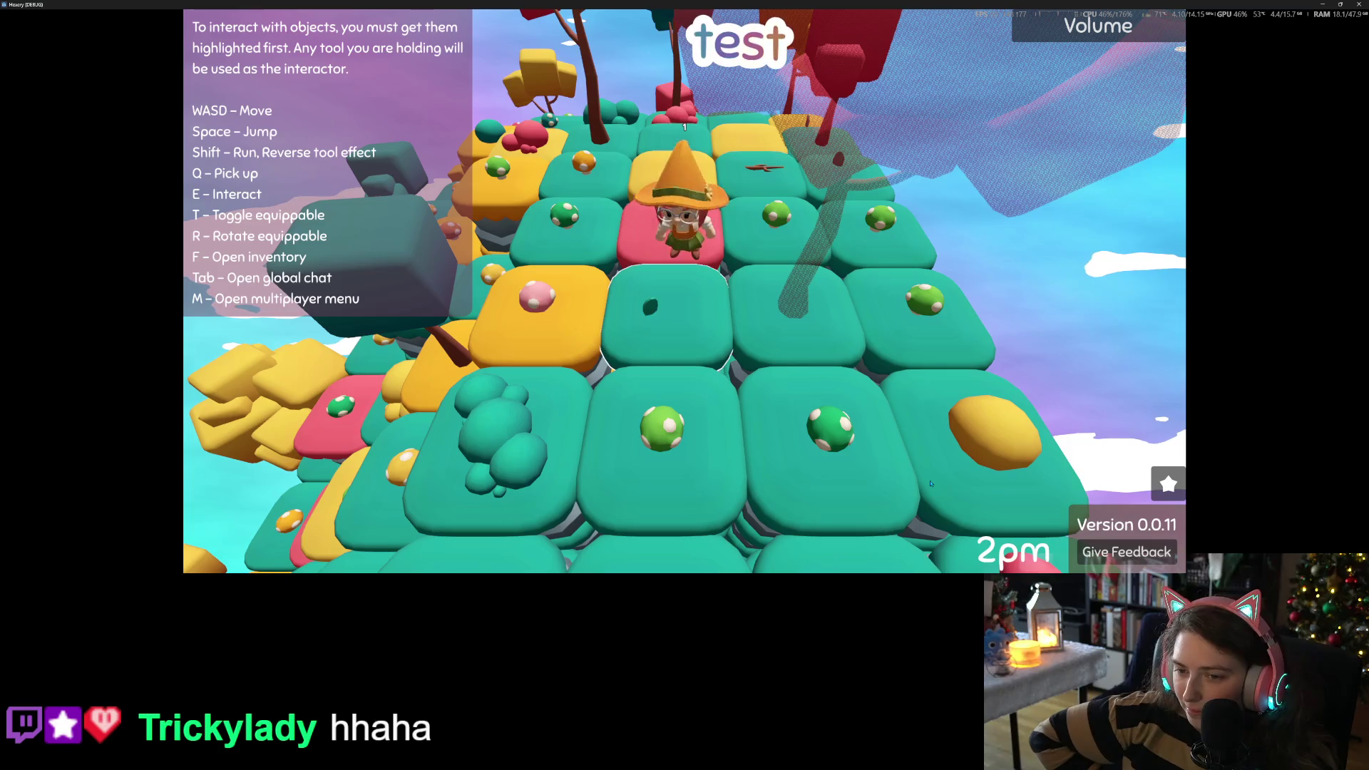
{"action": "key", "text": "a"}
{"action": "key", "text": "s"}
{"action": "key", "text": "w"}
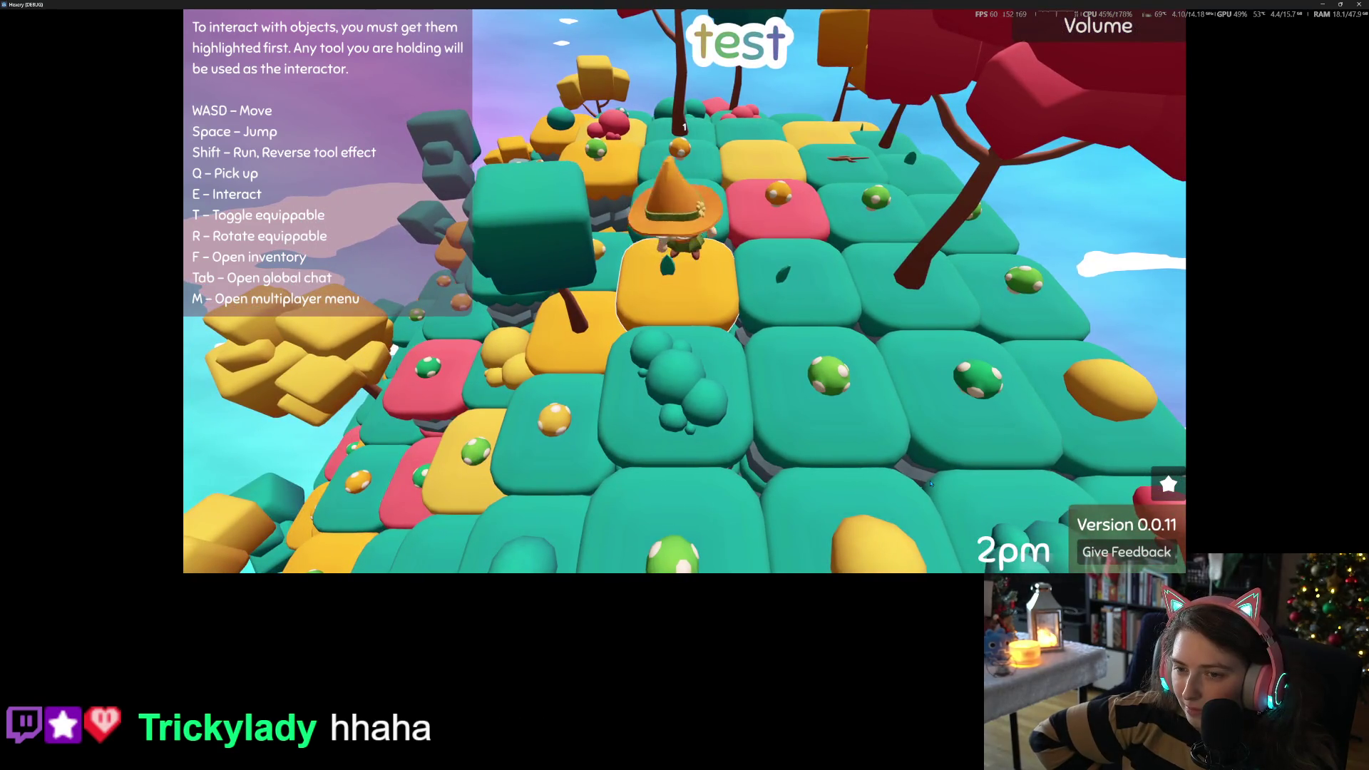
{"action": "key", "text": "w"}
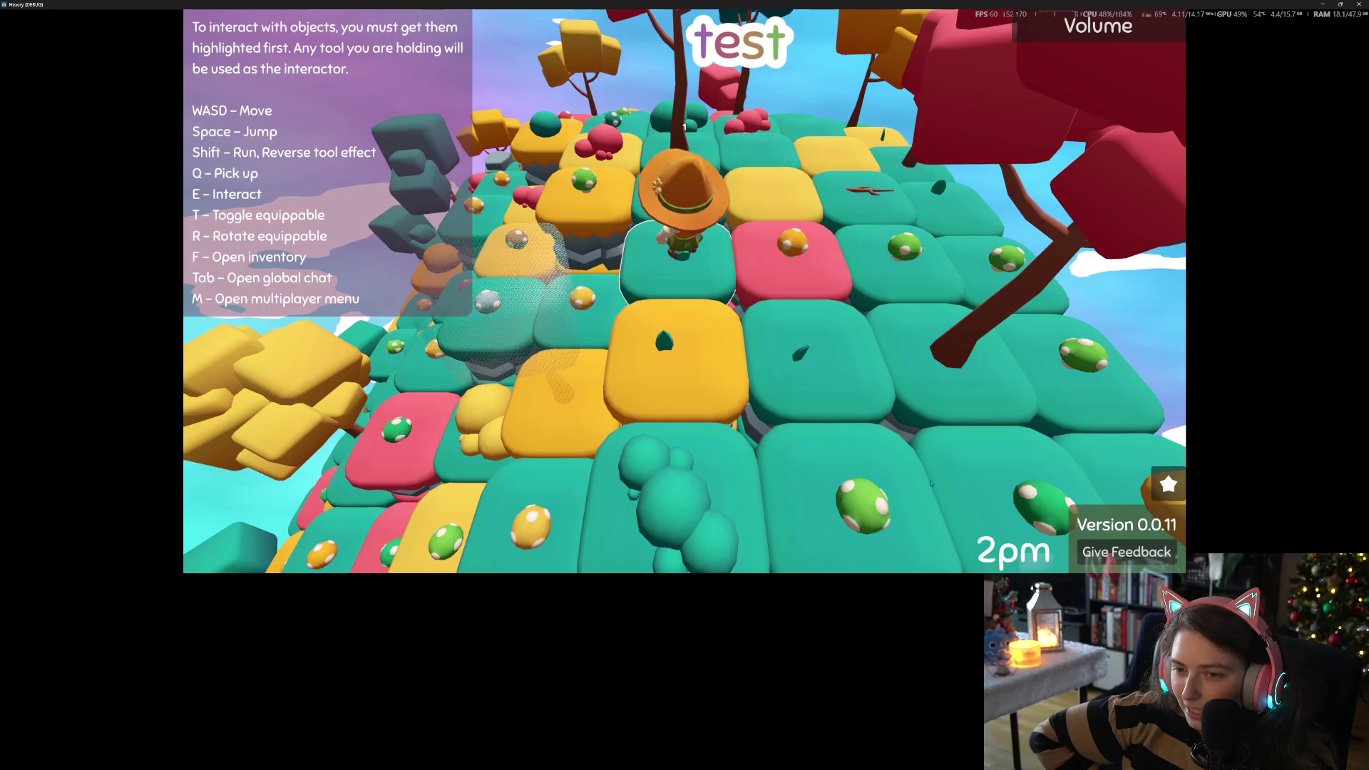
{"action": "key", "text": "d"}
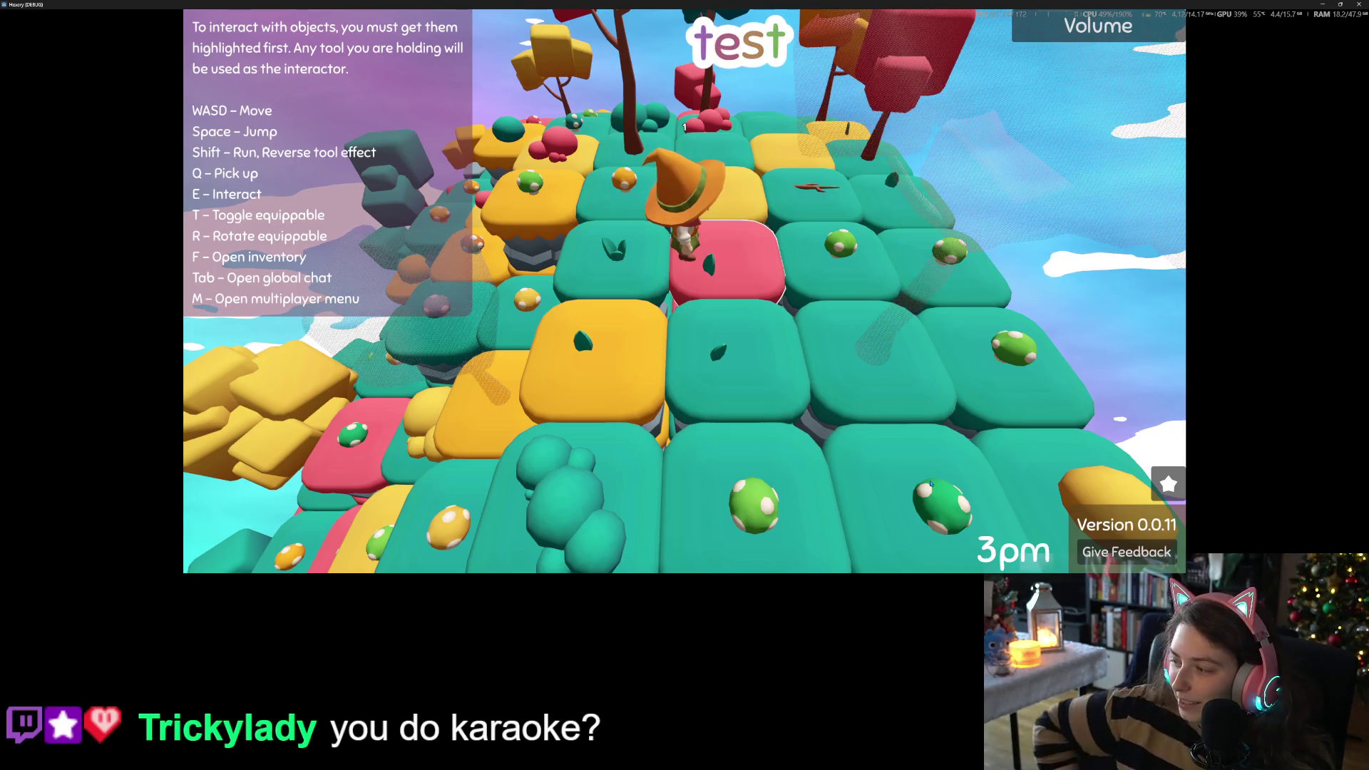
{"action": "scroll", "coordinate": [931, 483], "scroll_direction": "down", "scroll_amount": 5}
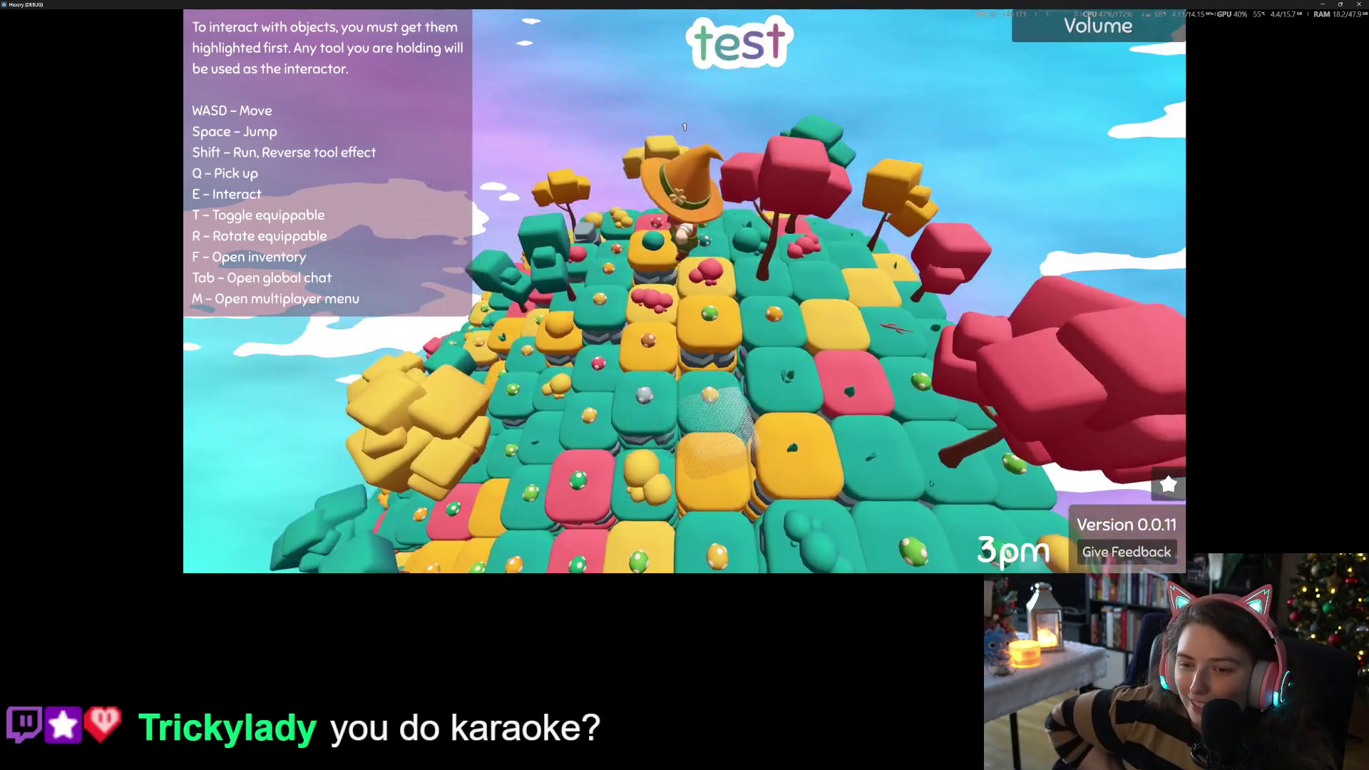
Step: Walk the witch forward across several tiles, then onto the pink and teal tiles
{"action": "scroll", "coordinate": [930, 483], "scroll_direction": "up", "scroll_amount": 5}
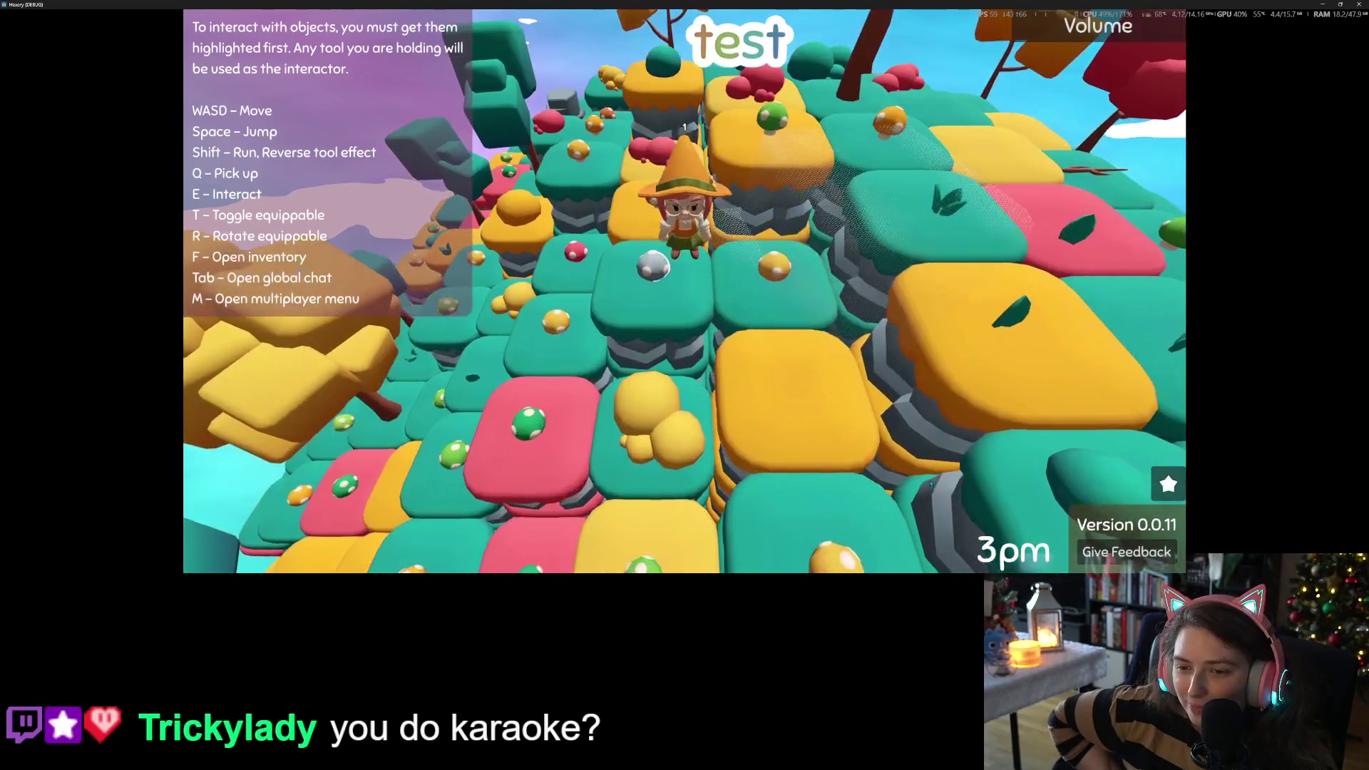
{"action": "key", "text": "w"}
{"action": "key", "text": "w"}
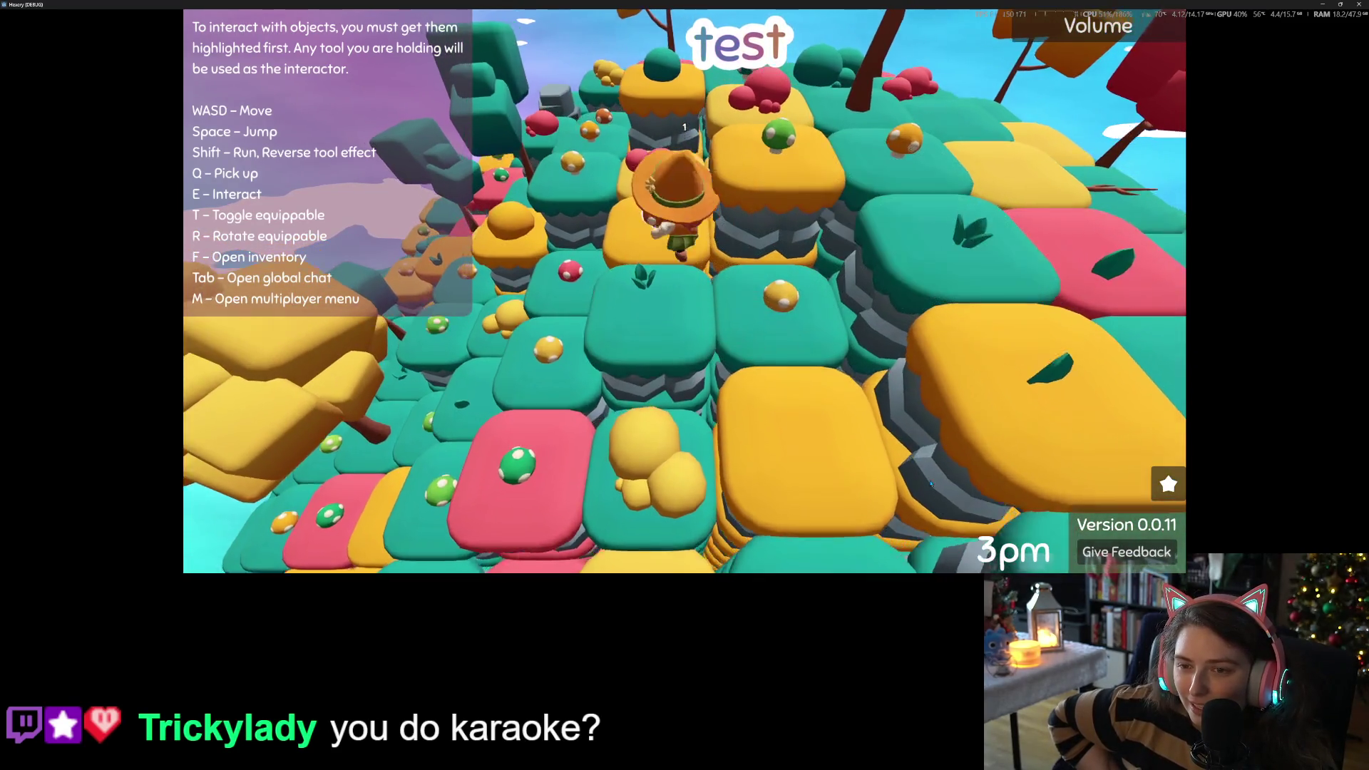
{"action": "key", "text": "w"}
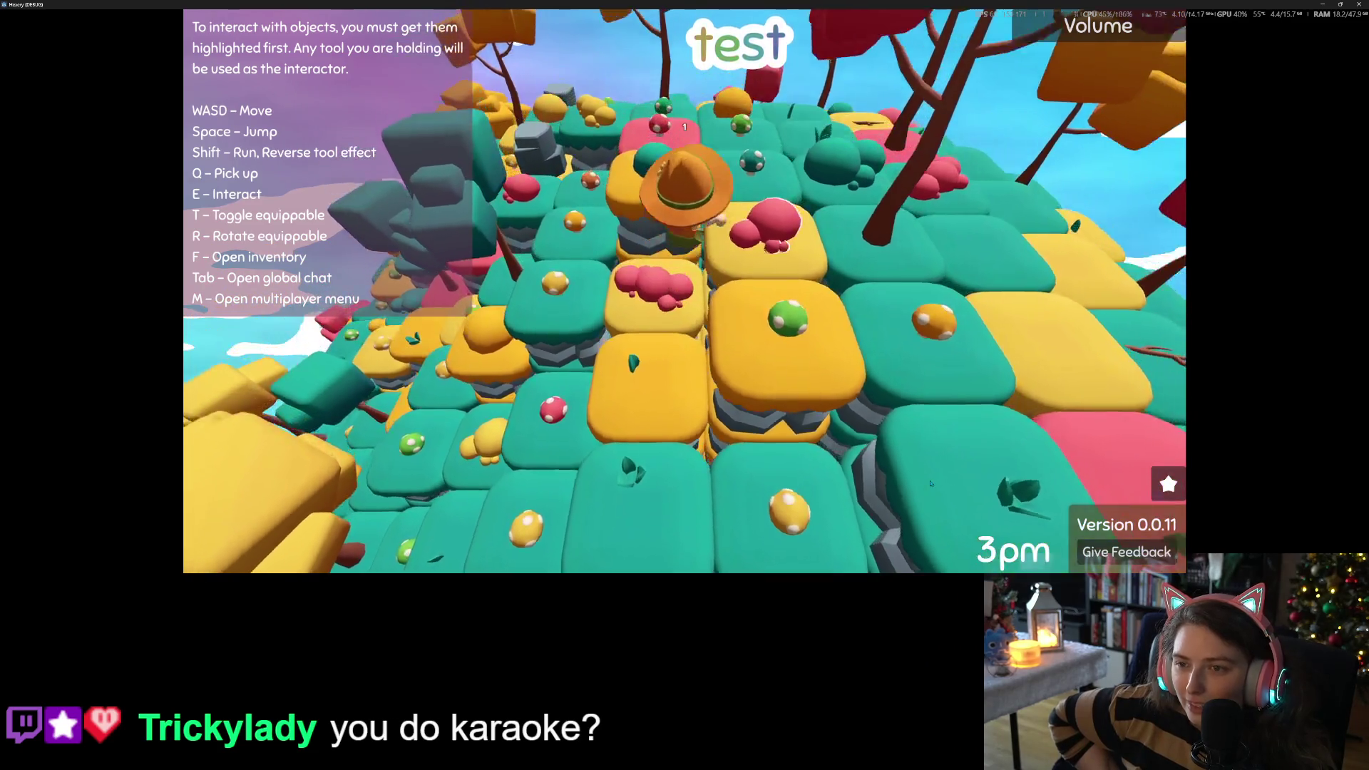
{"action": "key", "text": "d"}
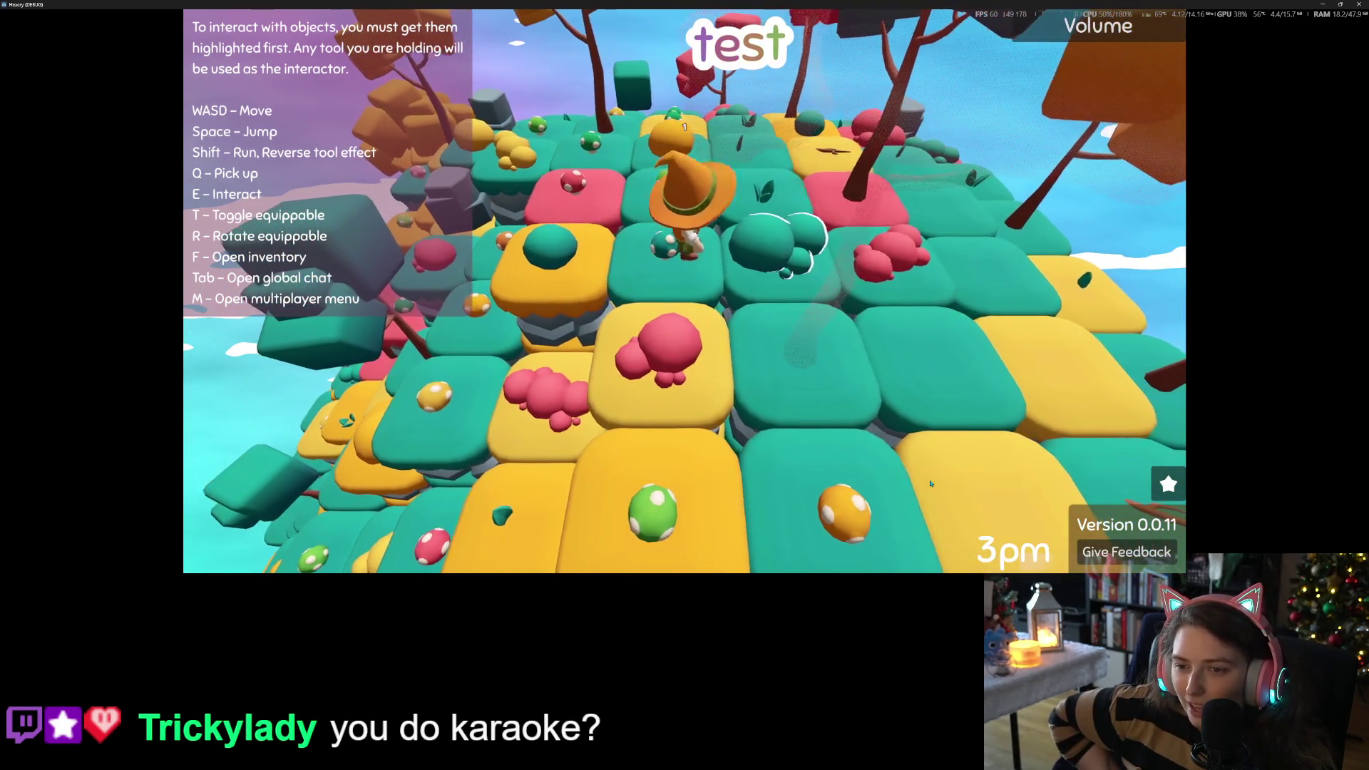
{"action": "key", "text": "a"}
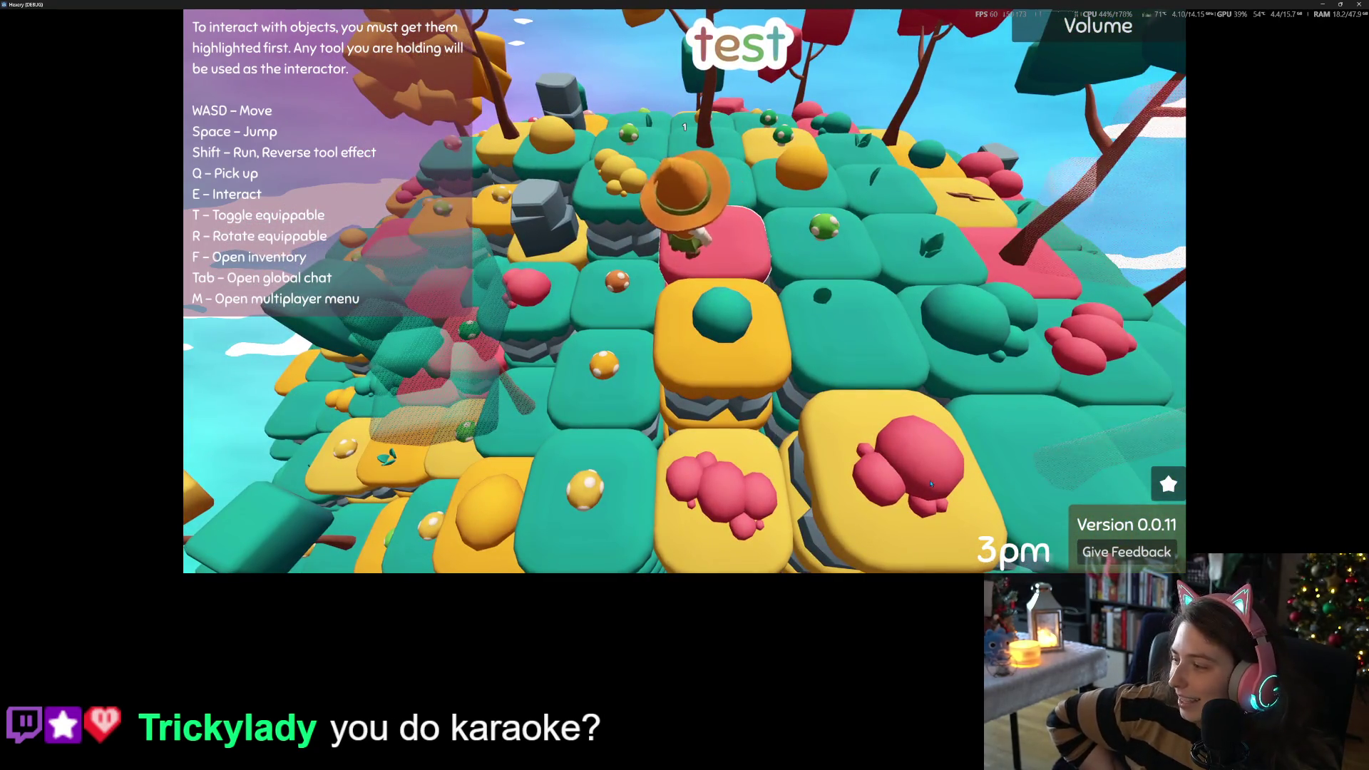
{"action": "key", "text": "a"}
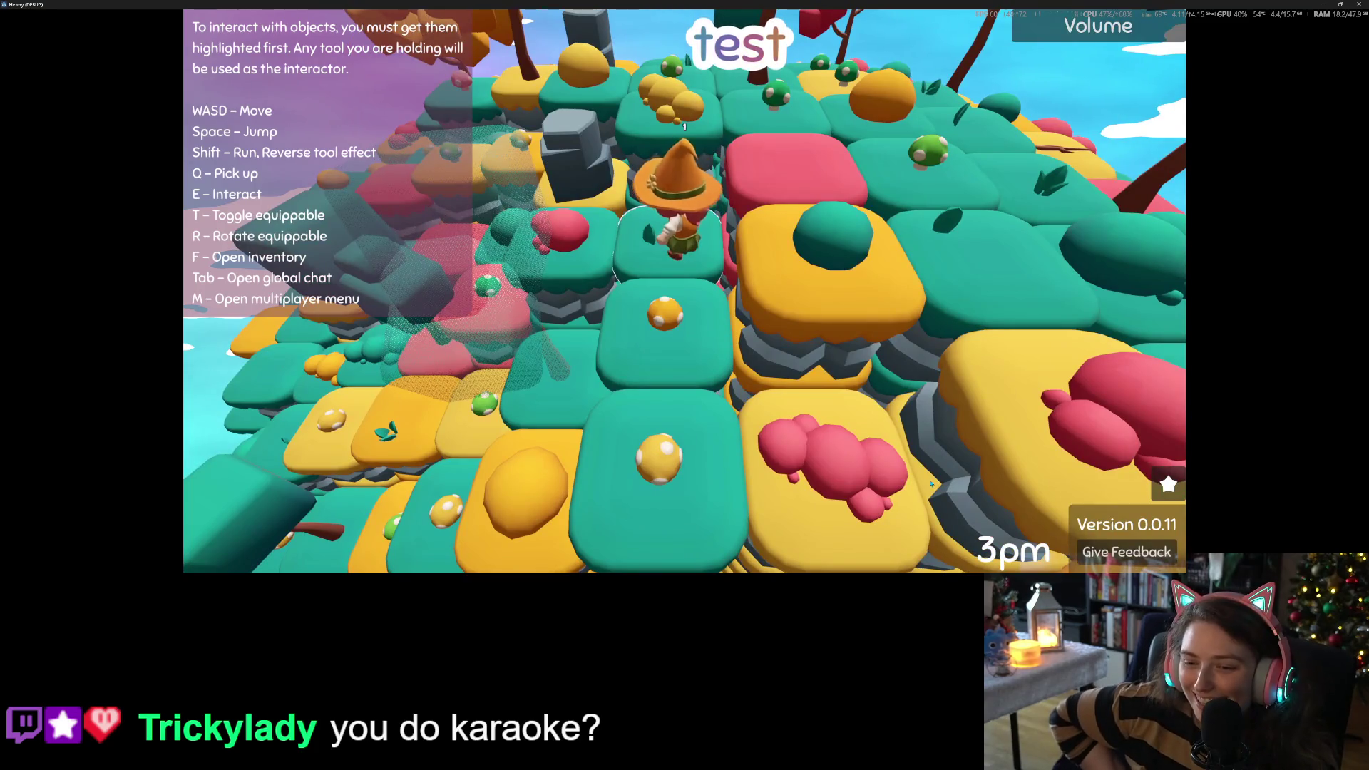
{"action": "key", "text": "s"}
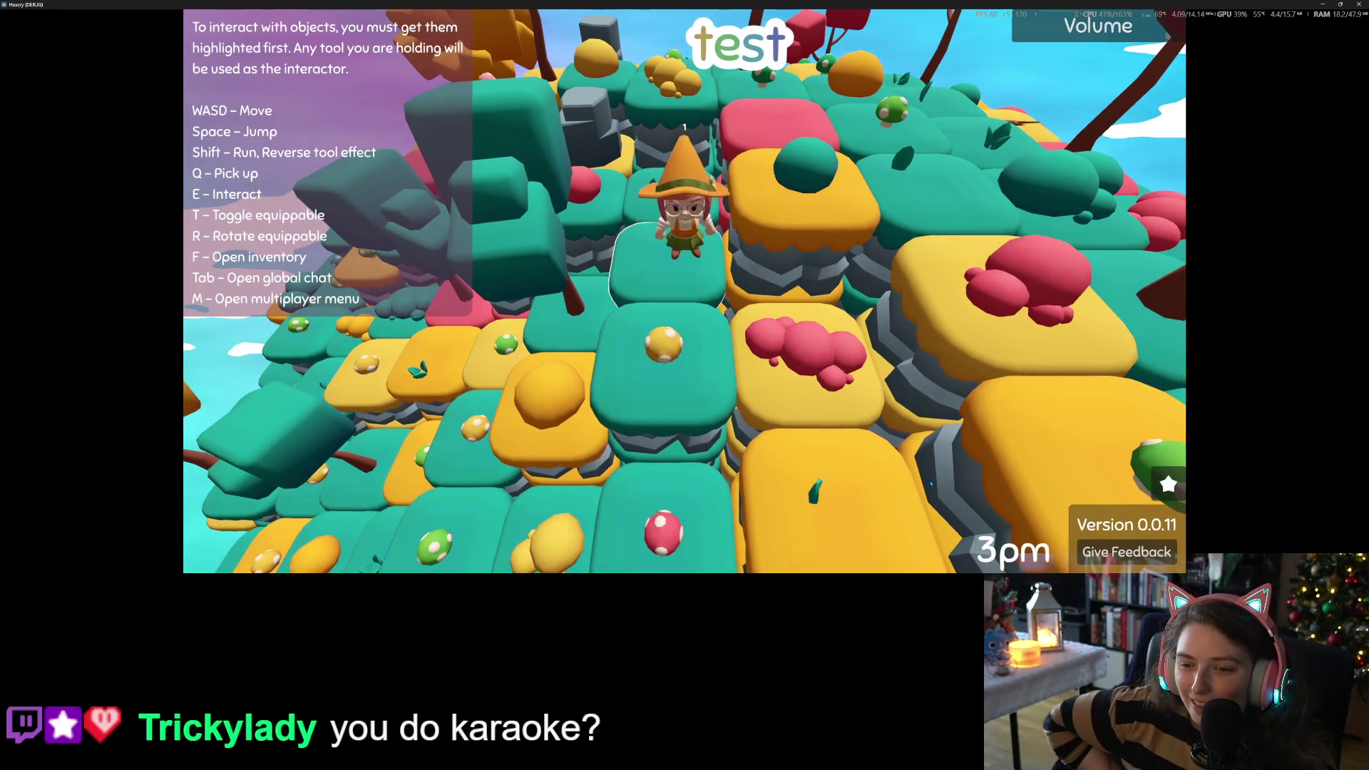
{"action": "key", "text": "w"}
Step: Zoom the camera out and back in, then fly the broom-riding witch up and forward
{"action": "scroll", "coordinate": [930, 483], "scroll_direction": "down", "scroll_amount": 5}
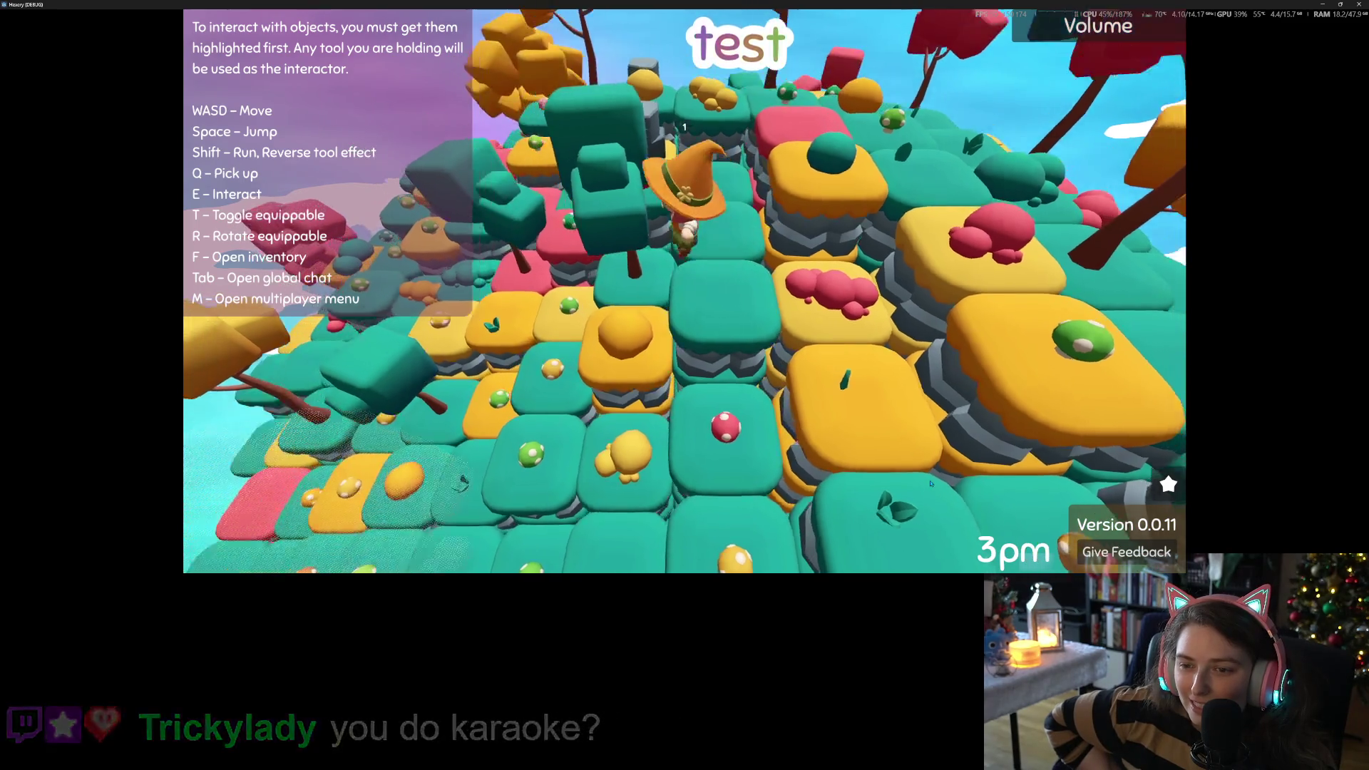
{"action": "scroll", "coordinate": [930, 483], "scroll_direction": "up", "scroll_amount": 4}
{"action": "key", "text": "d"}
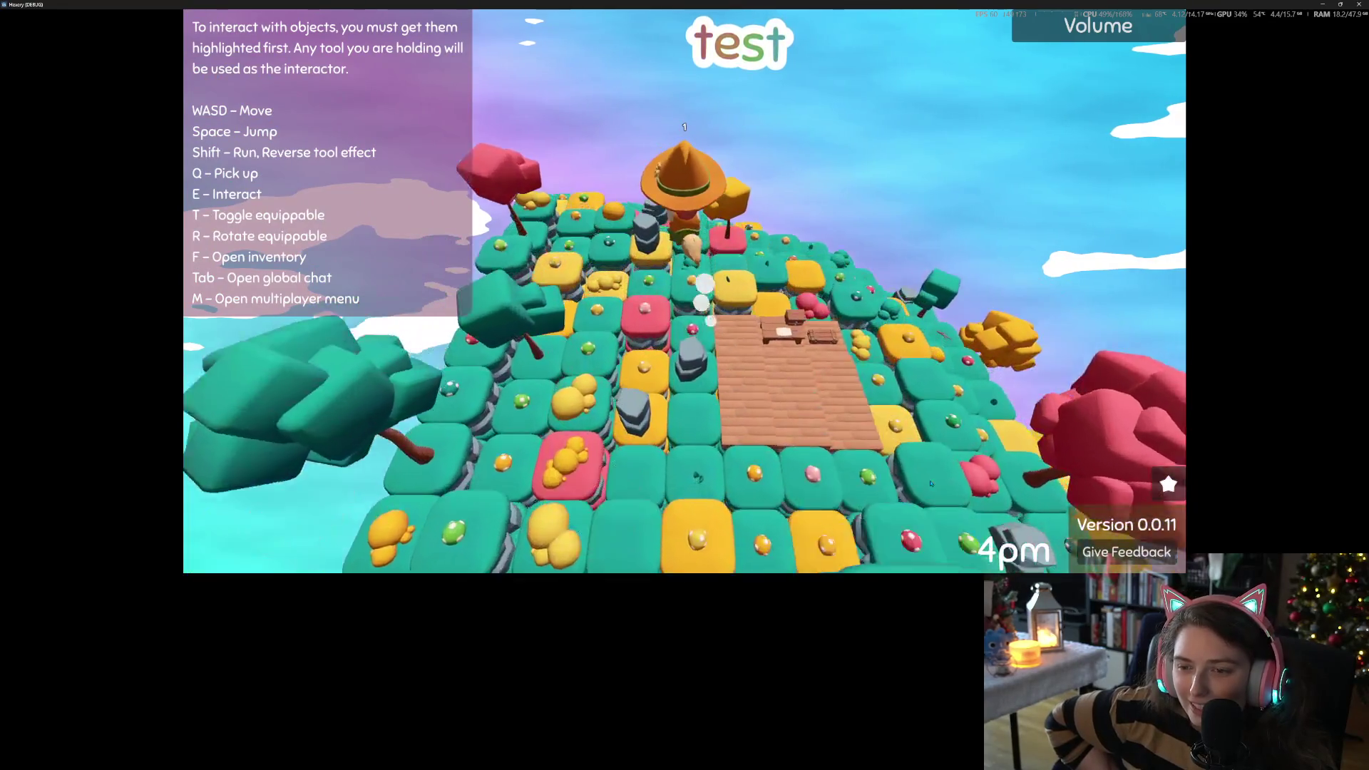
{"action": "scroll", "coordinate": [930, 484], "scroll_direction": "up", "scroll_amount": 3}
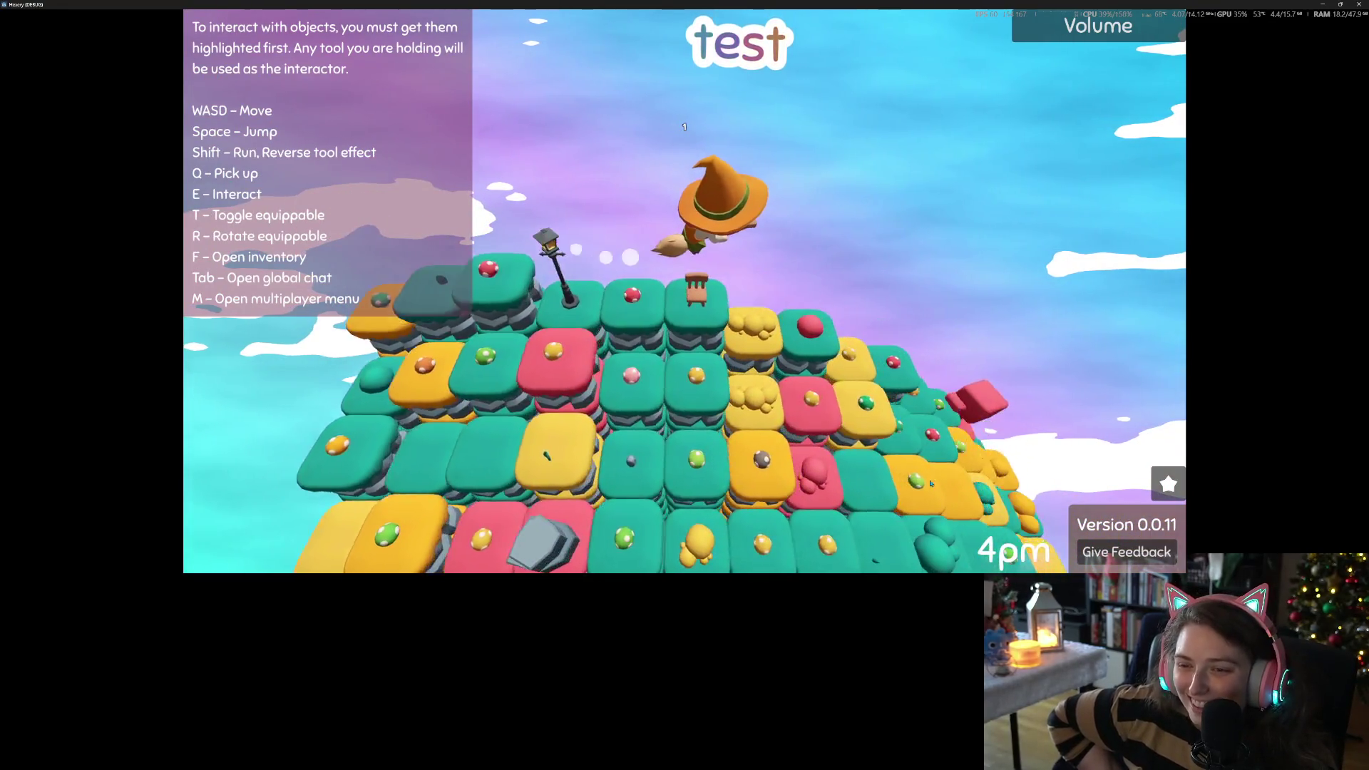
Step: Fly the witch while swinging the view all the way around the island
{"action": "key", "text": "d"}
{"action": "scroll", "coordinate": [930, 483], "scroll_direction": "down", "scroll_amount": 3}
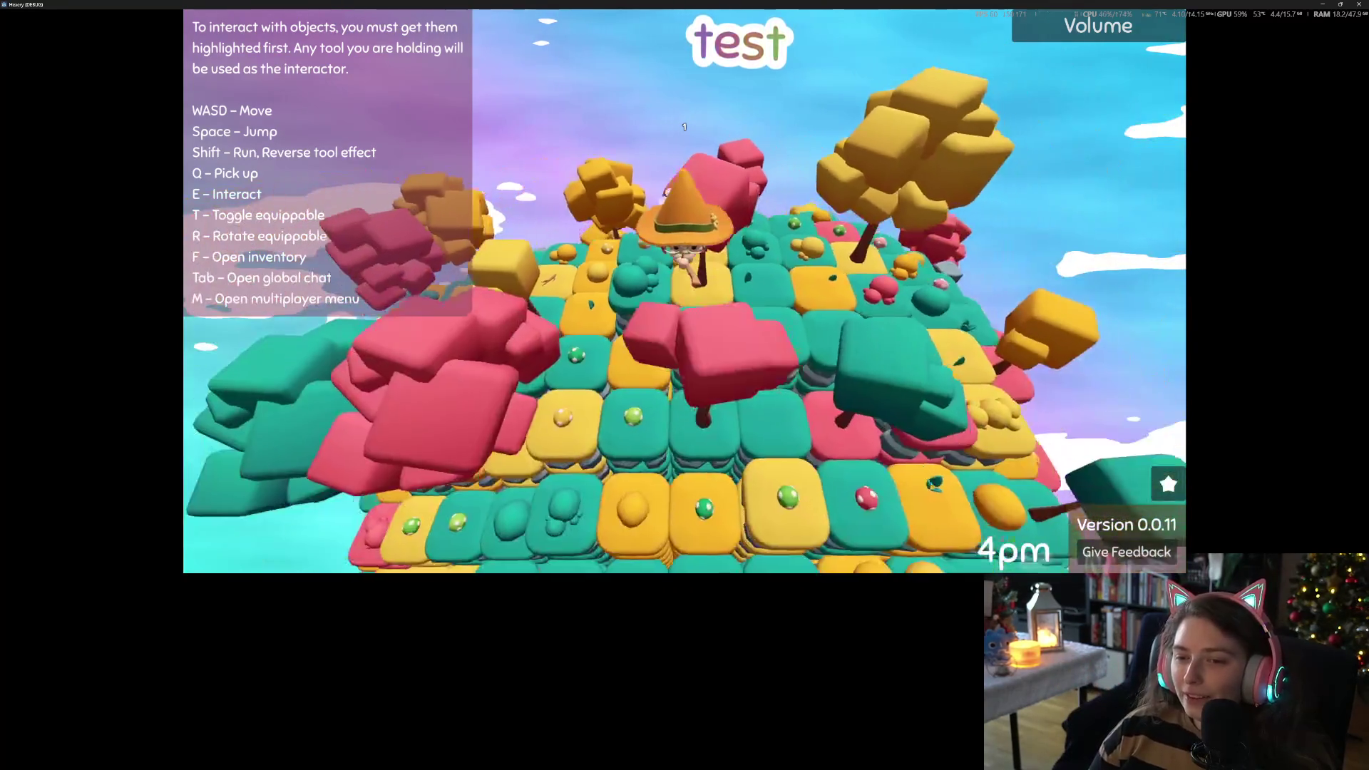
{"action": "key", "text": "d"}
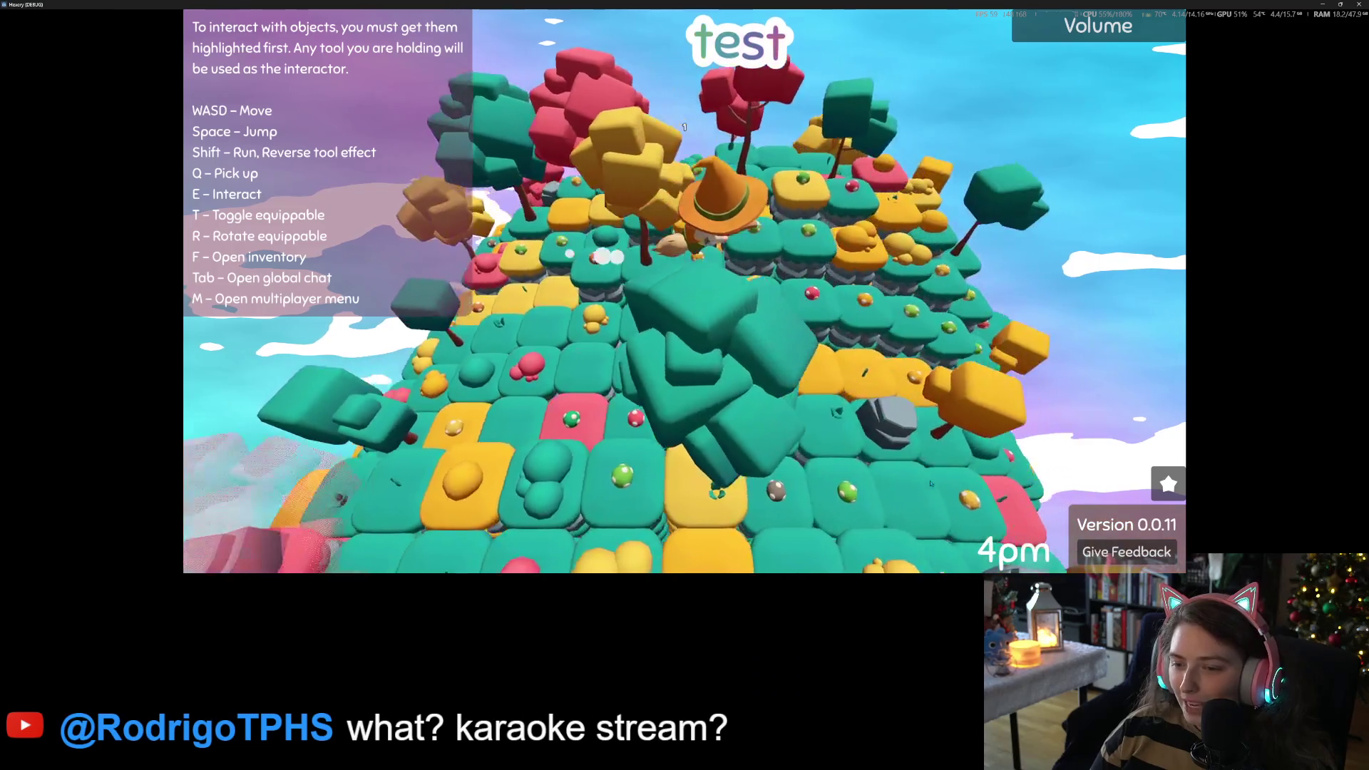
{"action": "key", "text": "d"}
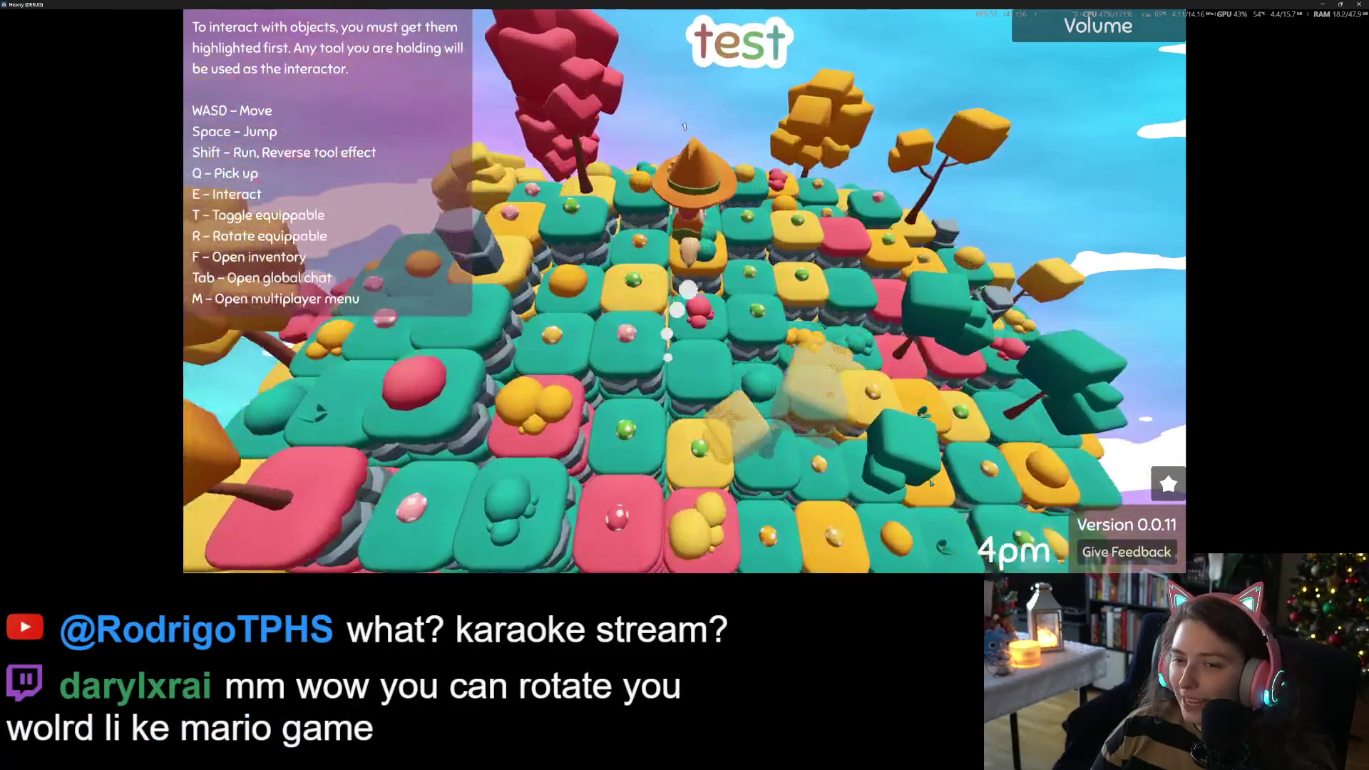
{"action": "key", "text": "d"}
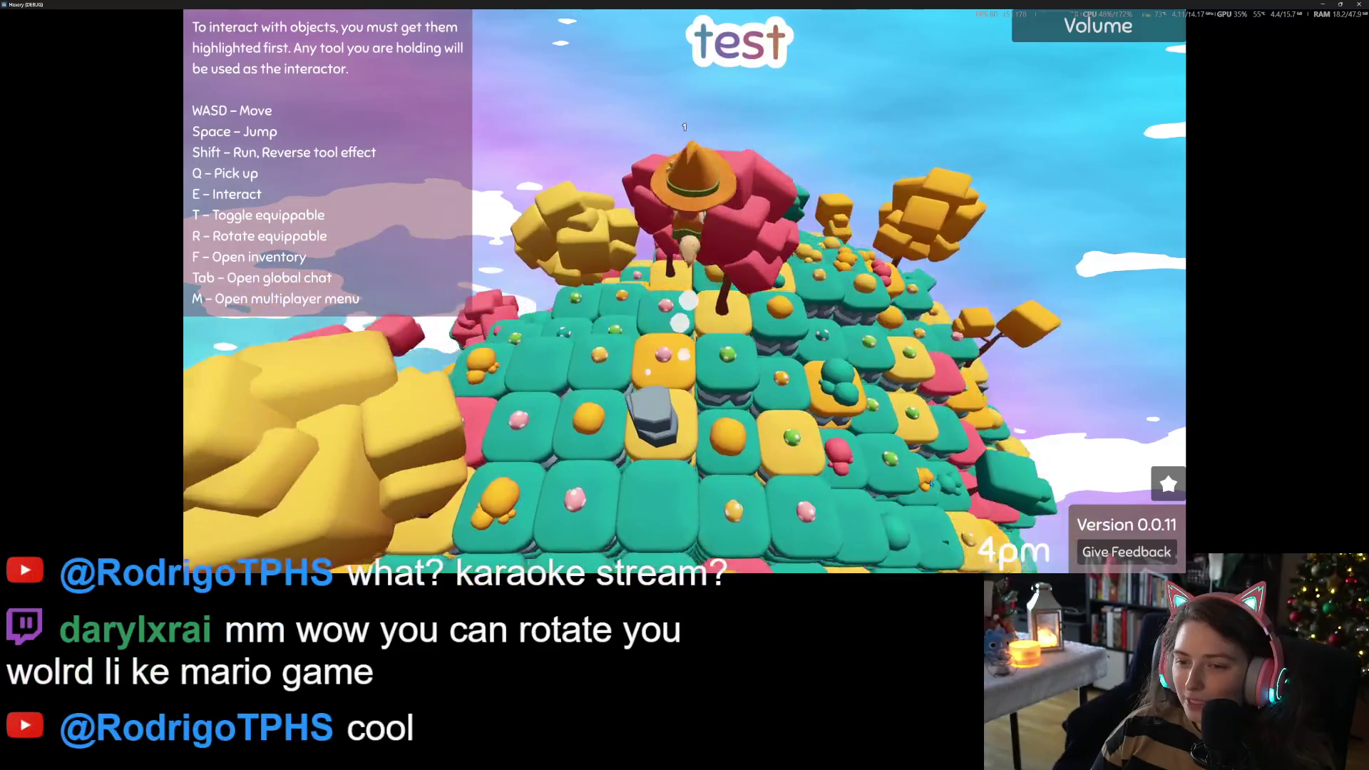
{"action": "key", "text": "d"}
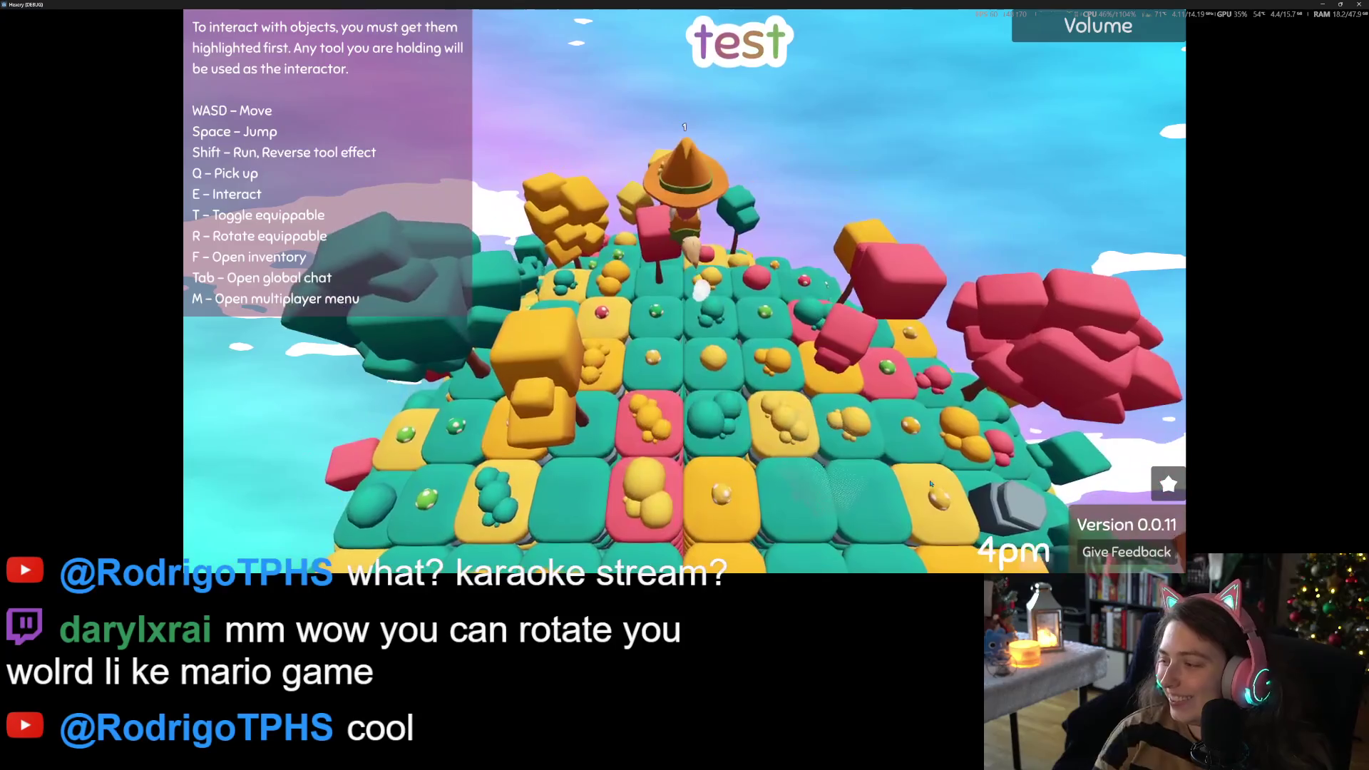
{"action": "key", "text": "d"}
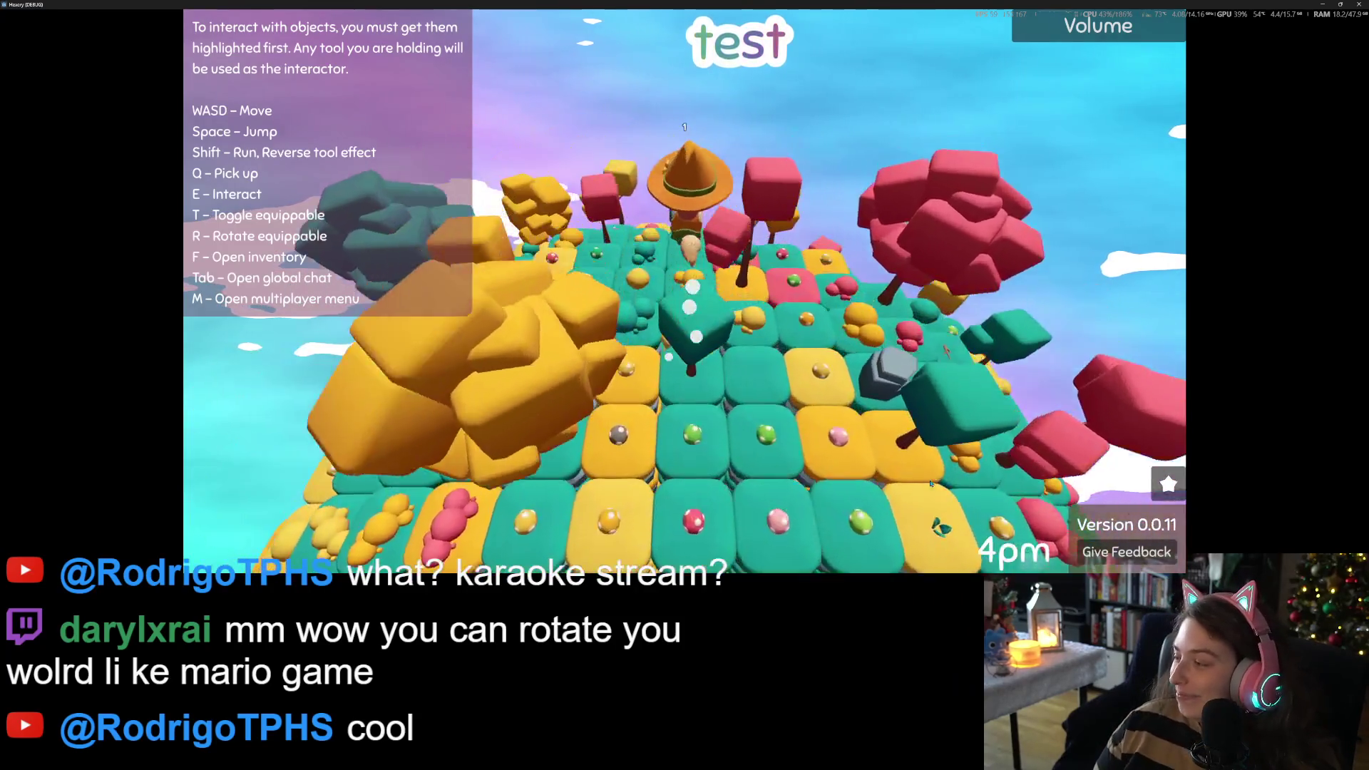
{"action": "key", "text": "d"}
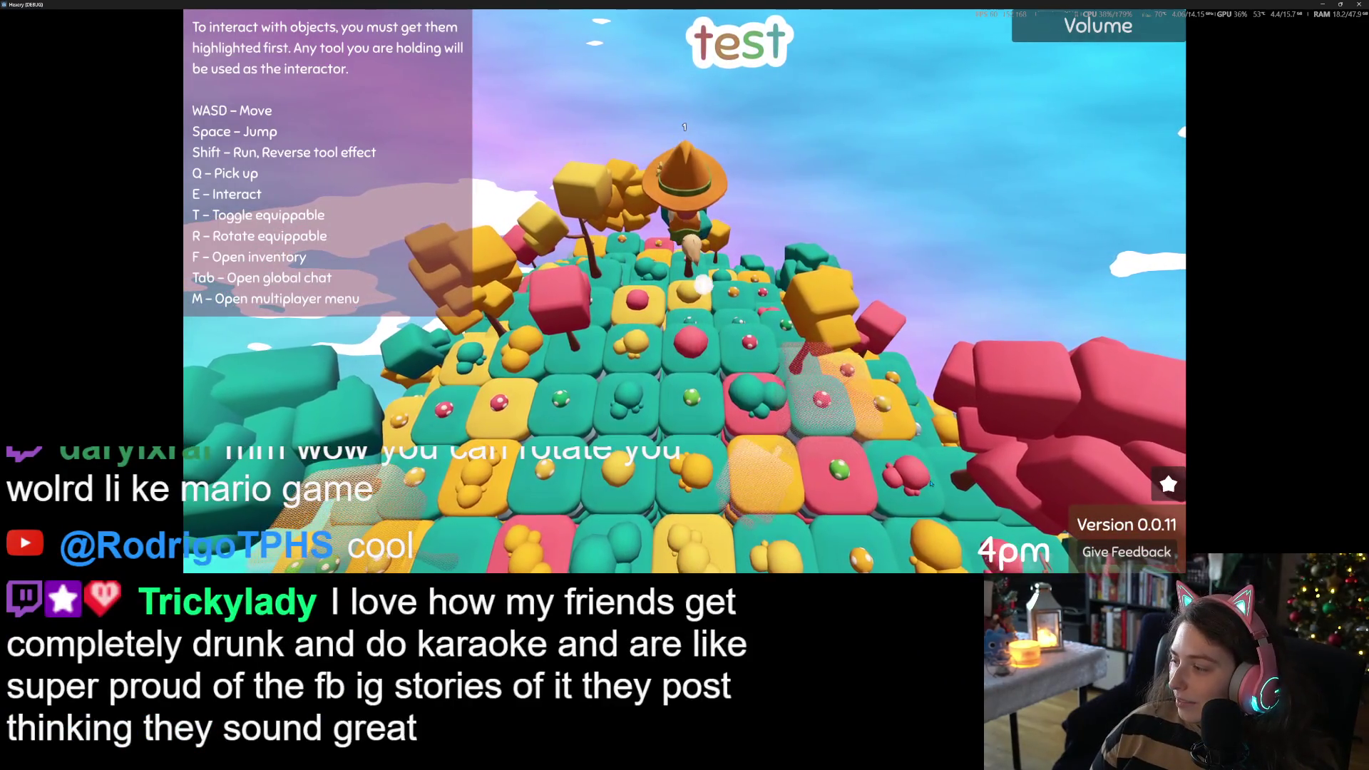
{"action": "key", "text": "d"}
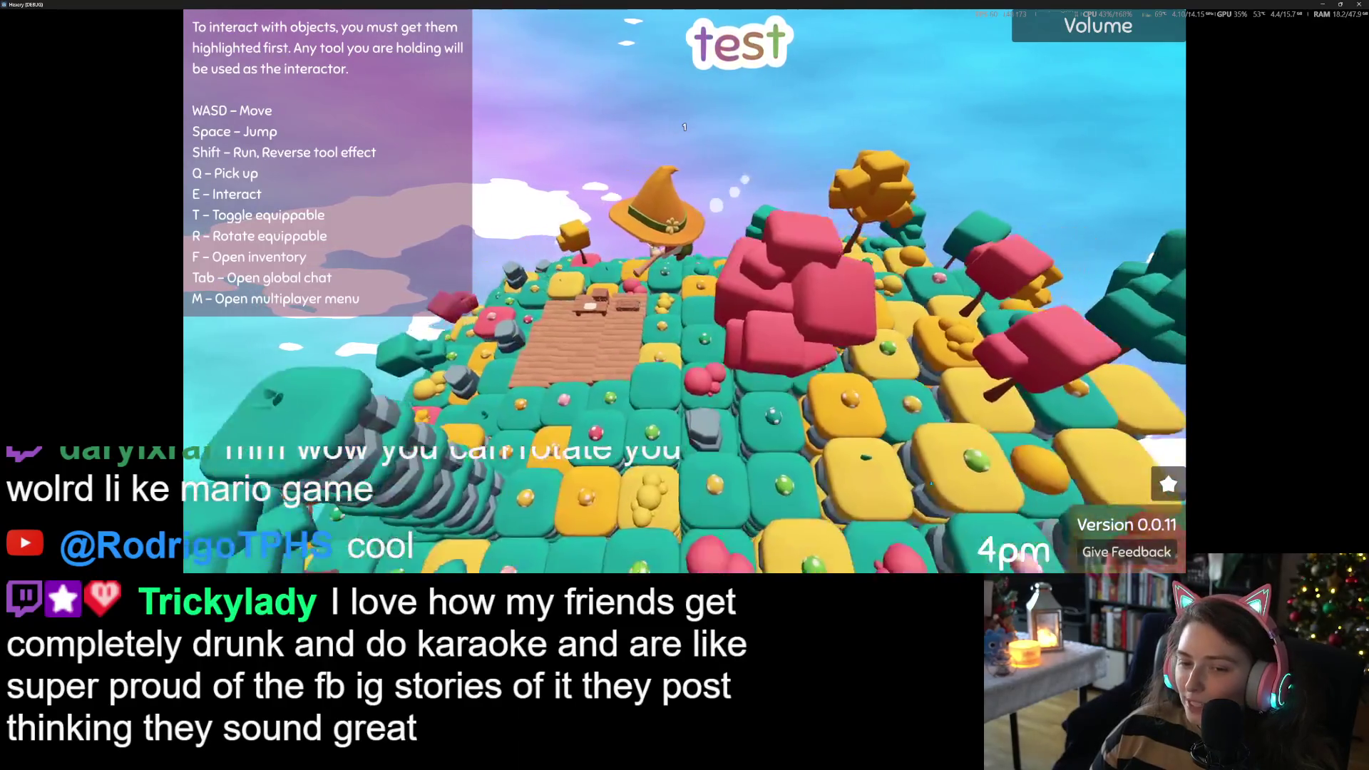
{"action": "key", "text": "d"}
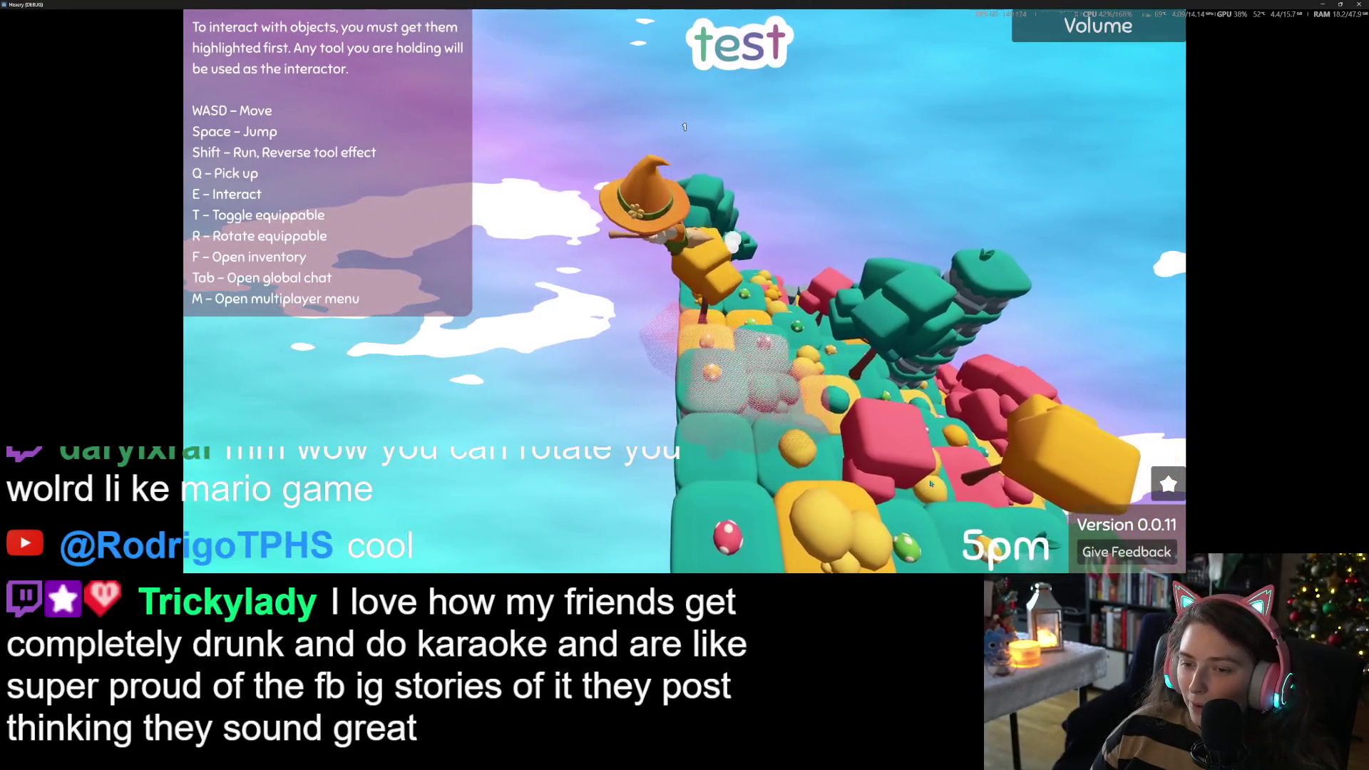
{"action": "key", "text": "d"}
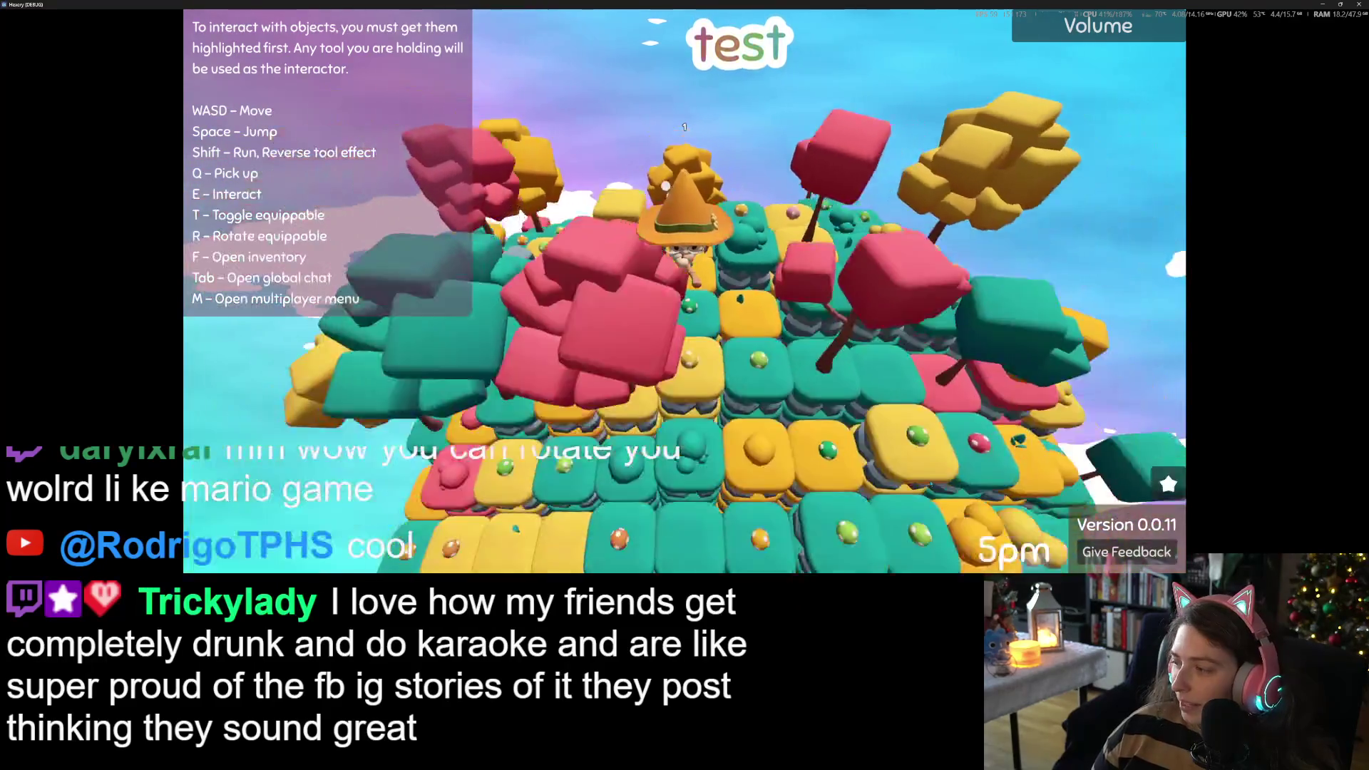
{"action": "key", "text": "d"}
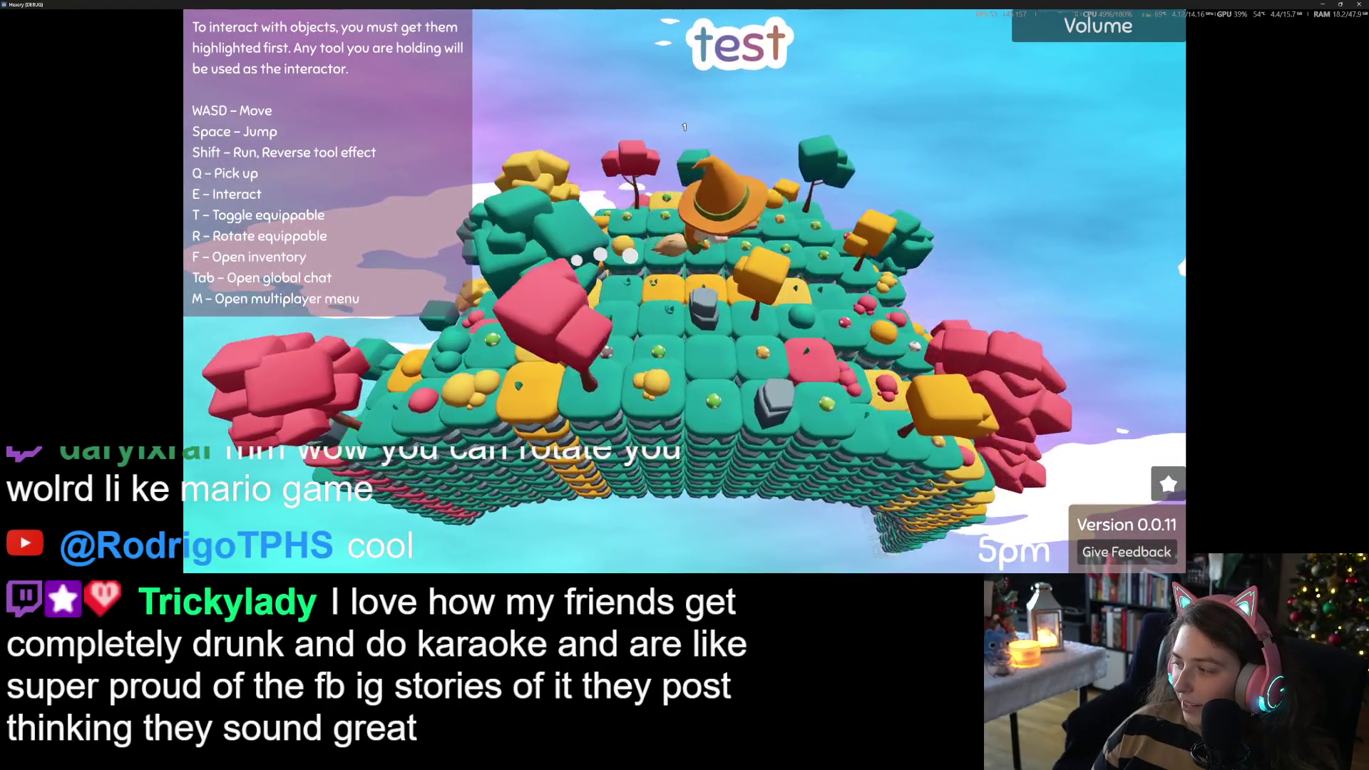
{"action": "key", "text": "d"}
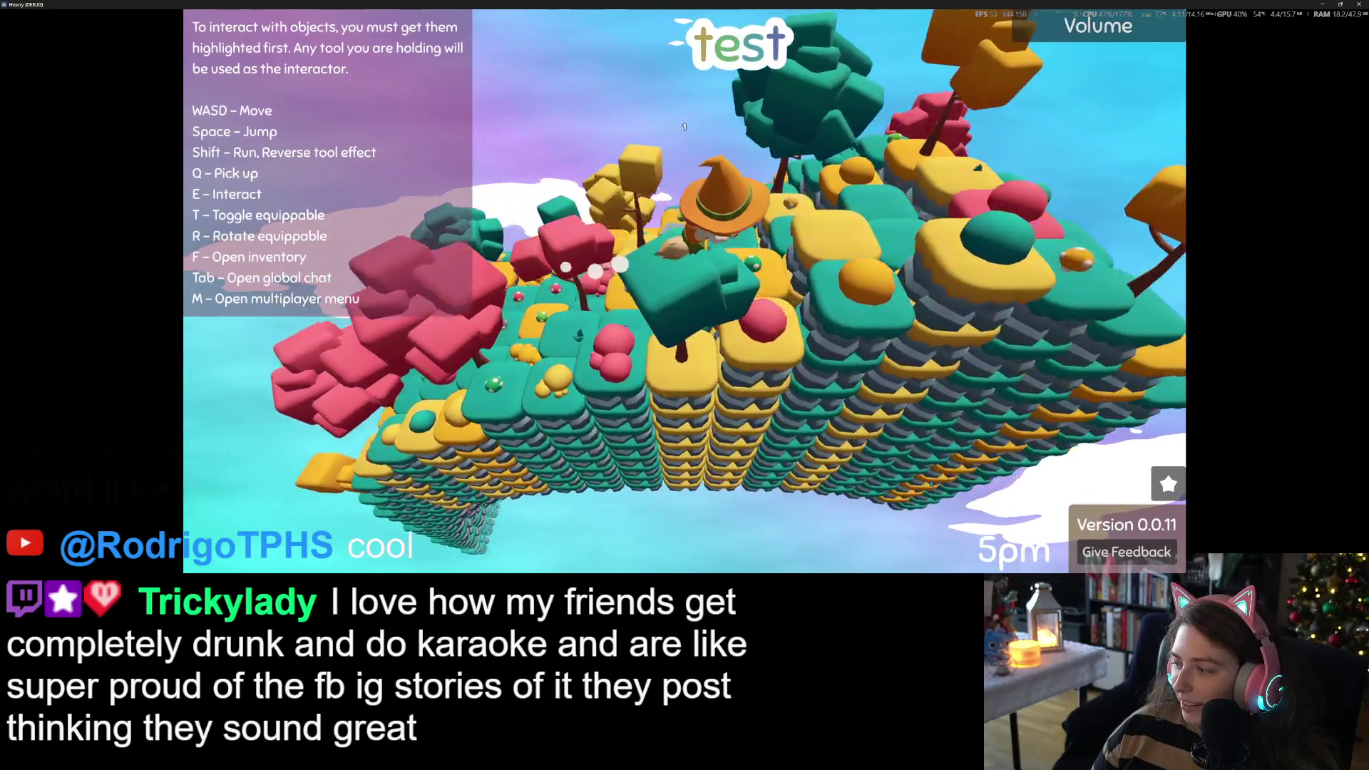
Step: Zoom in, walk the witch across the tiles to the pink tile, then quit with Alt+F4
{"action": "scroll", "coordinate": [930, 484], "scroll_direction": "up", "scroll_amount": 5}
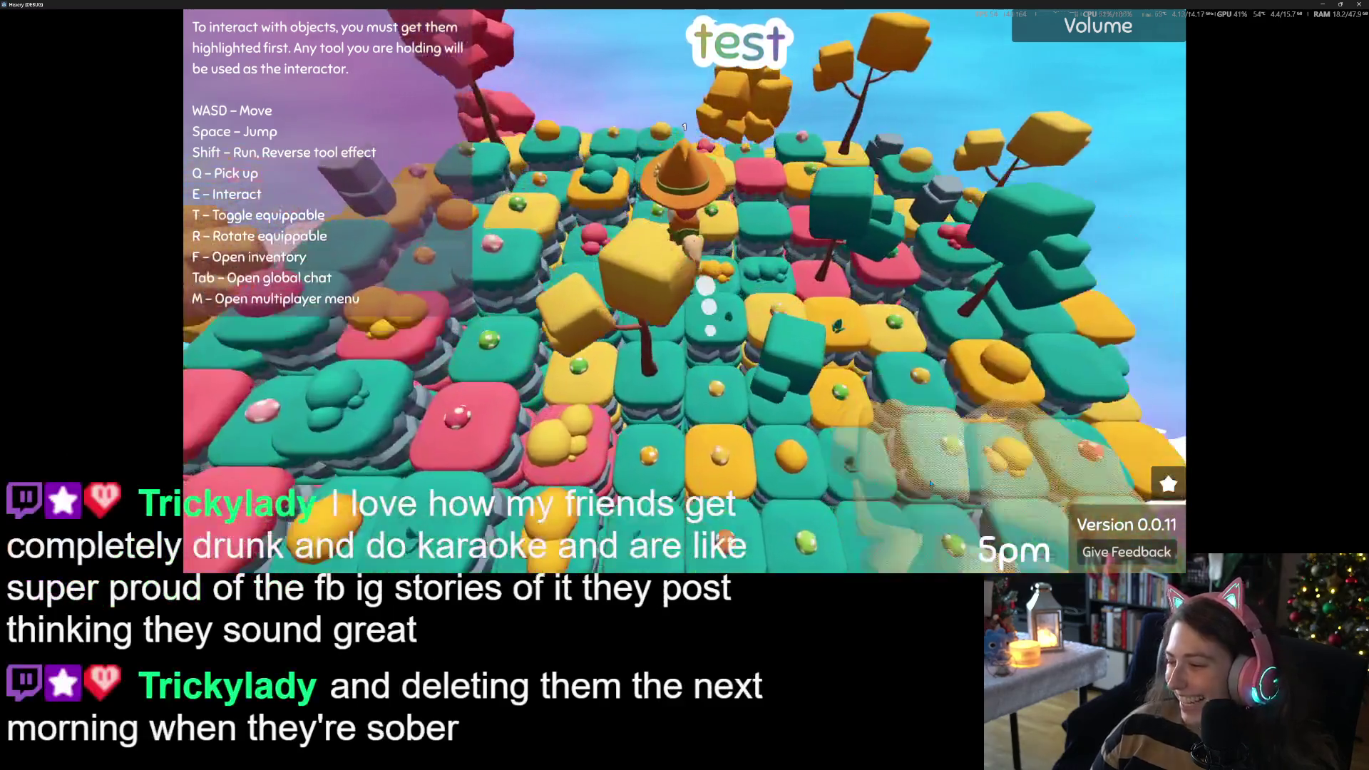
{"action": "scroll", "coordinate": [930, 484], "scroll_direction": "up", "scroll_amount": 3}
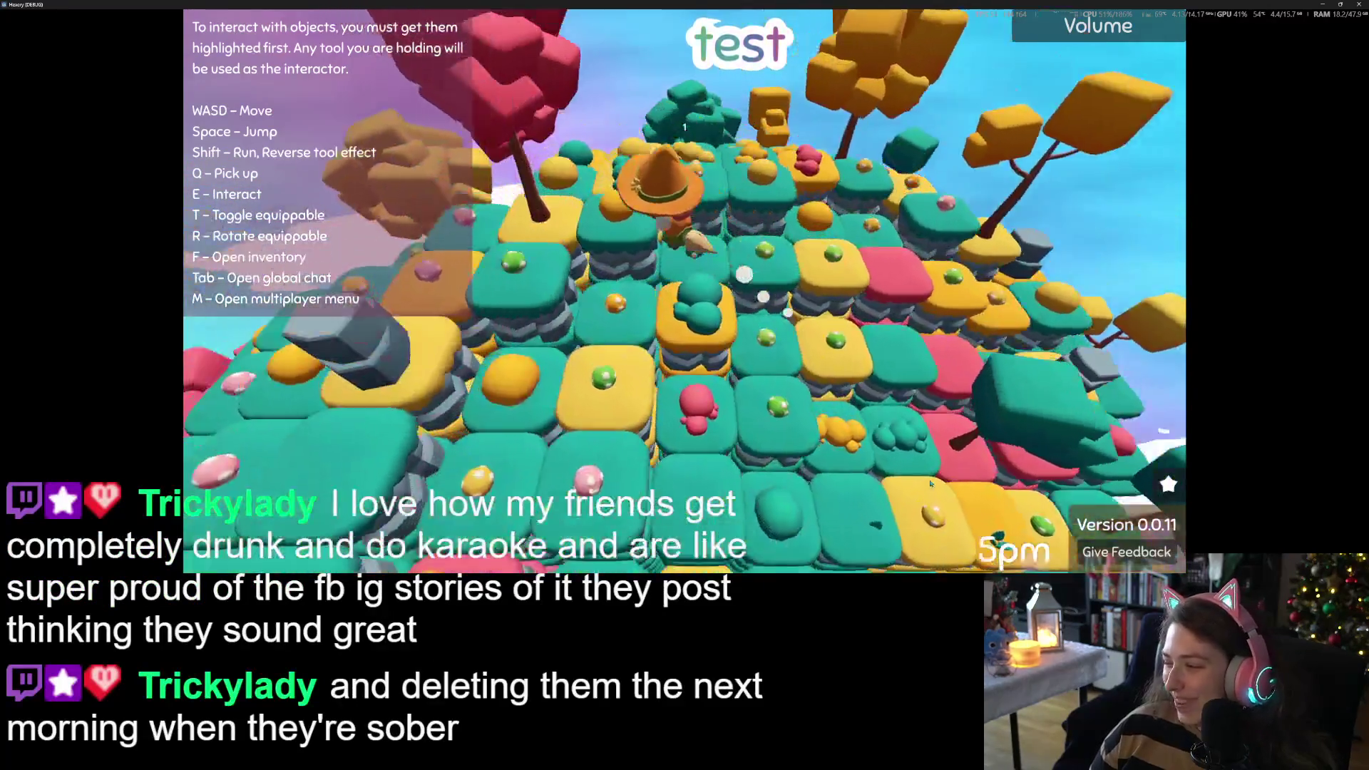
{"action": "scroll", "coordinate": [930, 484], "scroll_direction": "up", "scroll_amount": 5}
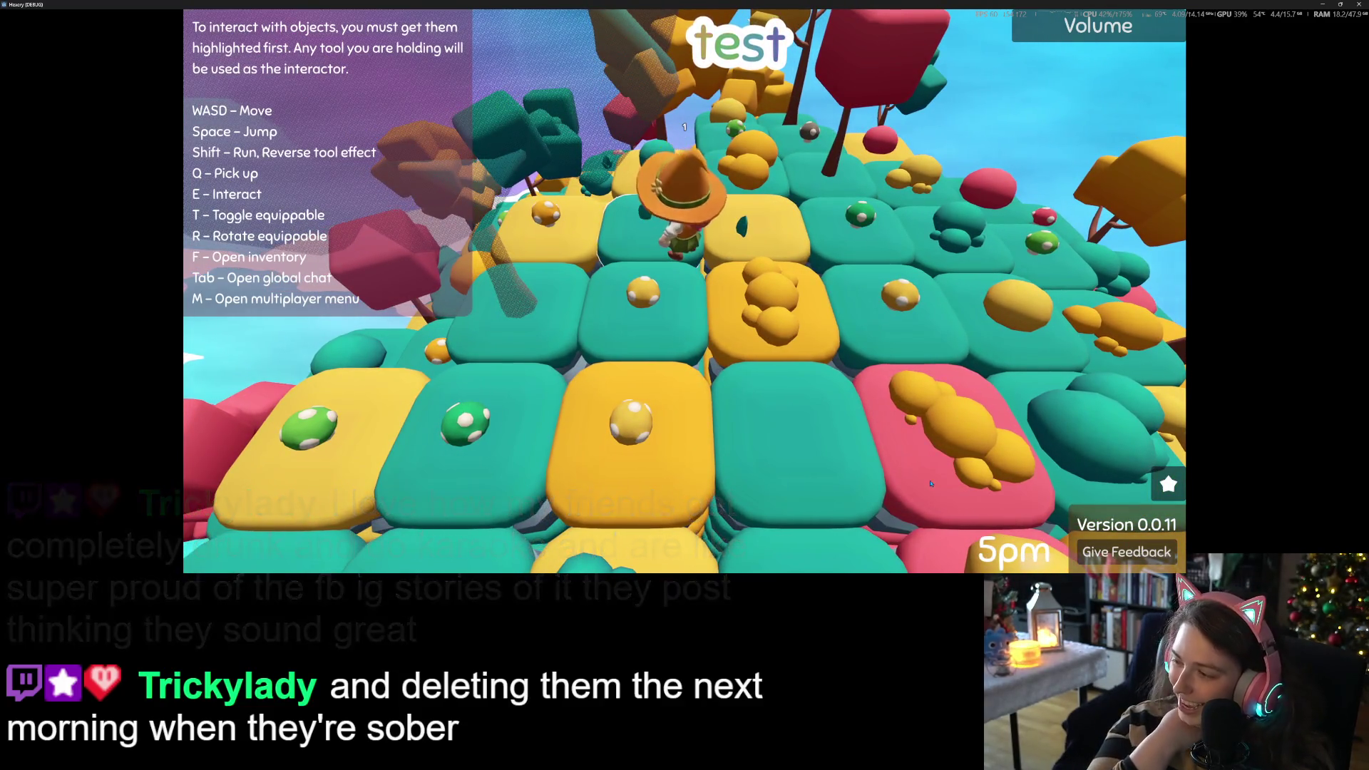
{"action": "key", "text": "d"}
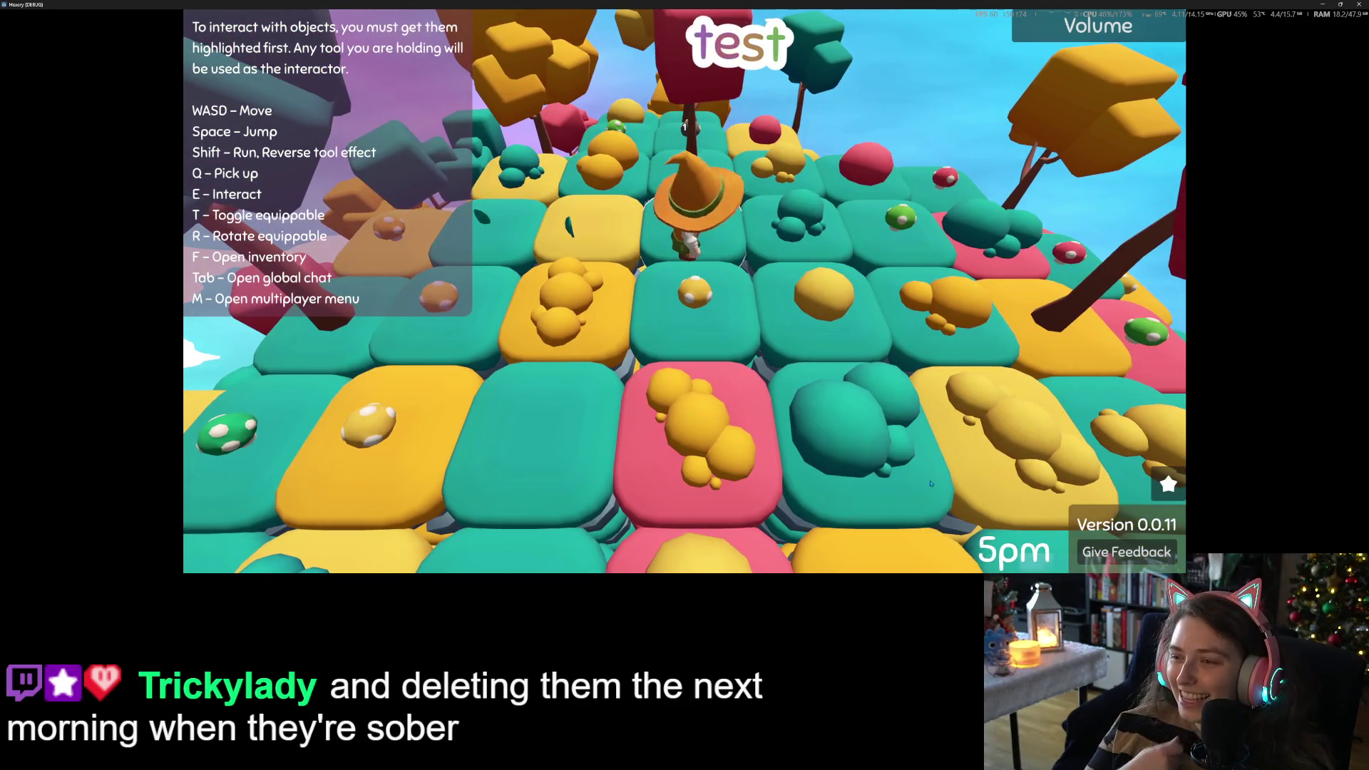
{"action": "key", "text": "d"}
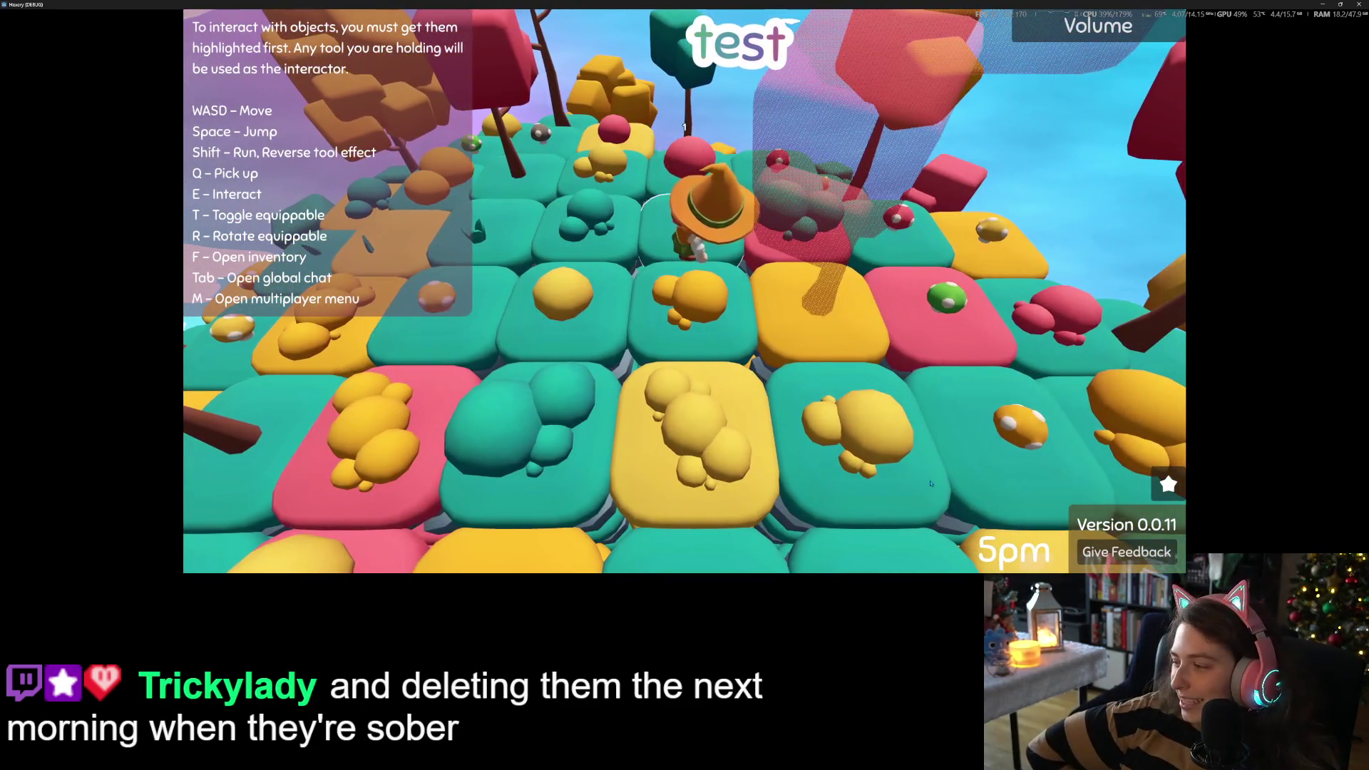
{"action": "key", "text": "w"}
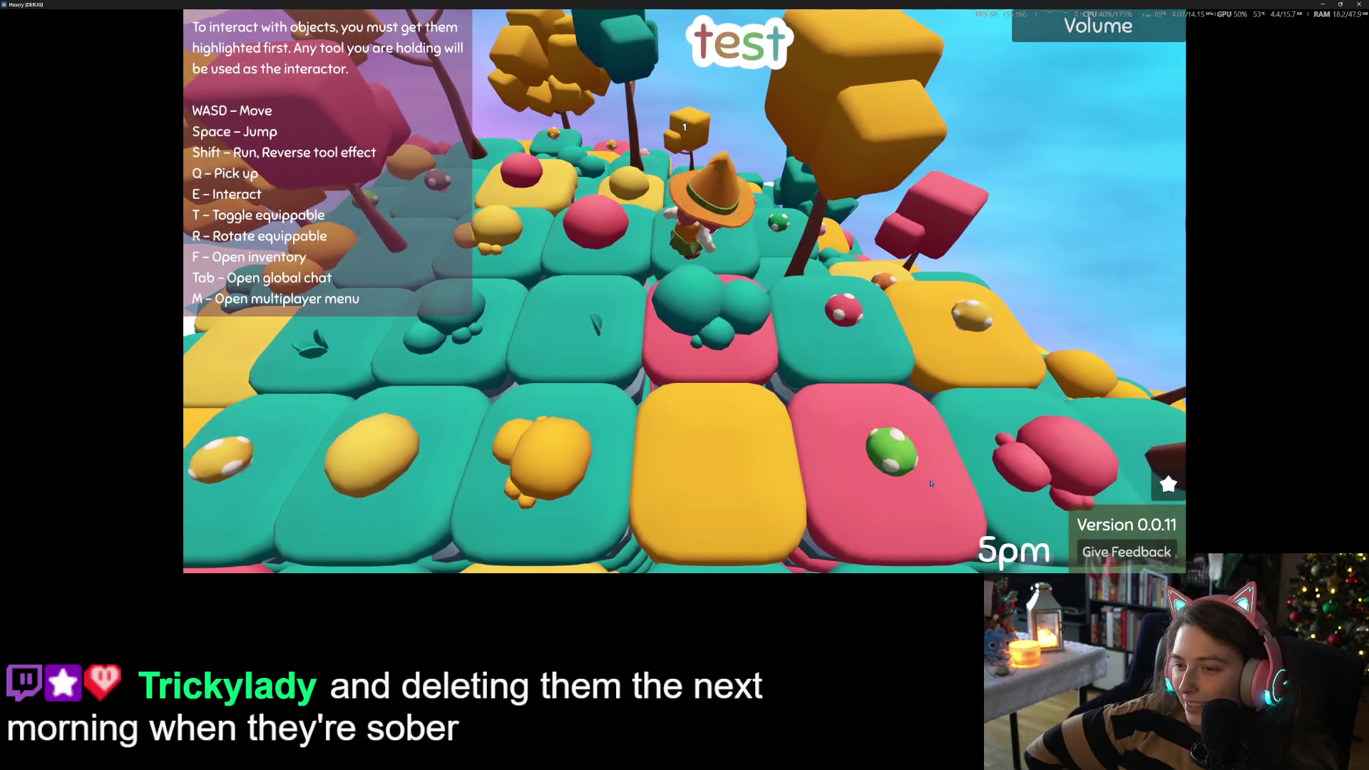
{"action": "key", "text": "s"}
{"action": "key", "text": "d"}
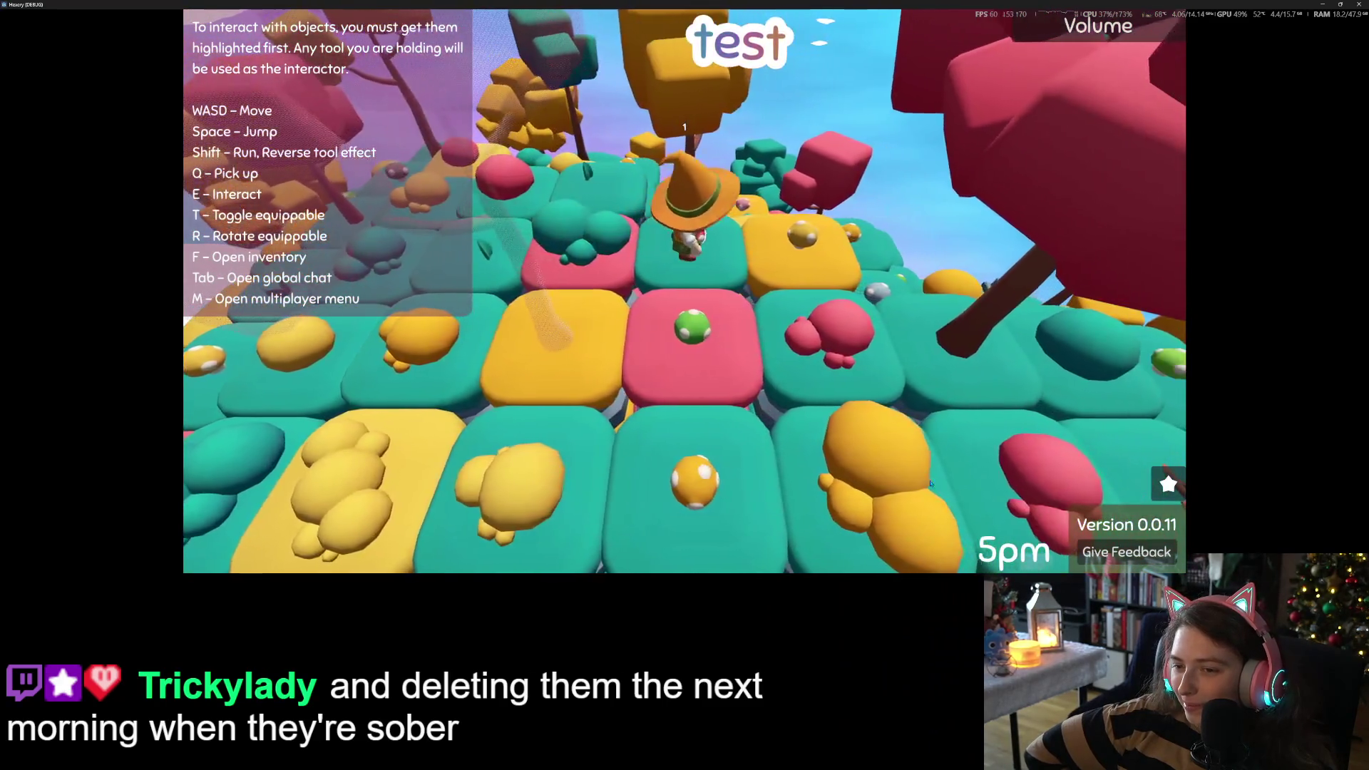
{"action": "key", "text": "s"}
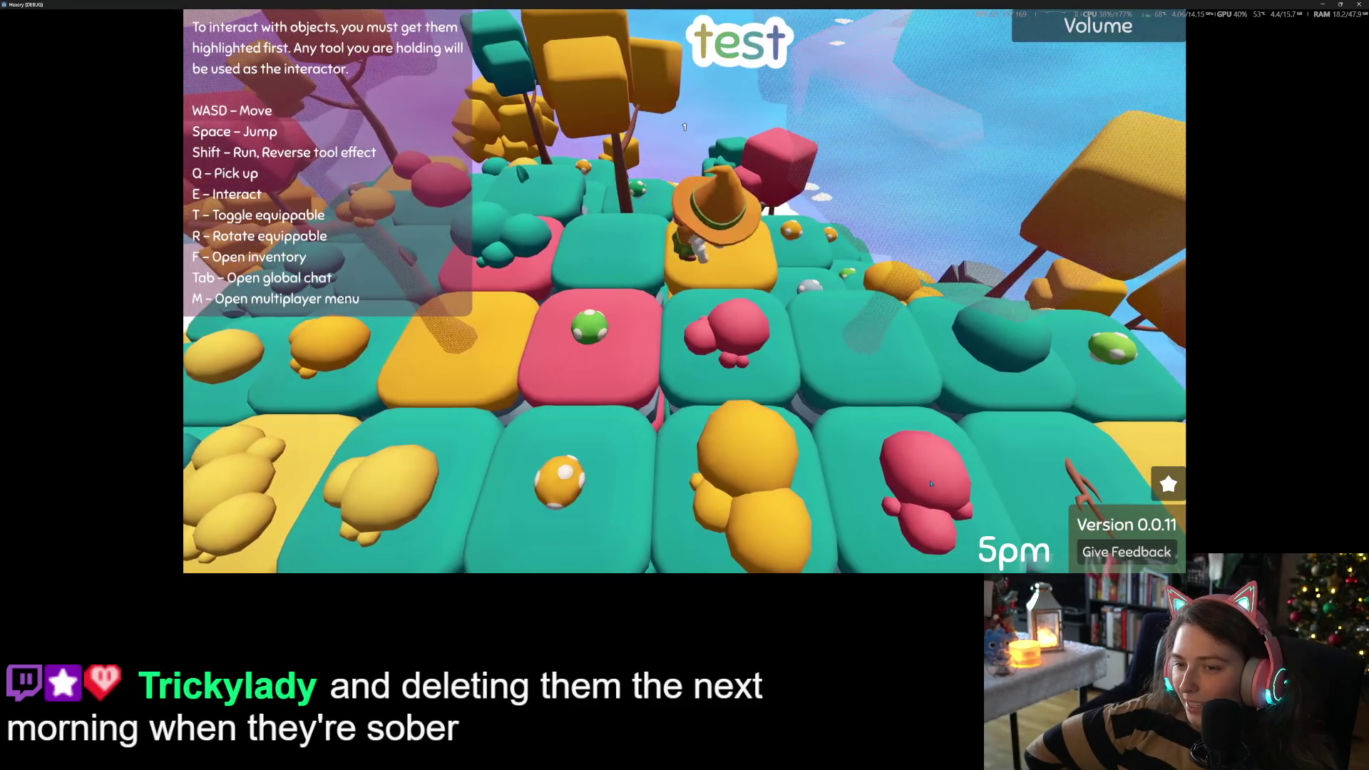
{"action": "key", "text": "q"}
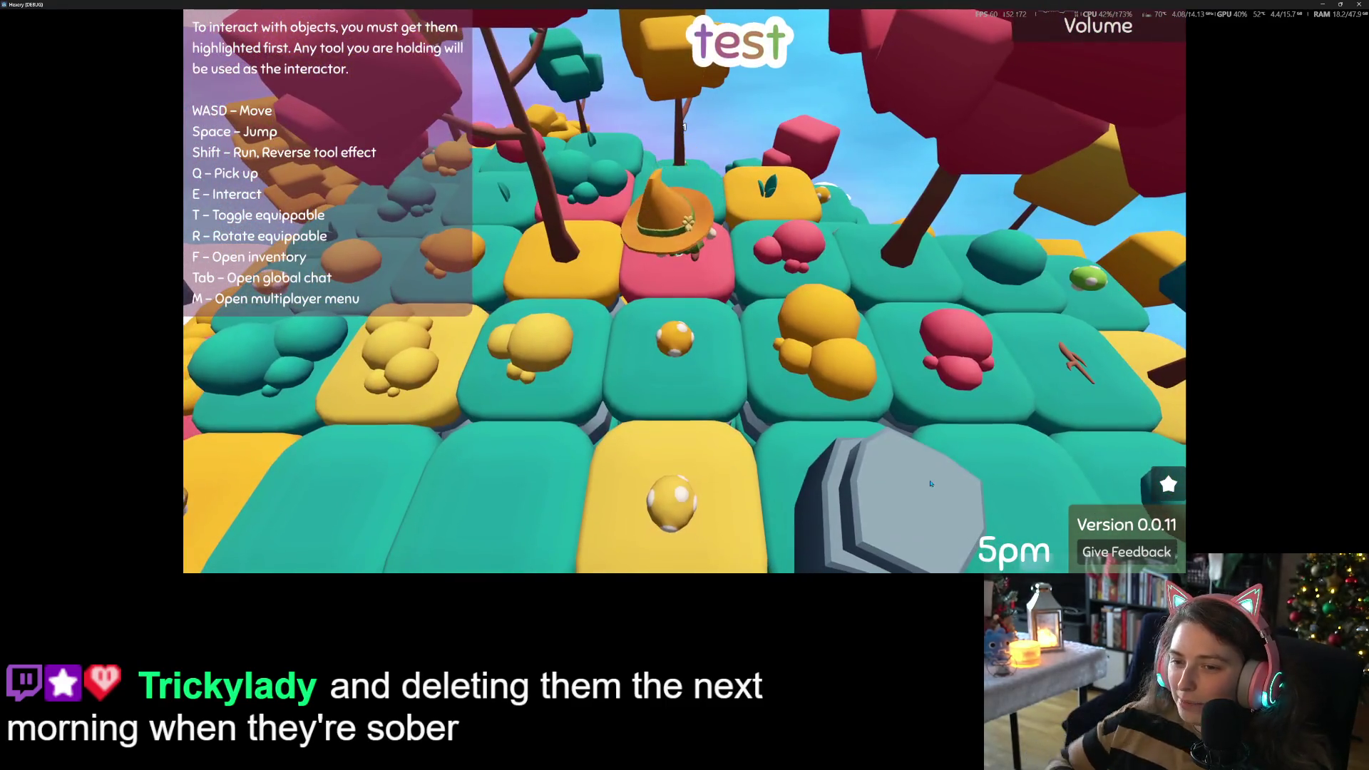
{"action": "key", "text": "alt+F4"}
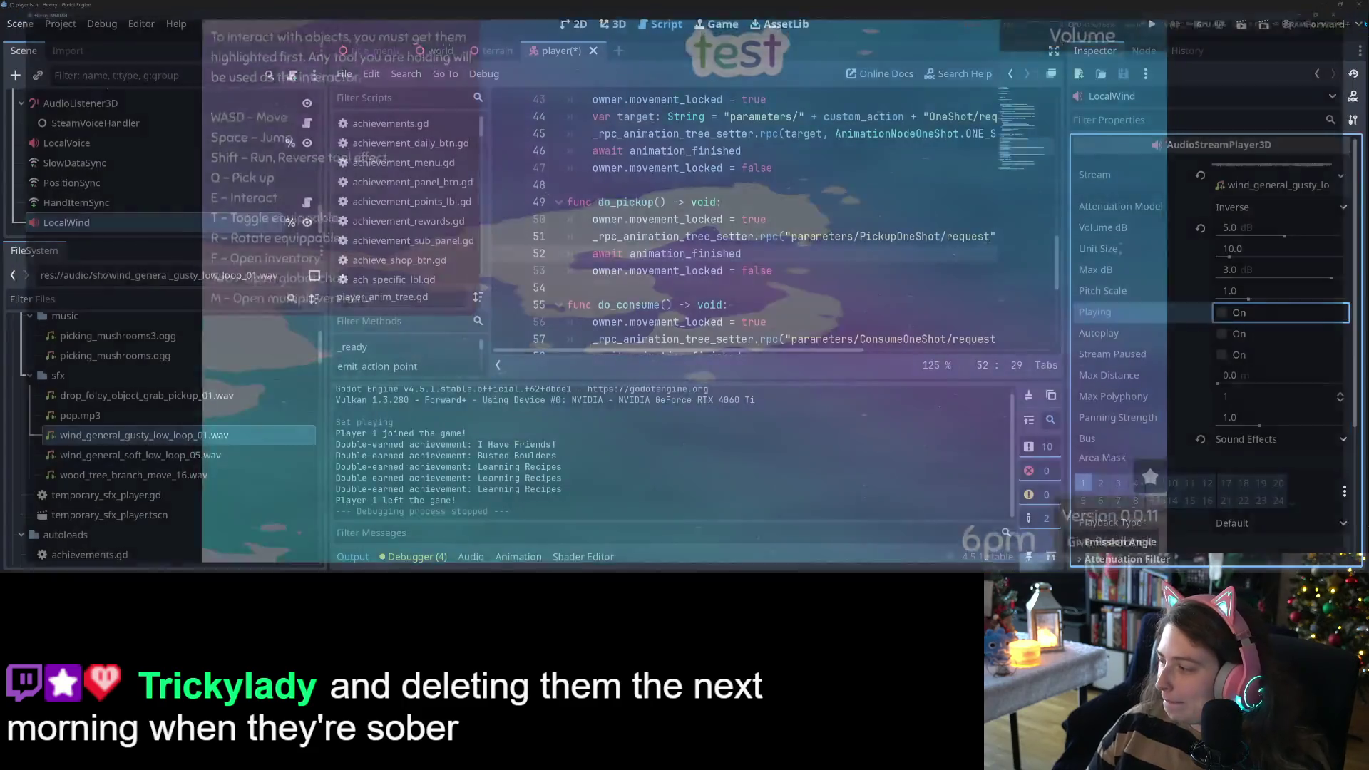
Step: Save the player script, then delete the %LocalWind.playing = en line in player_anim_tree.gd and save
{"action": "left_click", "coordinate": [754, 270]}
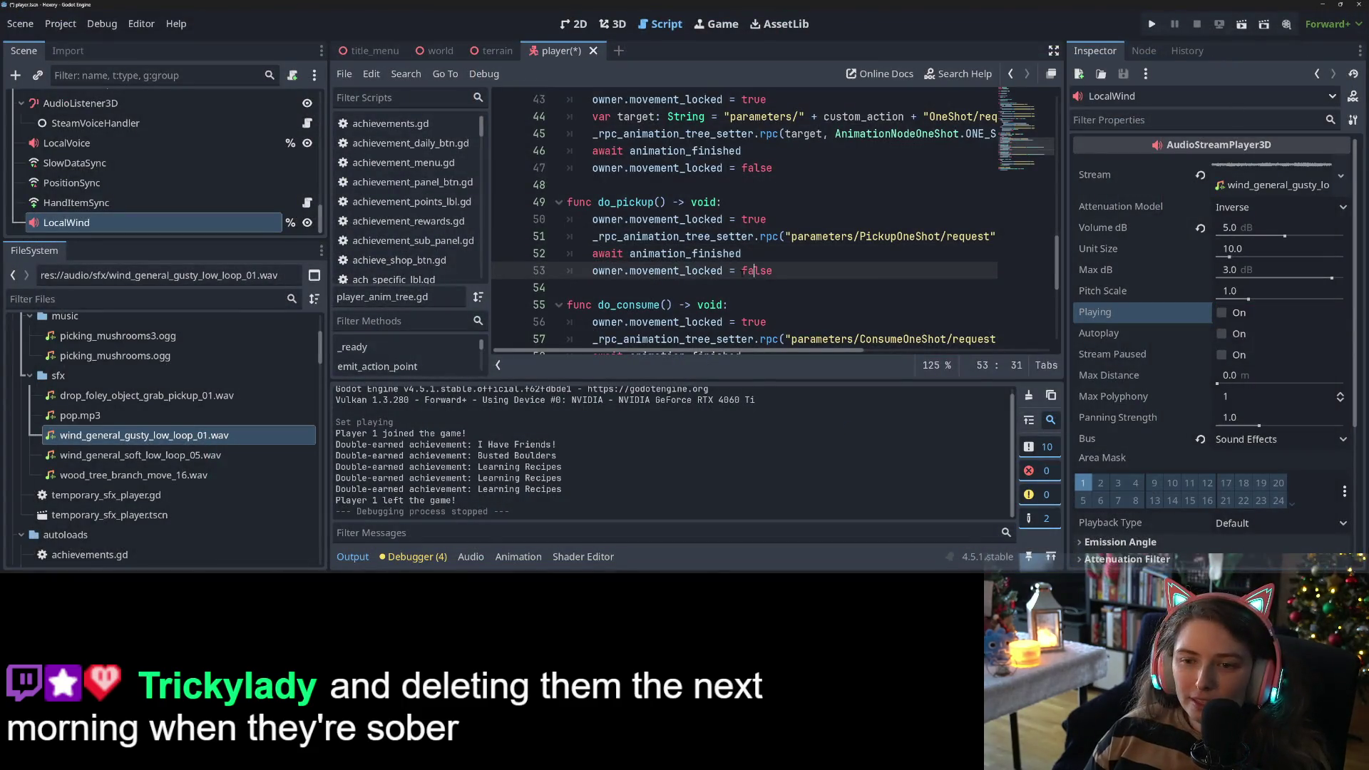
{"action": "key", "text": "ctrl+s"}
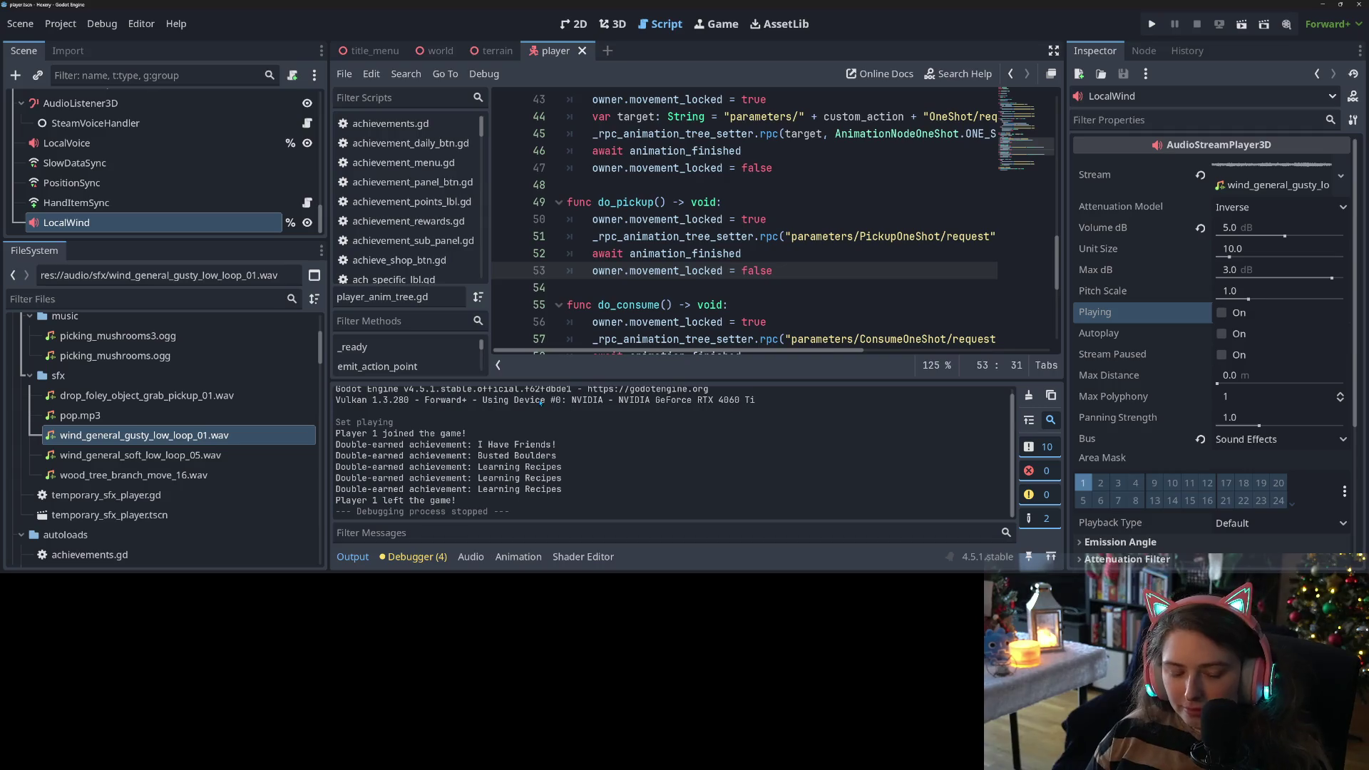
{"action": "left_click_drag", "start_coordinate": [208, 239], "coordinate": [209, 386]}
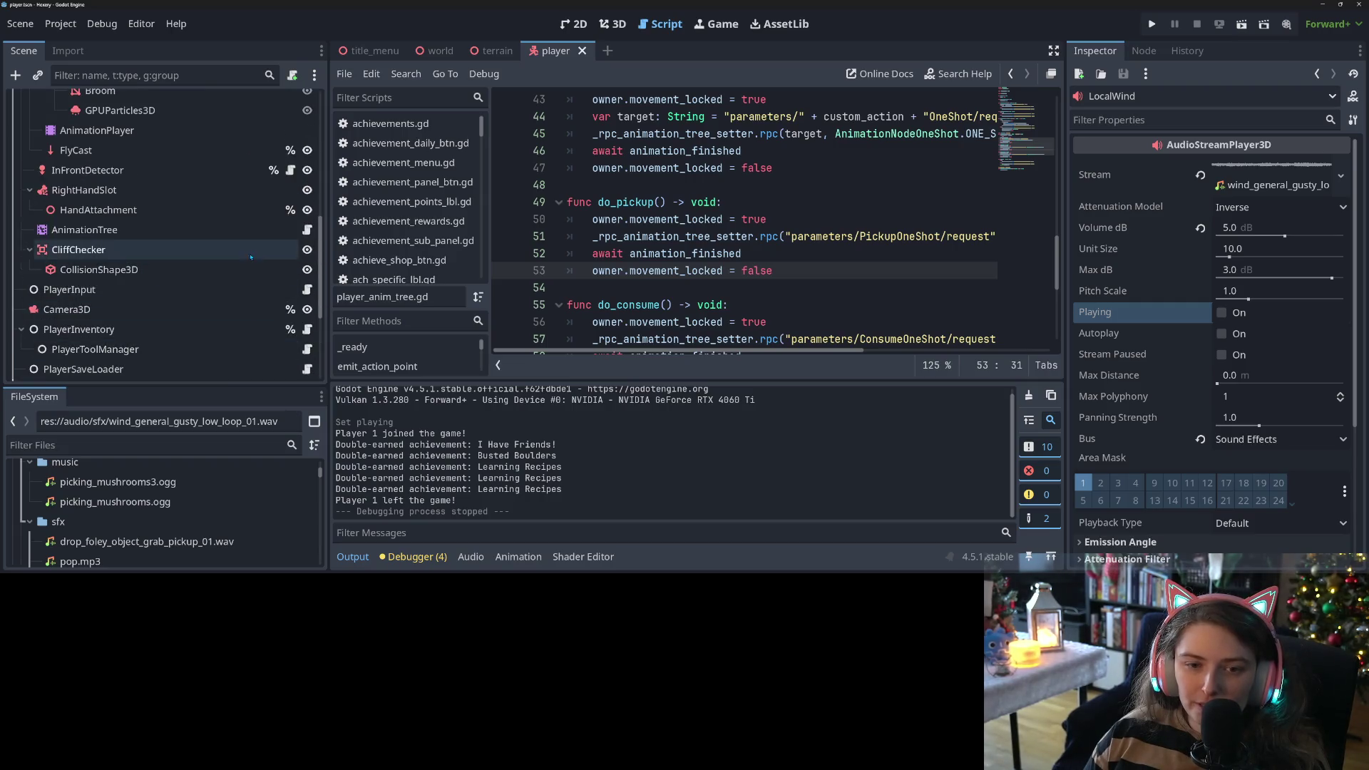
{"action": "left_click", "coordinate": [307, 229]}
{"action": "scroll", "coordinate": [714, 315], "scroll_direction": "down", "scroll_amount": 1}
{"action": "scroll", "coordinate": [713, 315], "scroll_direction": "down", "scroll_amount": 4}
{"action": "left_click", "coordinate": [710, 305]}
{"action": "left_click_drag", "start_coordinate": [754, 236], "coordinate": [542, 245]}
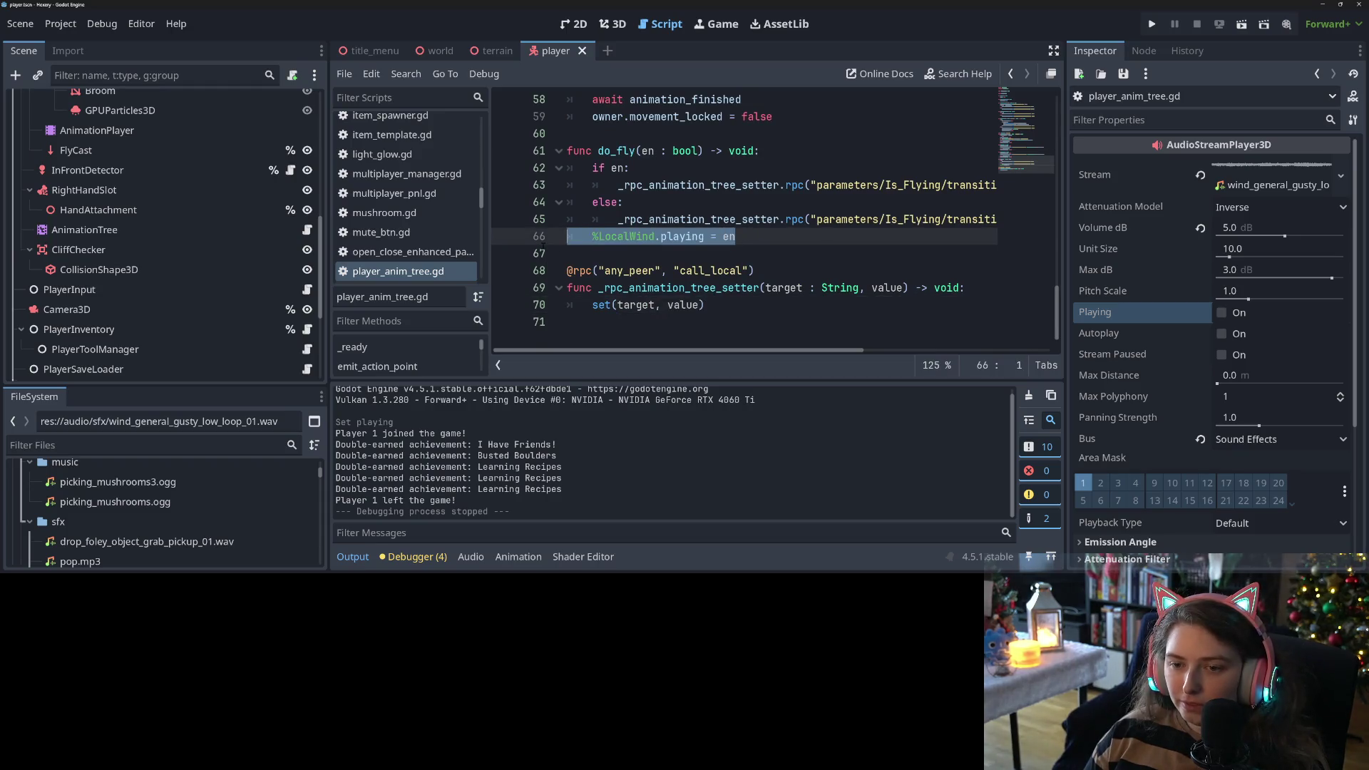
{"action": "key", "text": "BackSpace"}
{"action": "key", "text": "BackSpace"}
{"action": "key", "text": "ctrl+s"}
Step: Turn on Autoplay for the LocalWind sound in the Inspector
{"action": "left_click_drag", "start_coordinate": [642, 351], "coordinate": [546, 351]}
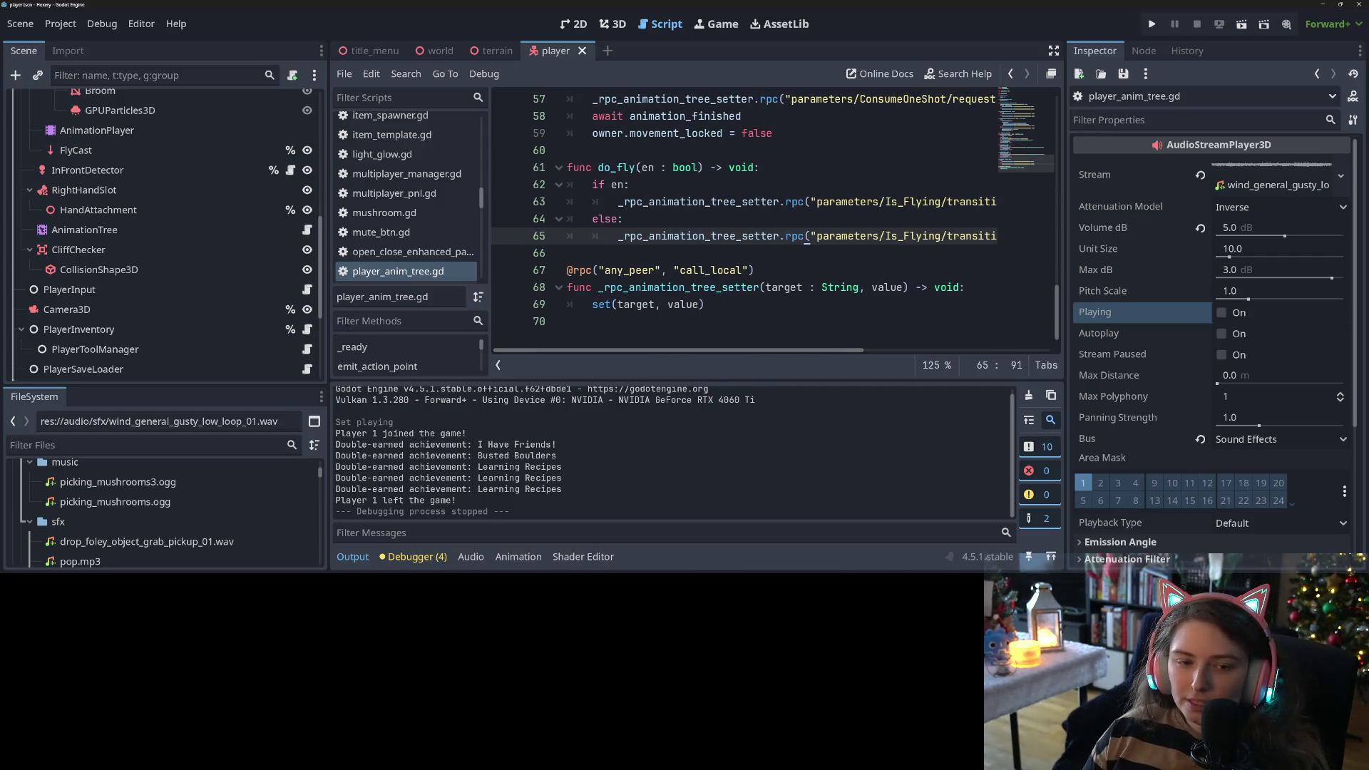
{"action": "scroll", "coordinate": [103, 354], "scroll_direction": "down", "scroll_amount": 3}
{"action": "scroll", "coordinate": [103, 354], "scroll_direction": "down", "scroll_amount": 2}
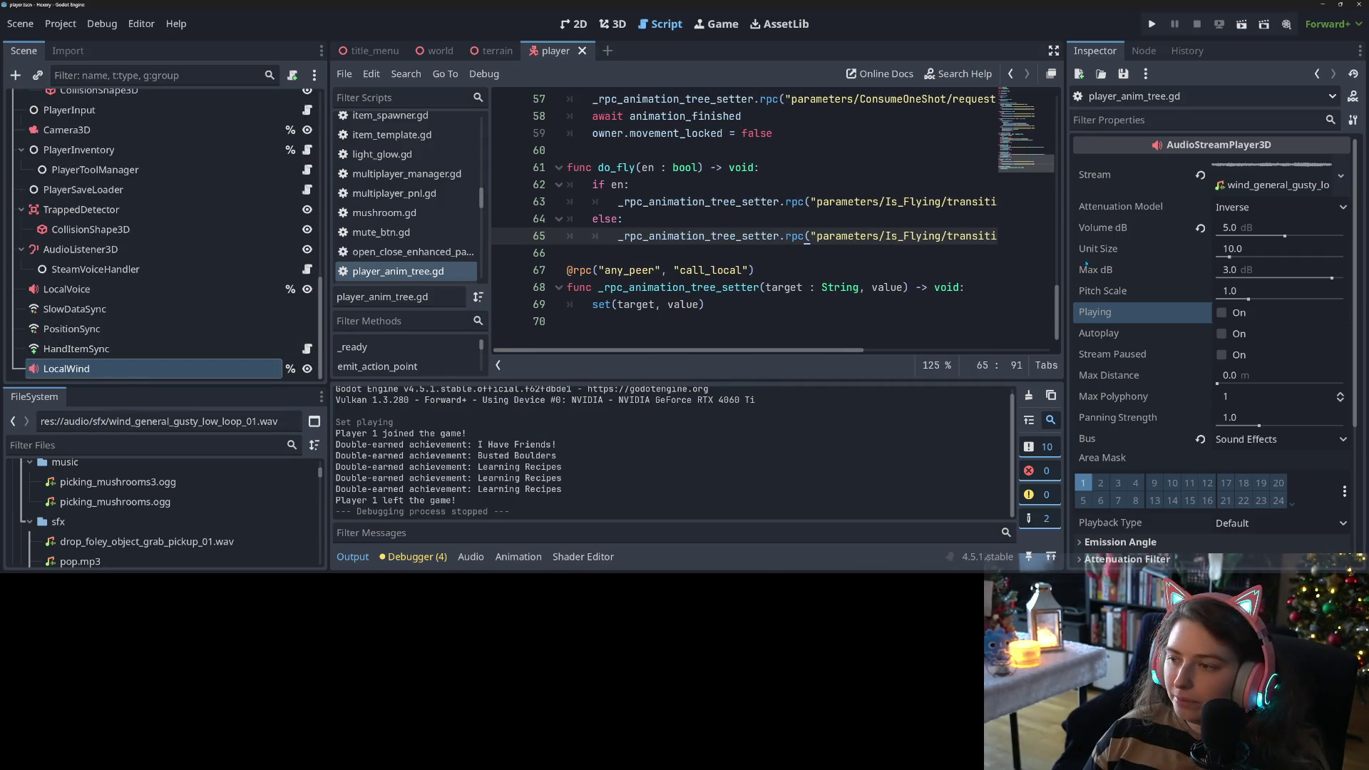
{"action": "left_click", "coordinate": [1221, 333]}
Step: Save the scene with LocalWind autoplay enabled
{"action": "key", "text": "ctrl+s"}
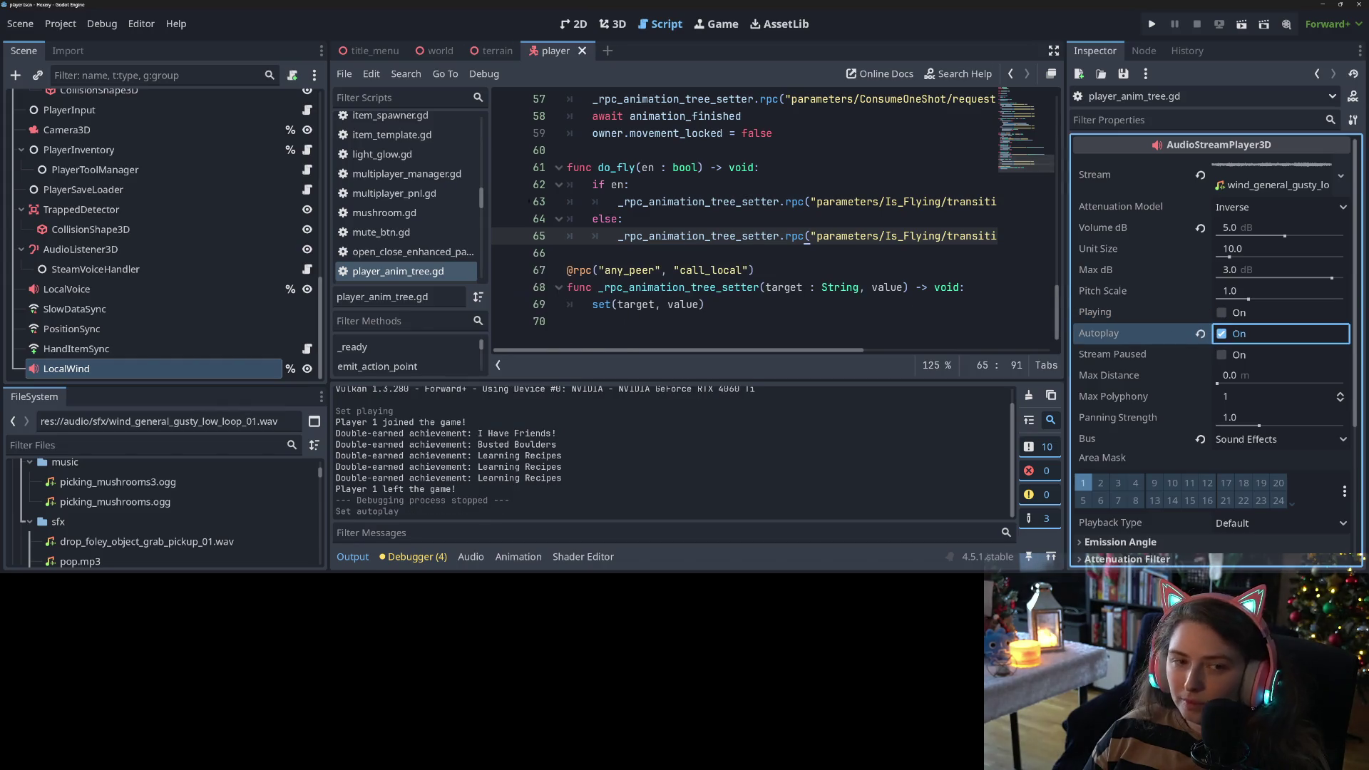
{"action": "scroll", "coordinate": [165, 169], "scroll_direction": "up", "scroll_amount": 4}
{"action": "scroll", "coordinate": [165, 169], "scroll_direction": "up", "scroll_amount": 5}
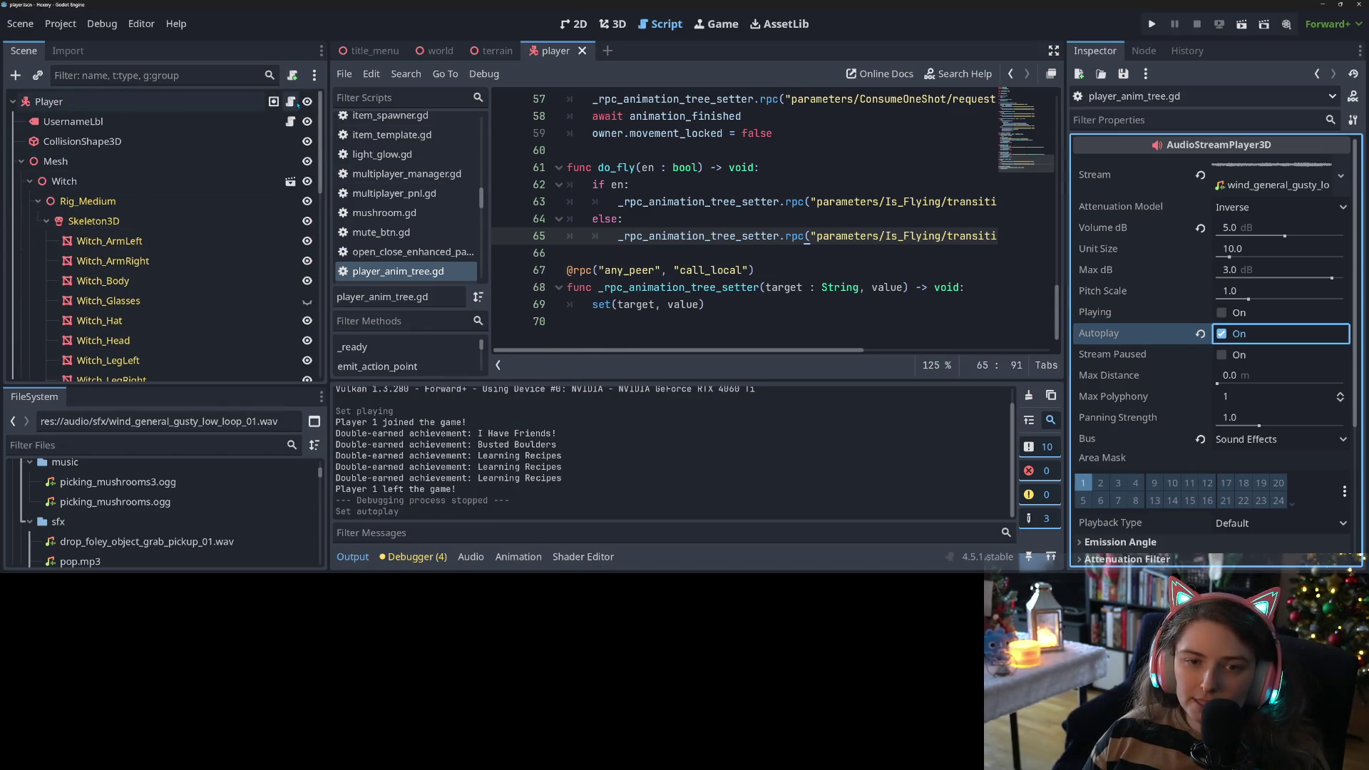
Step: Return to player_movement.gd, browse to the _ready code at line 62, and hide the Output panel
{"action": "key", "text": "alt+Left"}
{"action": "scroll", "coordinate": [670, 271], "scroll_direction": "down", "scroll_amount": 5}
{"action": "left_click", "coordinate": [684, 282]}
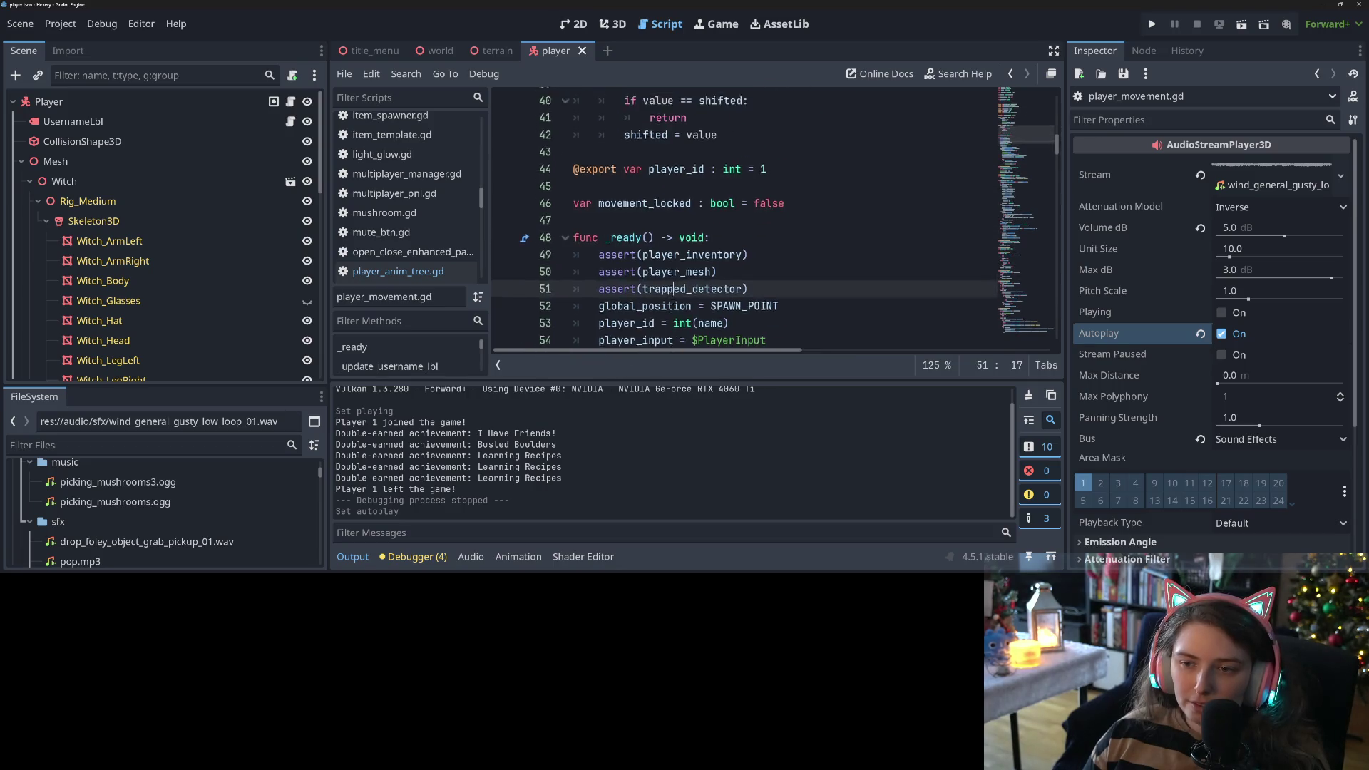
{"action": "scroll", "coordinate": [670, 271], "scroll_direction": "up", "scroll_amount": 3}
{"action": "scroll", "coordinate": [670, 271], "scroll_direction": "up", "scroll_amount": 1}
{"action": "scroll", "coordinate": [670, 272], "scroll_direction": "down", "scroll_amount": 15}
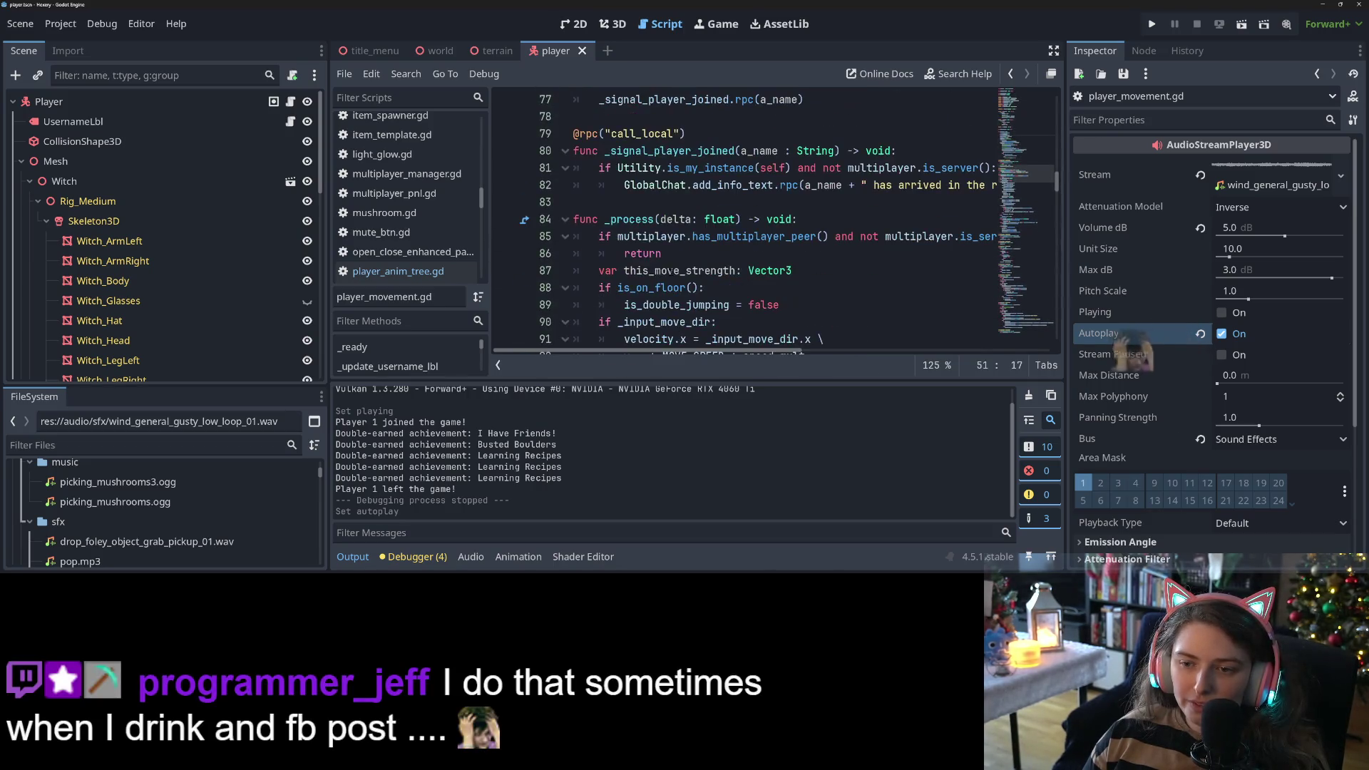
{"action": "scroll", "coordinate": [705, 262], "scroll_direction": "up", "scroll_amount": 4}
{"action": "left_click", "coordinate": [706, 236]}
{"action": "scroll", "coordinate": [706, 262], "scroll_direction": "up", "scroll_amount": 3}
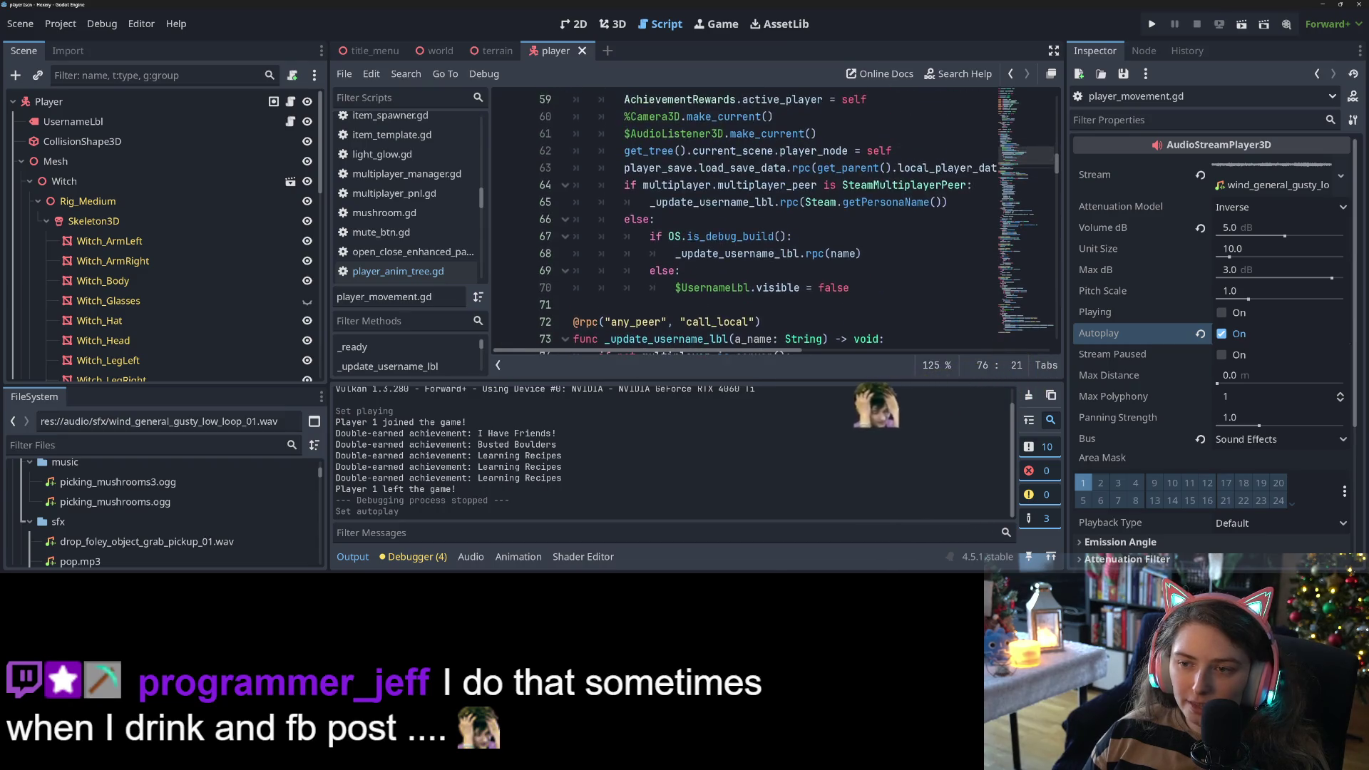
{"action": "scroll", "coordinate": [727, 258], "scroll_direction": "up", "scroll_amount": 2}
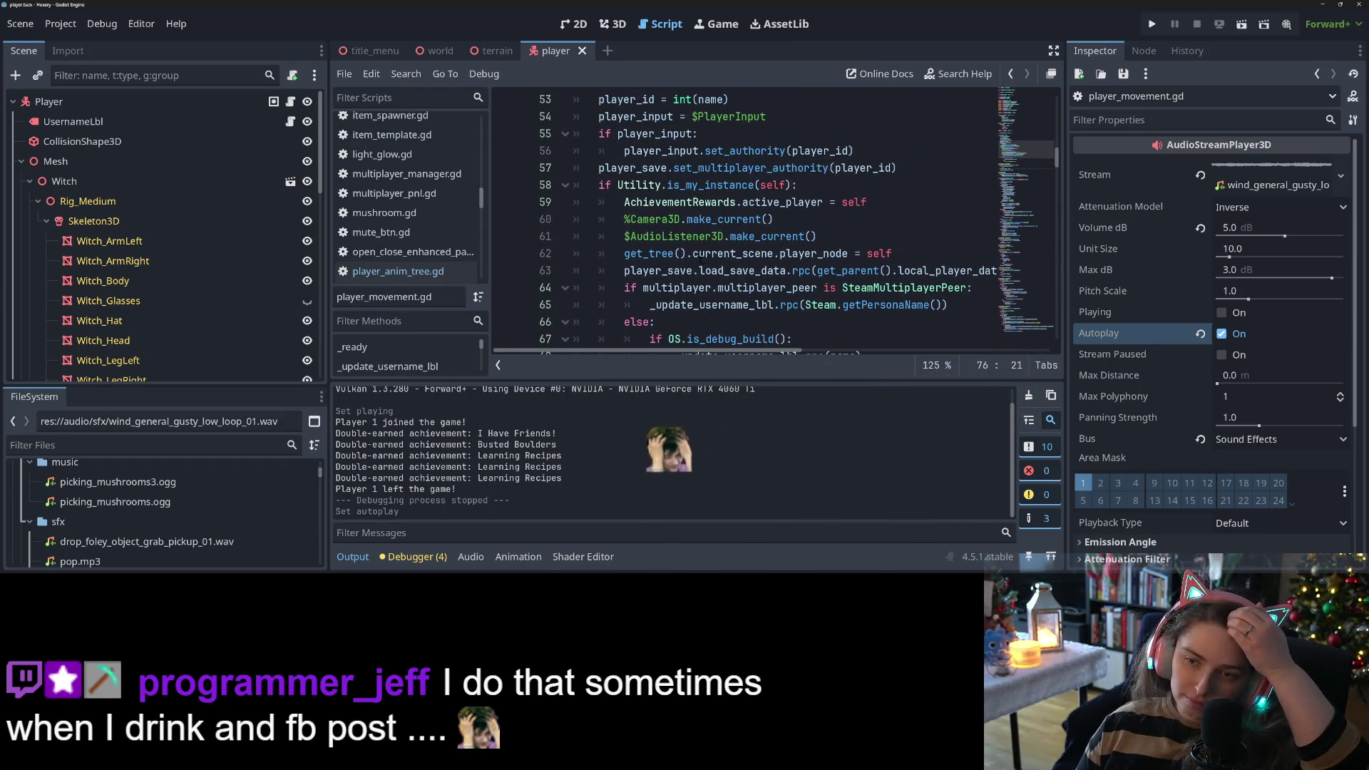
{"action": "left_click", "coordinate": [649, 254]}
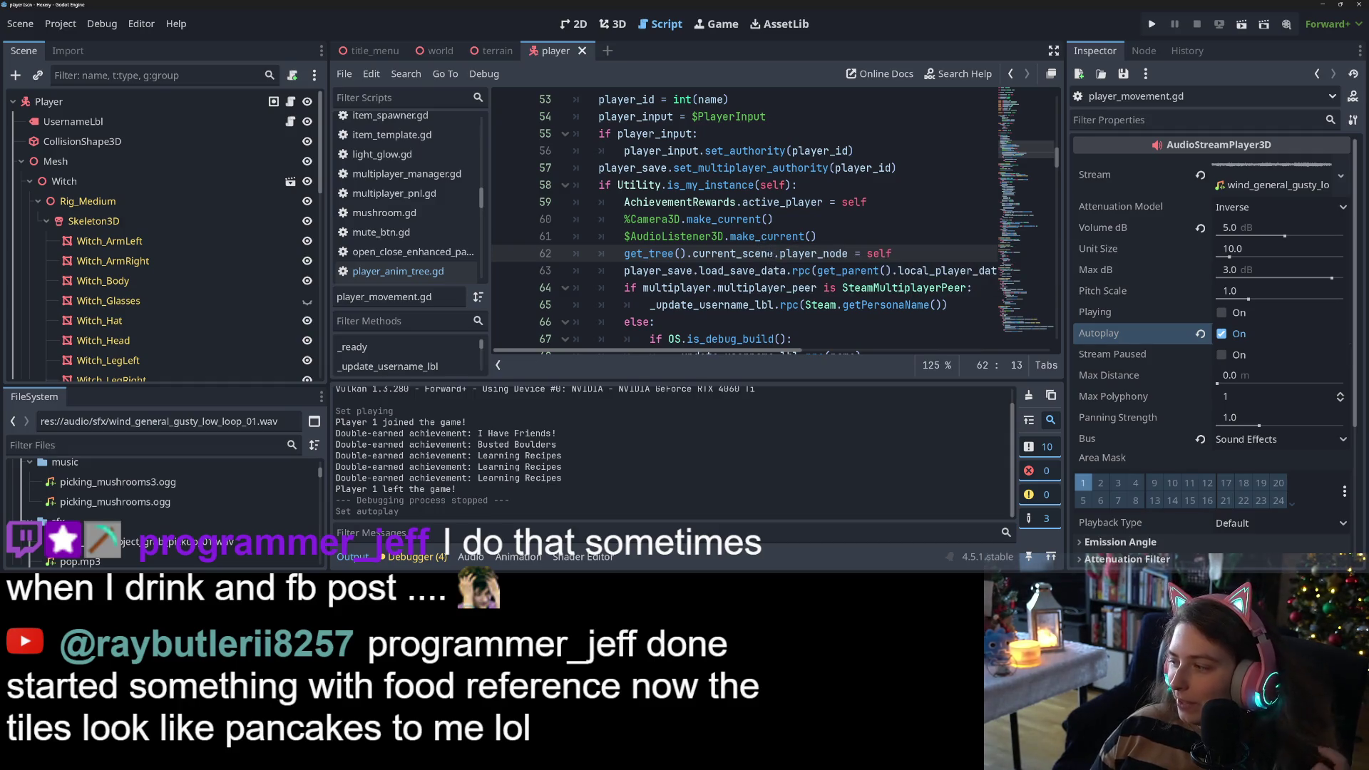
{"action": "mouse_move", "coordinate": [764, 250]}
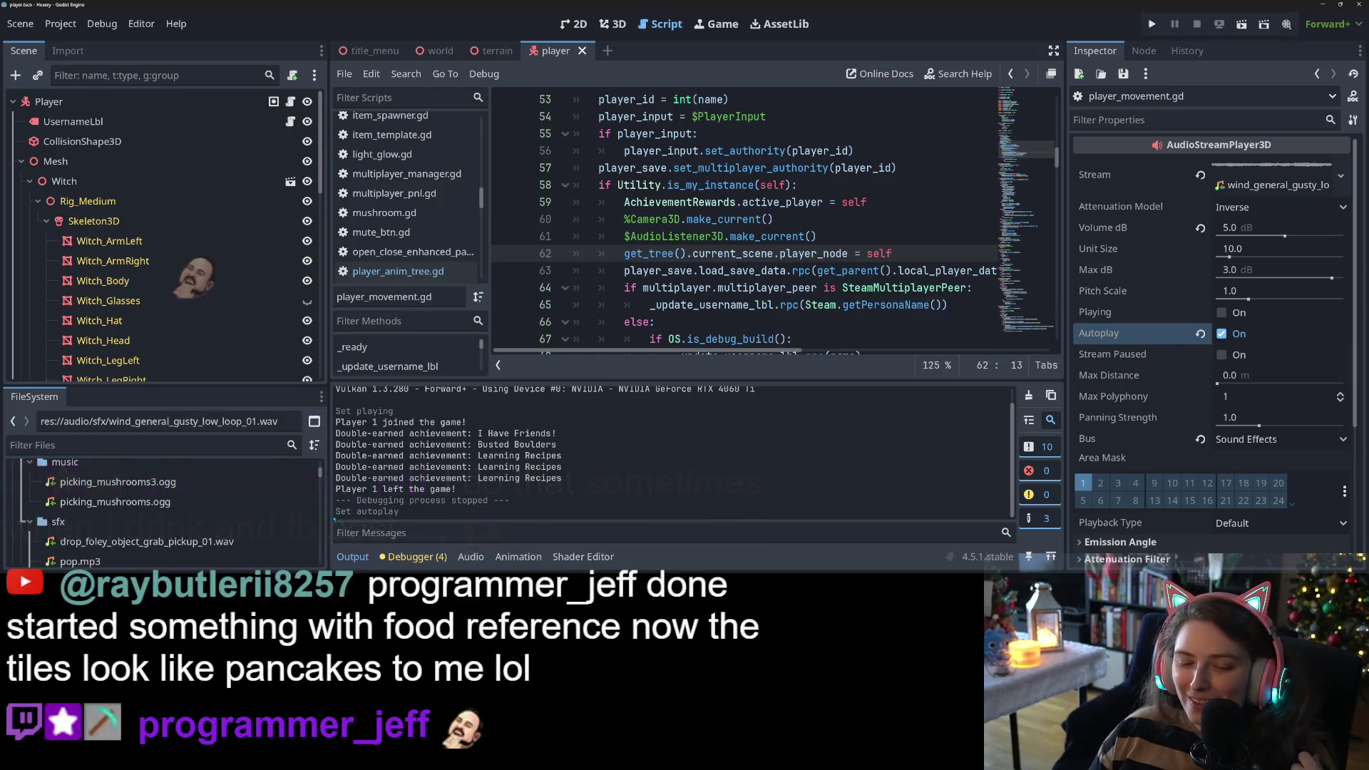
{"action": "key", "text": "ctrl+j"}
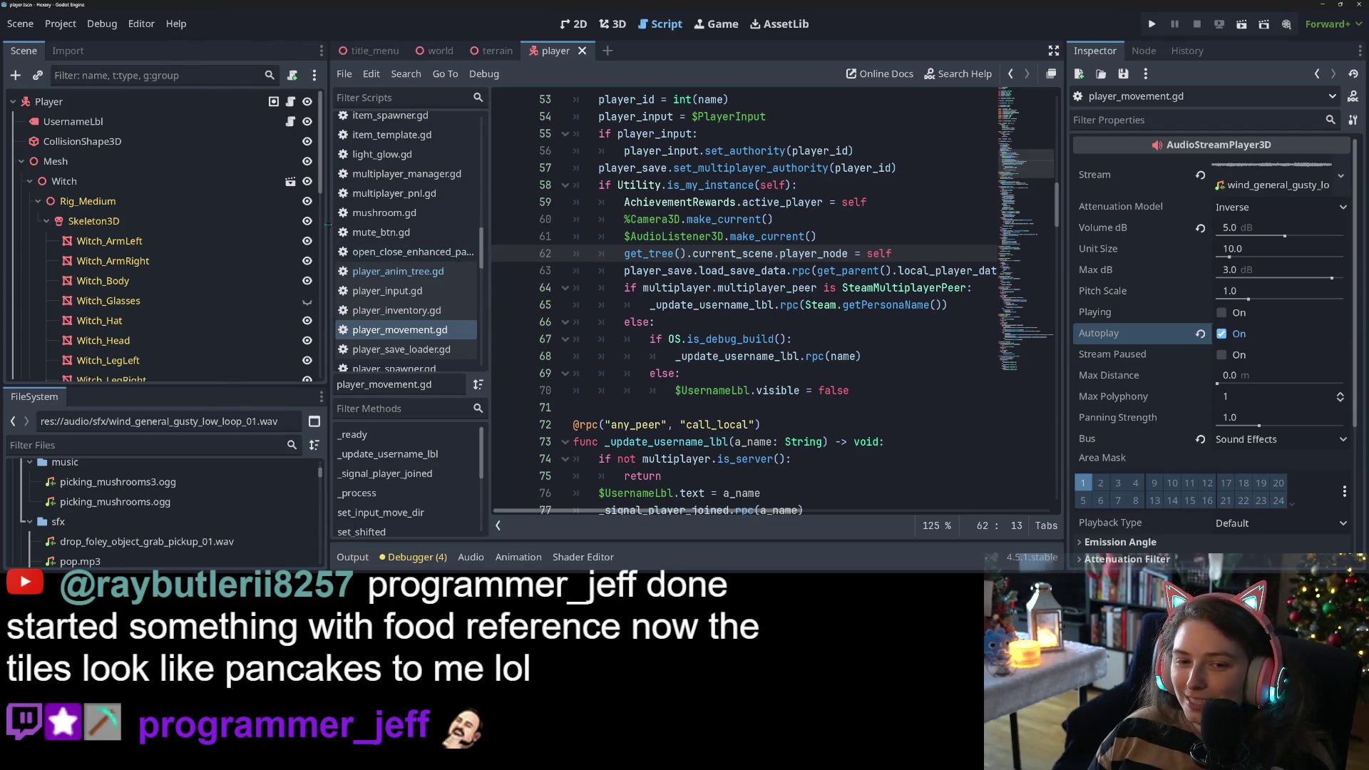
Step: Narrow the side docks to widen the code and step the caret through lines 63–67
{"action": "left_click_drag", "start_coordinate": [328, 220], "coordinate": [230, 221]}
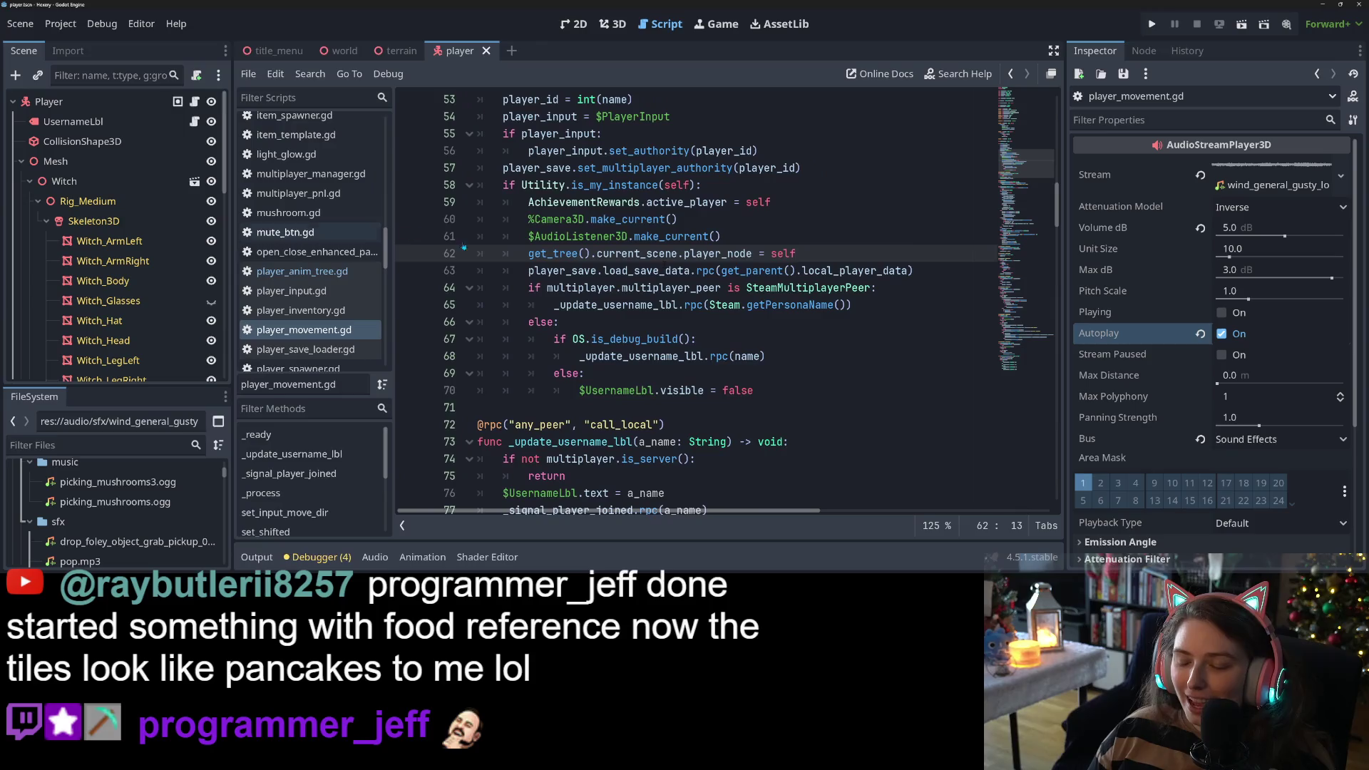
{"action": "left_click", "coordinate": [928, 271]}
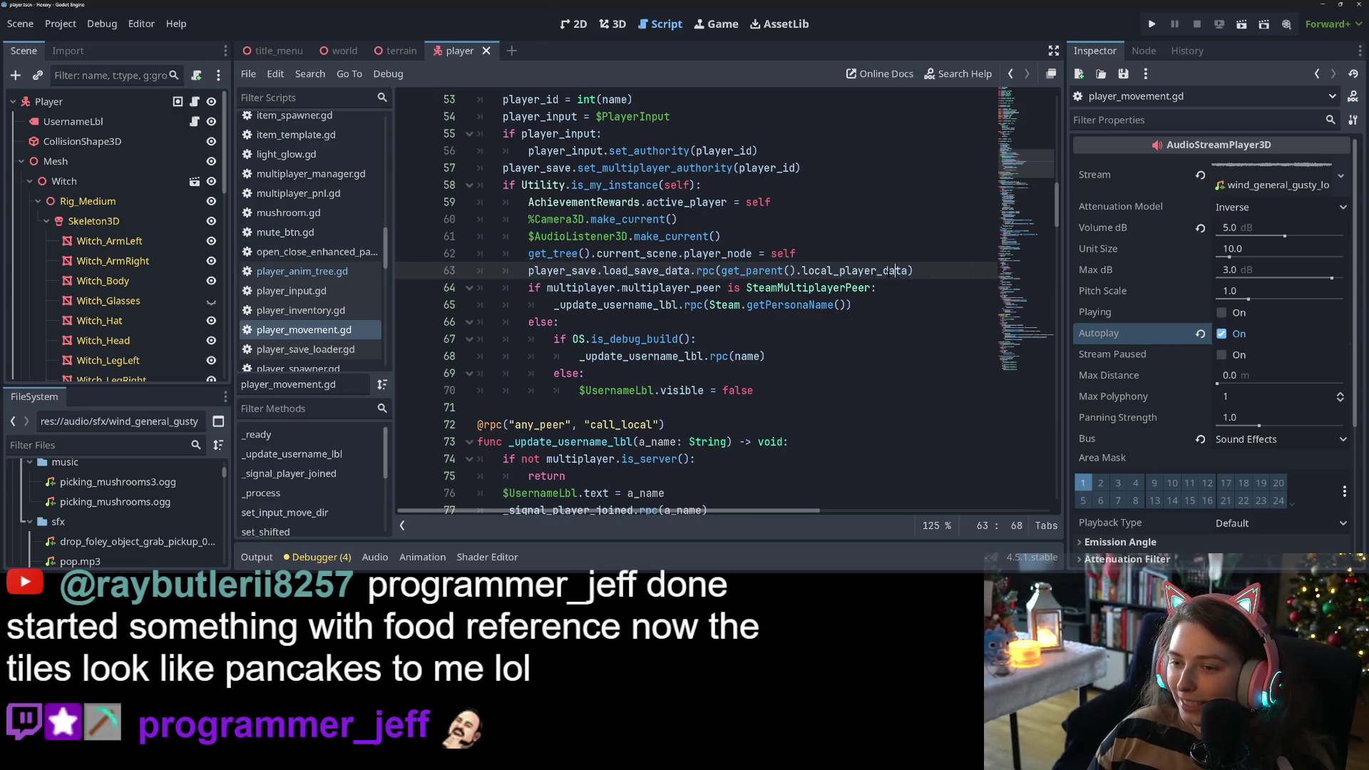
{"action": "left_click", "coordinate": [900, 287]}
{"action": "left_click", "coordinate": [900, 303]}
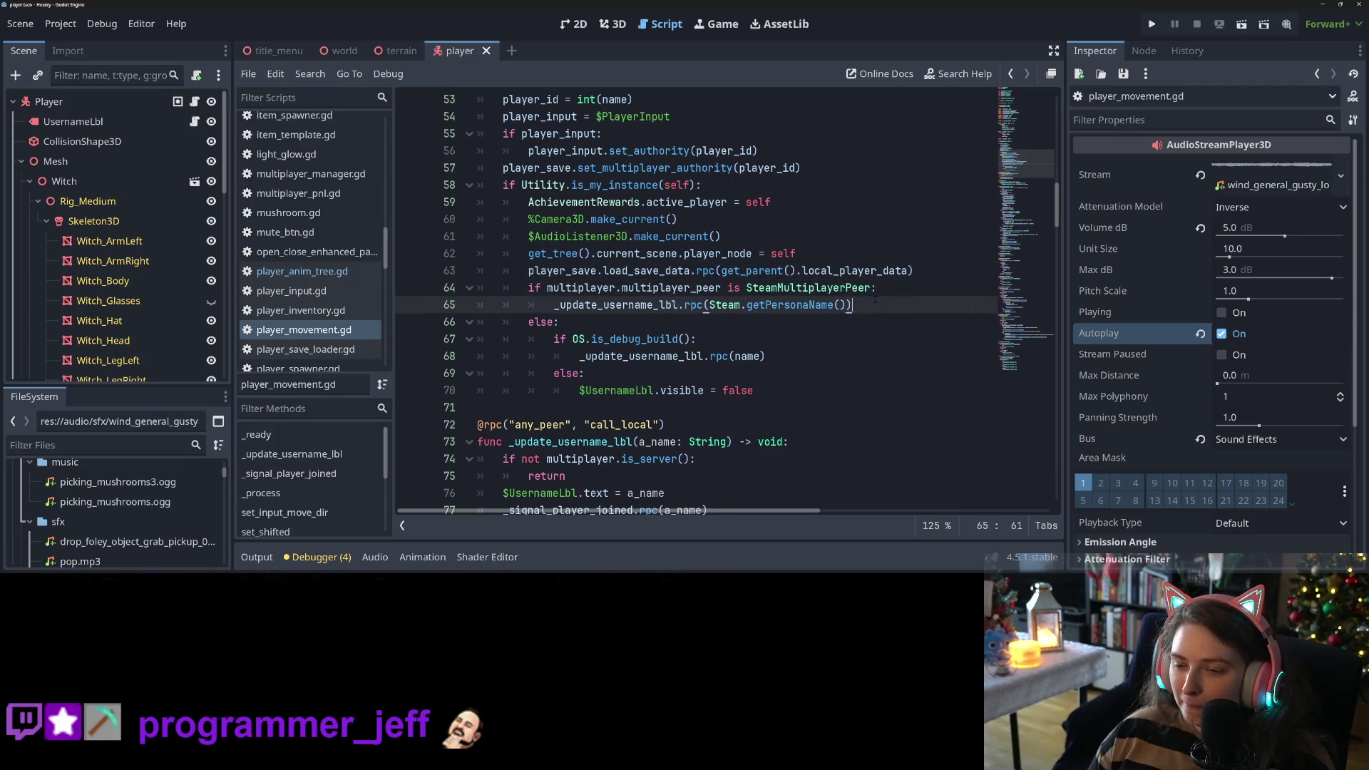
{"action": "left_click", "coordinate": [899, 290]}
{"action": "left_click", "coordinate": [899, 304]}
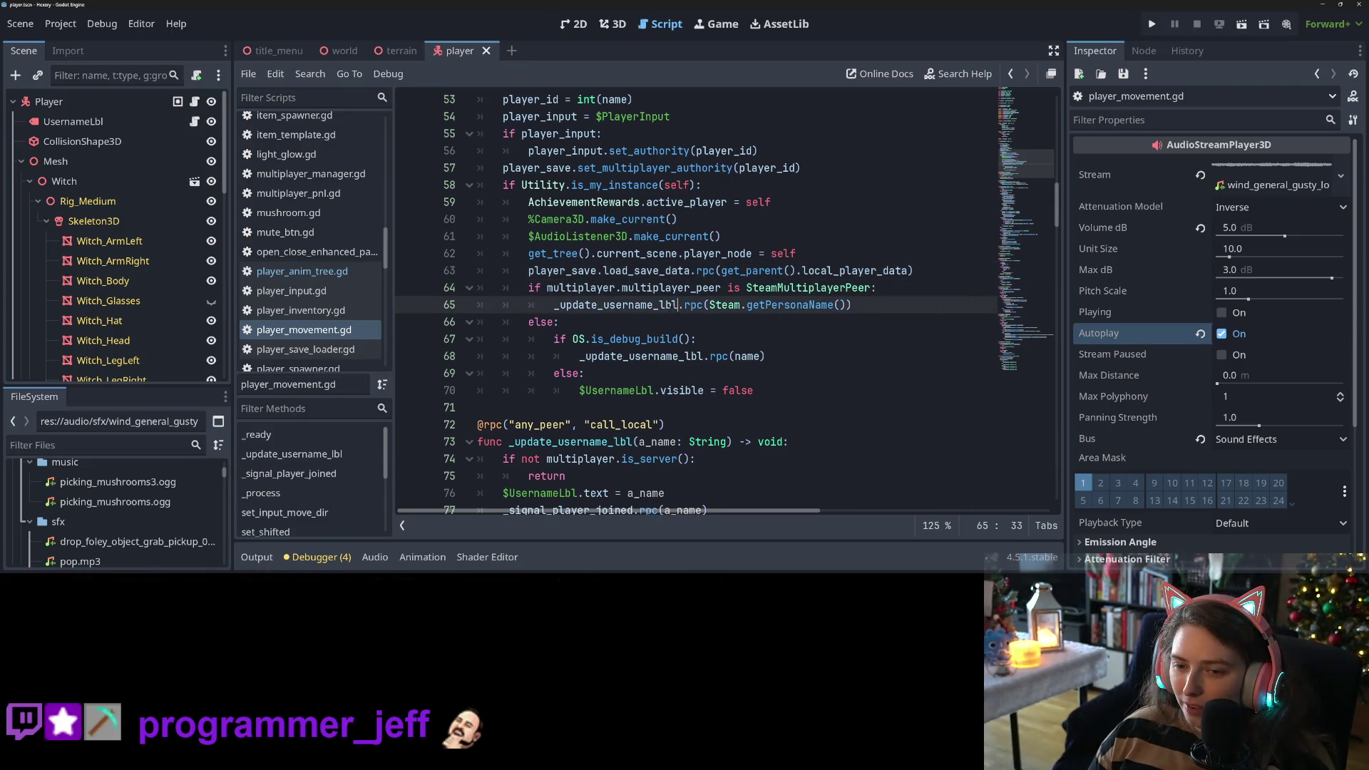
{"action": "left_click", "coordinate": [680, 339]}
{"action": "left_click", "coordinate": [695, 322]}
{"action": "left_click", "coordinate": [720, 270]}
Step: Scroll down and place the caret just above the set_input_move_dir line
{"action": "scroll", "coordinate": [720, 264], "scroll_direction": "up", "scroll_amount": 4}
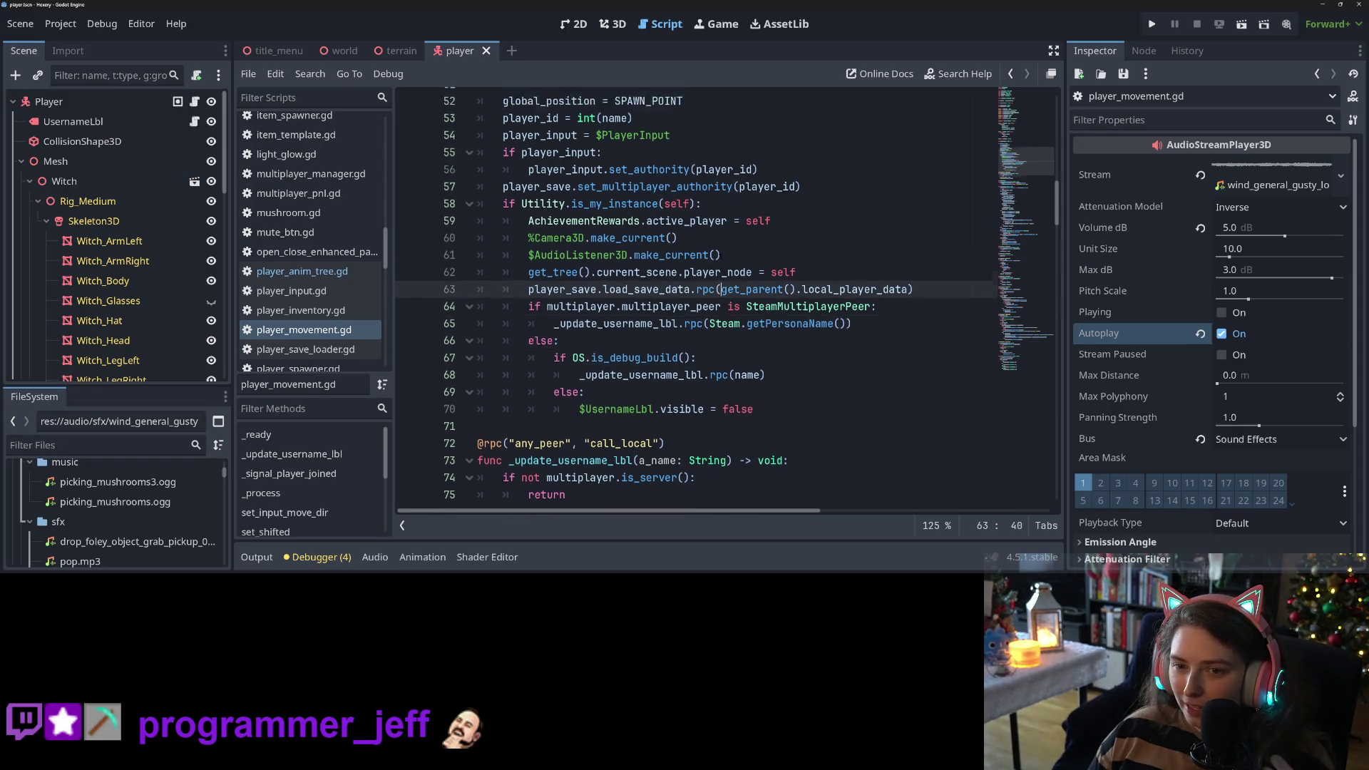
{"action": "scroll", "coordinate": [720, 258], "scroll_direction": "up", "scroll_amount": 4}
{"action": "scroll", "coordinate": [710, 274], "scroll_direction": "down", "scroll_amount": 15}
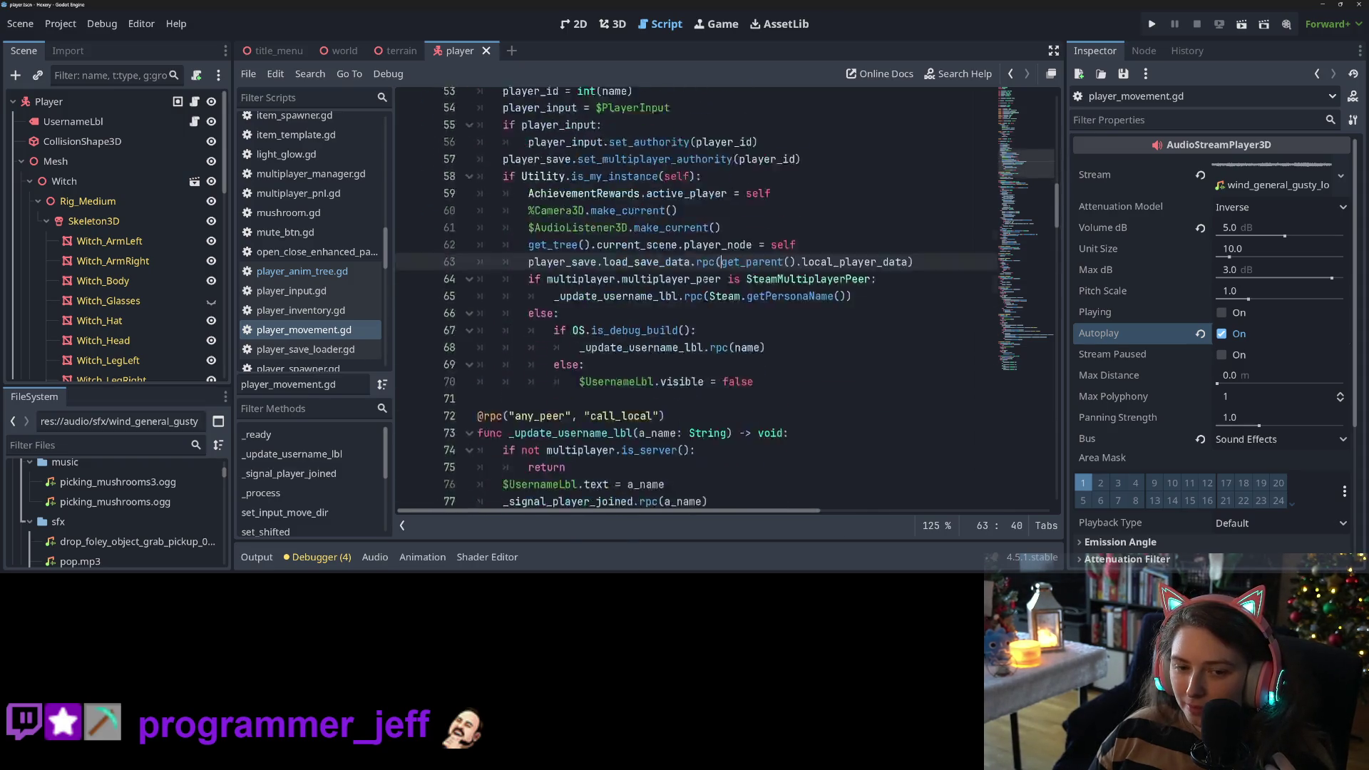
{"action": "scroll", "coordinate": [704, 282], "scroll_direction": "down", "scroll_amount": 15}
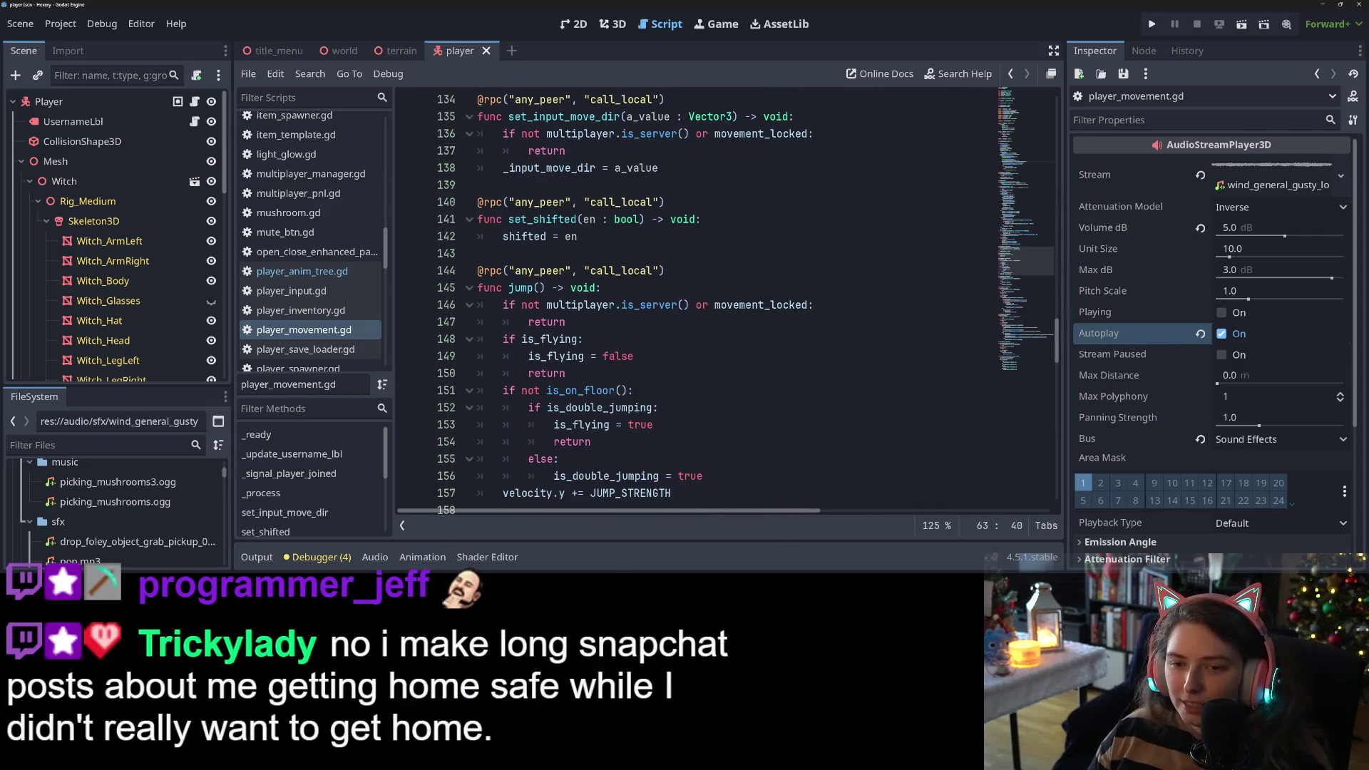
{"action": "left_click", "coordinate": [562, 236]}
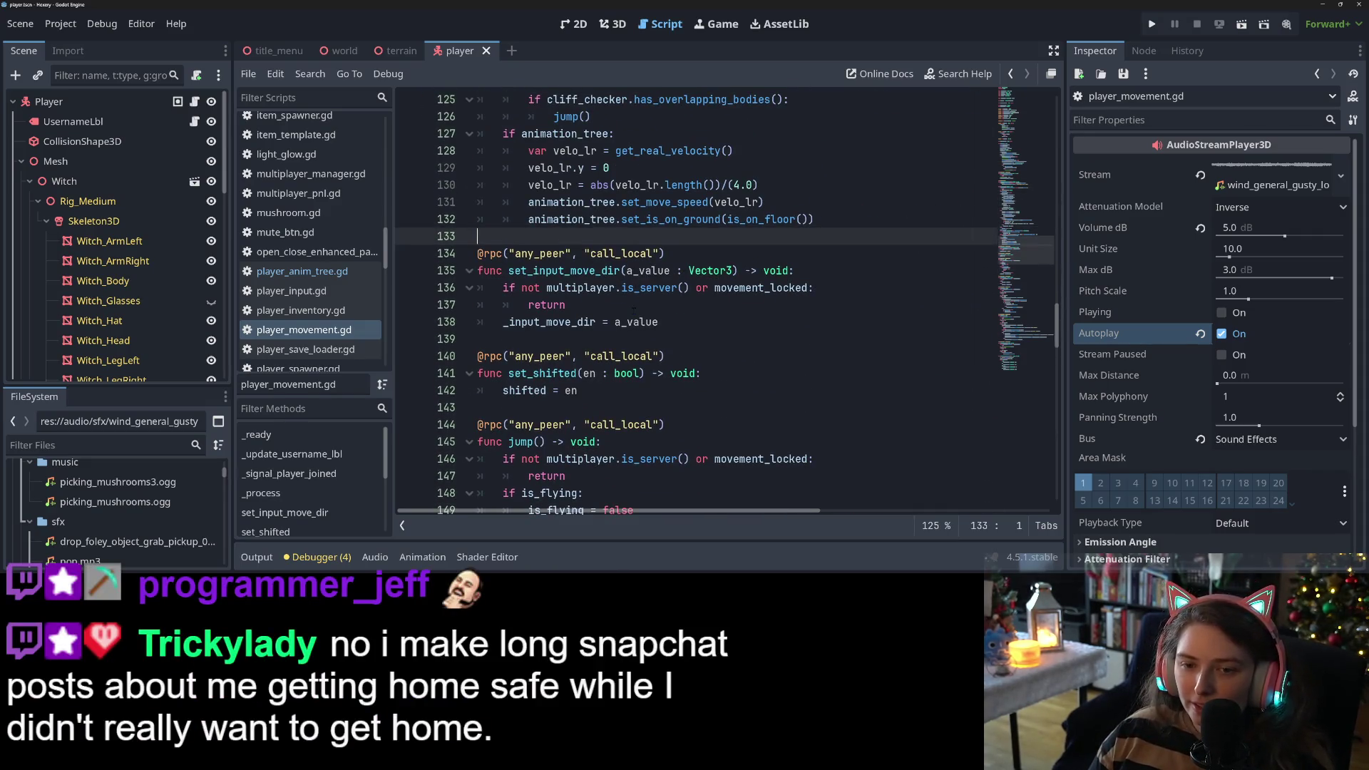
{"action": "key", "text": "Return"}
{"action": "key", "text": "Return"}
{"action": "key", "text": "Up"}
{"action": "type", "text": "@rcp"}
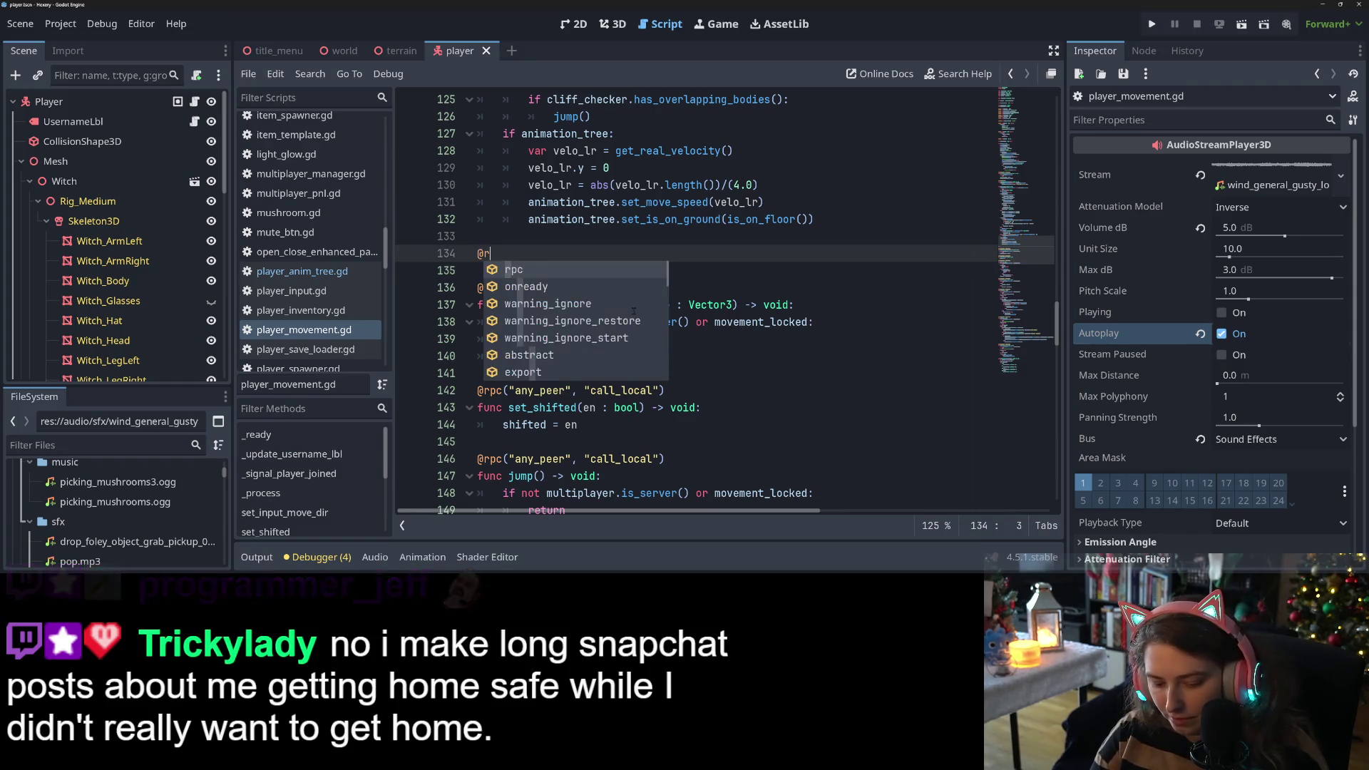
{"action": "key", "text": "BackSpace"}
{"action": "key", "text": "BackSpace"}
{"action": "type", "text": "pc("}
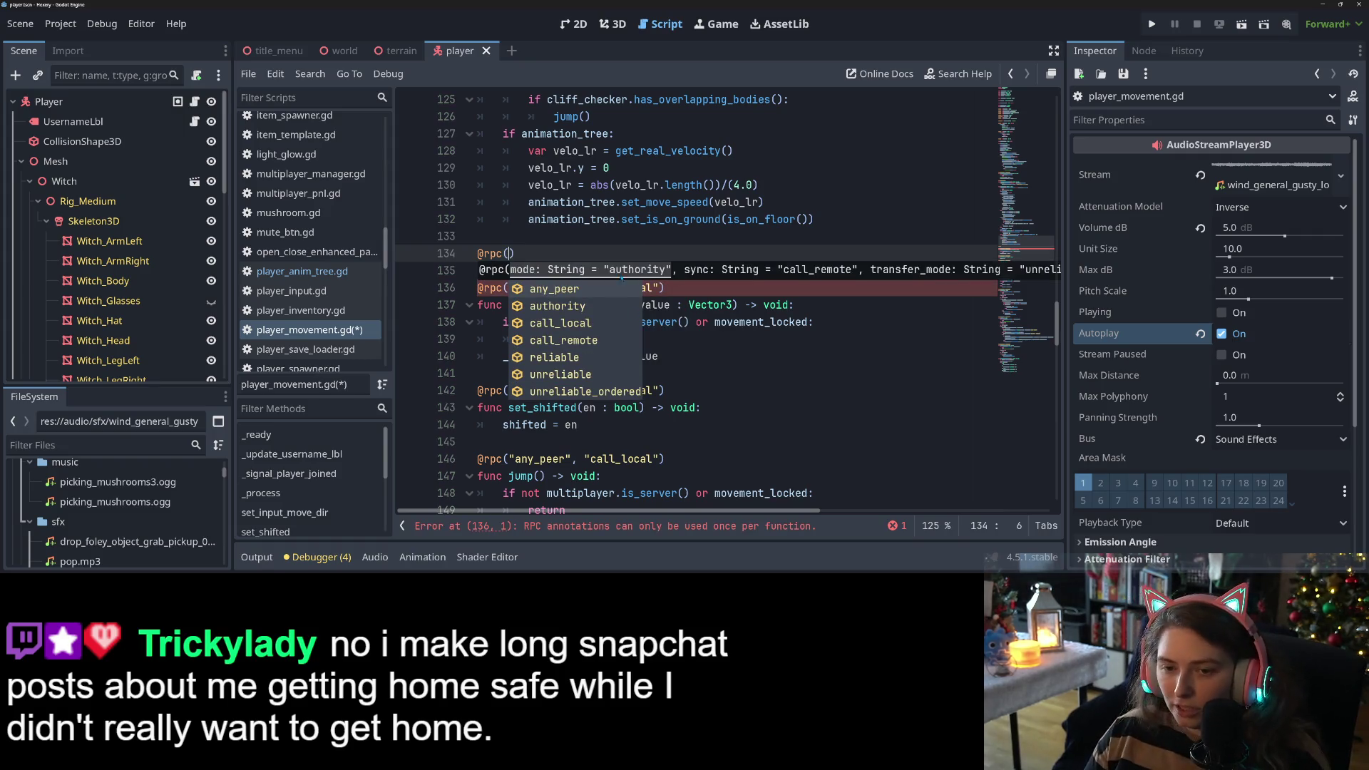
{"action": "key", "text": "Escape"}
{"action": "left_click_drag", "start_coordinate": [515, 253], "coordinate": [434, 245]}
{"action": "key", "text": "BackSpace"}
{"action": "key", "text": "BackSpace"}
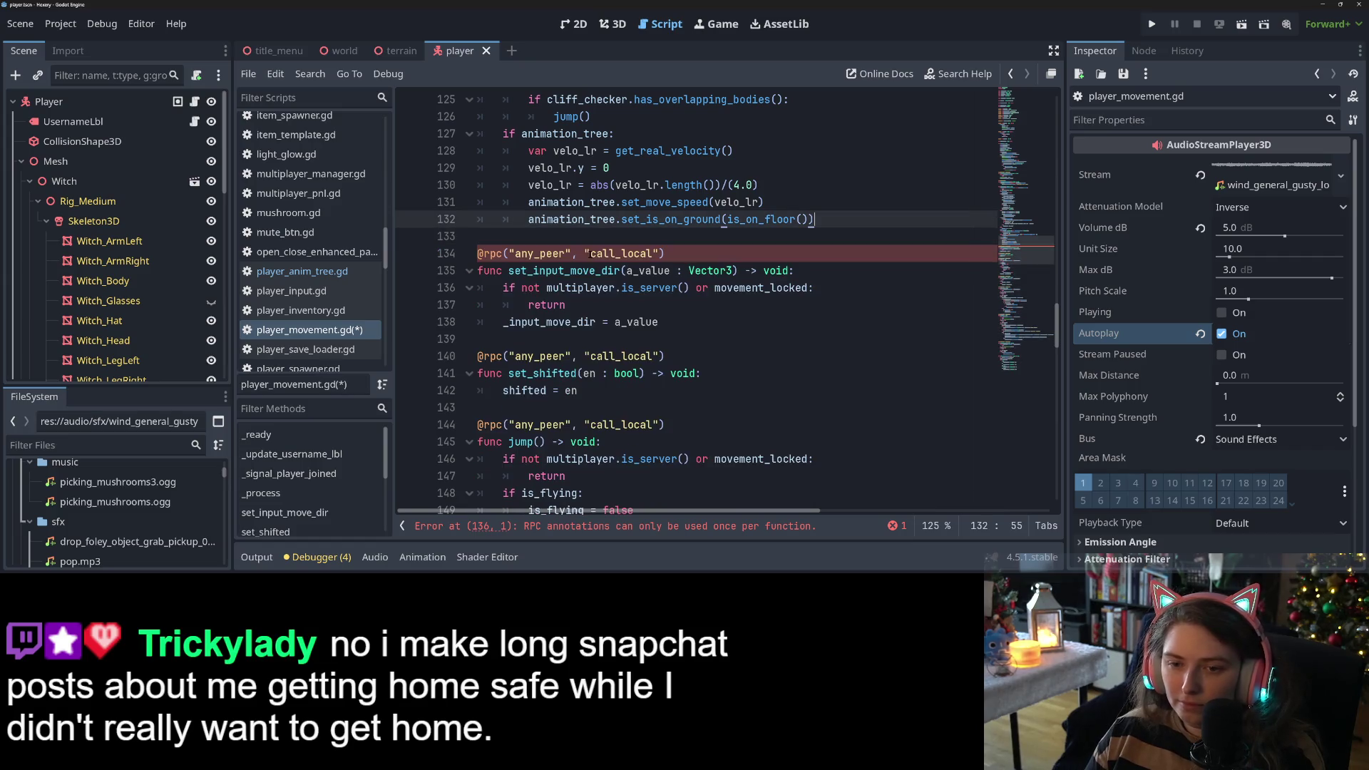
{"action": "key", "text": "ctrl+s"}
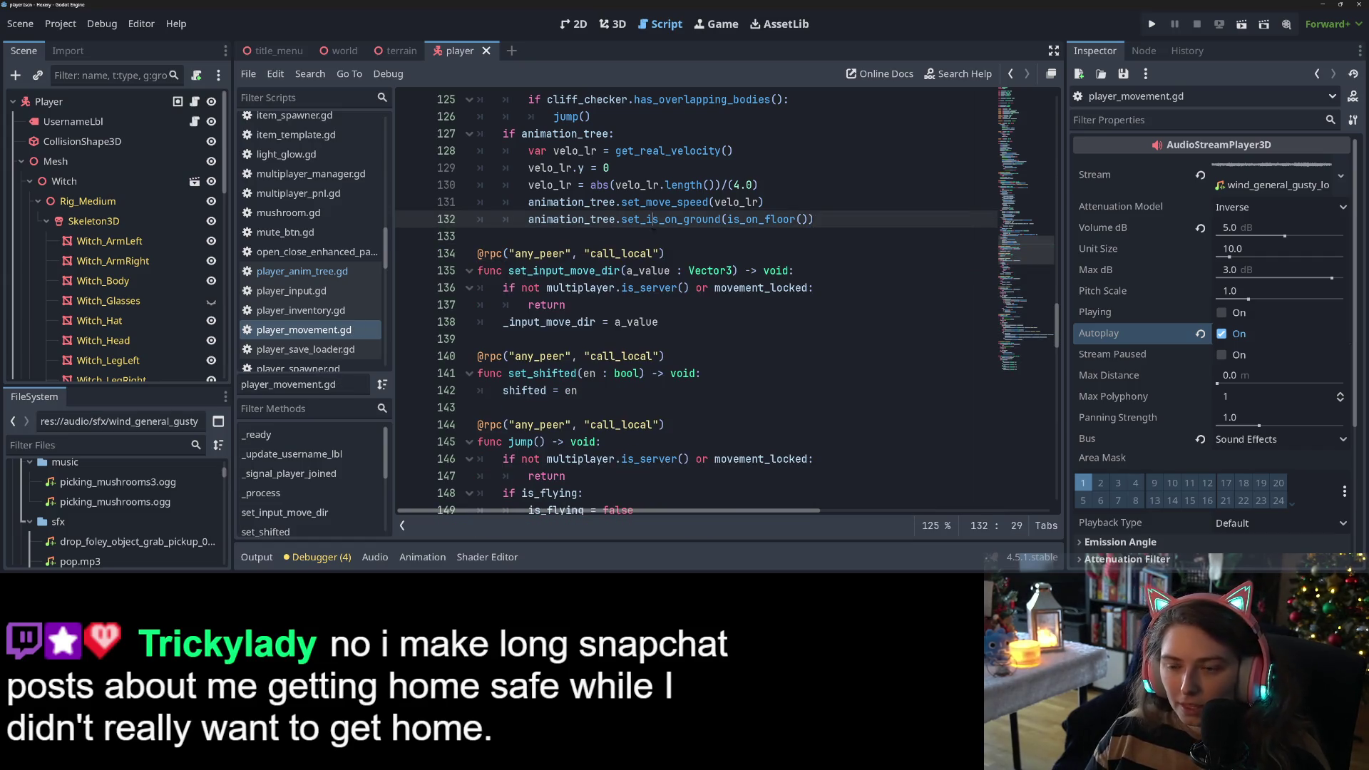
Step: Open a new empty line at the top of func _process and save the project
{"action": "scroll", "coordinate": [653, 225], "scroll_direction": "up", "scroll_amount": 8}
{"action": "scroll", "coordinate": [563, 407], "scroll_direction": "up", "scroll_amount": 6}
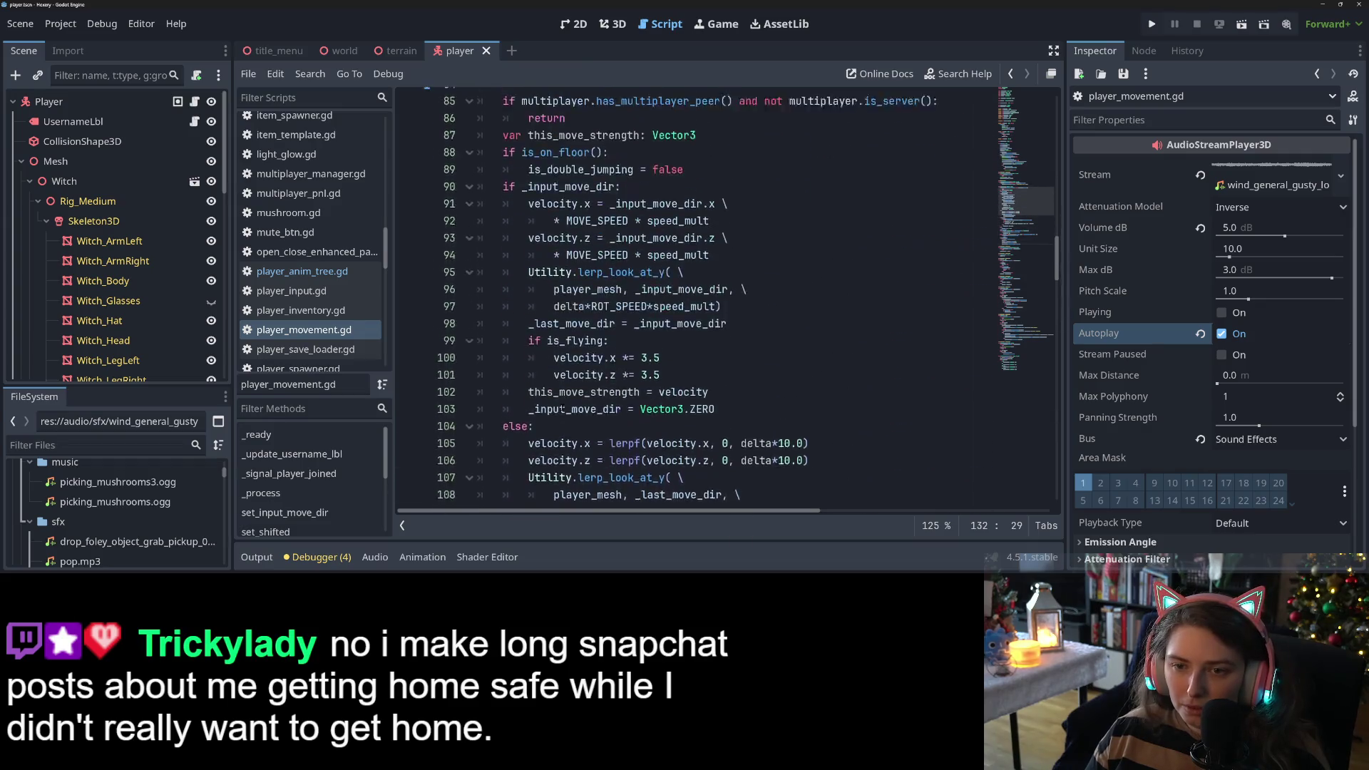
{"action": "scroll", "coordinate": [562, 405], "scroll_direction": "up", "scroll_amount": 4}
{"action": "left_click", "coordinate": [720, 272]}
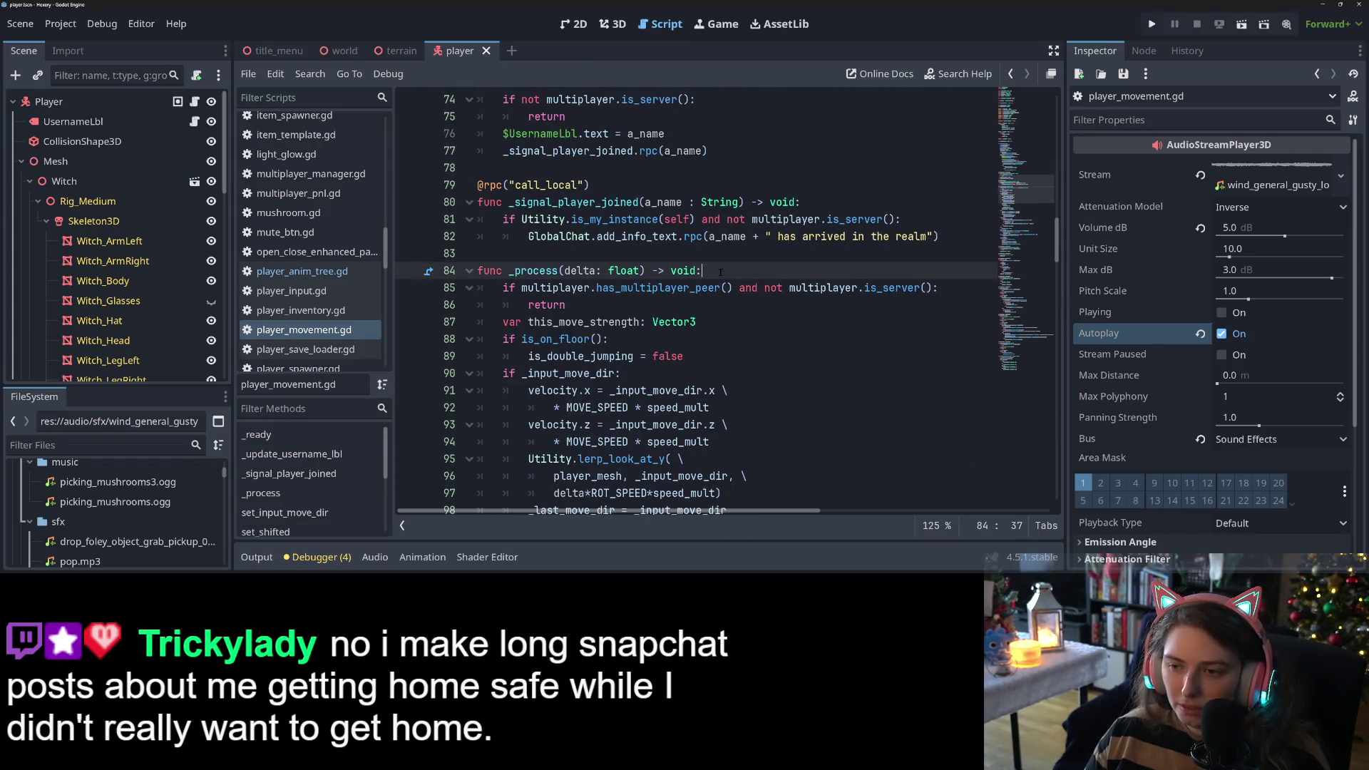
{"action": "key", "text": "Return"}
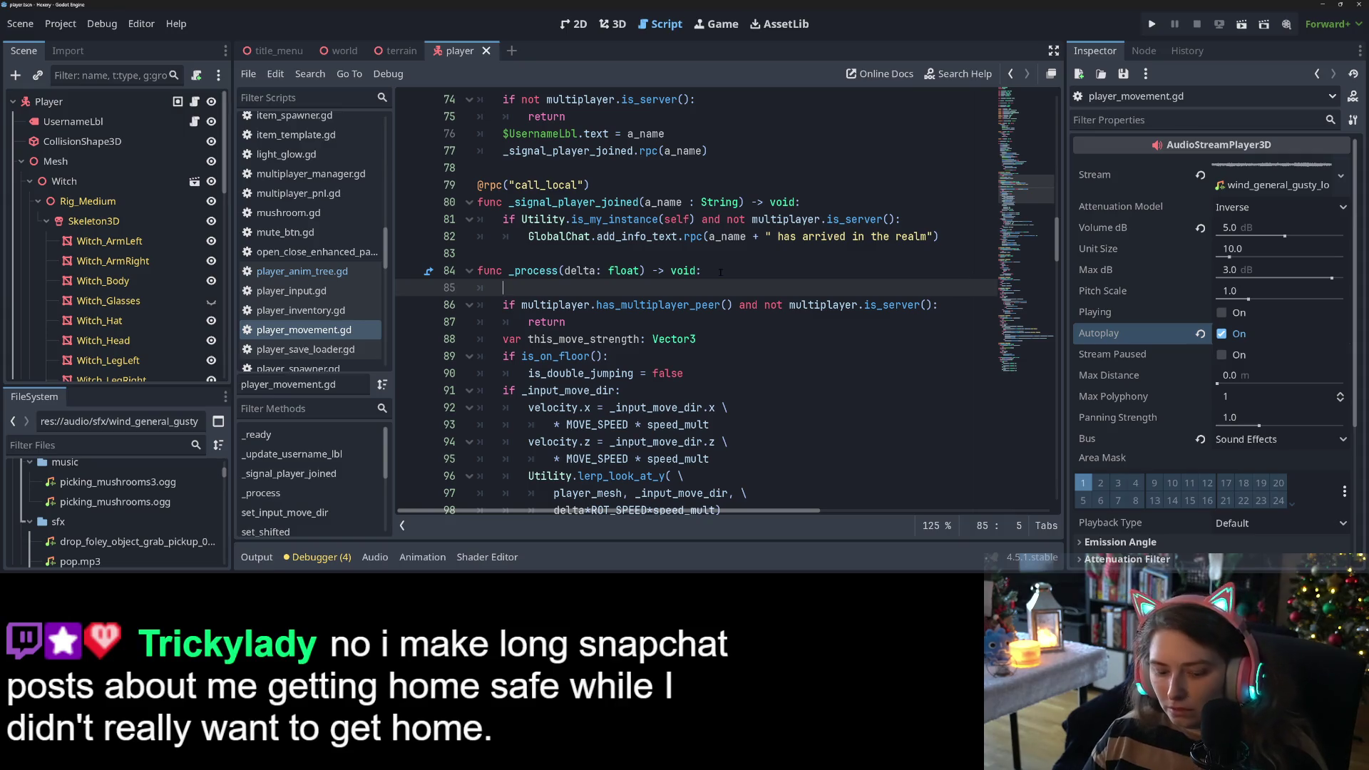
{"action": "key", "text": "ctrl+s"}
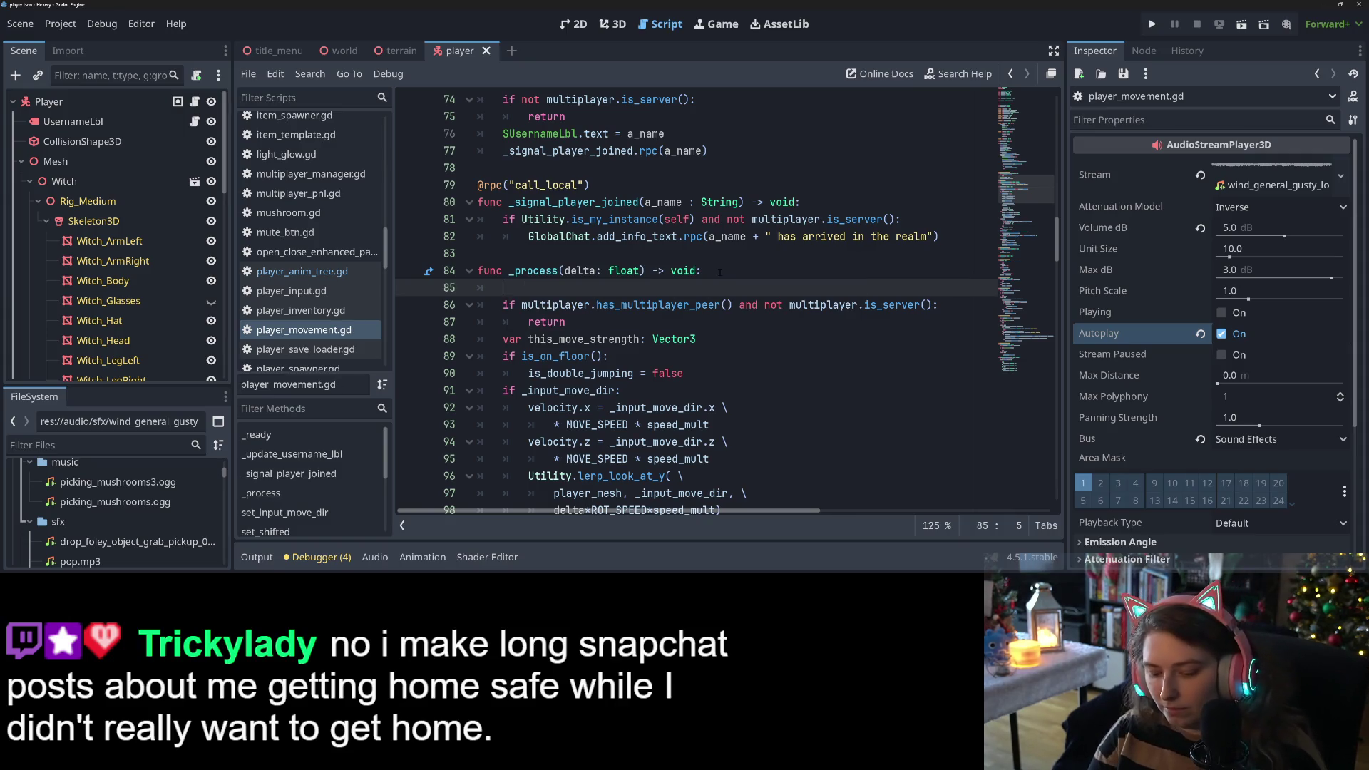
Step: Write var vel_stren = velocity.length() using autocomplete and start a new line below it
{"action": "type", "text": "var ve"}
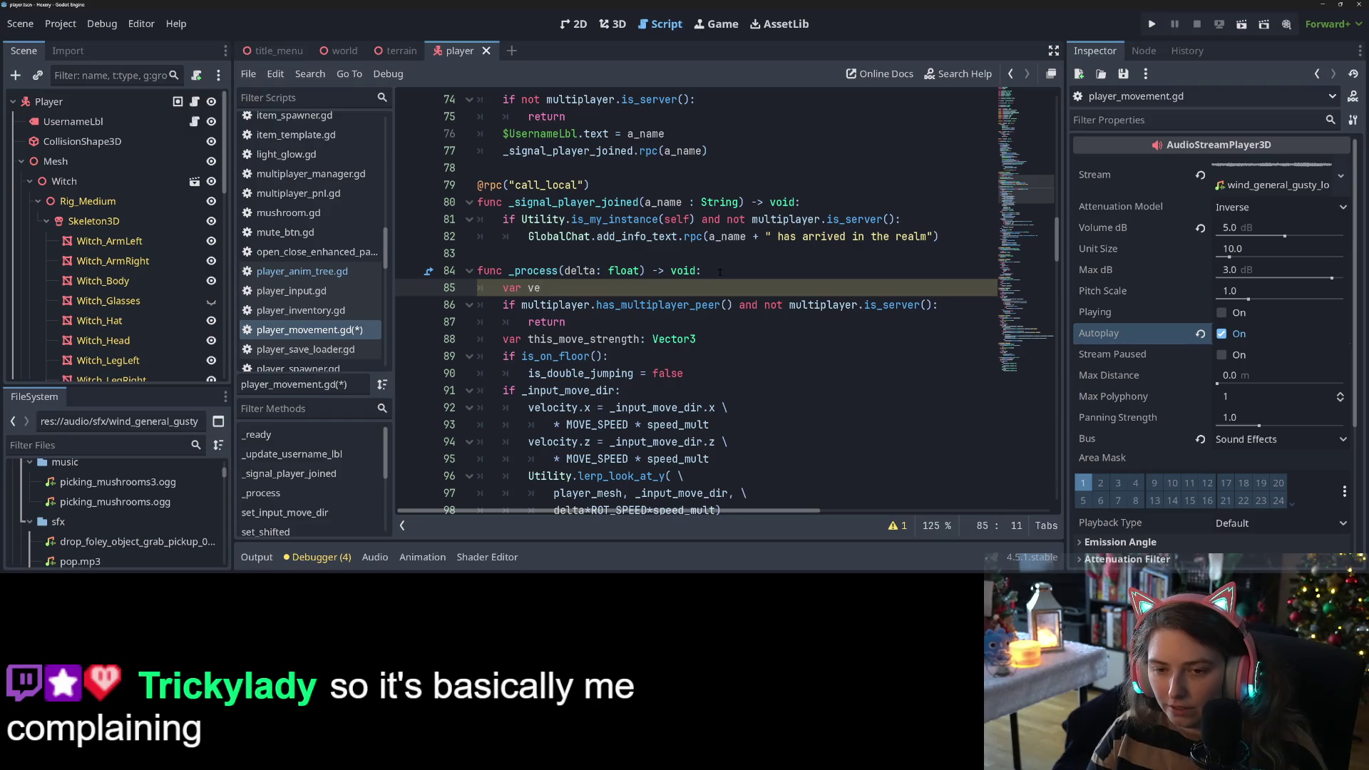
{"action": "type", "text": "_s"}
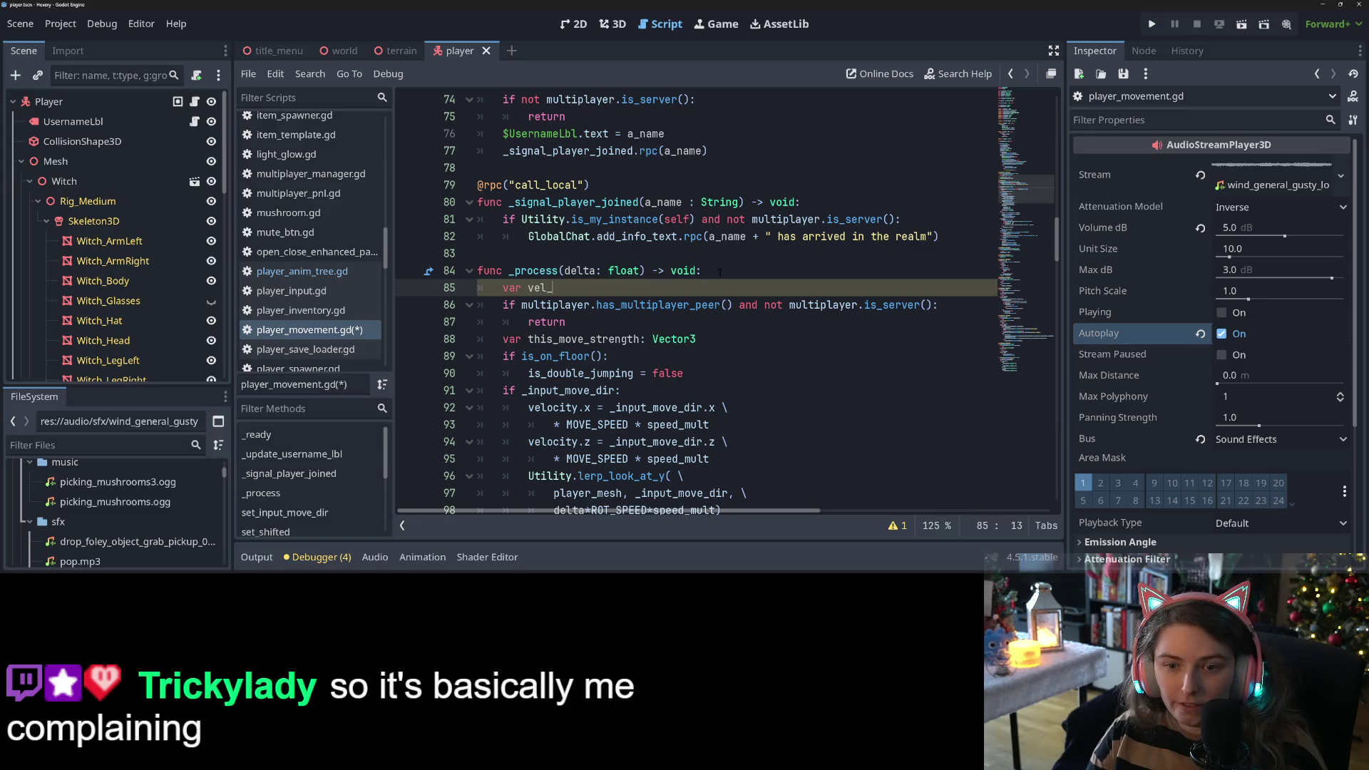
{"action": "type", "text": "trenc"}
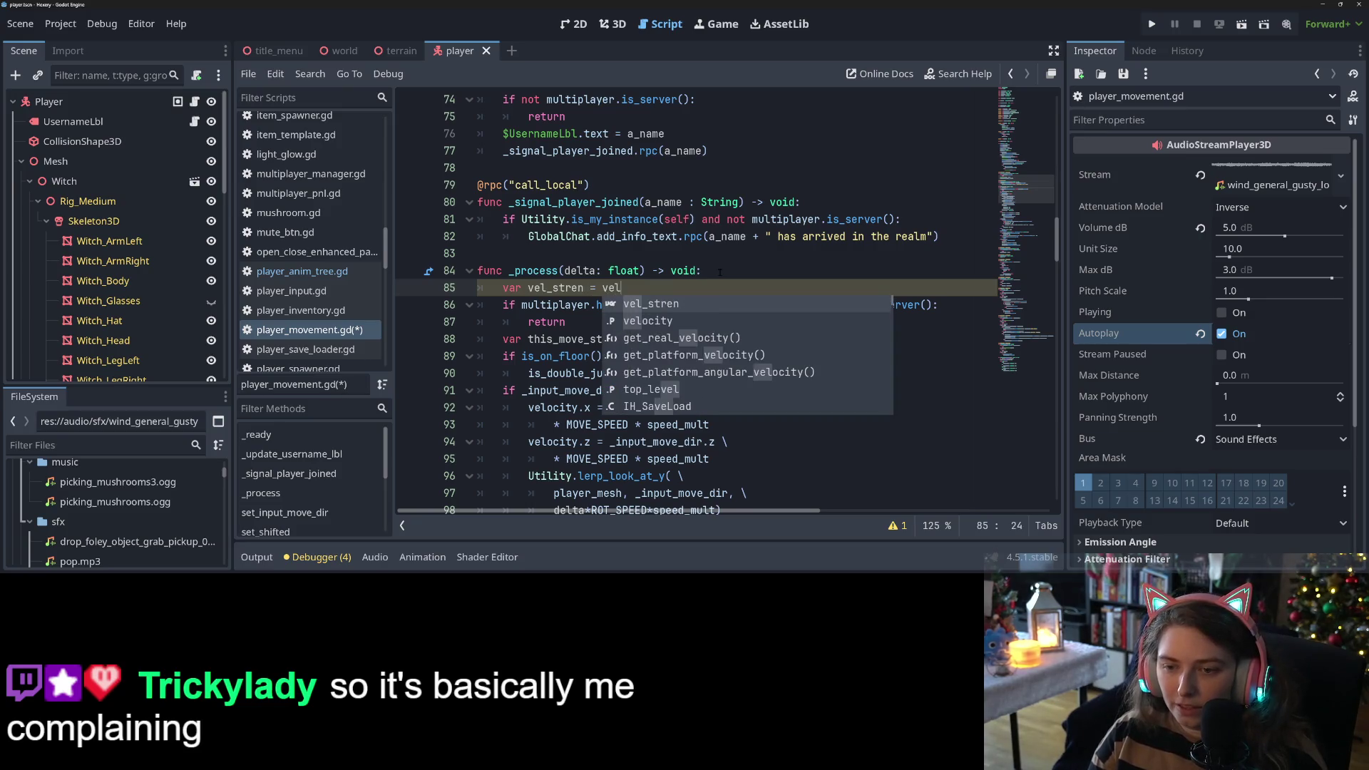
{"action": "type", "text": "vel"}
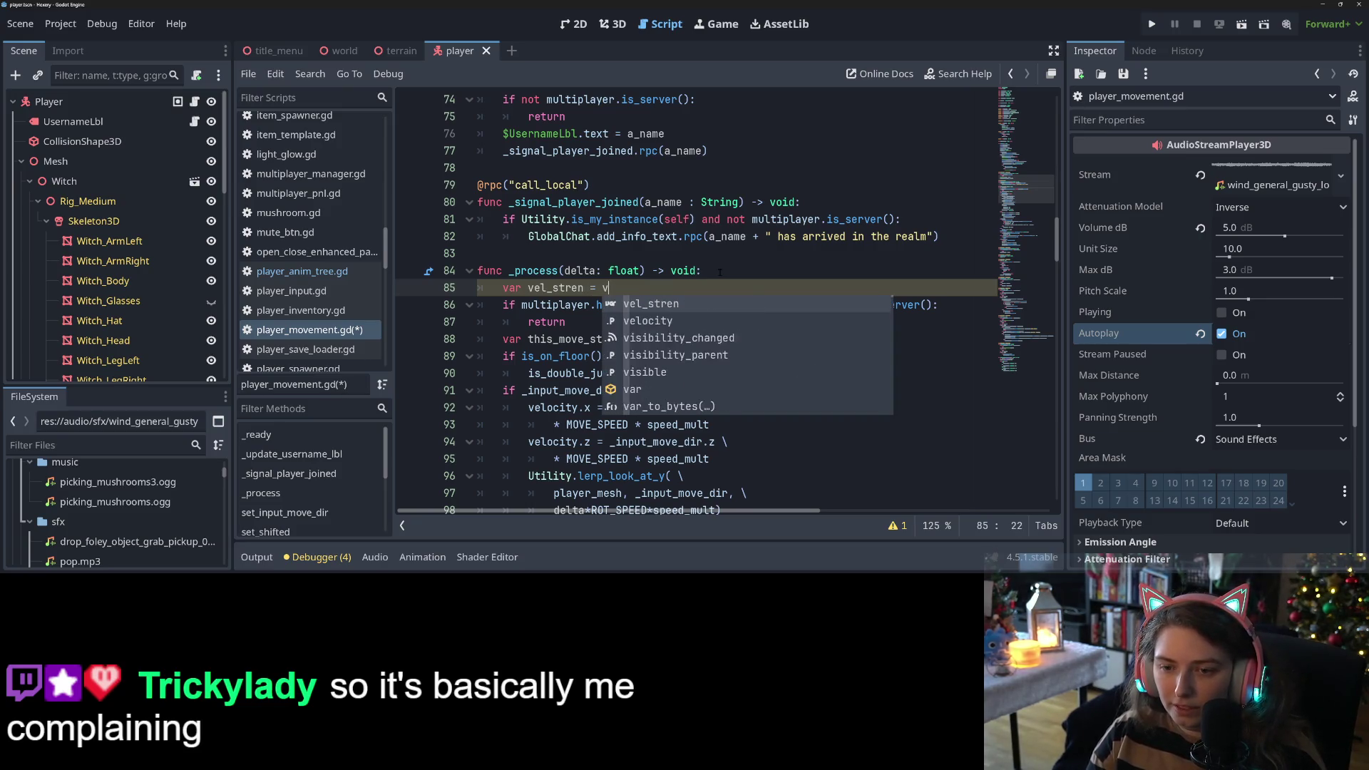
{"action": "key", "text": "Return"}
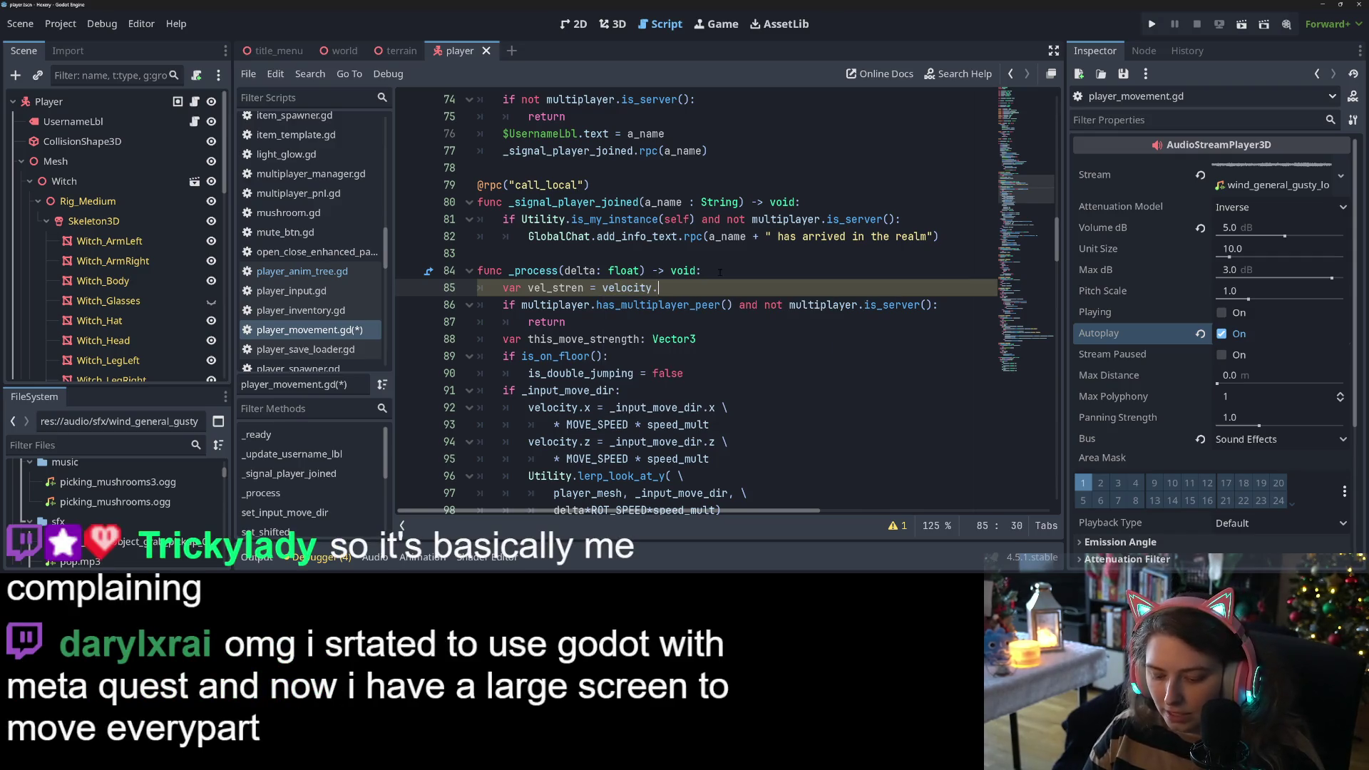
{"action": "type", "text": ".len"}
{"action": "key", "text": "Return"}
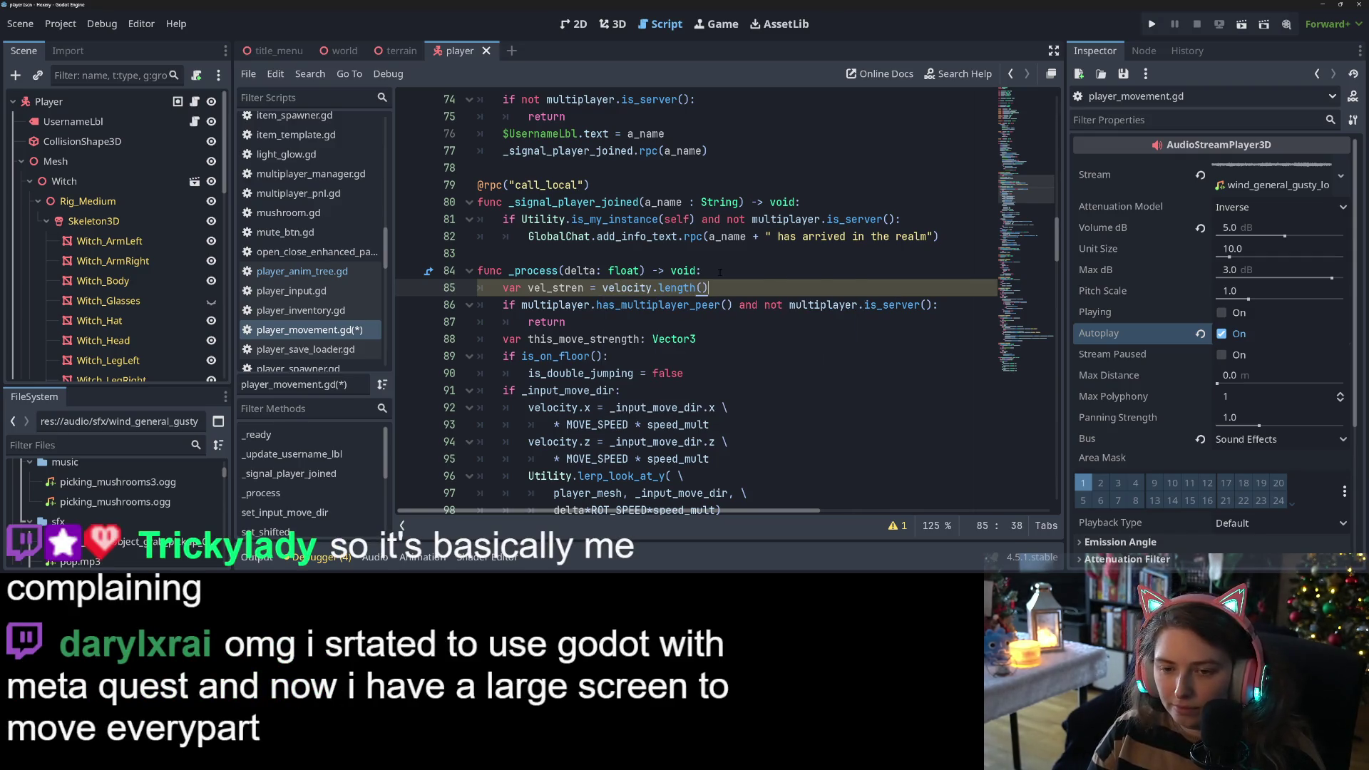
{"action": "key", "text": "Return"}
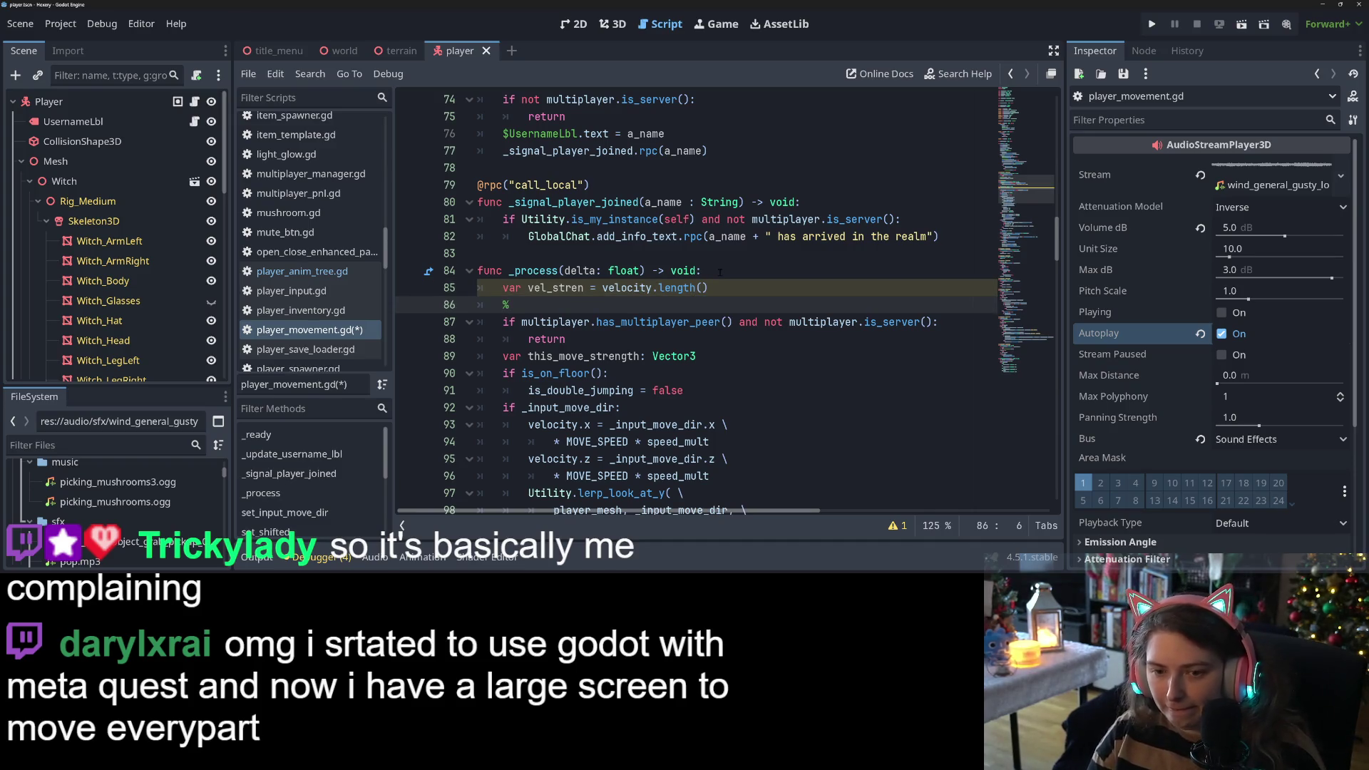
{"action": "scroll", "coordinate": [142, 299], "scroll_direction": "down", "scroll_amount": 10}
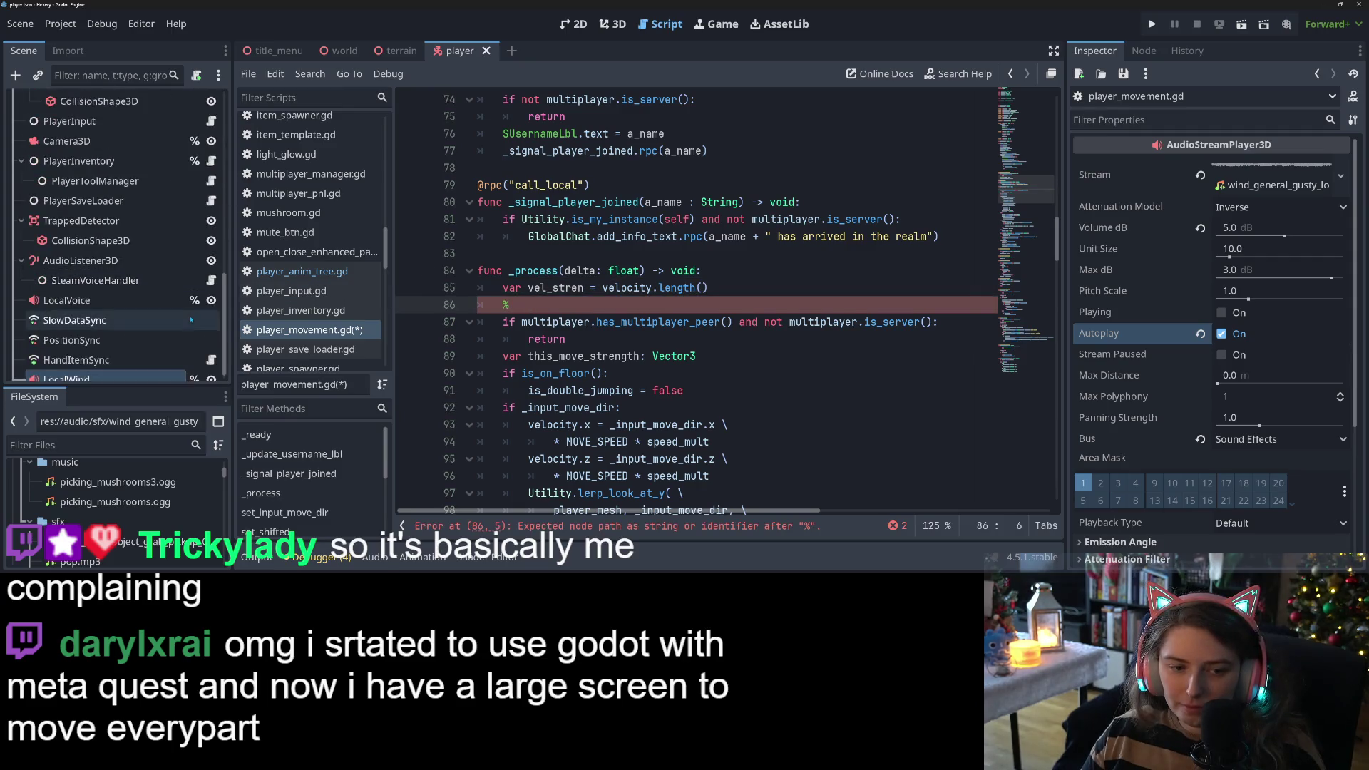
Step: Add '%LocalWind.volume_linear = vel_stren * 0.1' on line 86 of _process and save player_movement.gd
{"action": "type", "text": "Lo"}
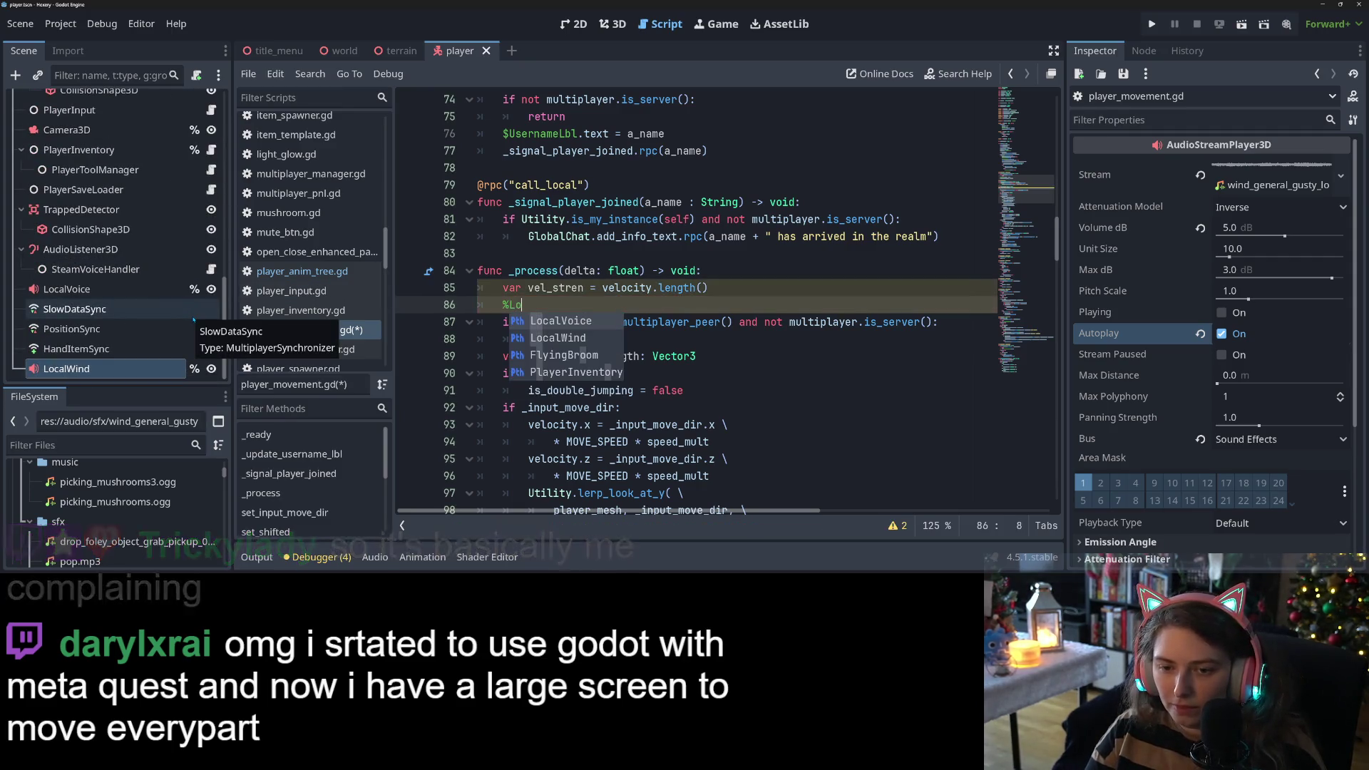
{"action": "key", "text": "Down"}
{"action": "key", "text": "Return"}
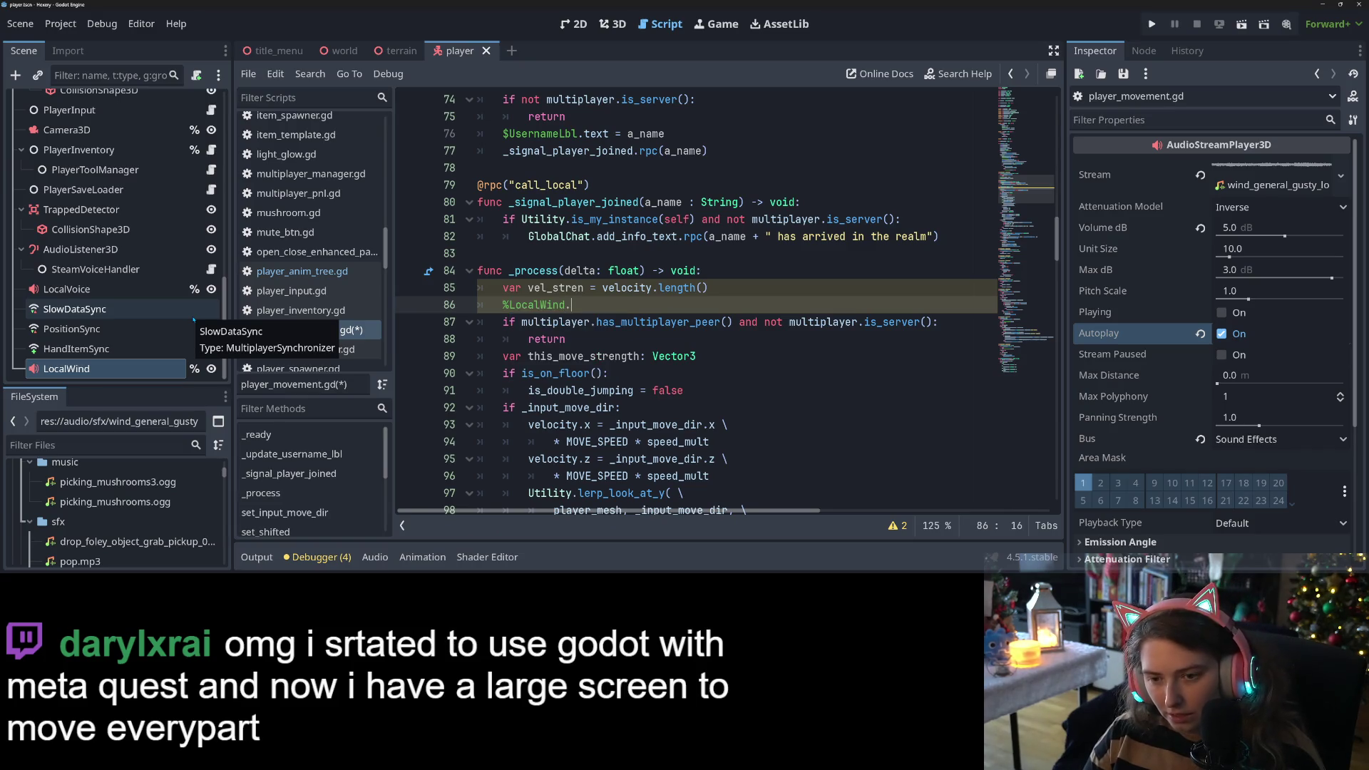
{"action": "type", "text": ".v"}
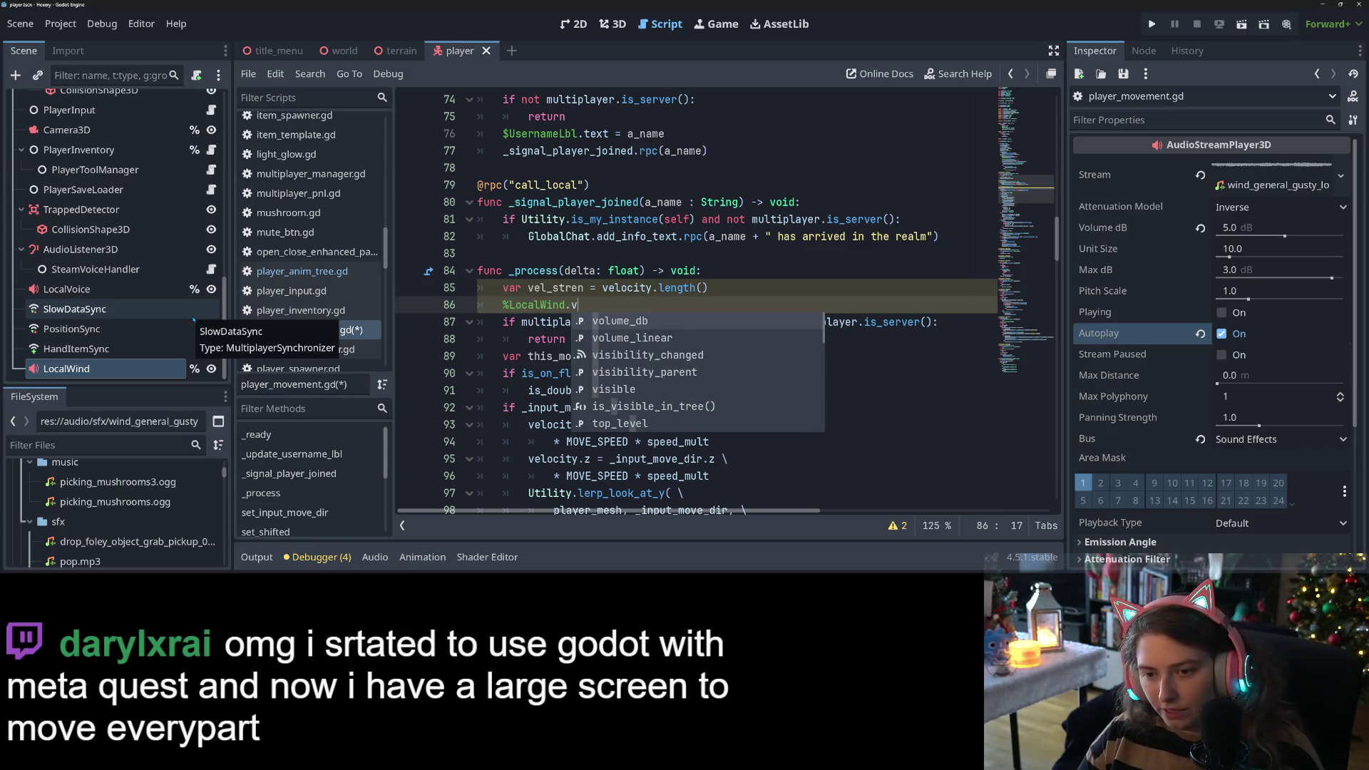
{"action": "key", "text": "Down"}
{"action": "key", "text": "Return"}
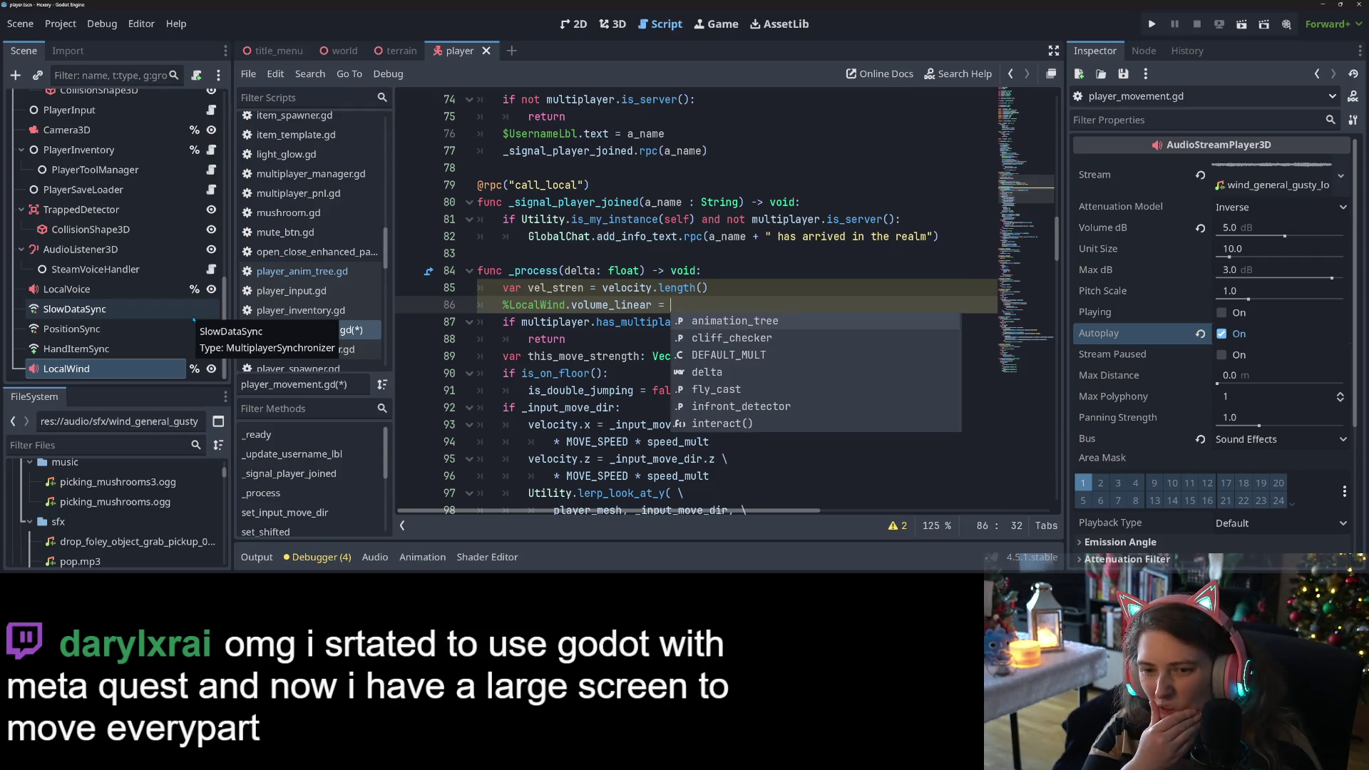
{"action": "type", "text": "vel_stren * "}
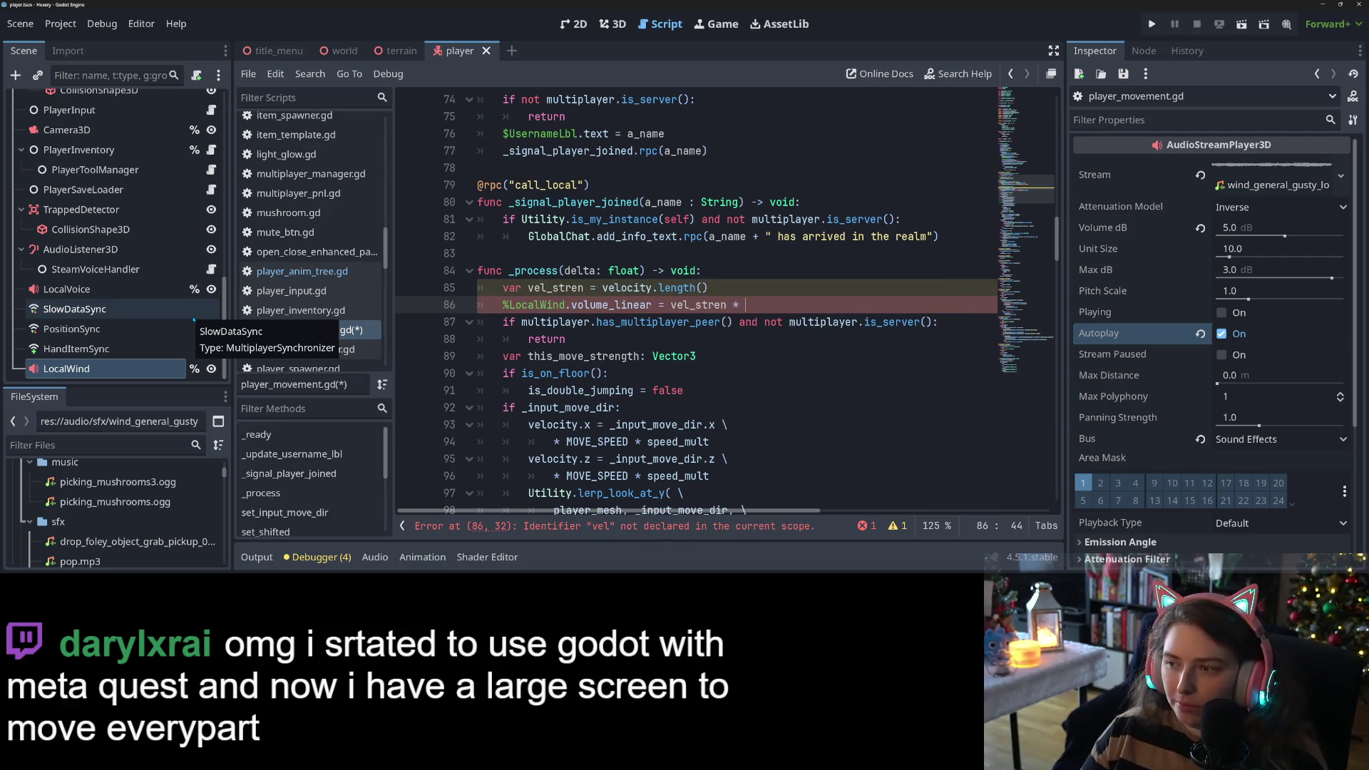
{"action": "type", "text": "0."}
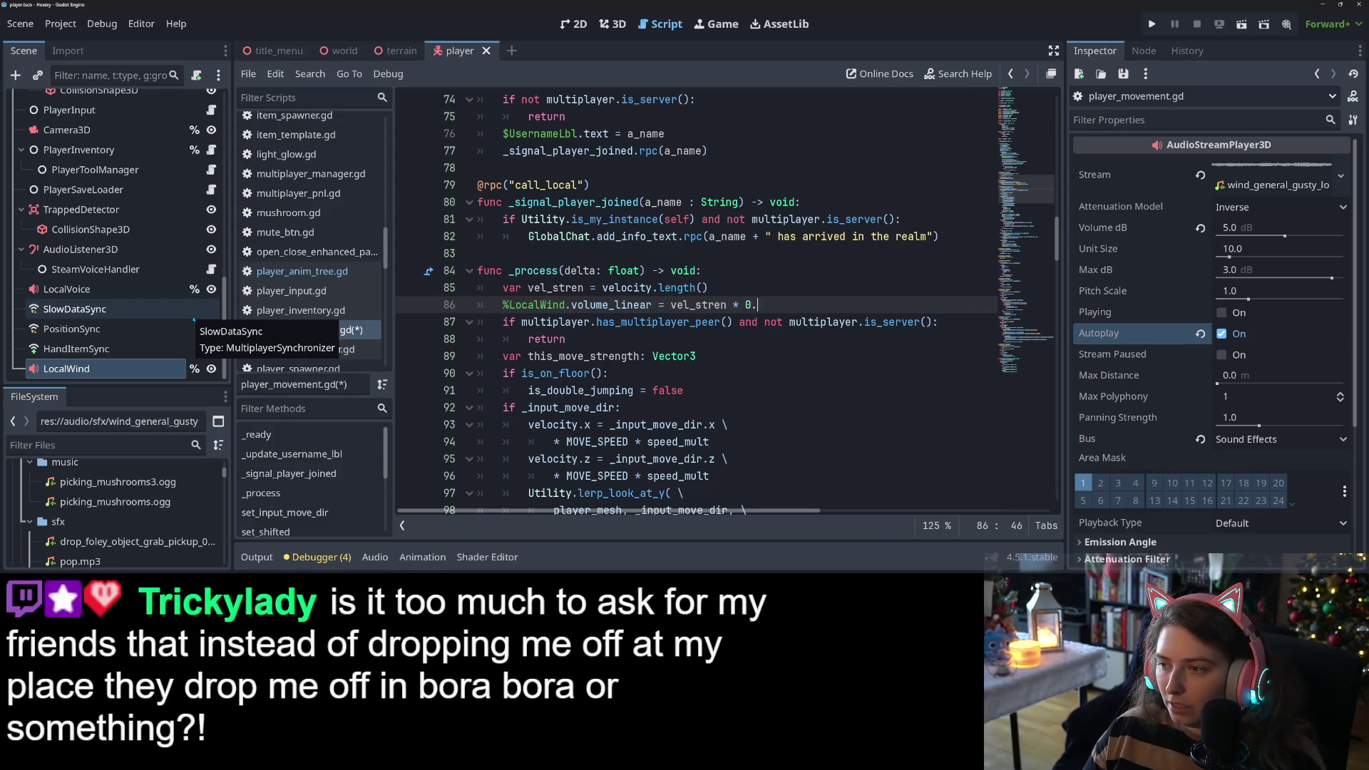
{"action": "type", "text": "1"}
{"action": "key", "text": "ctrl+s"}
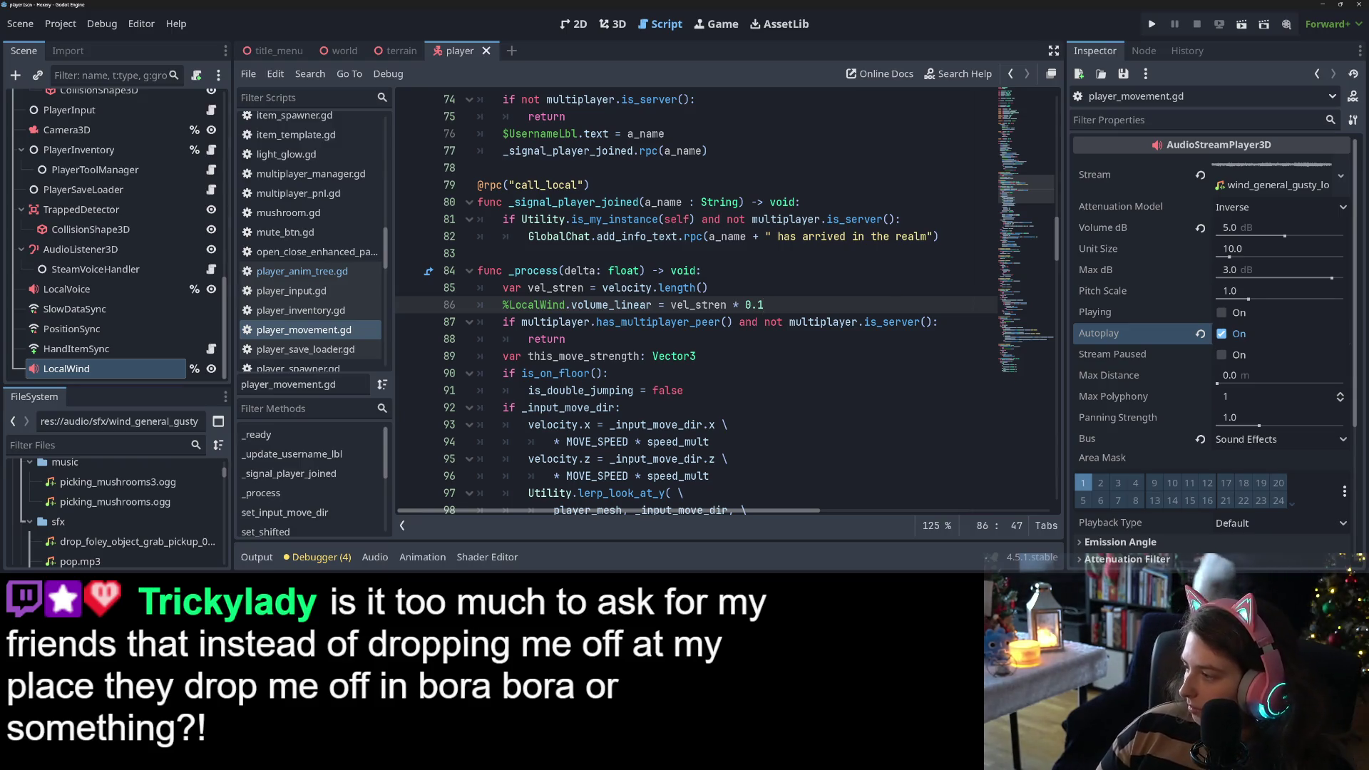
Step: Lower the wind volume multiplier on line 86 from 0.1 to 0.04, save, and run the game
{"action": "mouse_move", "coordinate": [1076, 459]}
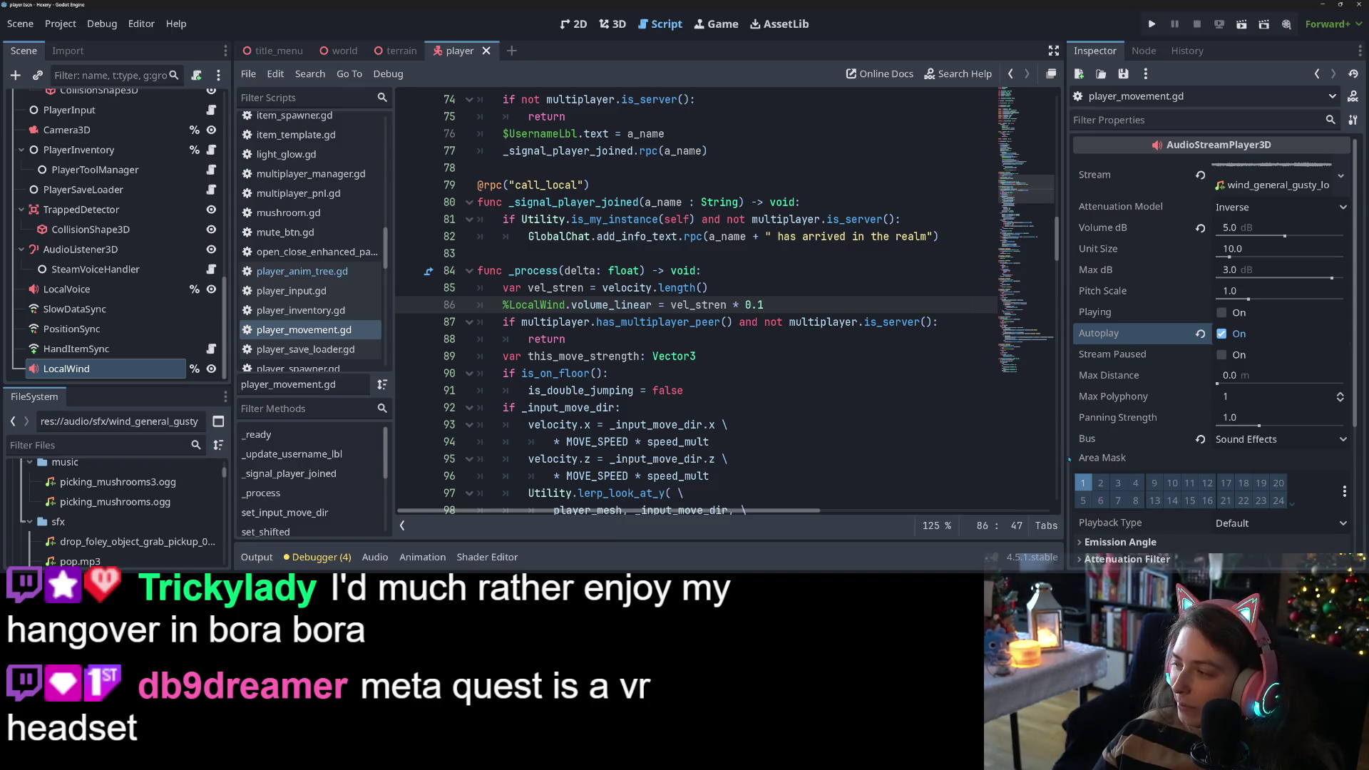
{"action": "left_click", "coordinate": [838, 271]}
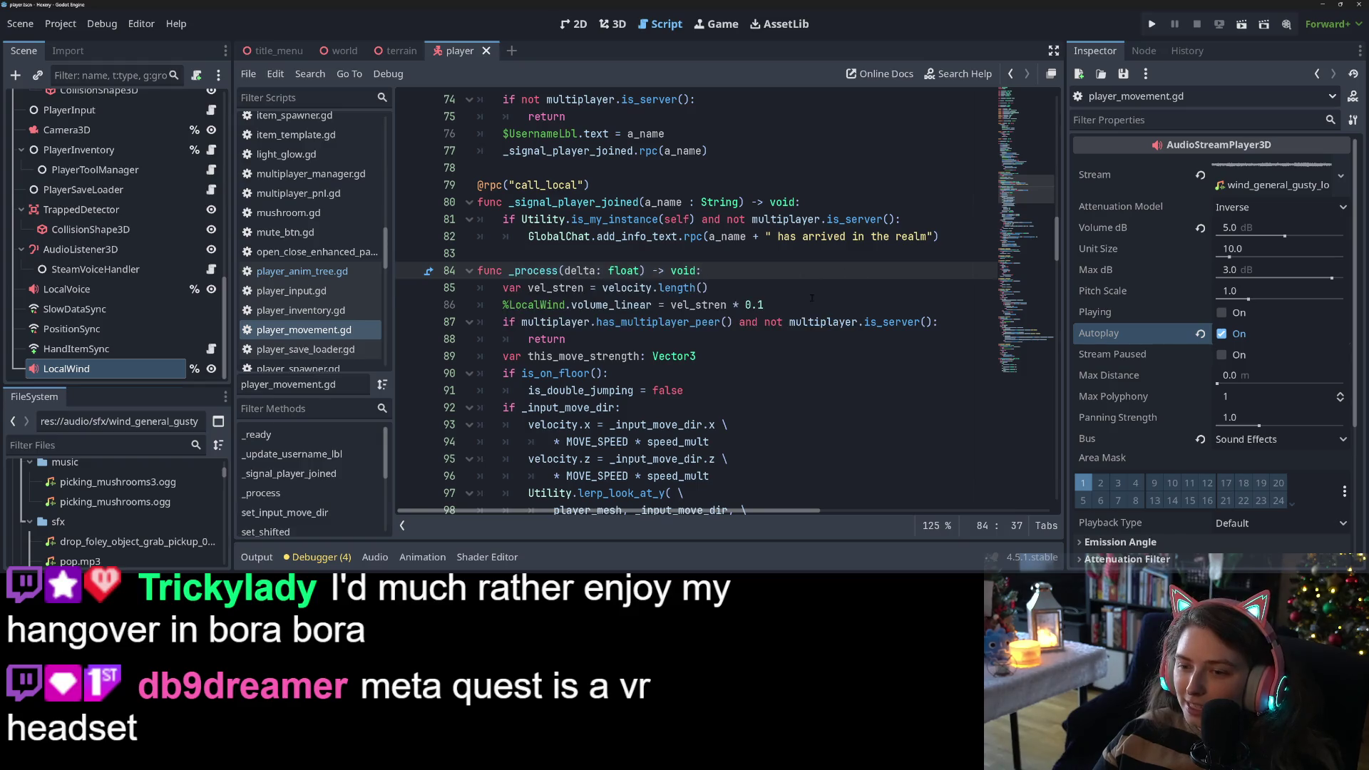
{"action": "left_click", "coordinate": [774, 307]}
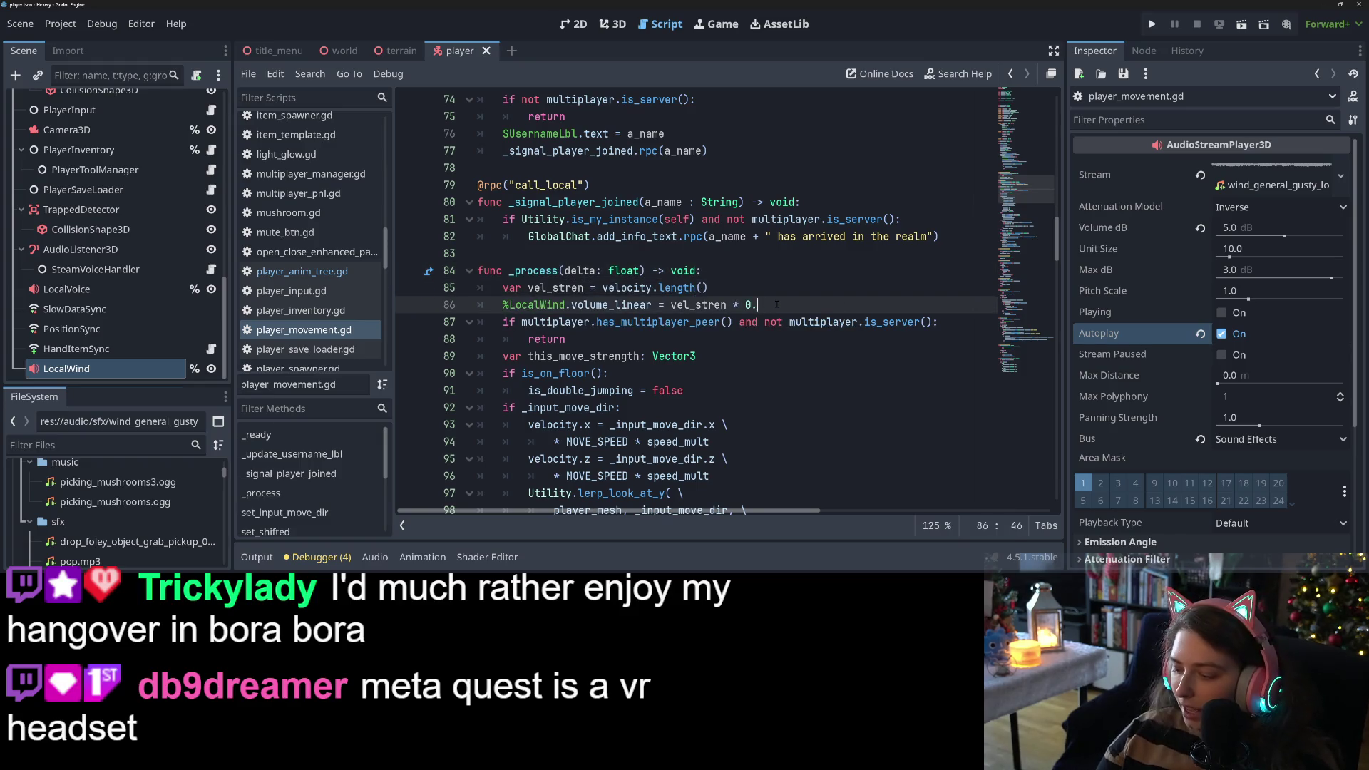
{"action": "type", "text": "1"}
{"action": "key", "text": "ctrl+s"}
{"action": "left_click", "coordinate": [829, 288]}
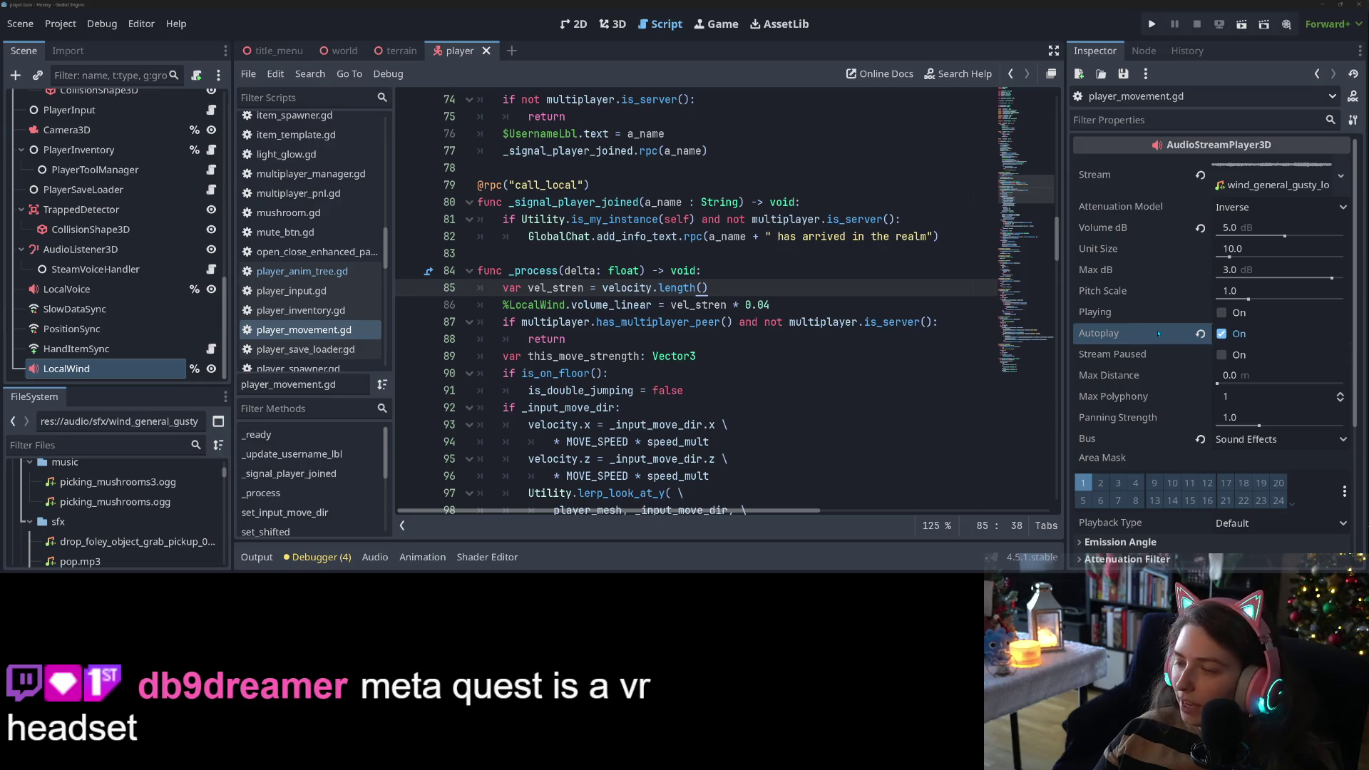
{"action": "key", "text": "F5"}
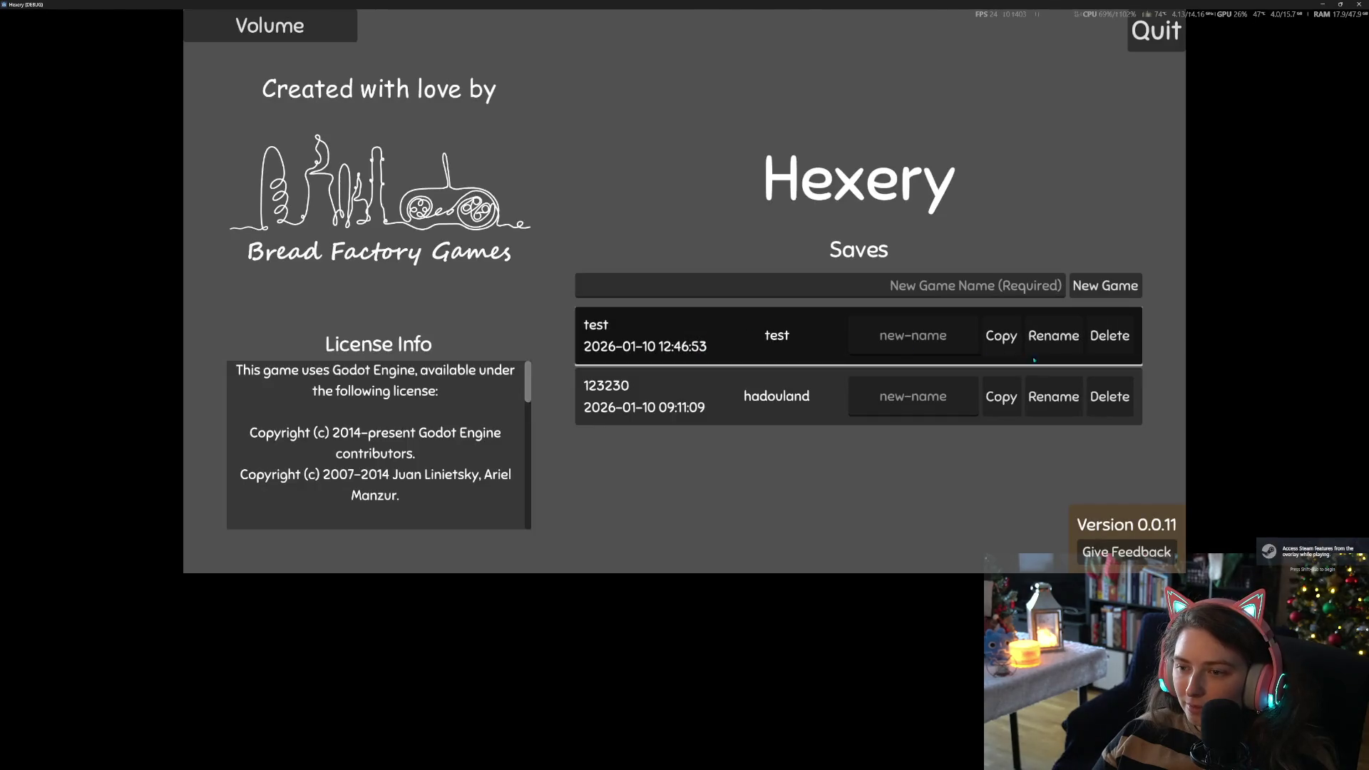
Step: Load the test world save and walk the witch around the island with WASD
{"action": "left_click", "coordinate": [1033, 359]}
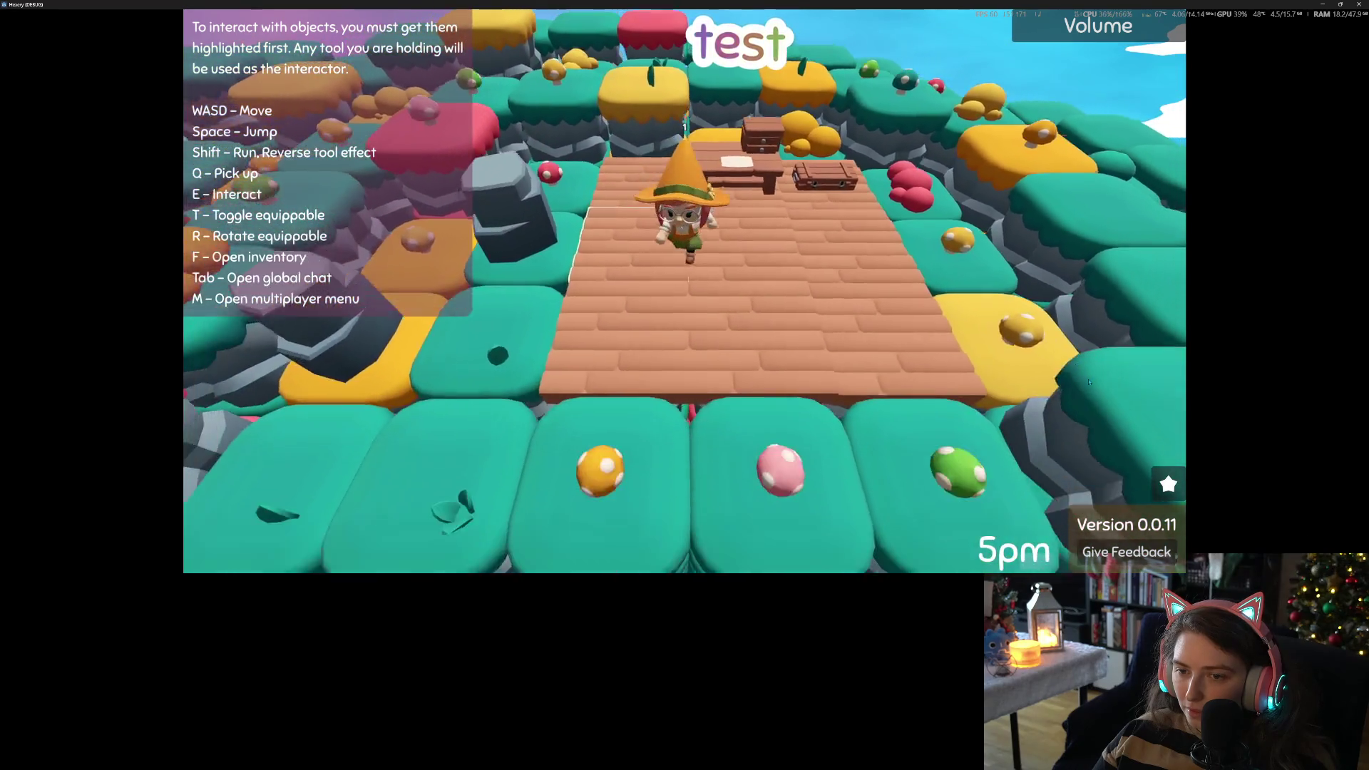
{"action": "key", "text": "w"}
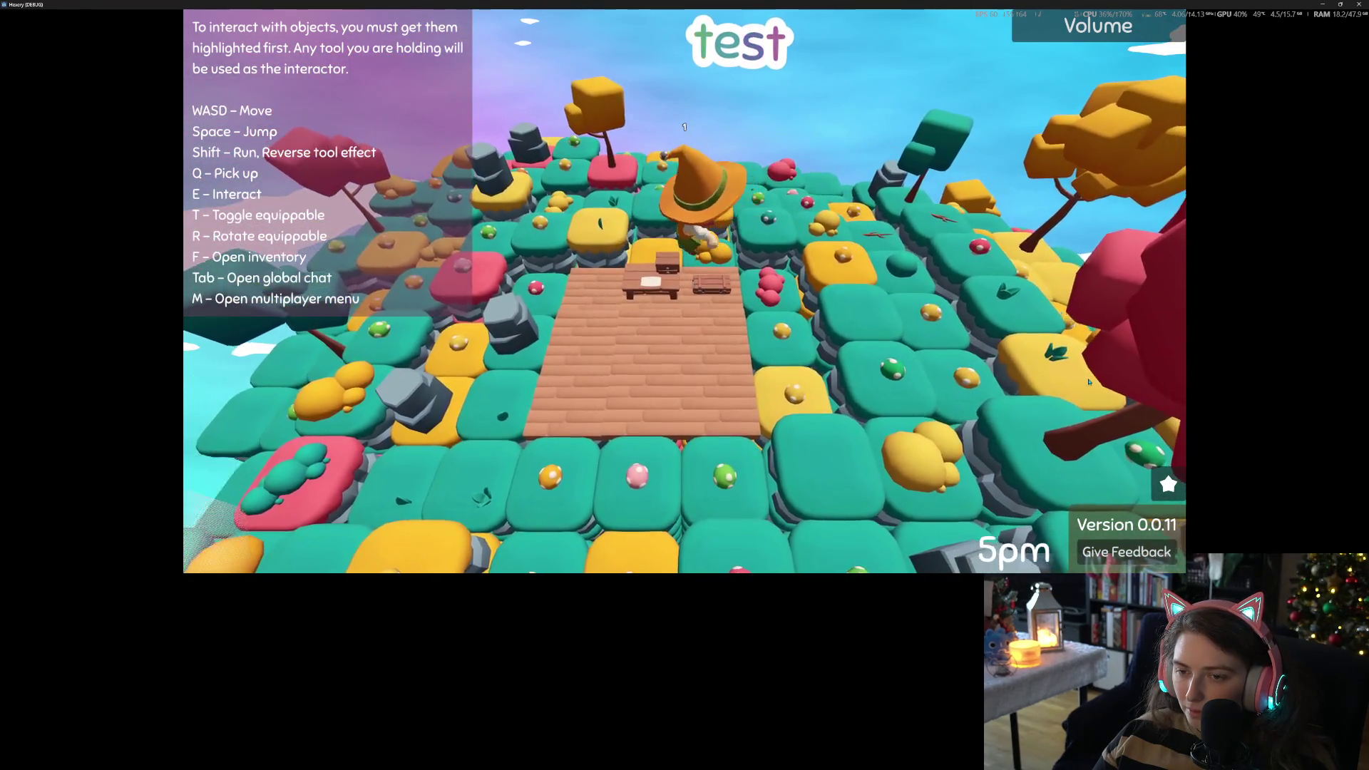
{"action": "key", "text": "d"}
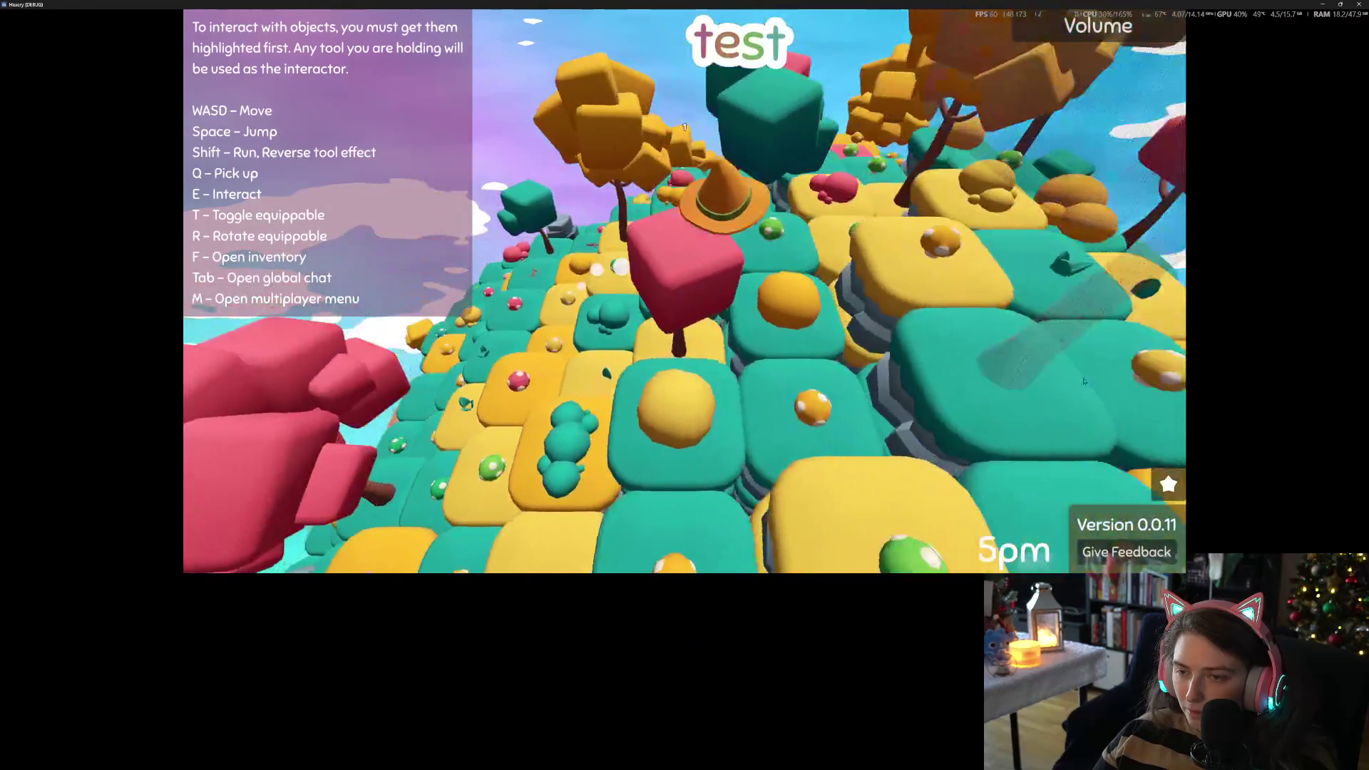
{"action": "key", "text": "w"}
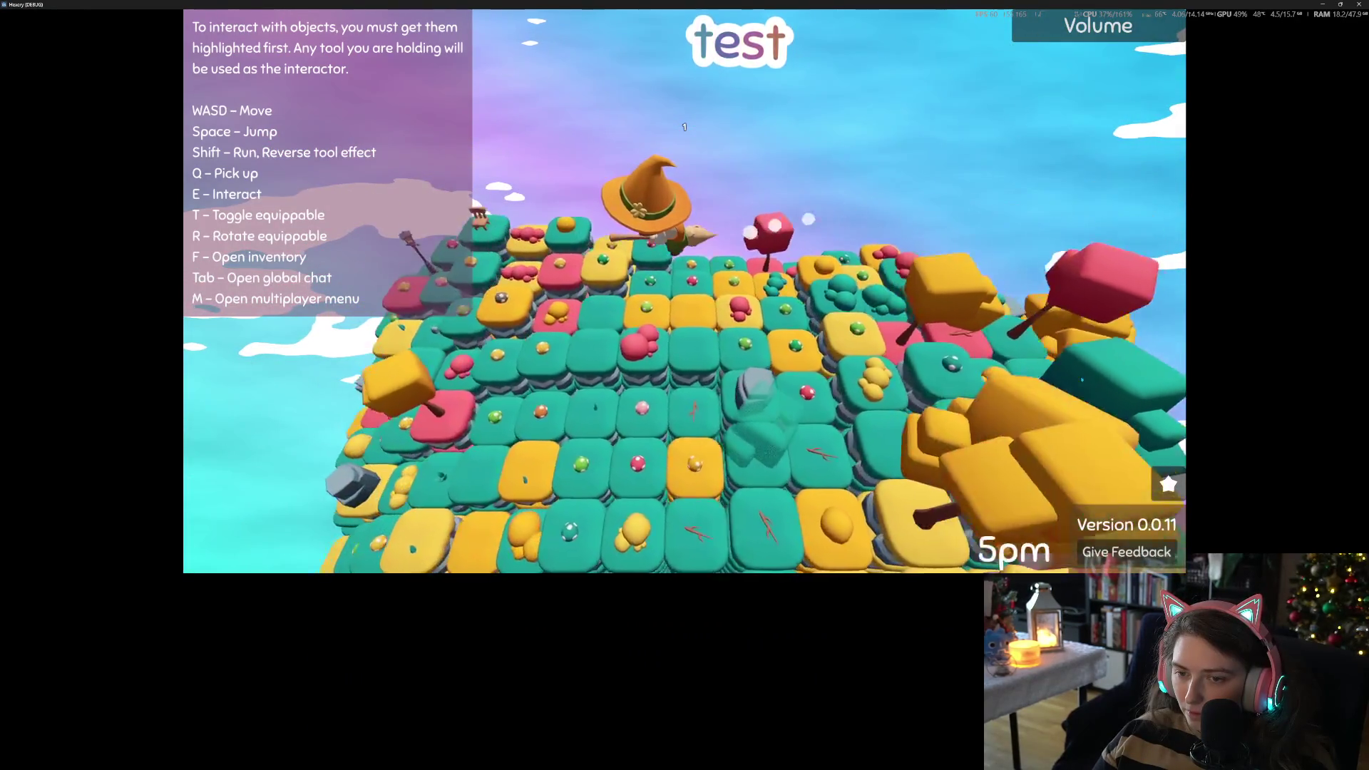
{"action": "key", "text": "a"}
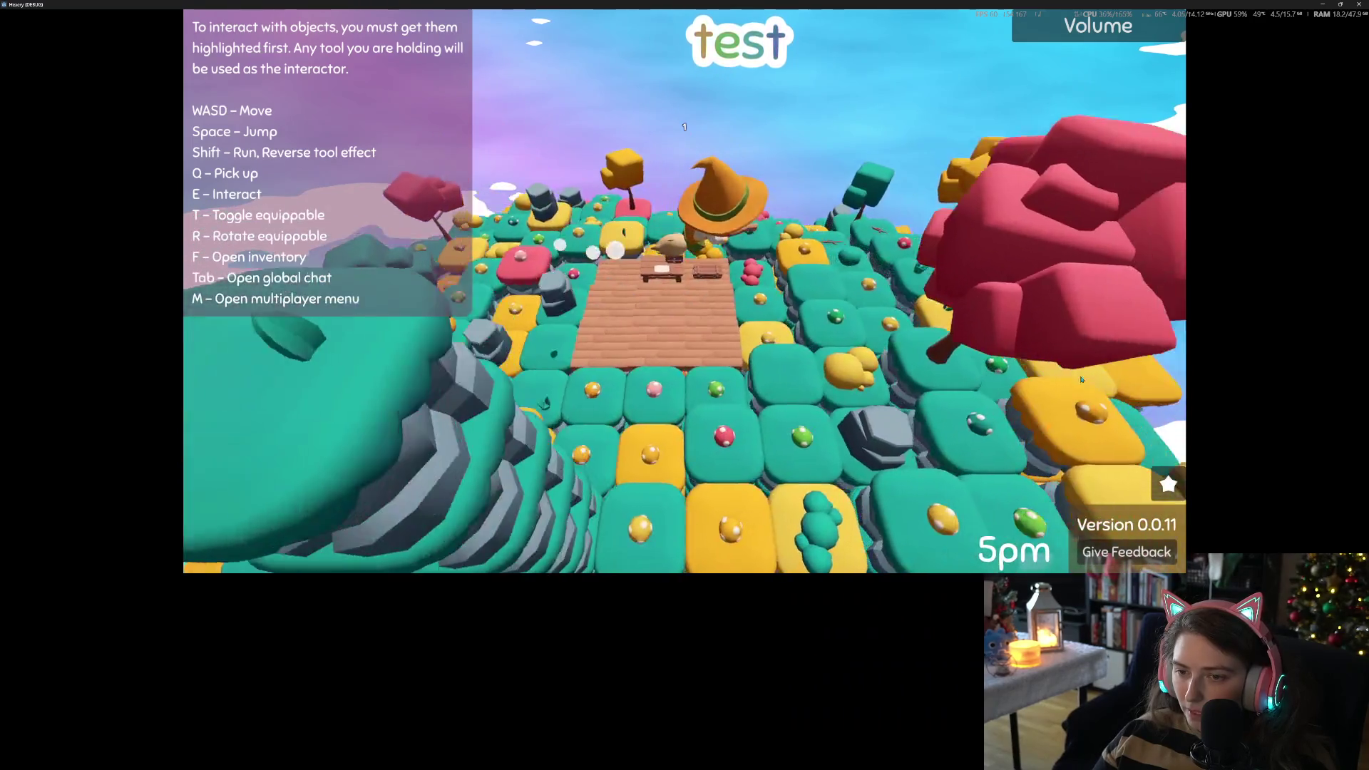
{"action": "key", "text": "w"}
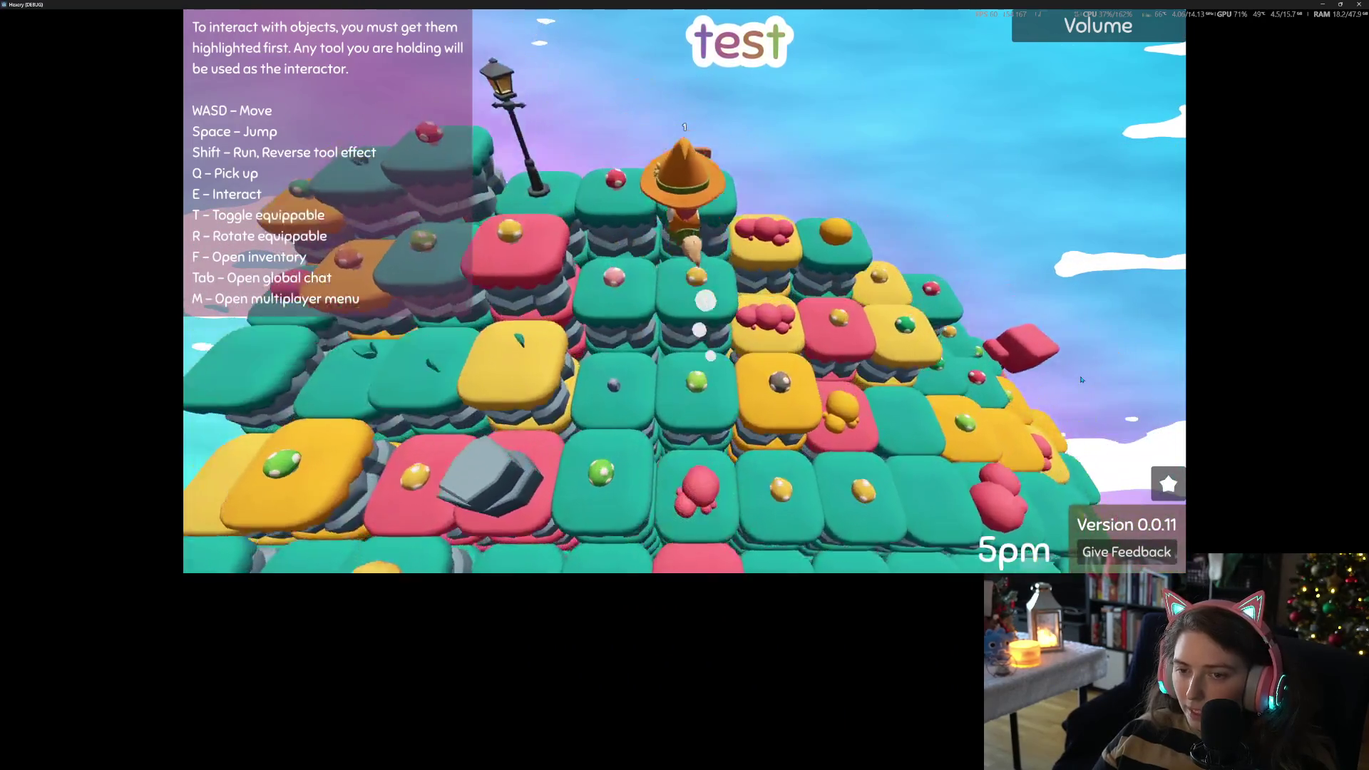
{"action": "key", "text": "w"}
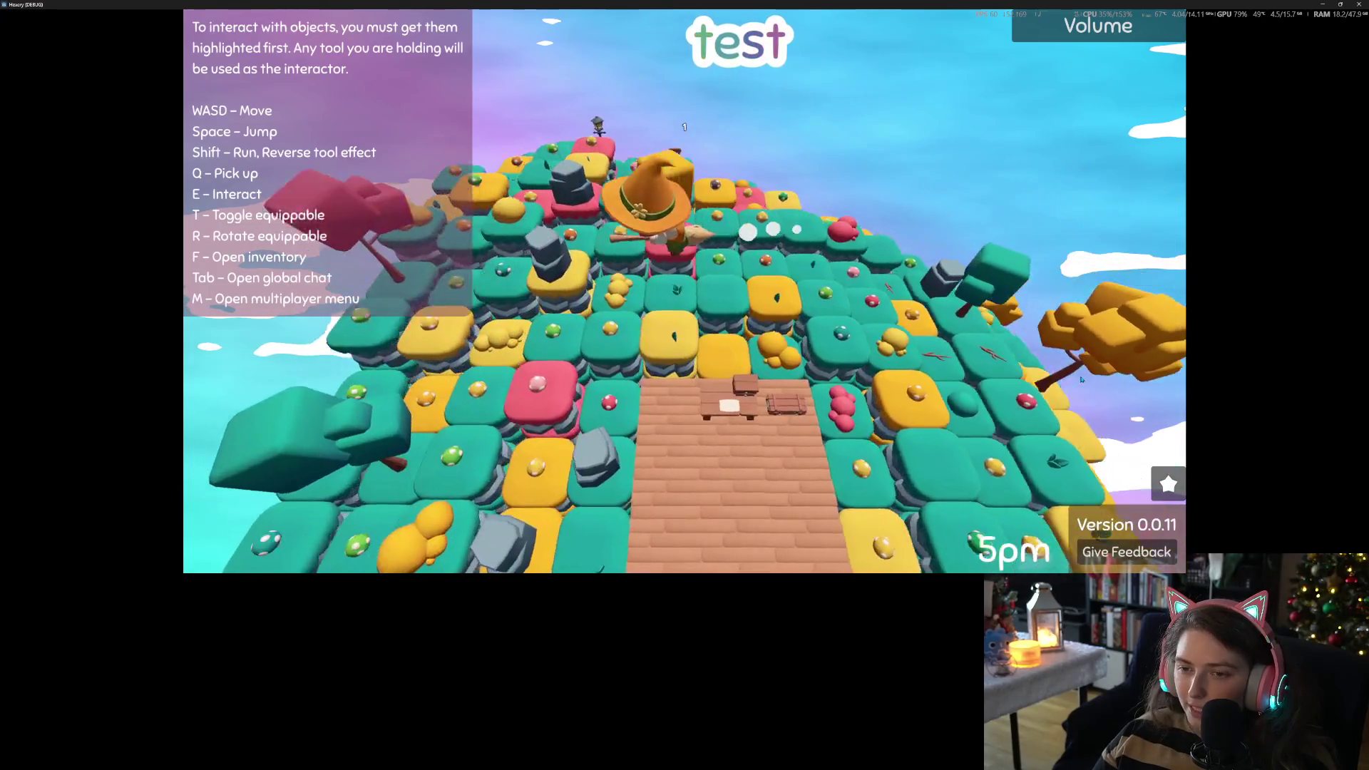
{"action": "key", "text": "w"}
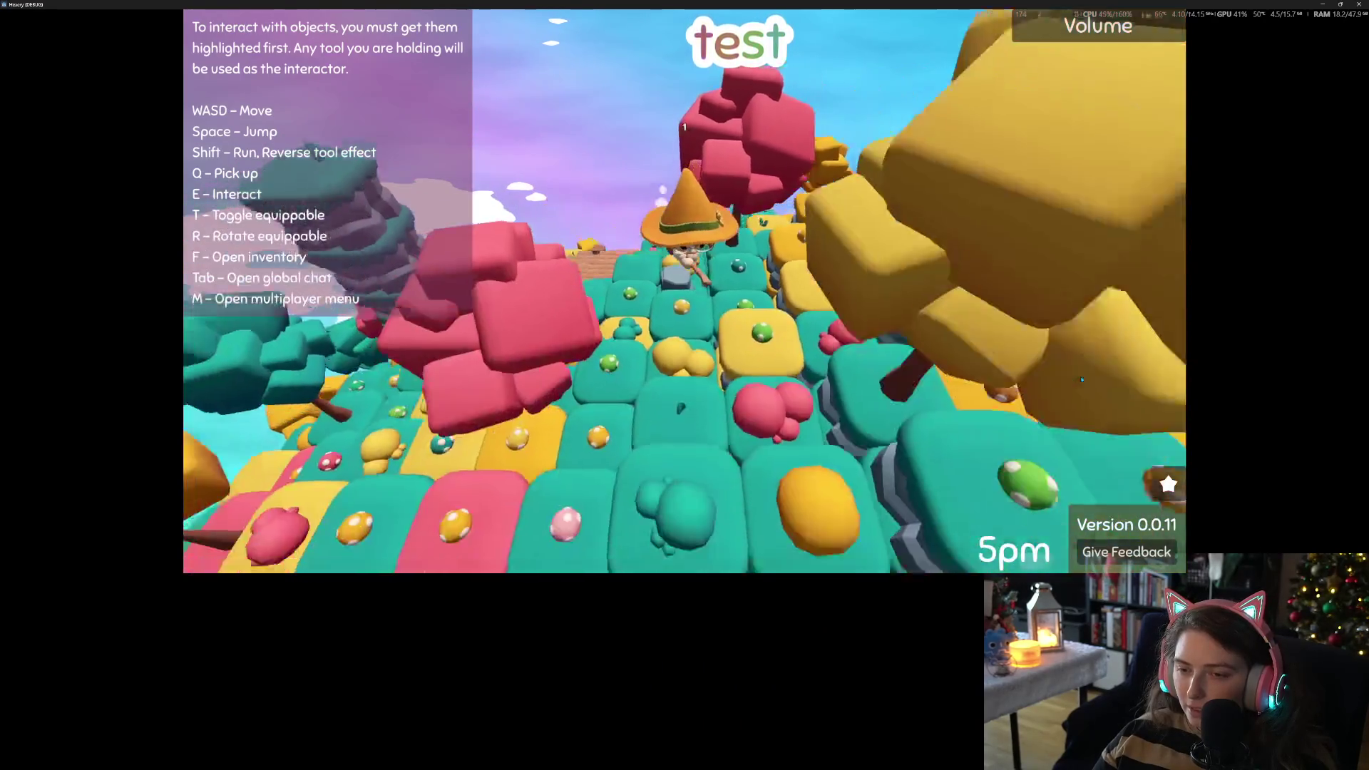
{"action": "key", "text": "w"}
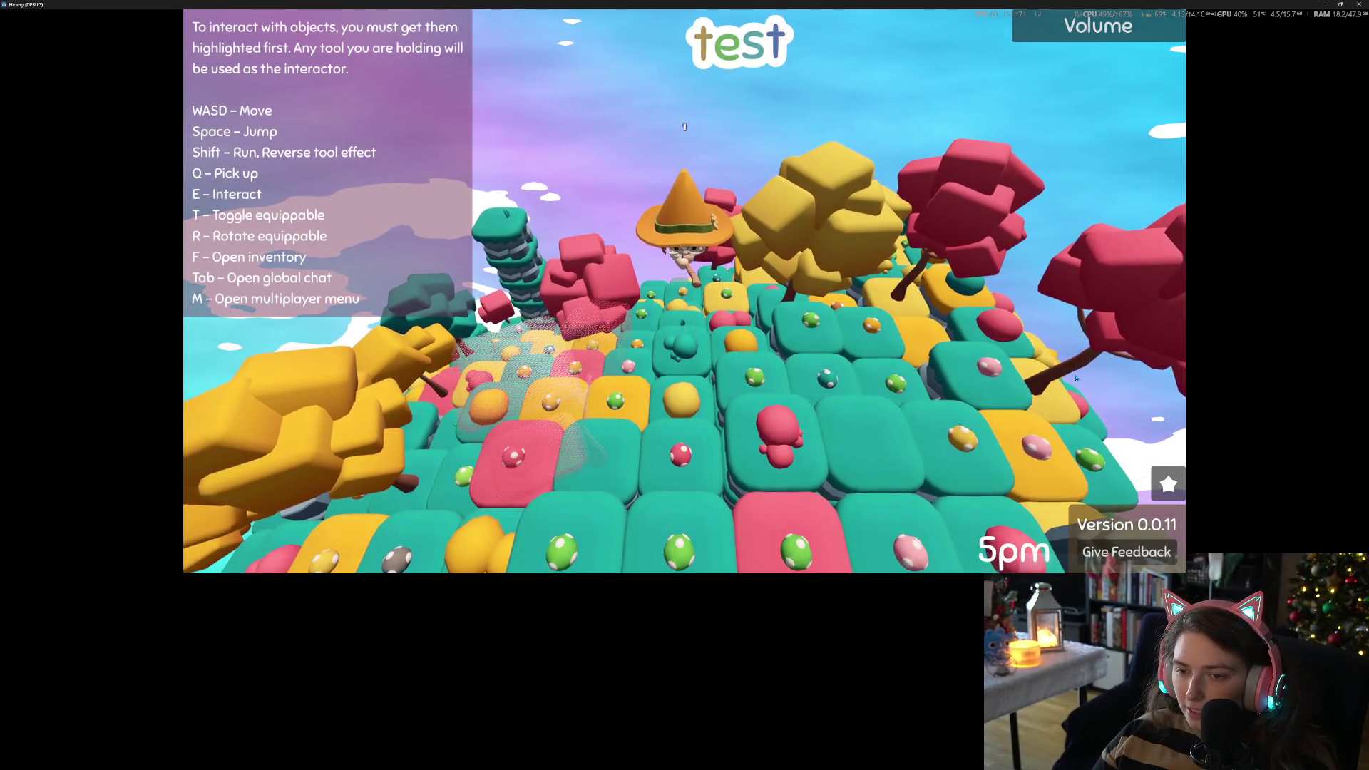
{"action": "key", "text": "w"}
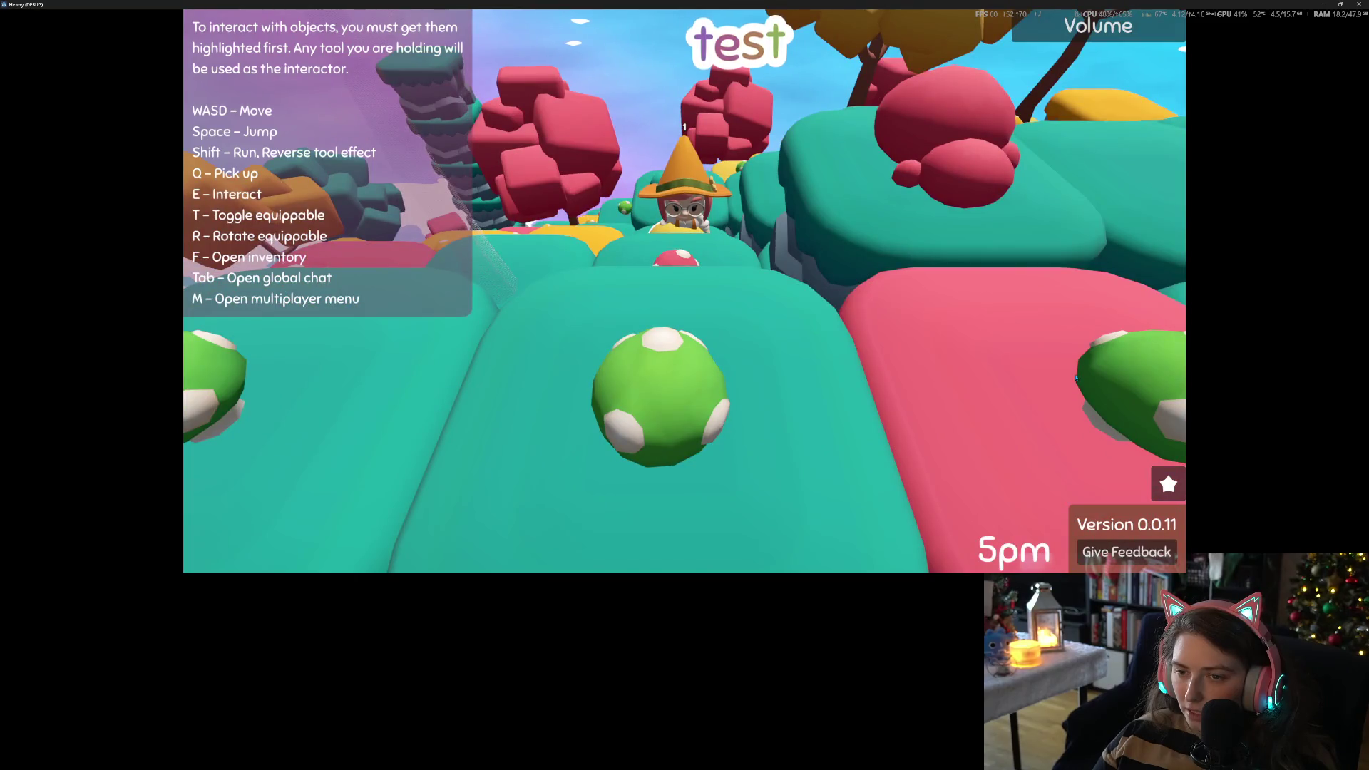
Step: Take off on the broom twice to hear the wind, then close the game
{"action": "key", "text": "space"}
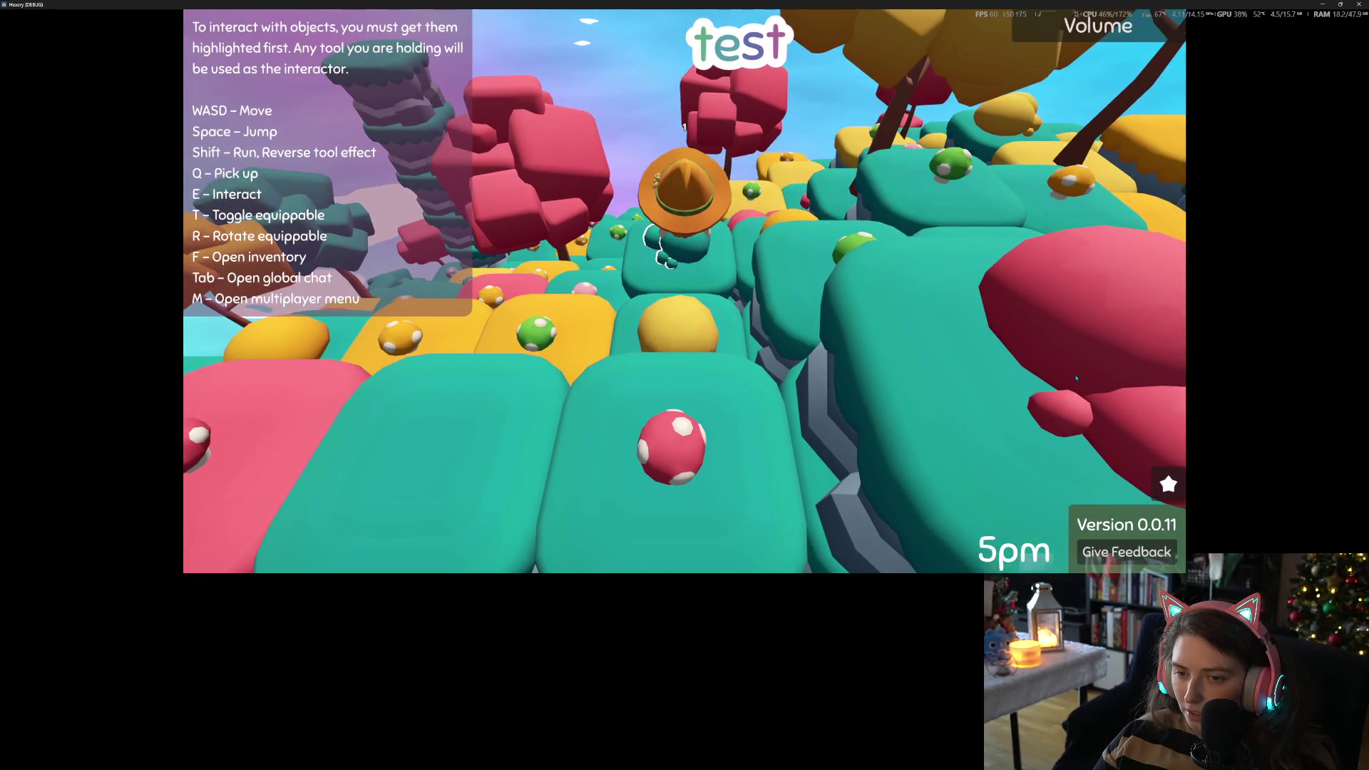
{"action": "key", "text": "space"}
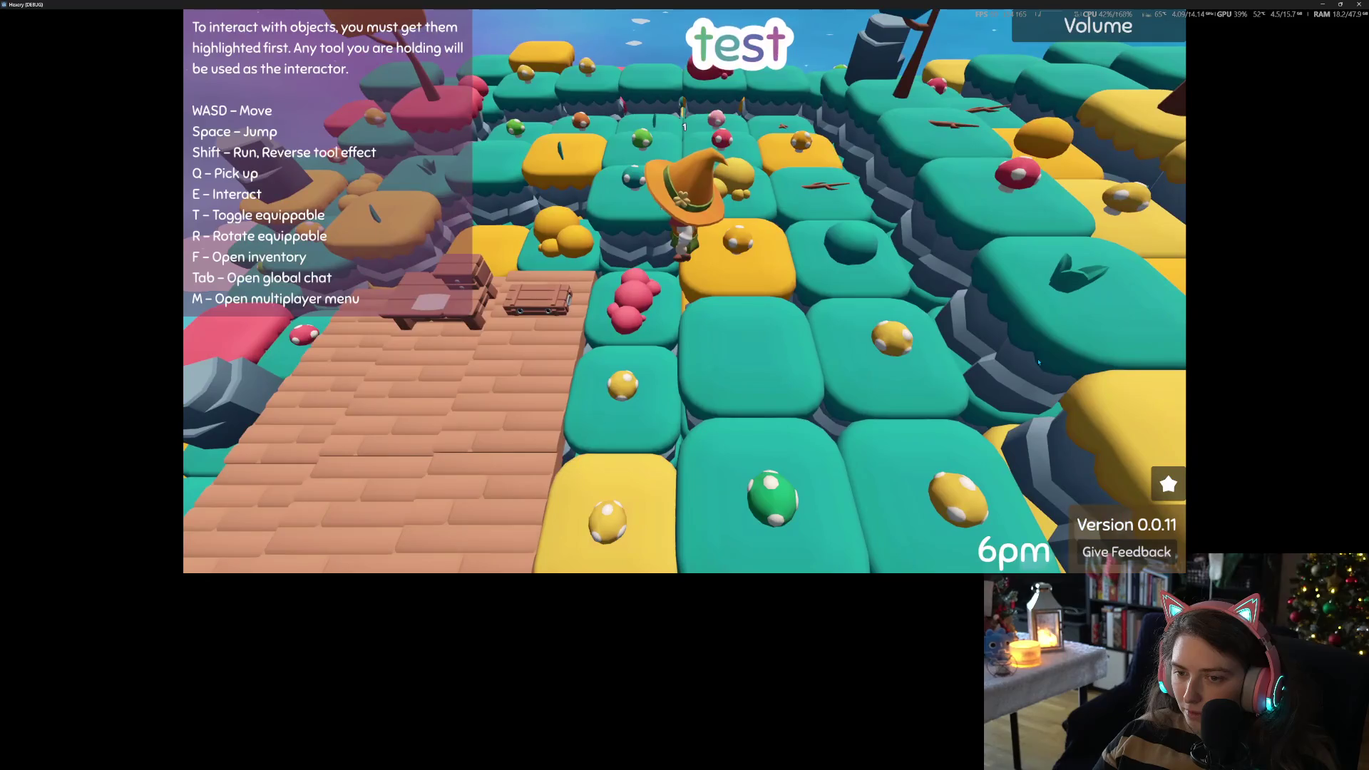
{"action": "left_click", "coordinate": [1358, 4]}
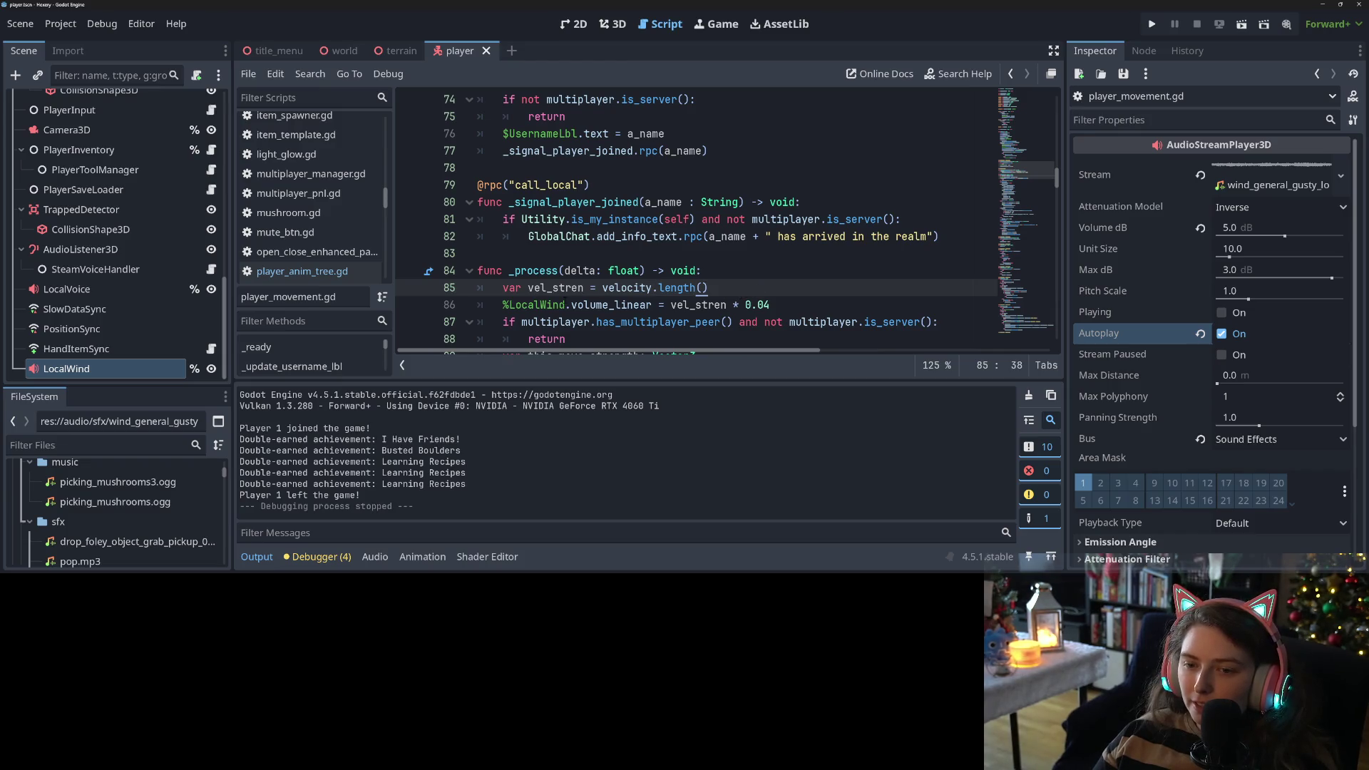
Step: Change line 85 to 'var vel_stren : float = 1.0 + velocity.length()' and save
{"action": "left_click", "coordinate": [648, 305]}
{"action": "scroll", "coordinate": [639, 308], "scroll_direction": "down", "scroll_amount": 2}
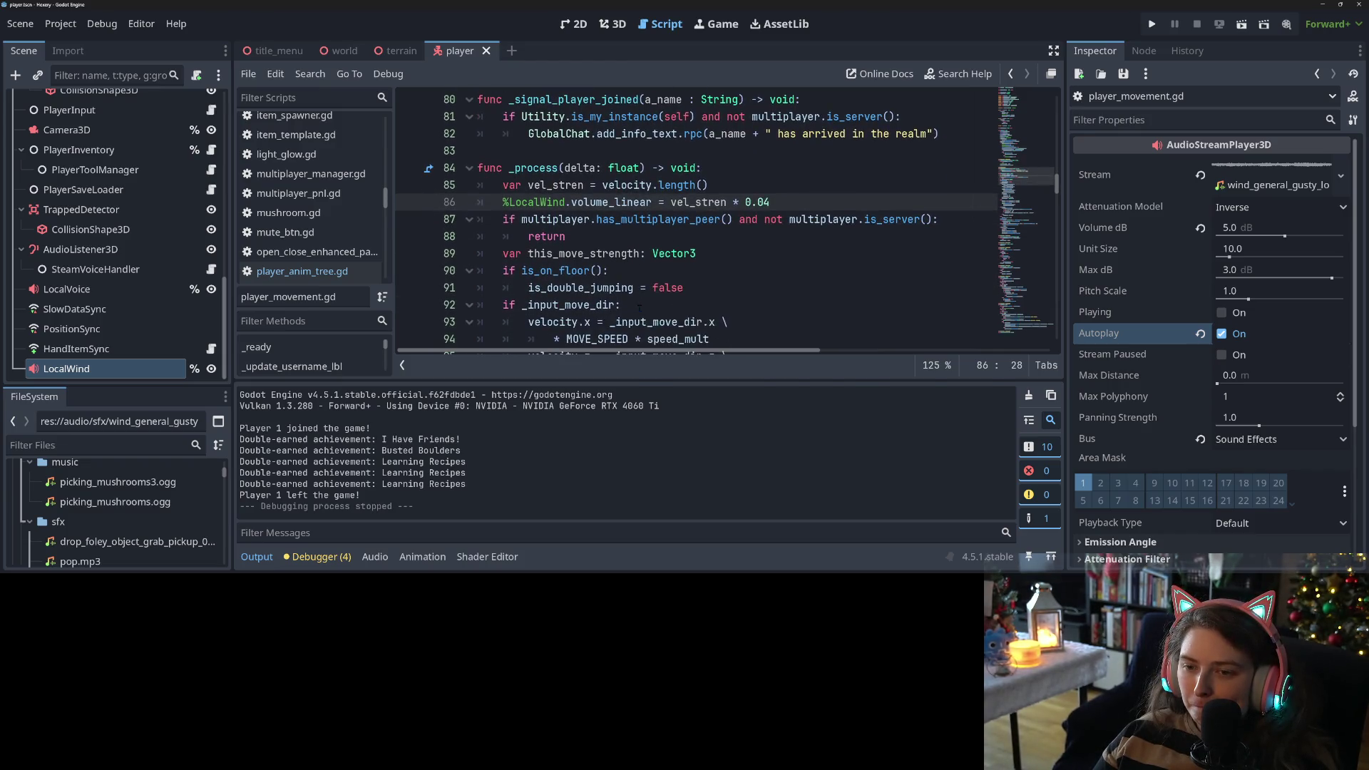
{"action": "left_click", "coordinate": [602, 185]}
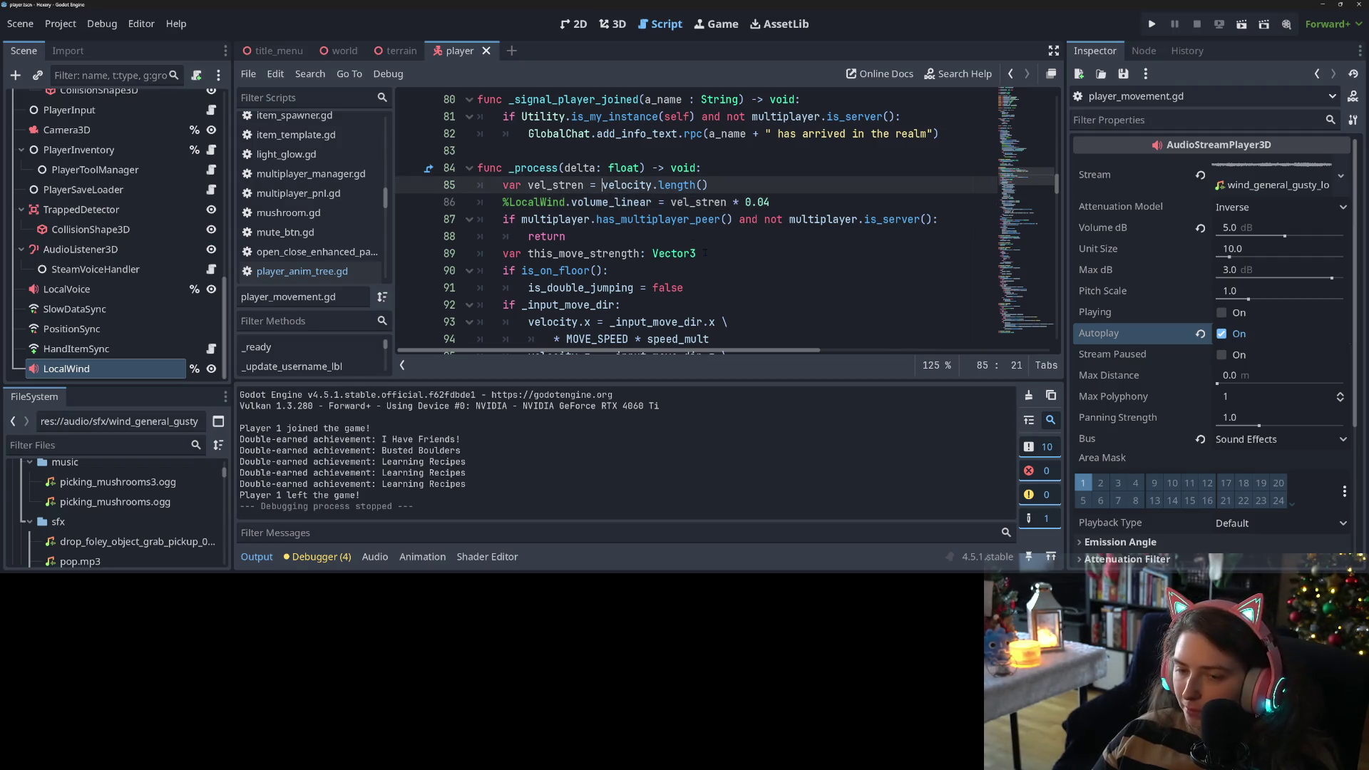
{"action": "type", "text": "0."}
{"action": "key", "text": "BackSpace"}
{"action": "key", "text": "BackSpace"}
{"action": "type", "text": "1"}
{"action": "type", "text": ".0 +"}
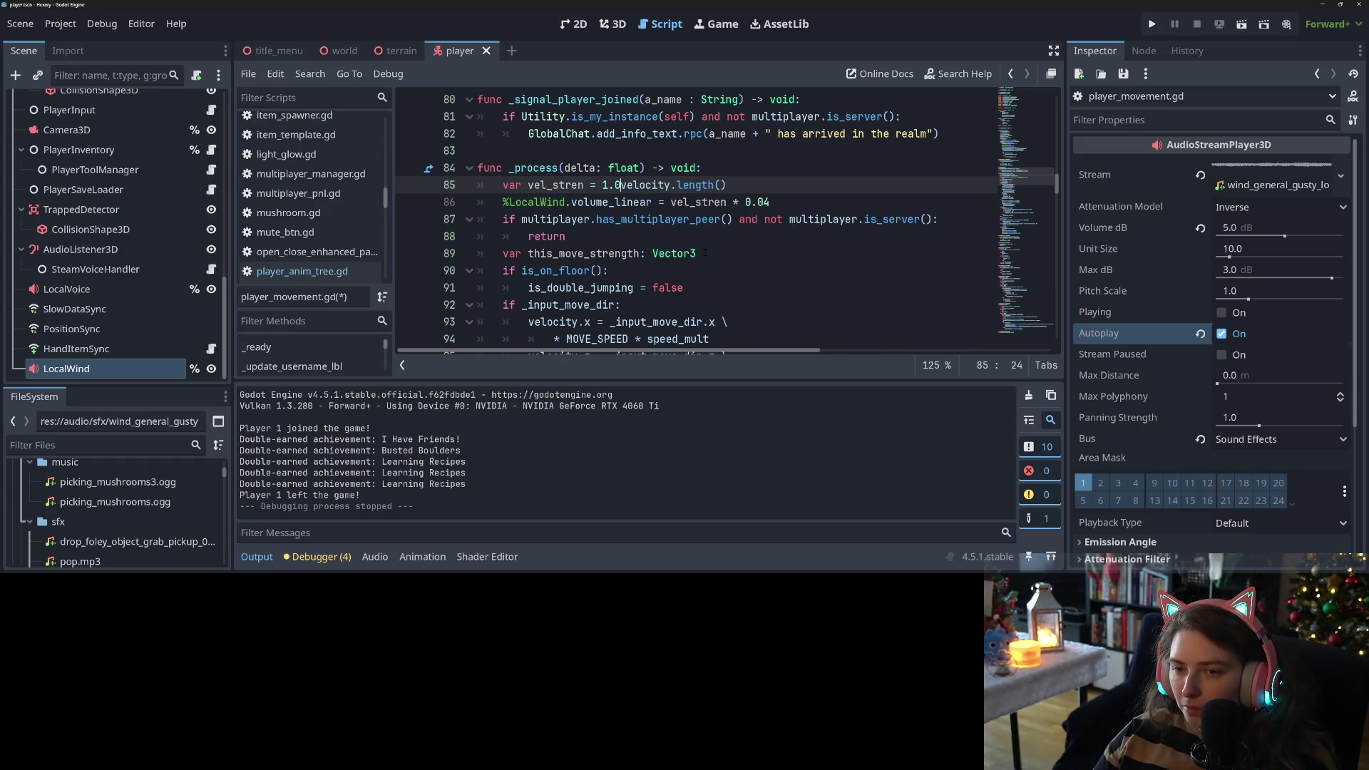
{"action": "key", "text": "ctrl+s"}
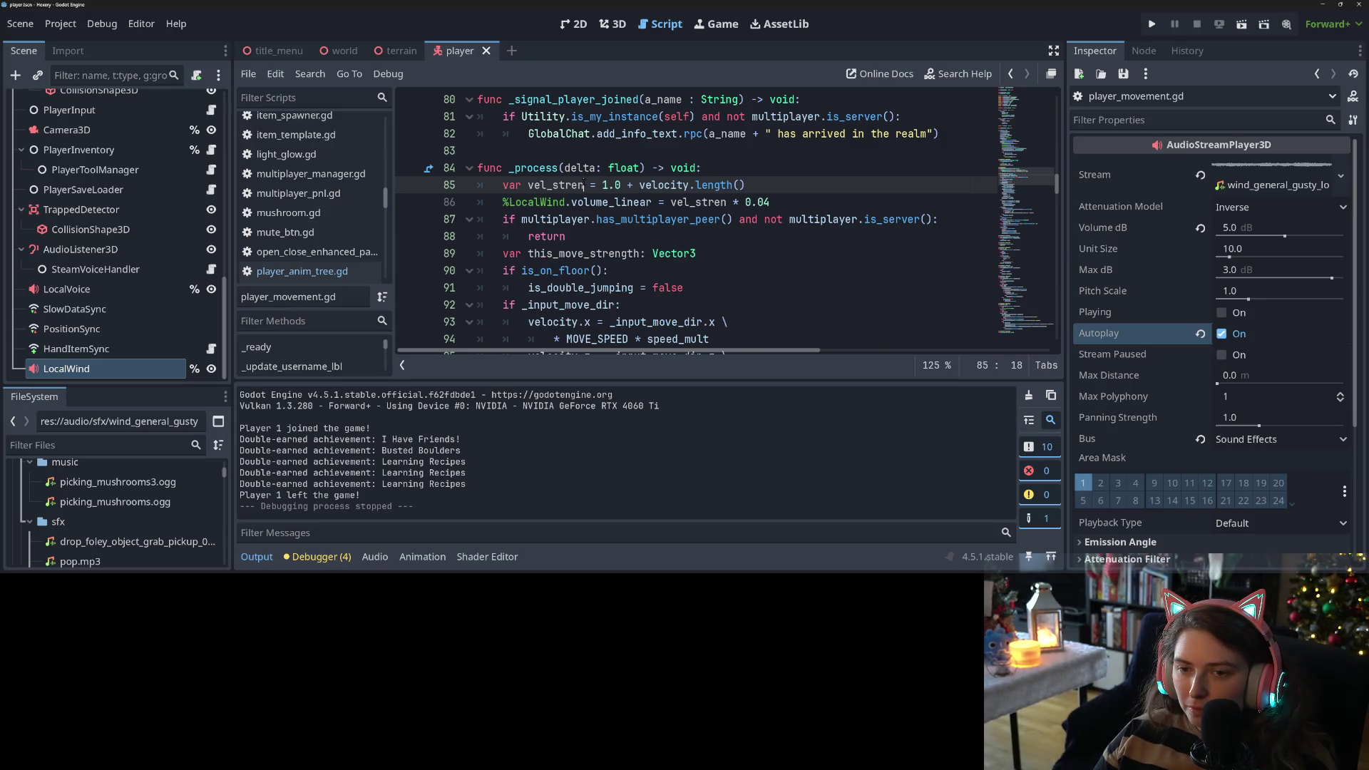
{"action": "type", "text": ": float"}
{"action": "key", "text": "ctrl+s"}
{"action": "left_click", "coordinate": [596, 184]}
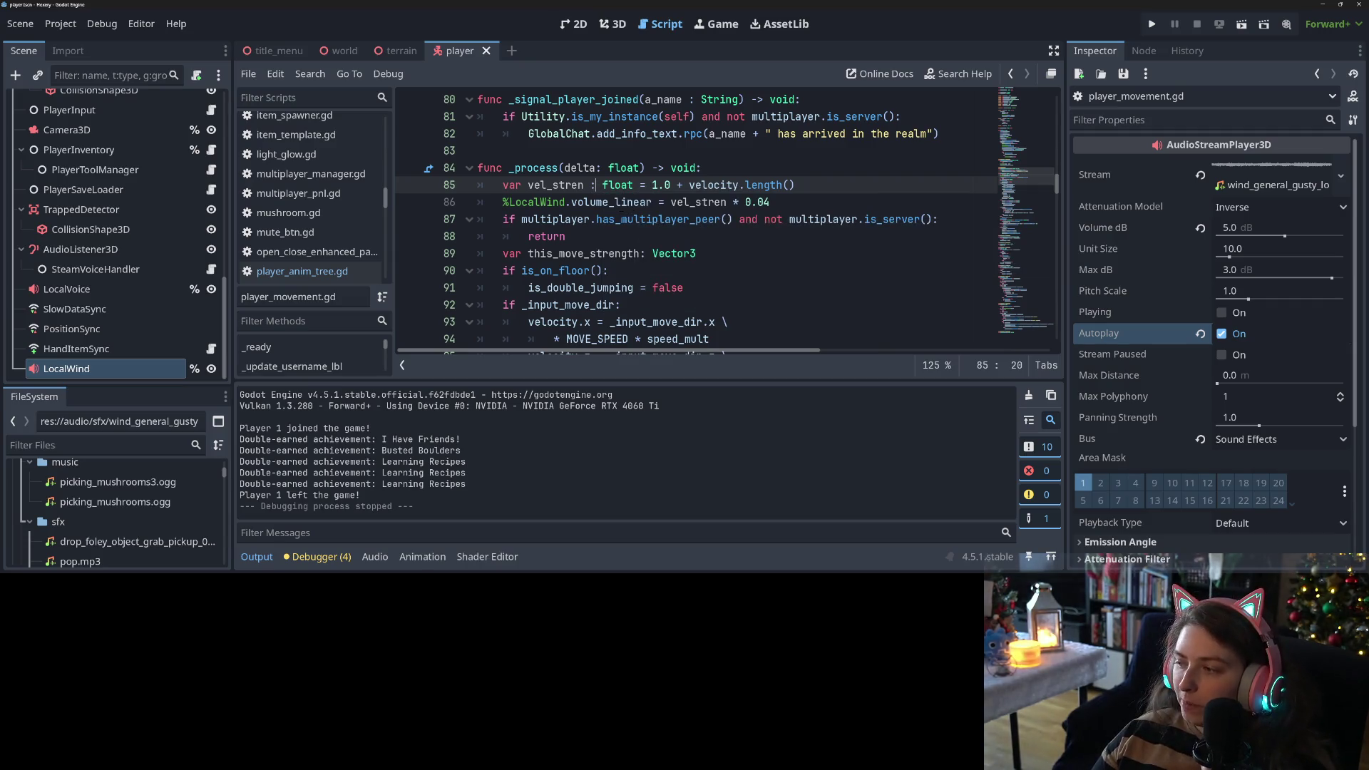
Step: Add 'if is_flying: vel_stren += 5.0' above the volume line, save, and launch the game
{"action": "mouse_move", "coordinate": [623, 219]}
{"action": "left_click", "coordinate": [815, 203]}
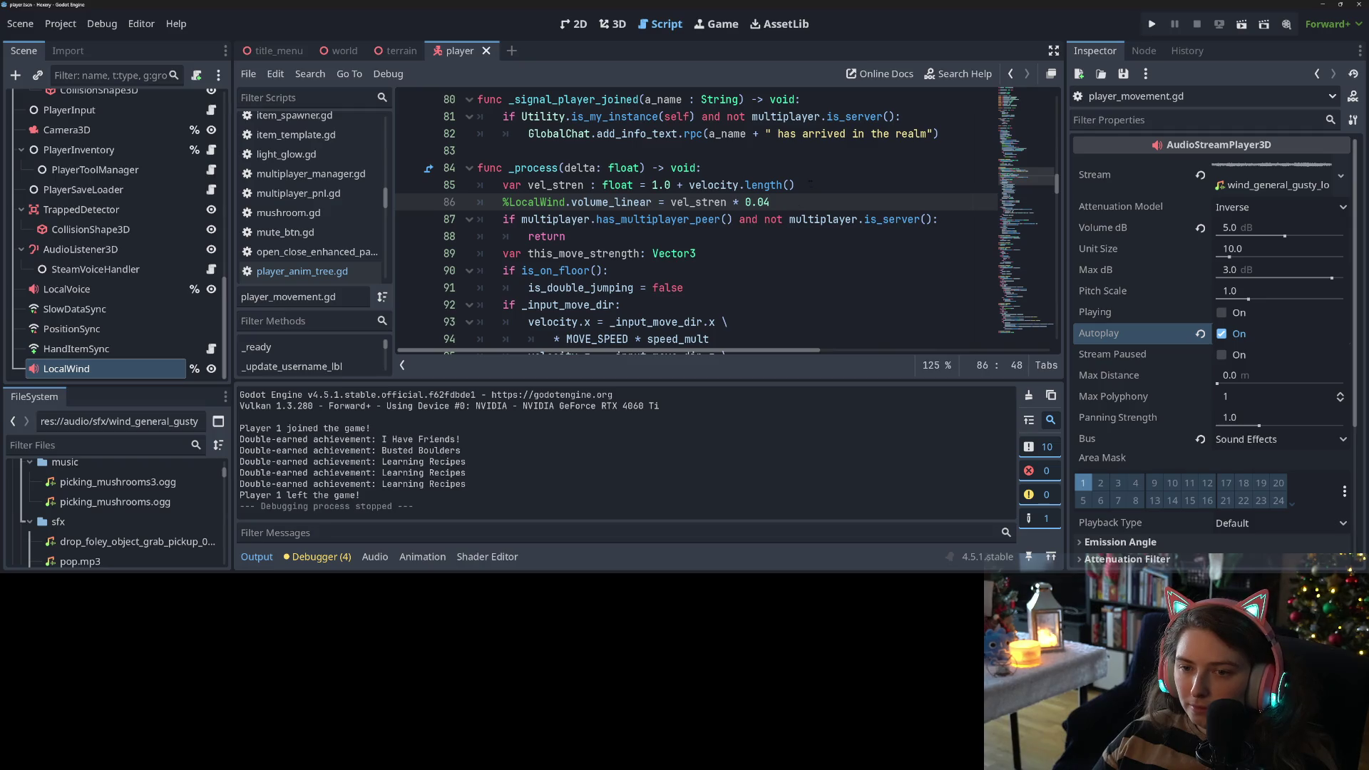
{"action": "mouse_move", "coordinate": [820, 219]}
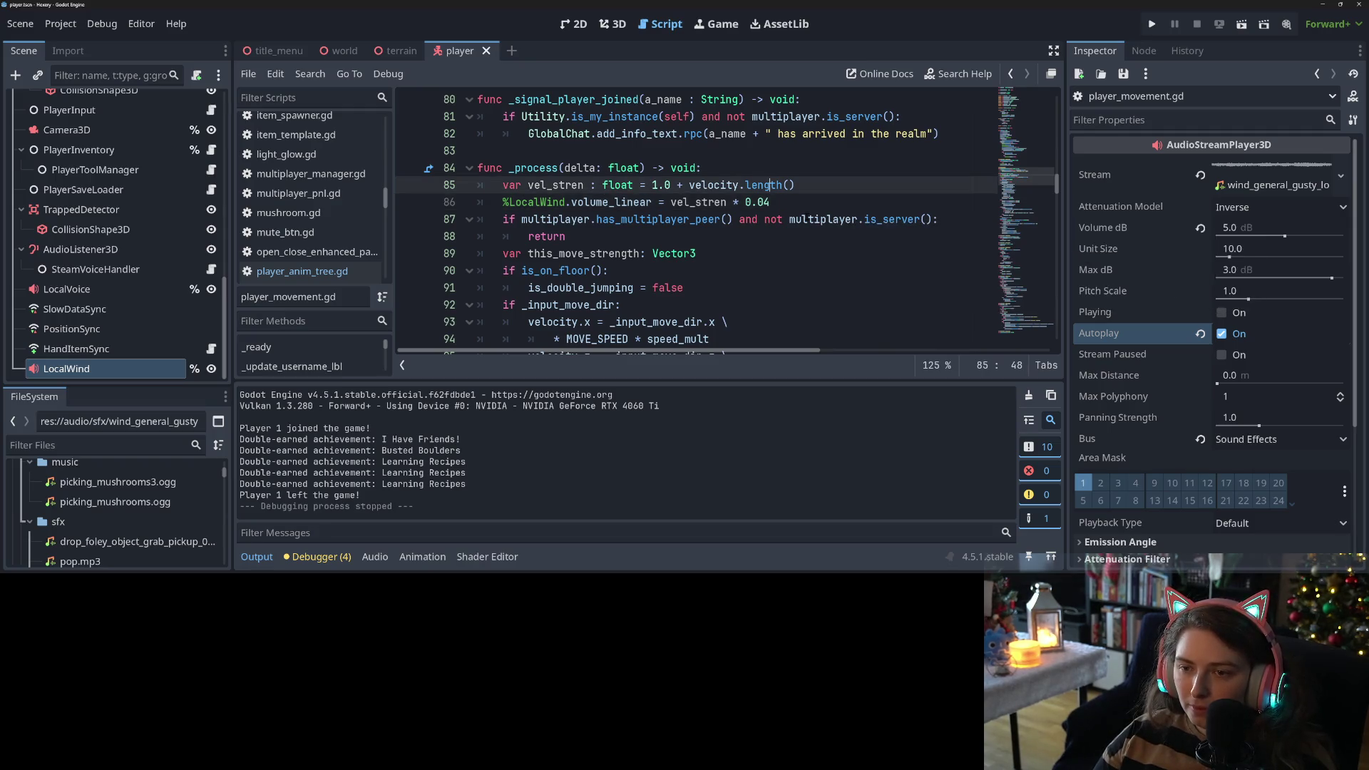
{"action": "key", "text": "ctrl+shift+Return"}
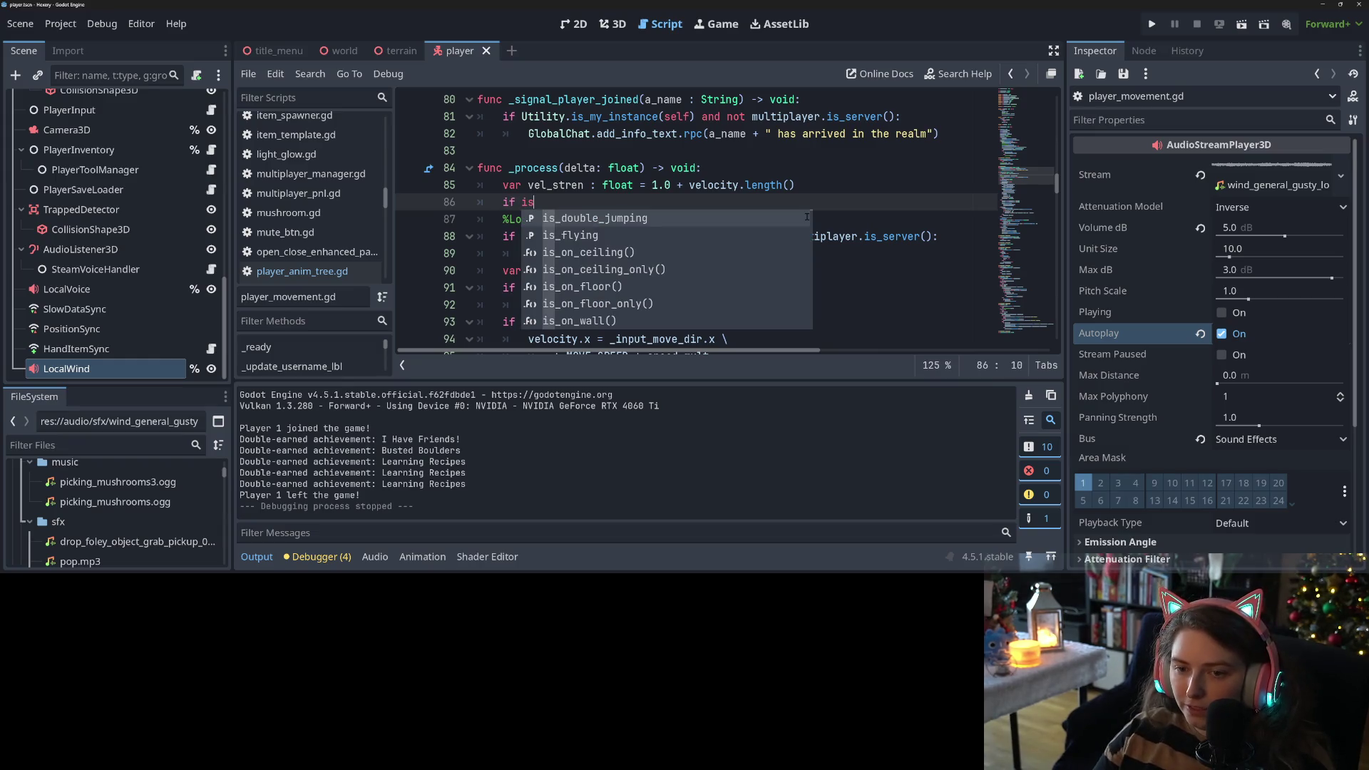
{"action": "key", "text": "Down"}
{"action": "key", "text": "Return"}
{"action": "type", "text": ":"}
{"action": "key", "text": "Return"}
{"action": "type", "text": "vel"}
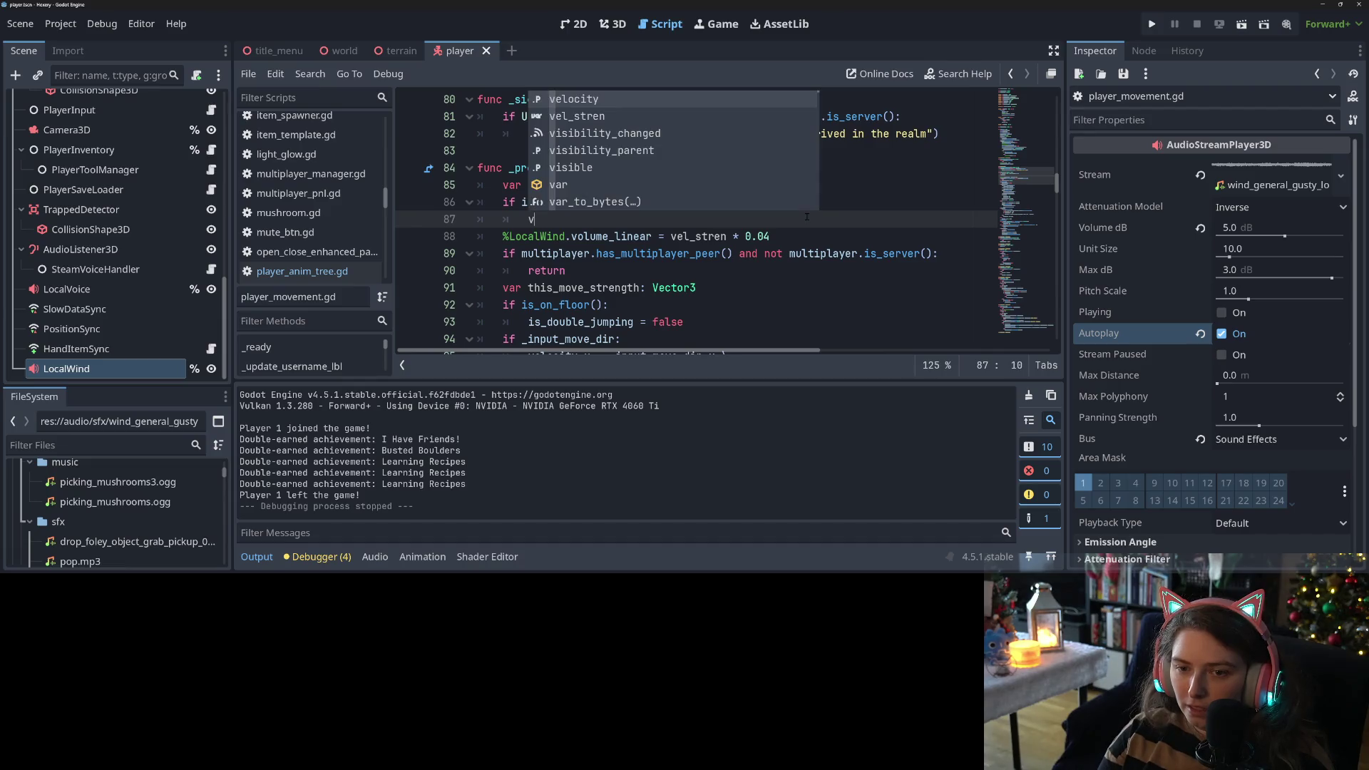
{"action": "key", "text": "Down"}
{"action": "key", "text": "Return"}
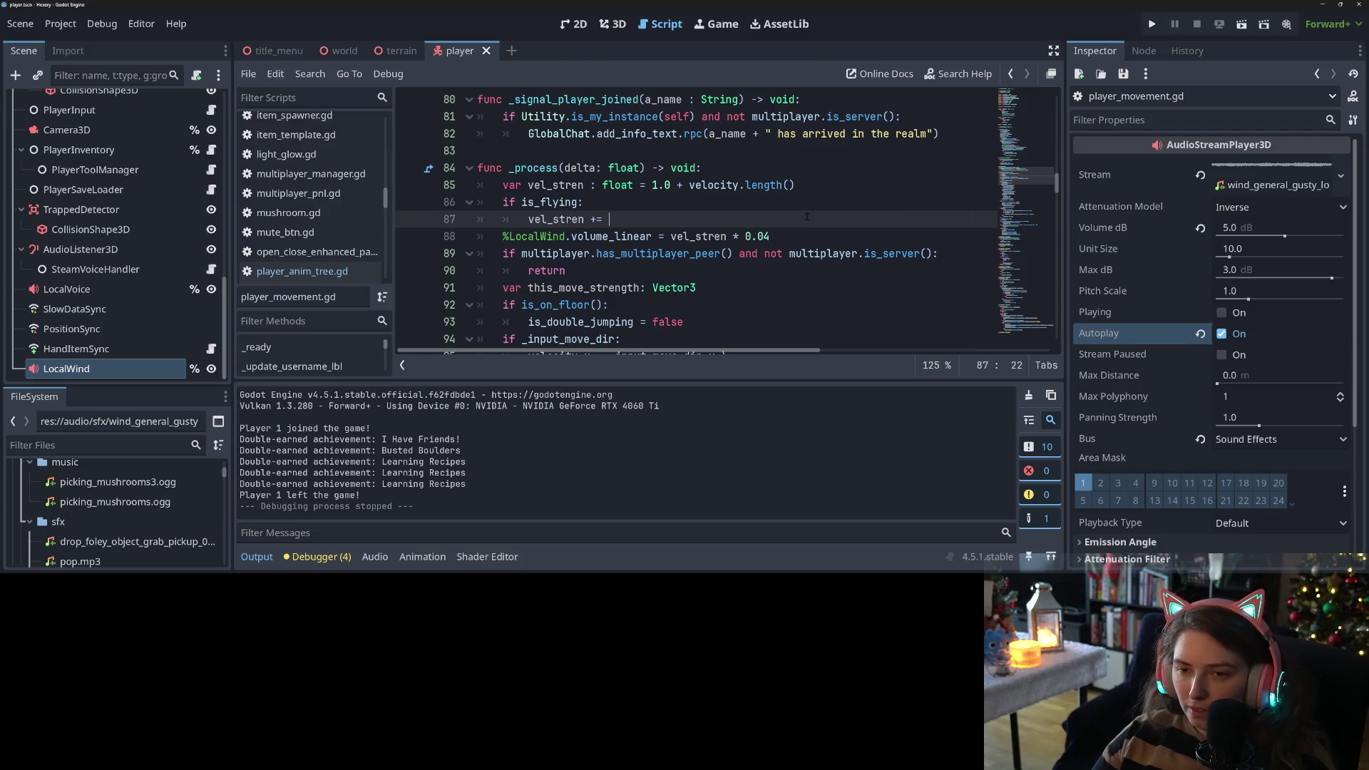
{"action": "type", "text": "5.0"}
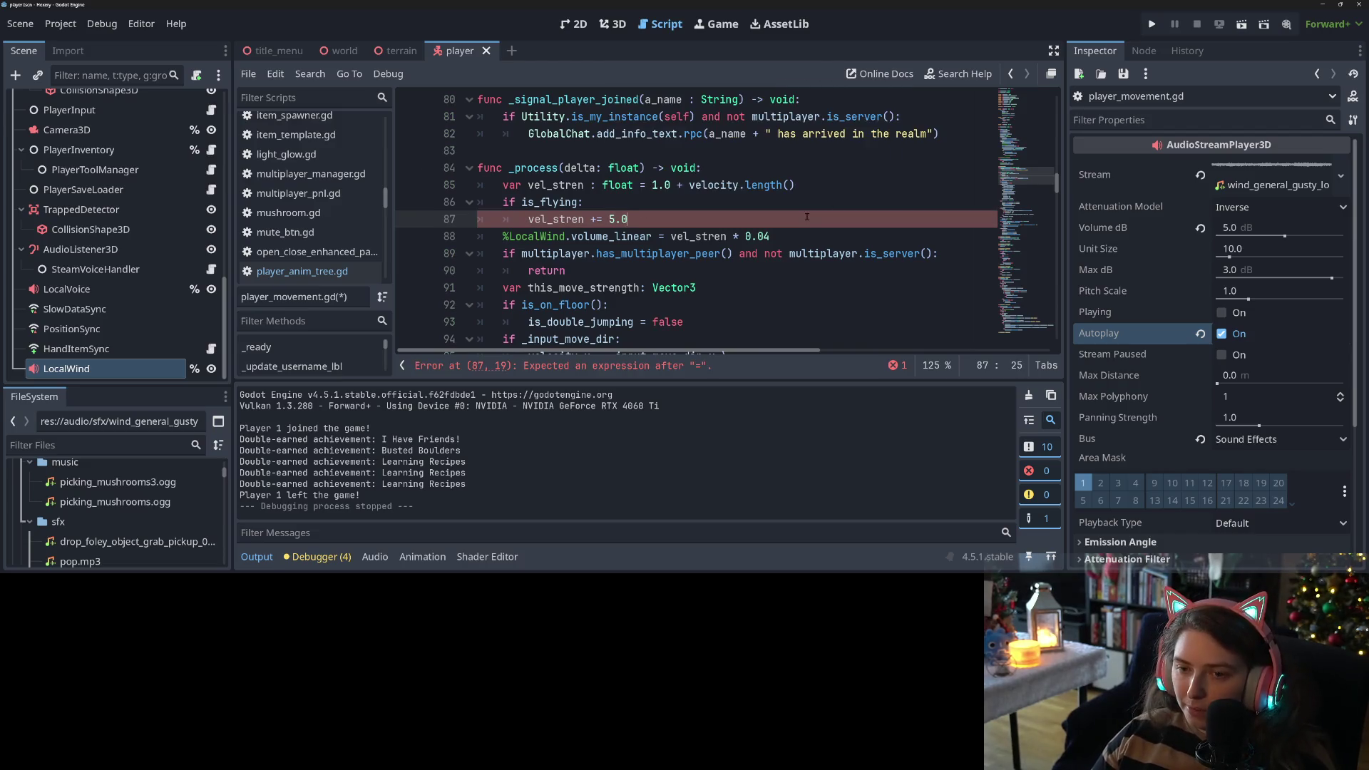
{"action": "key", "text": "ctrl+s"}
{"action": "left_click", "coordinate": [1151, 23]}
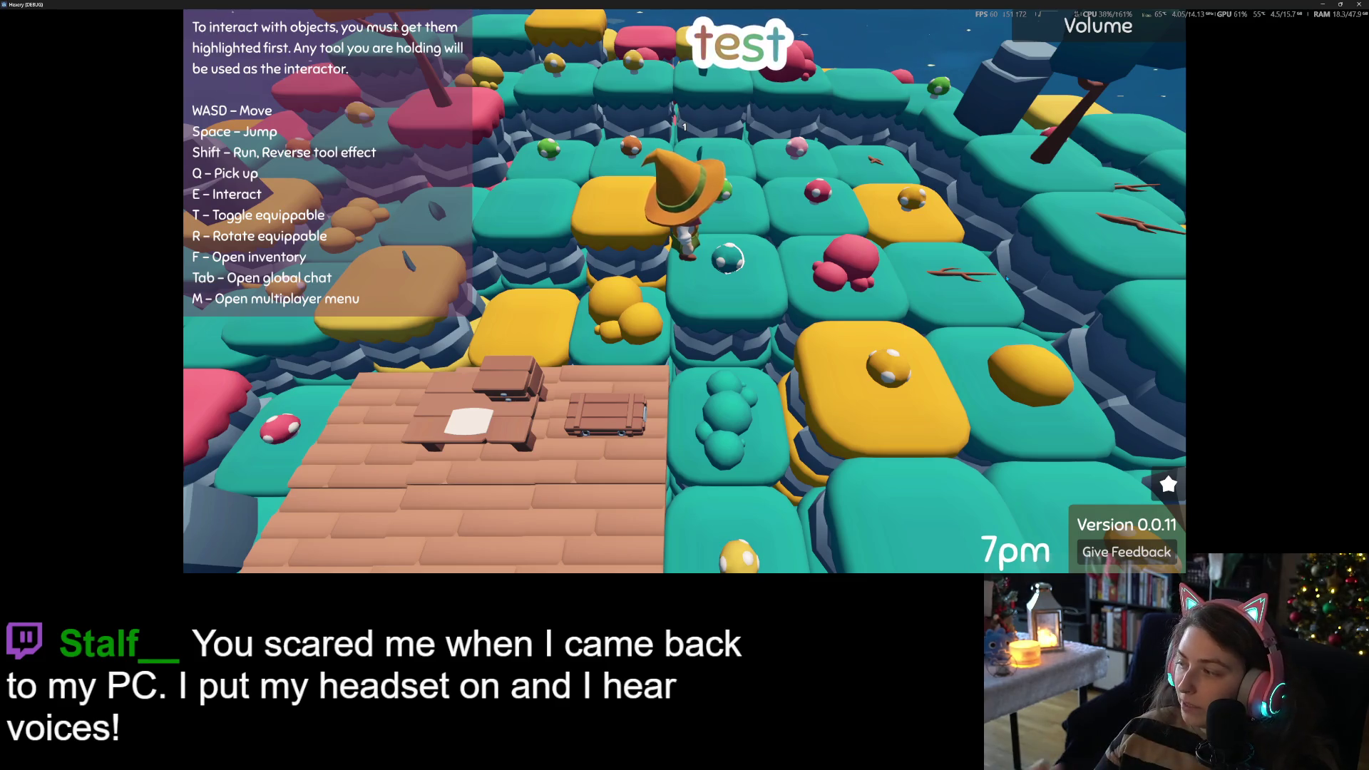
{"action": "scroll", "coordinate": [983, 268], "scroll_direction": "down", "scroll_amount": 5}
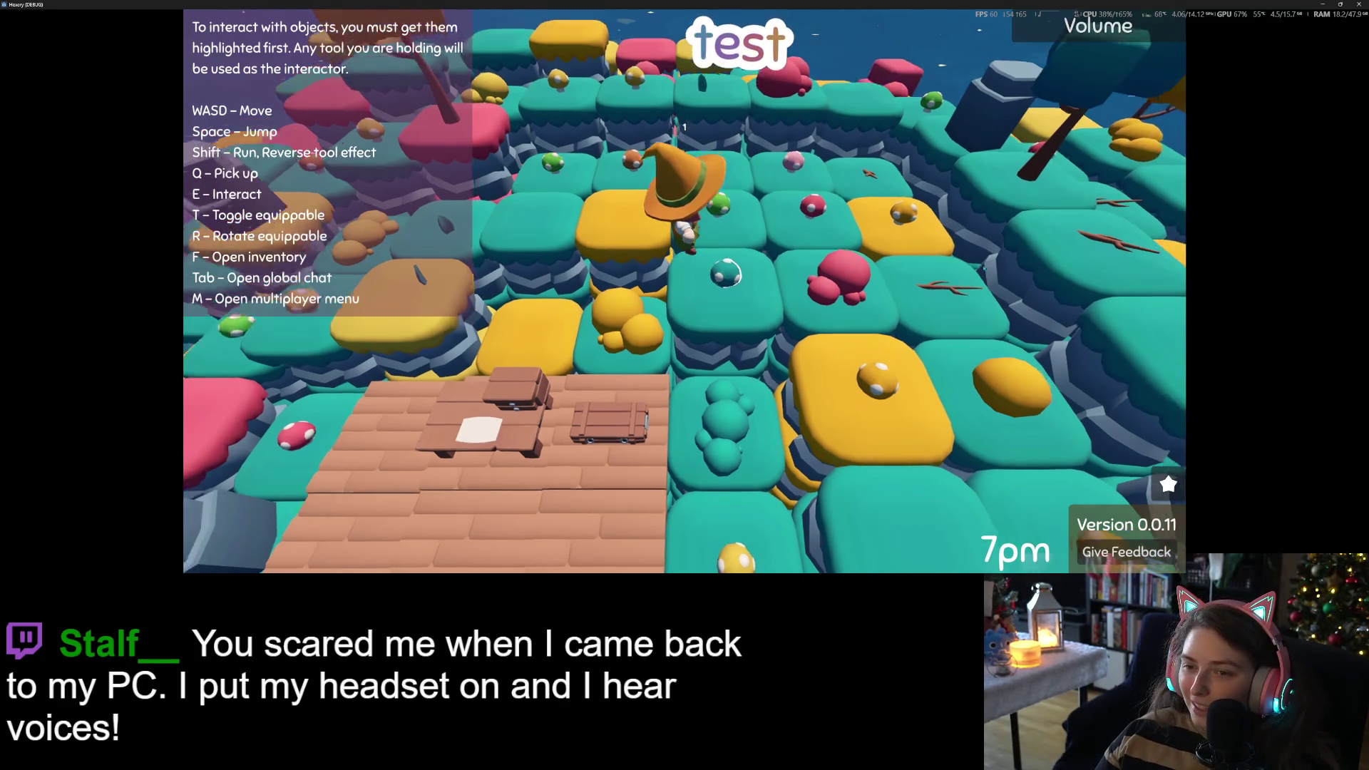
{"action": "left_click_drag", "start_coordinate": [974, 264], "coordinate": [997, 271]}
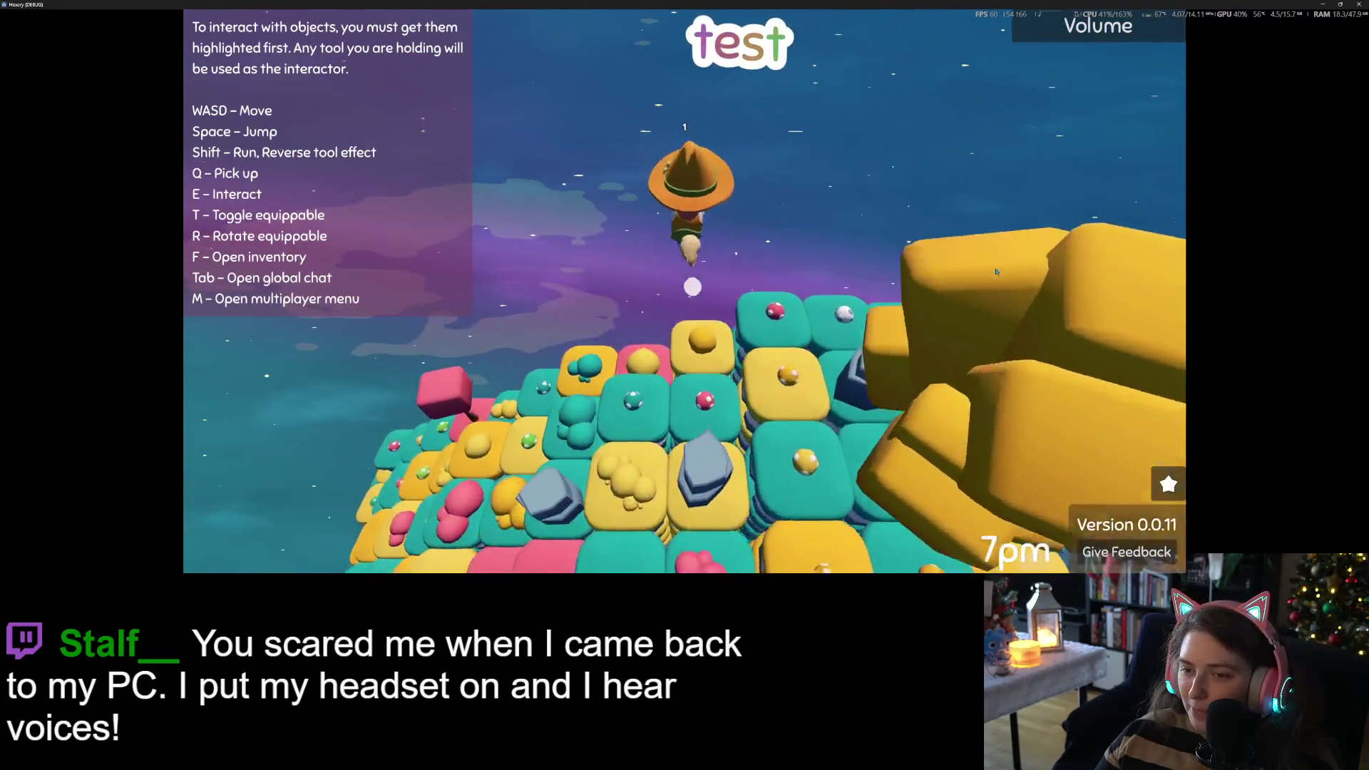
{"action": "scroll", "coordinate": [996, 272], "scroll_direction": "up", "scroll_amount": 5}
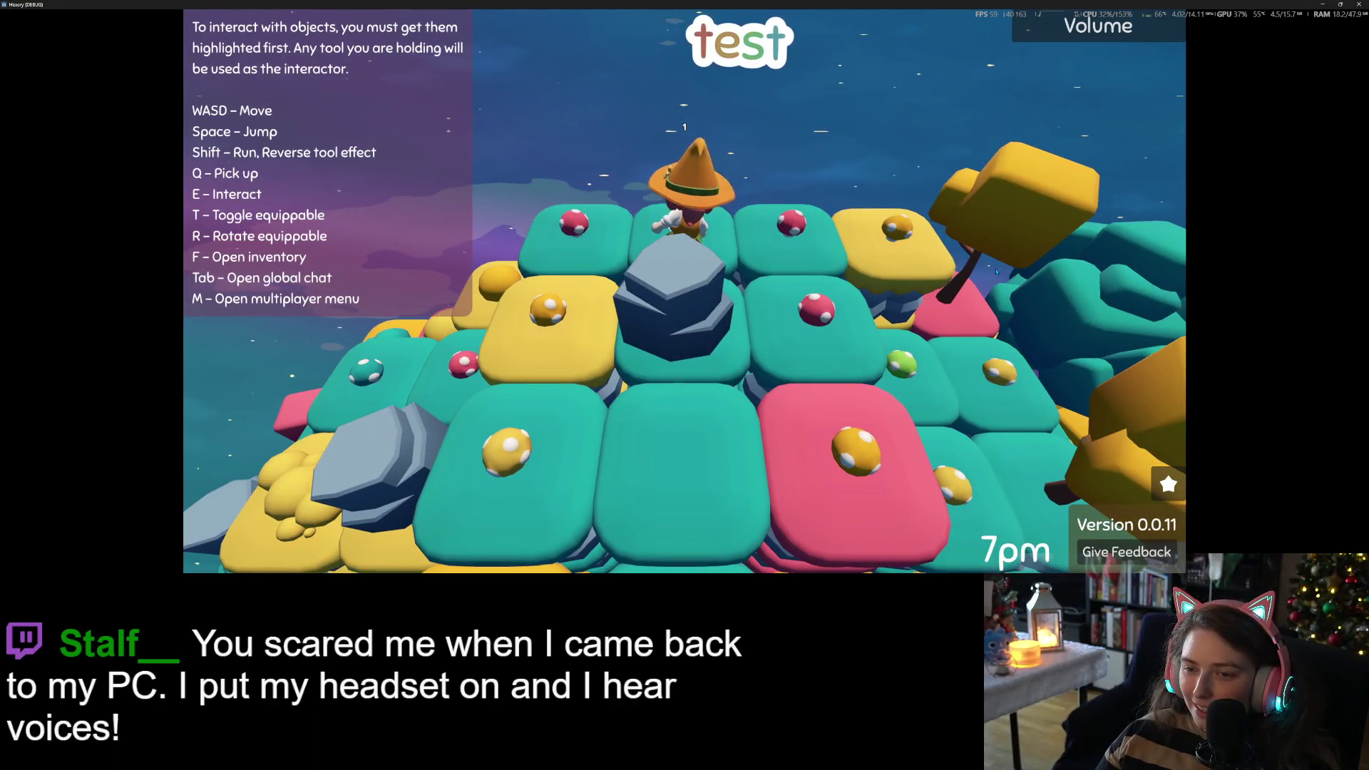
{"action": "key", "text": "space"}
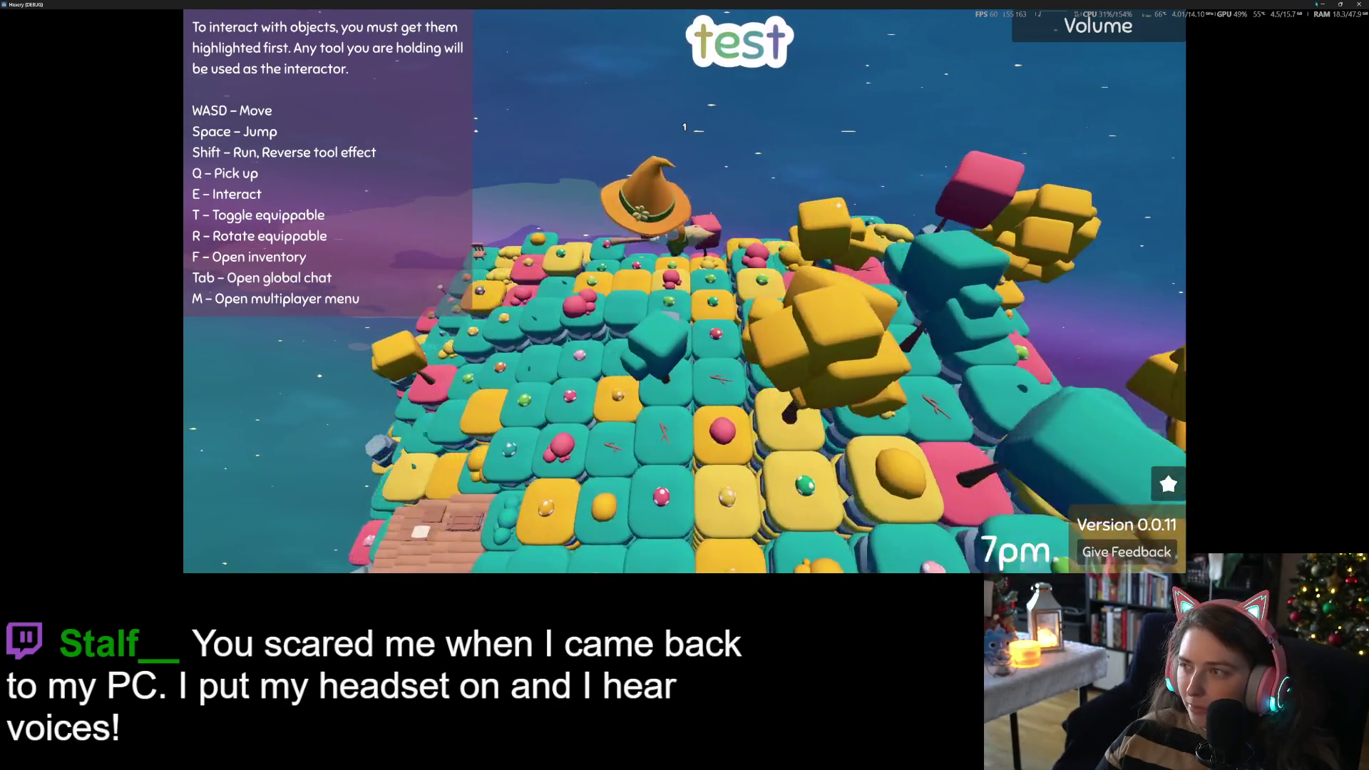
{"action": "left_click", "coordinate": [1356, 5]}
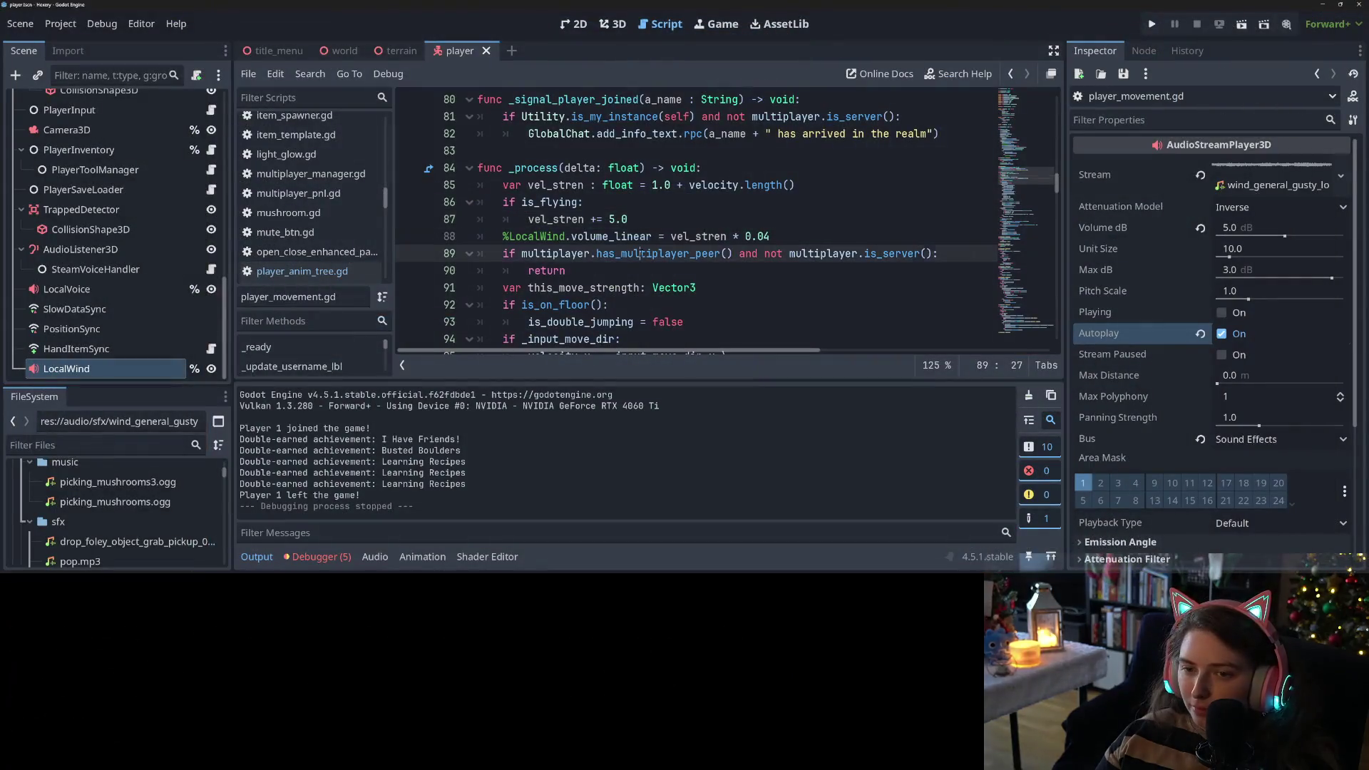
Step: Change the line 88 wind multiplier from 0.04 to 0.5, then show the debugger errors list
{"action": "double_click", "coordinate": [556, 219]}
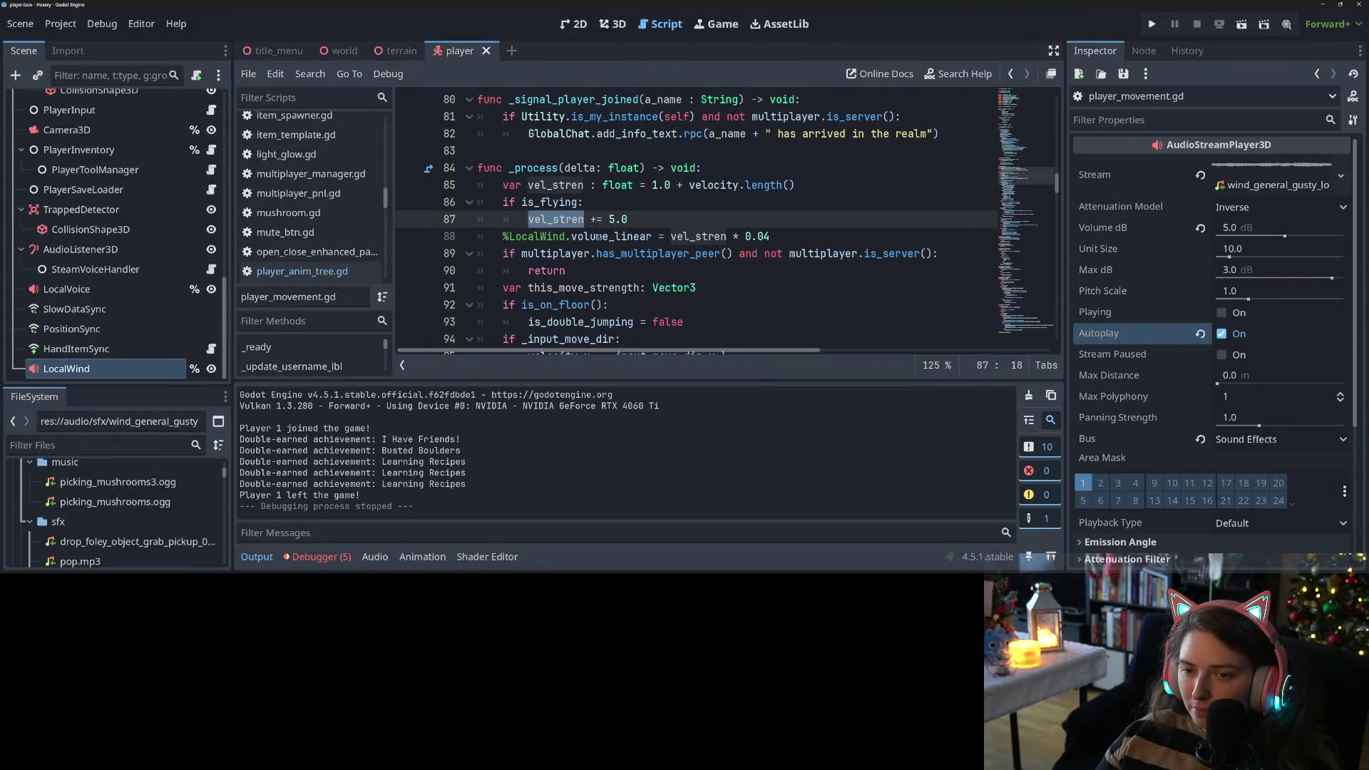
{"action": "double_click", "coordinate": [602, 236]}
{"action": "left_click", "coordinate": [795, 236]}
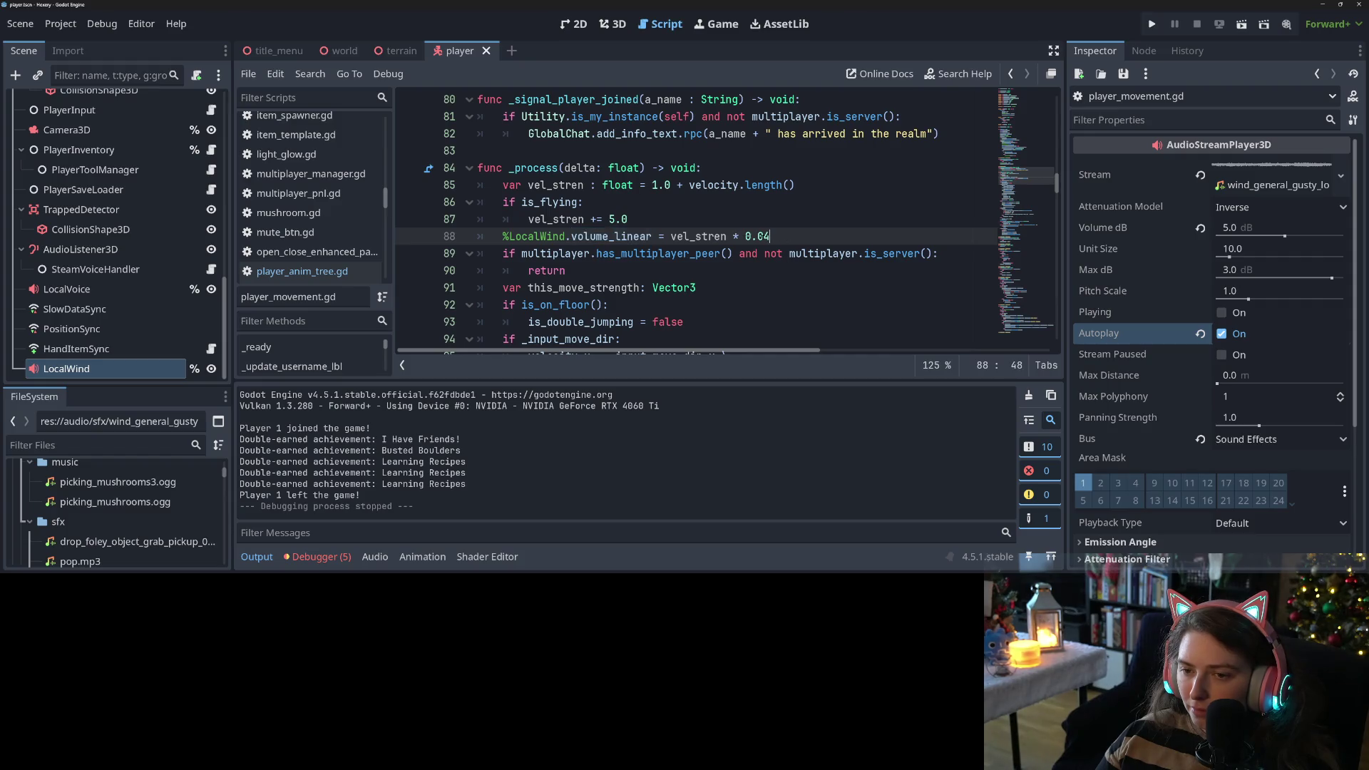
{"action": "double_click", "coordinate": [790, 236]}
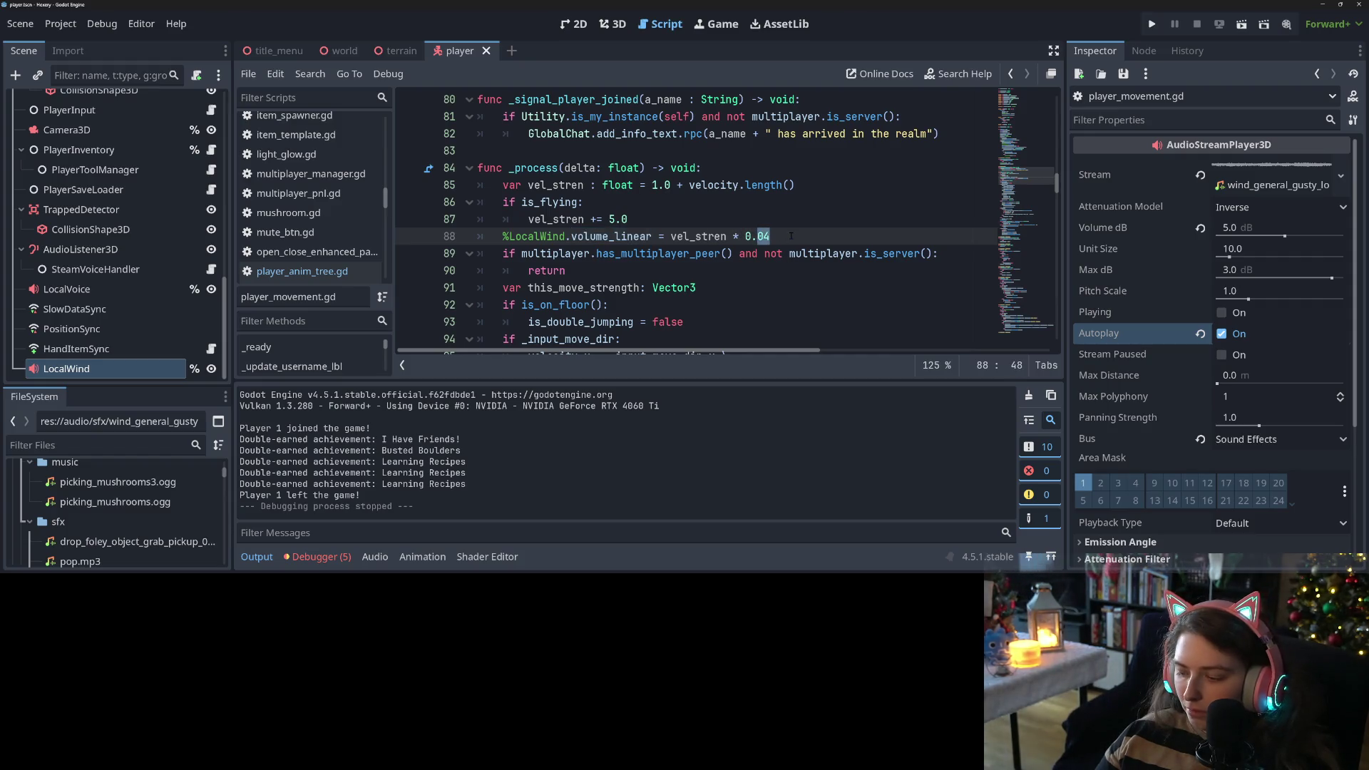
{"action": "type", "text": "5"}
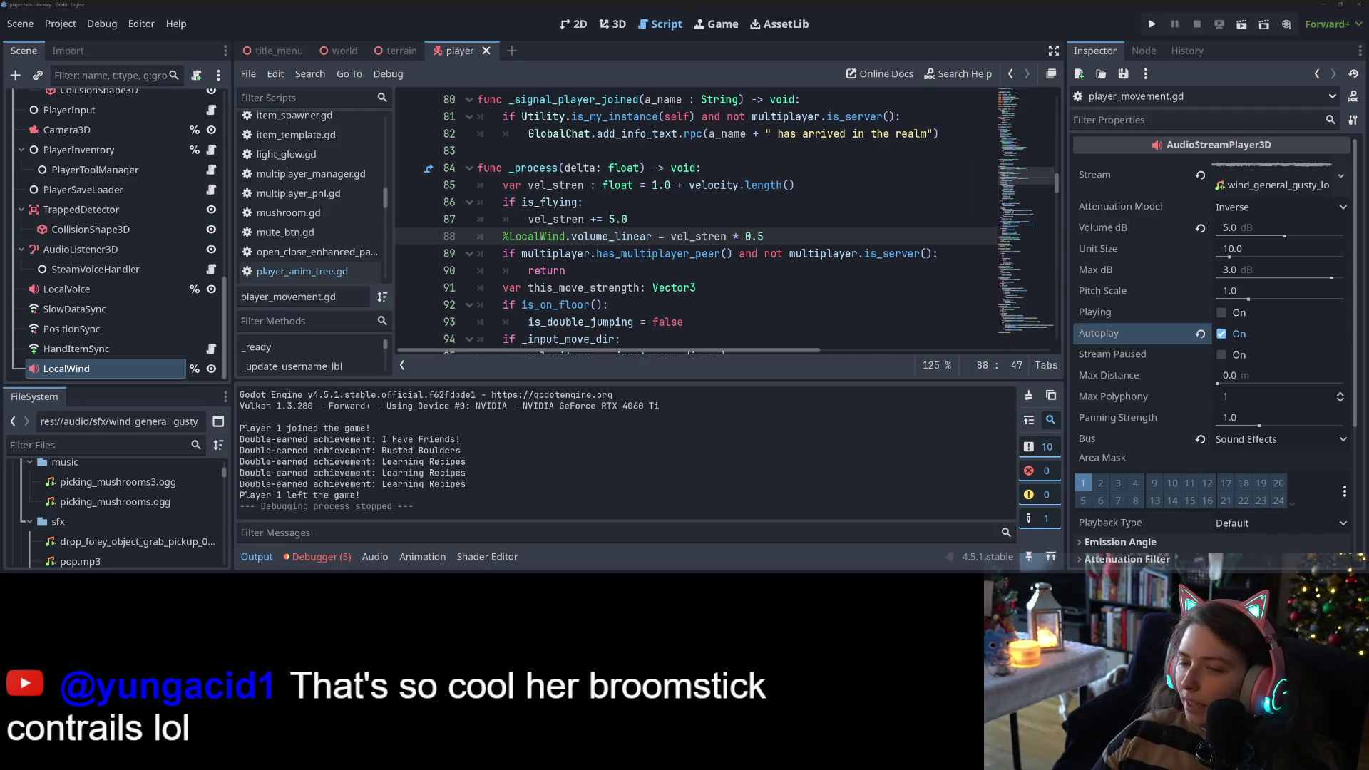
{"action": "left_click", "coordinate": [317, 556]}
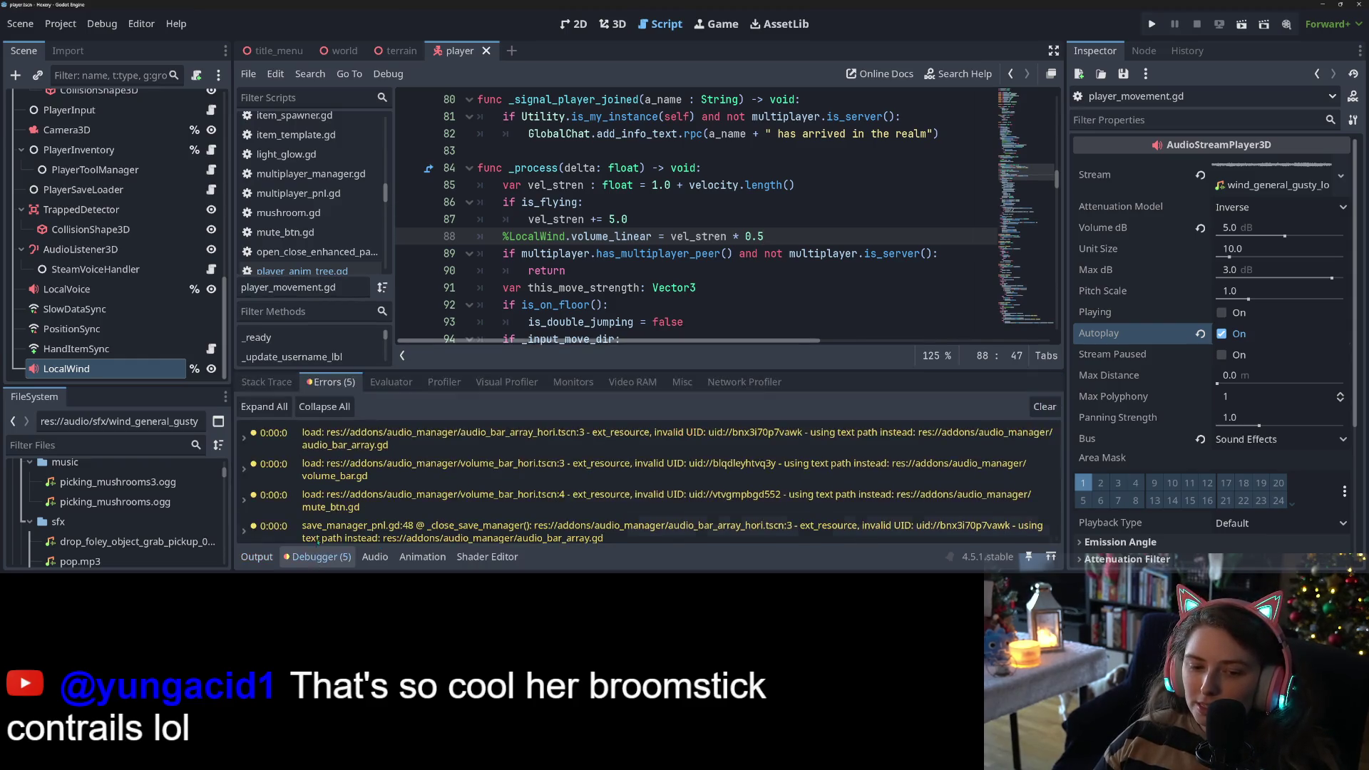
Step: Jump to the unconnected-peer RPC error on line 58 of player_input.gd and inspect set_shifted
{"action": "scroll", "coordinate": [314, 507], "scroll_direction": "down", "scroll_amount": 2}
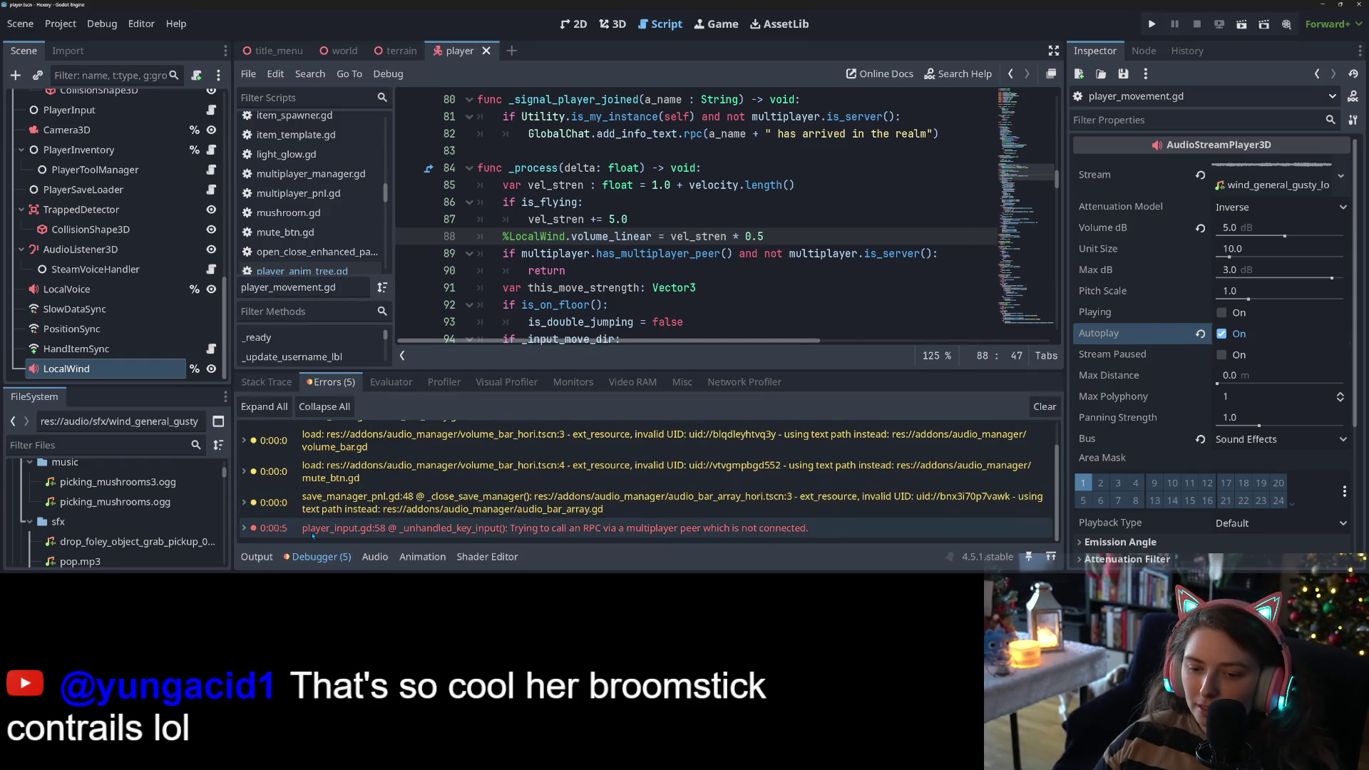
{"action": "double_click", "coordinate": [312, 531]}
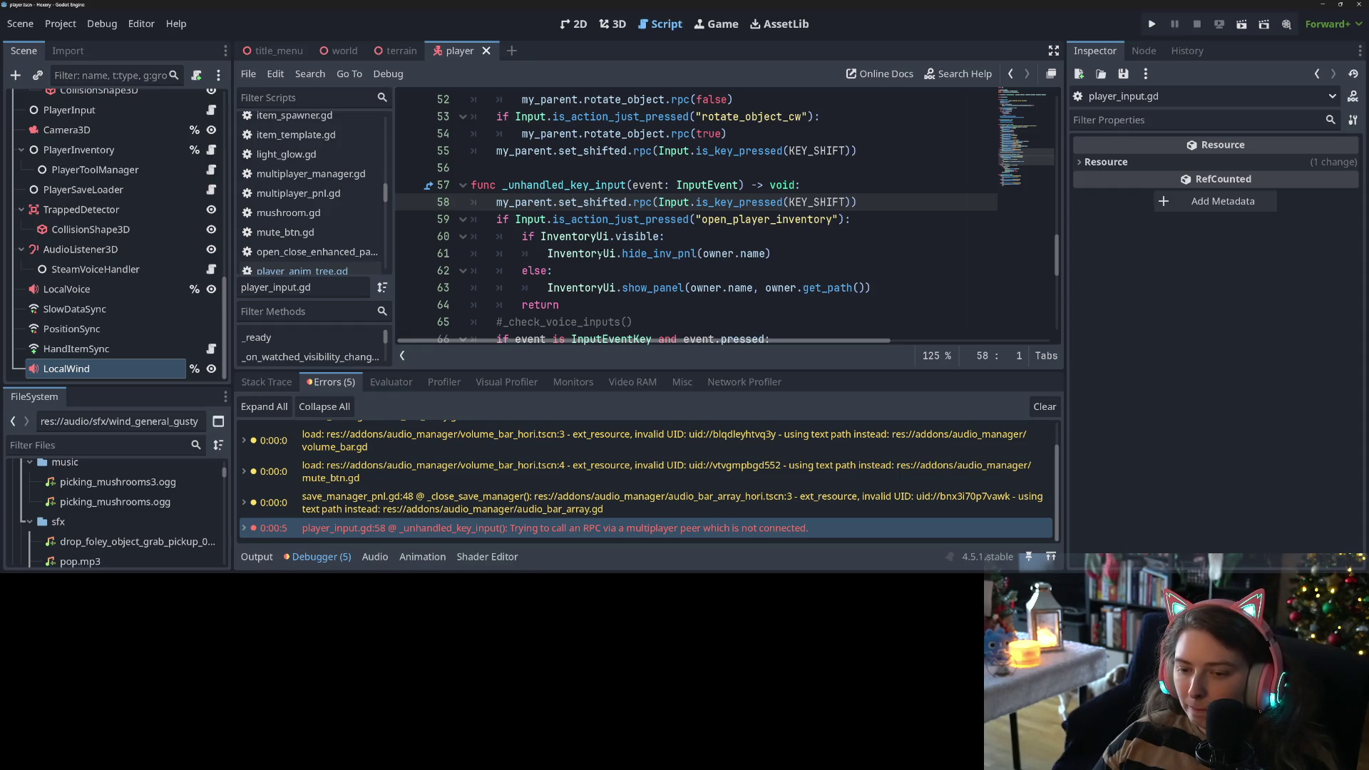
{"action": "double_click", "coordinate": [591, 202]}
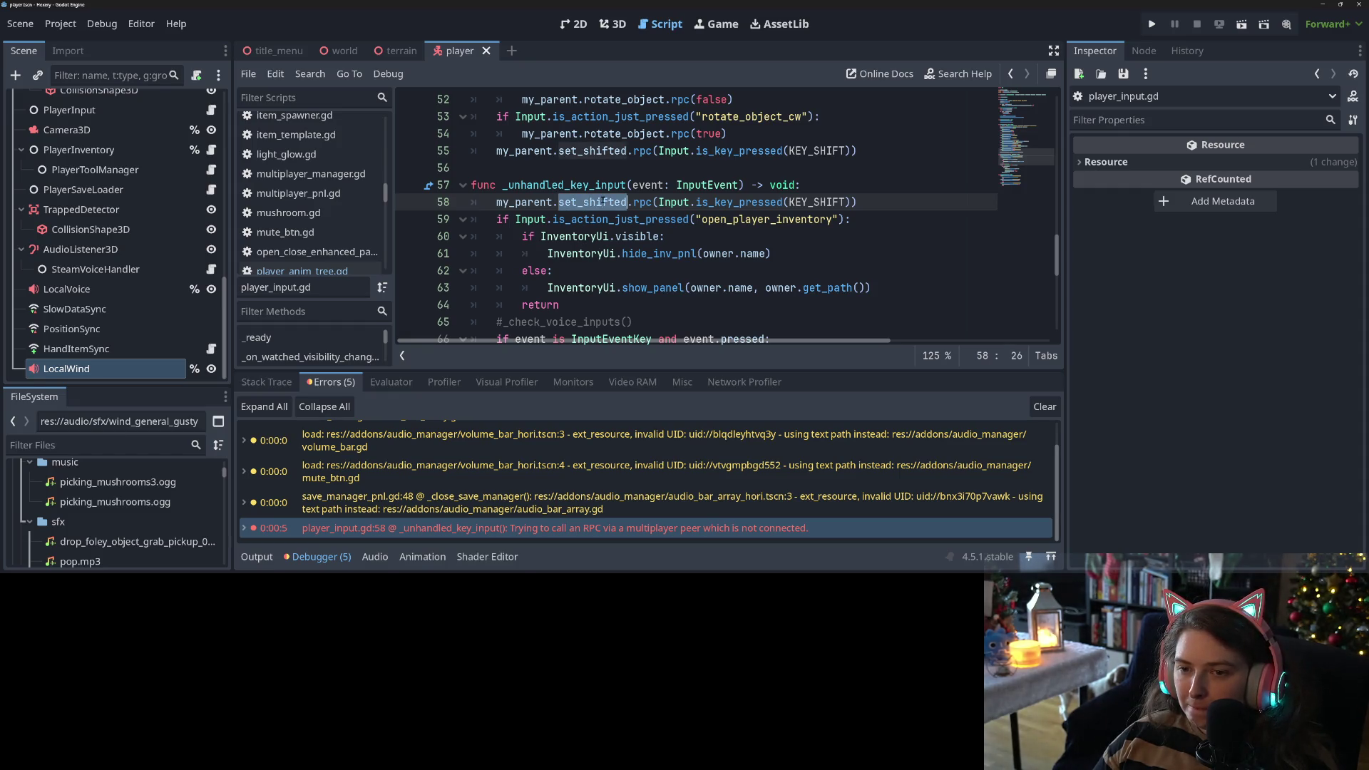
{"action": "left_click", "coordinate": [652, 201]}
{"action": "left_click", "coordinate": [317, 557]}
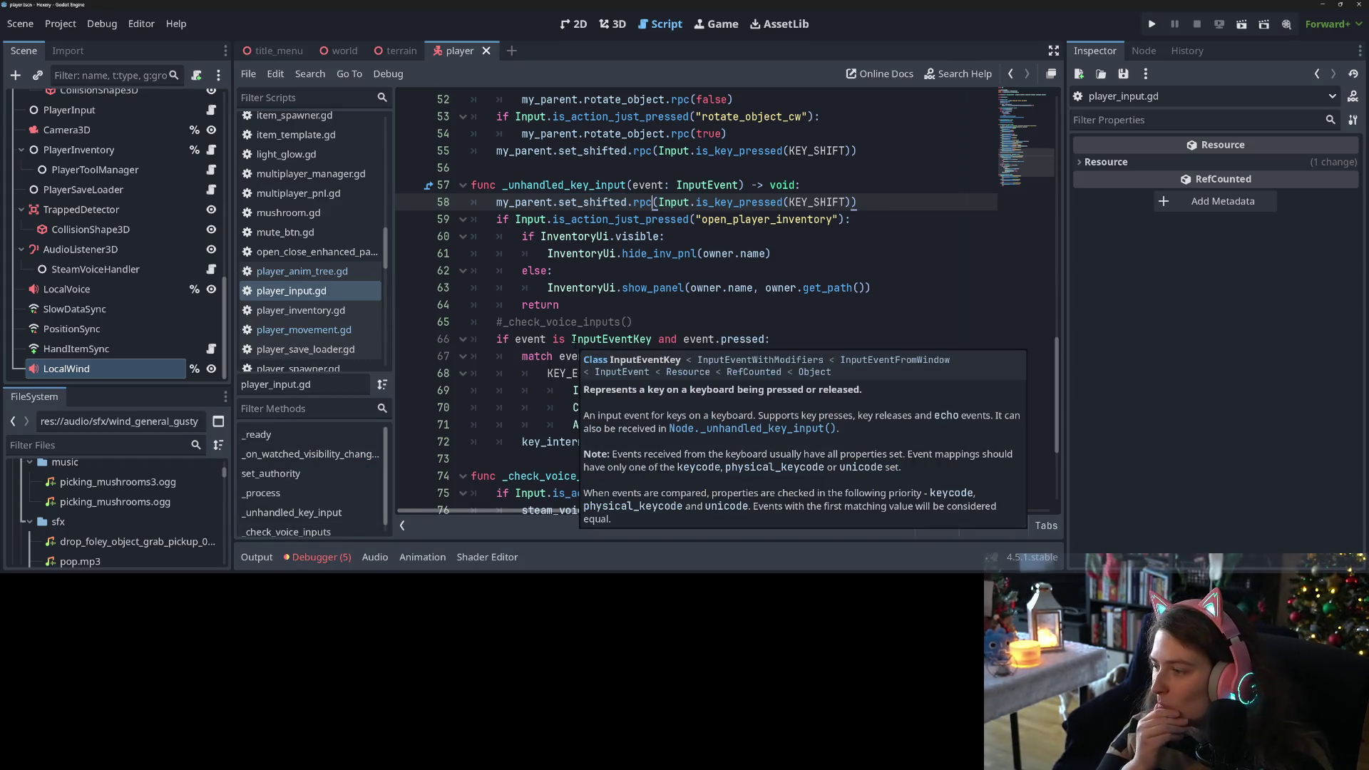
{"action": "left_click", "coordinate": [724, 256]}
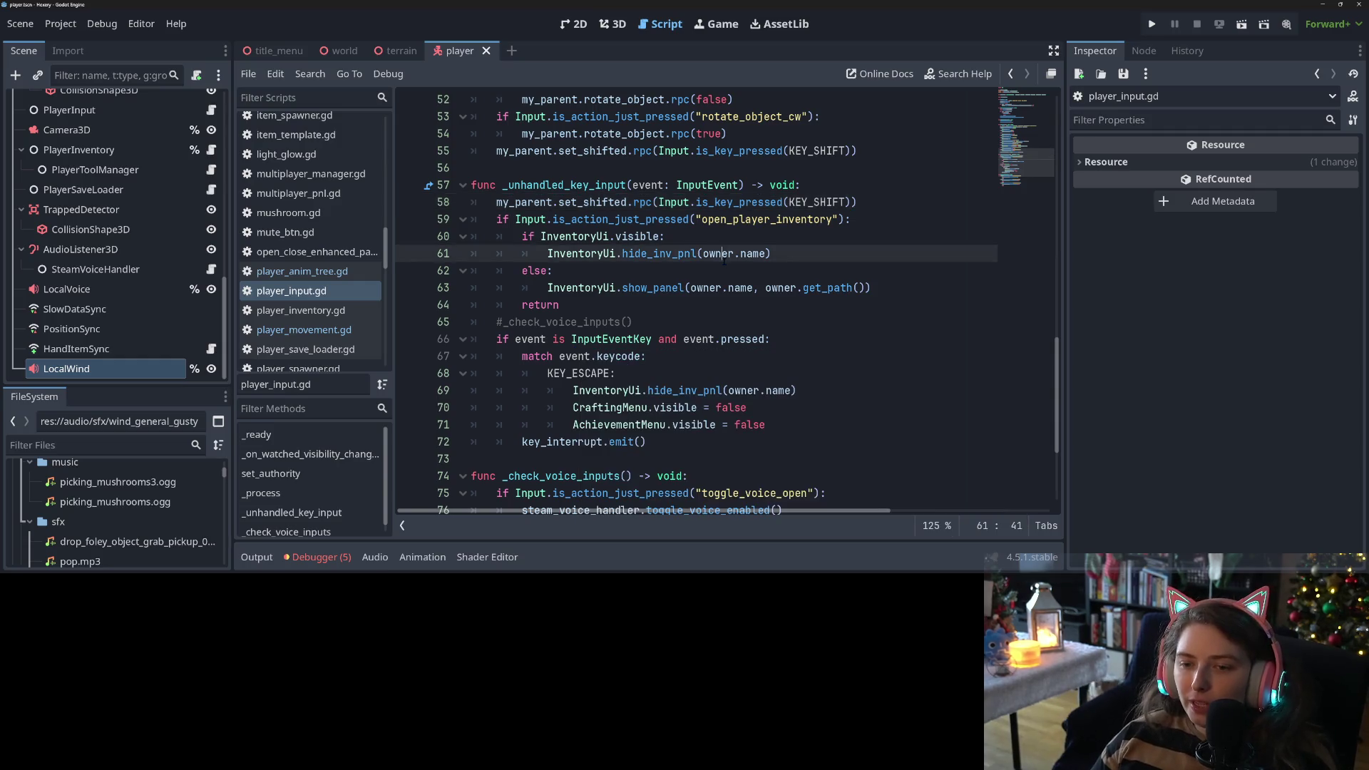
Step: Return to player_movement.gd from the Scripts list, at the multiplayer peer check
{"action": "scroll", "coordinate": [535, 362], "scroll_direction": "up", "scroll_amount": 2}
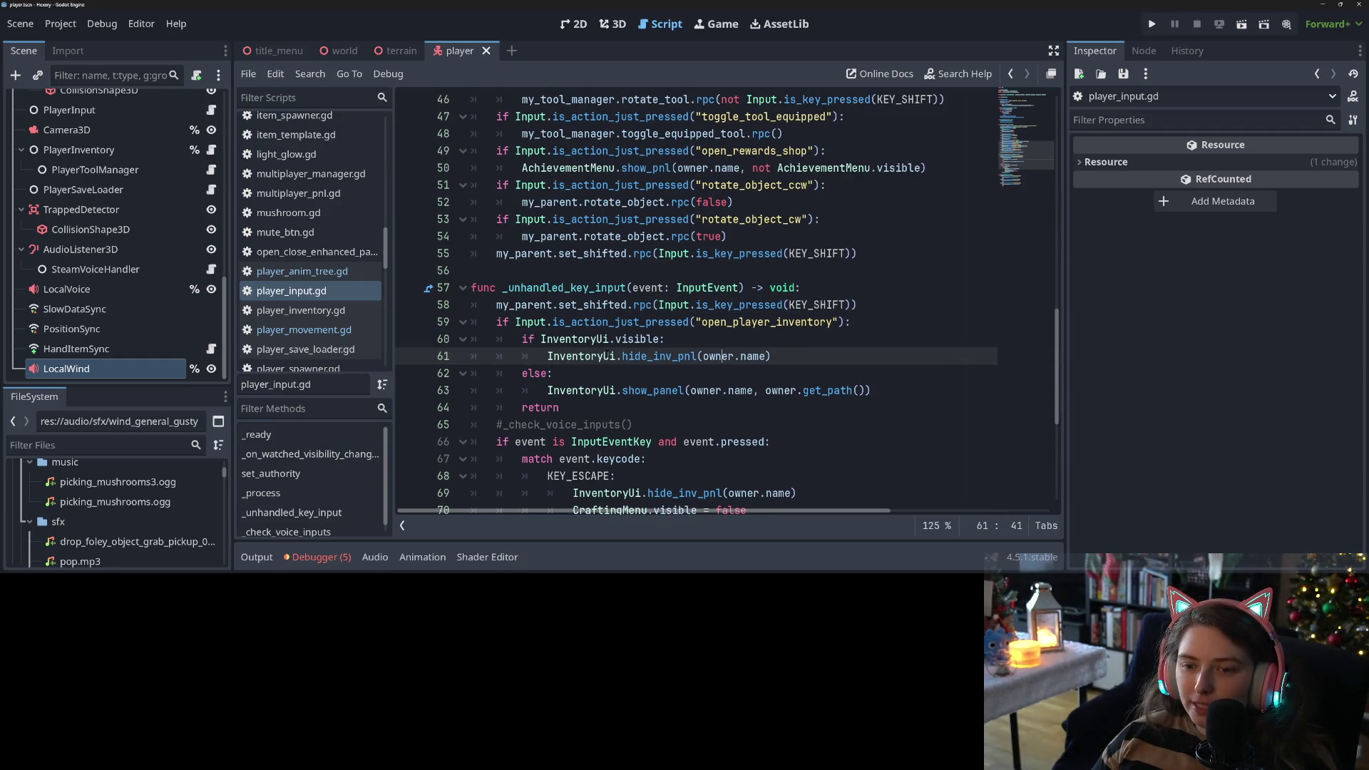
{"action": "scroll", "coordinate": [709, 406], "scroll_direction": "up", "scroll_amount": 15}
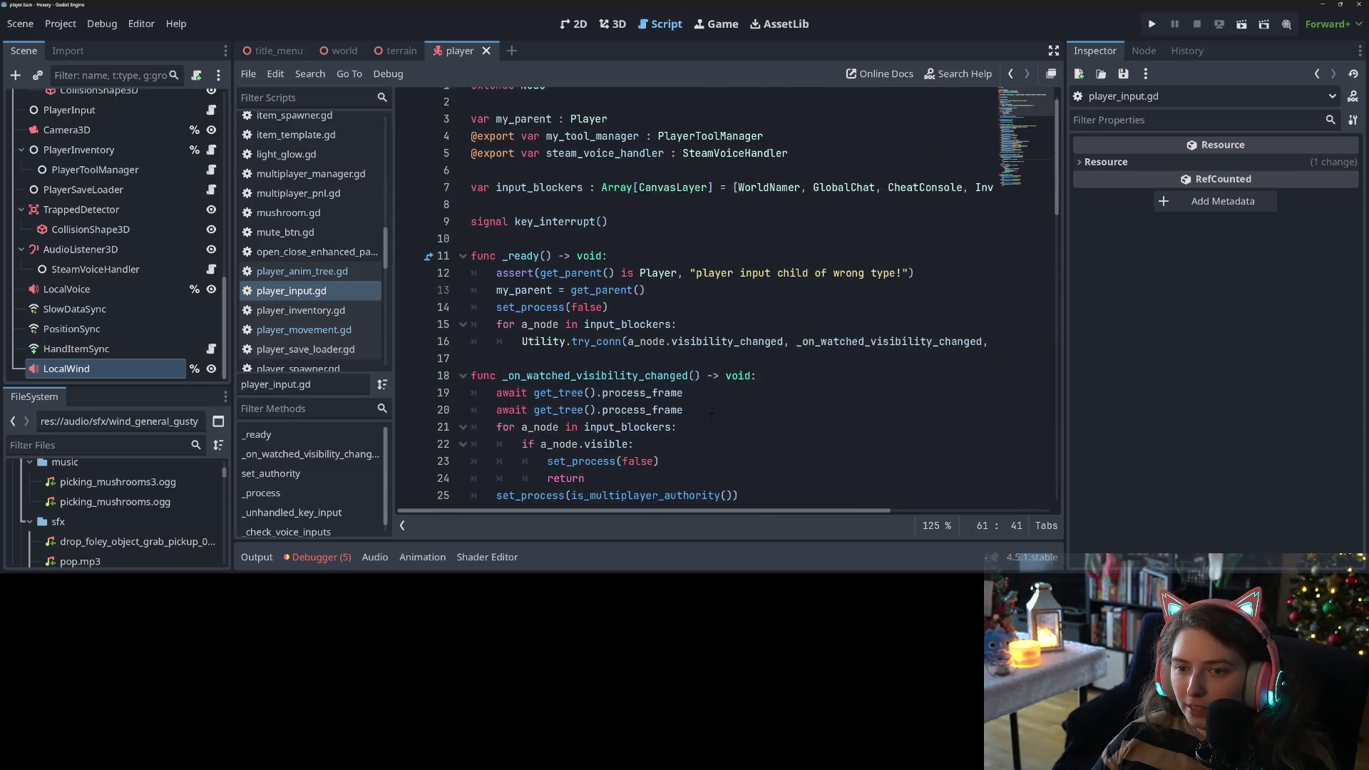
{"action": "scroll", "coordinate": [711, 416], "scroll_direction": "down", "scroll_amount": 2}
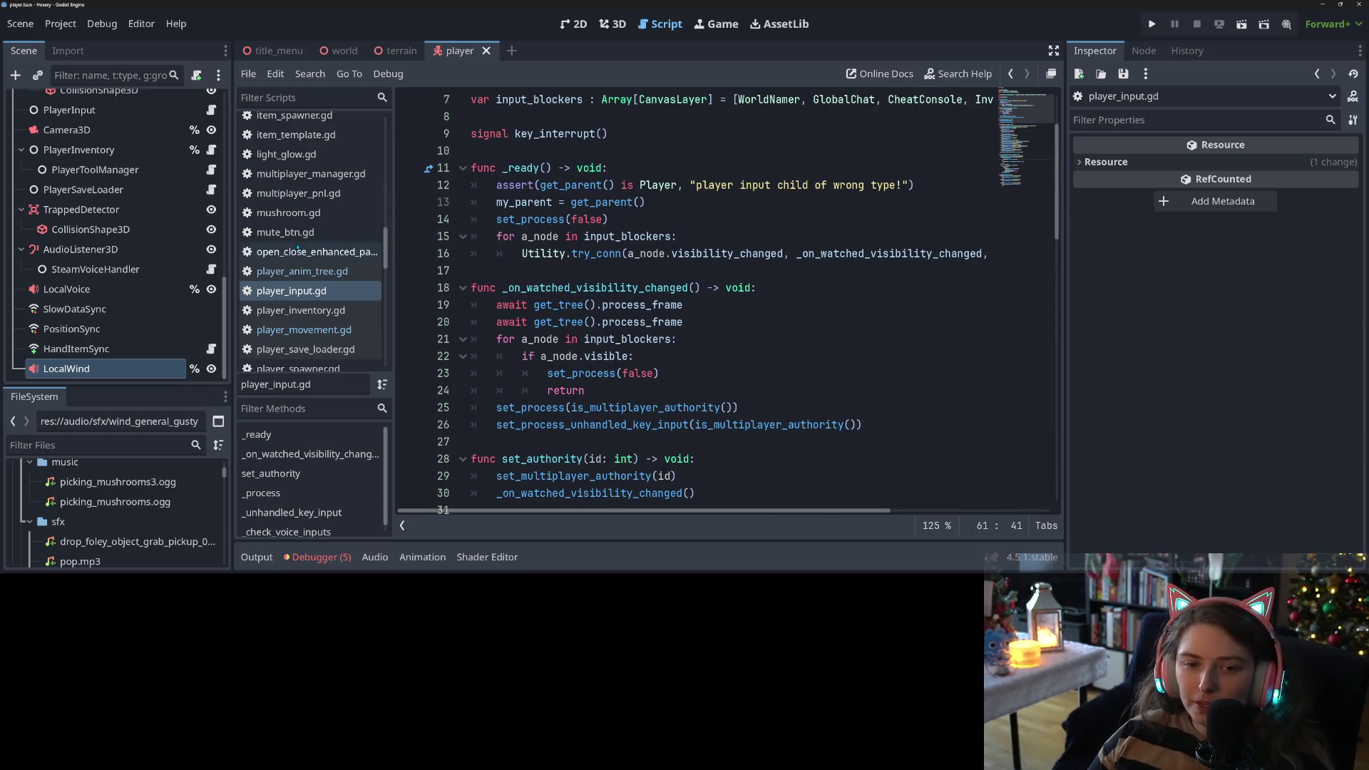
{"action": "left_click", "coordinate": [303, 330]}
{"action": "left_click", "coordinate": [639, 303]}
{"action": "left_click", "coordinate": [634, 253]}
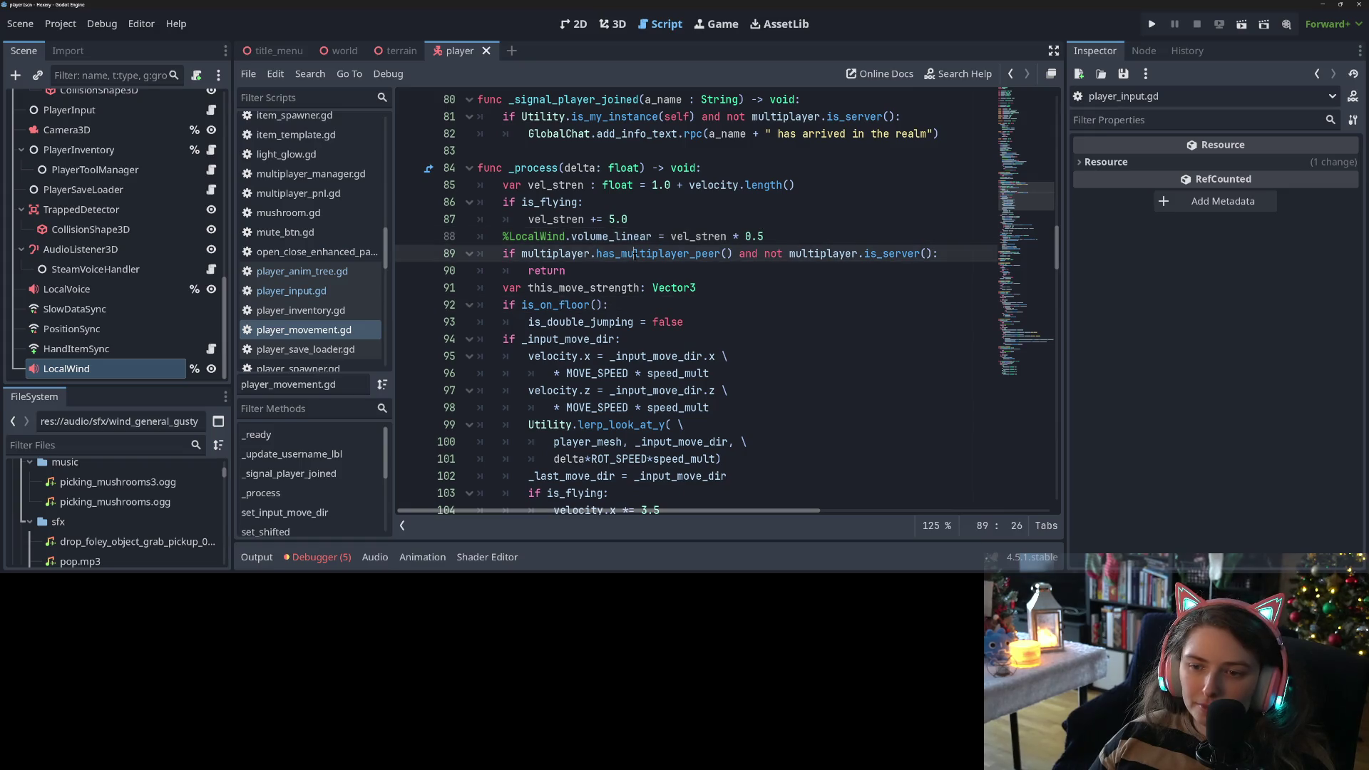
Step: Reduce the LocalWind volume multiplier from 0.5 to 0.05 and save
{"action": "left_click", "coordinate": [591, 274]}
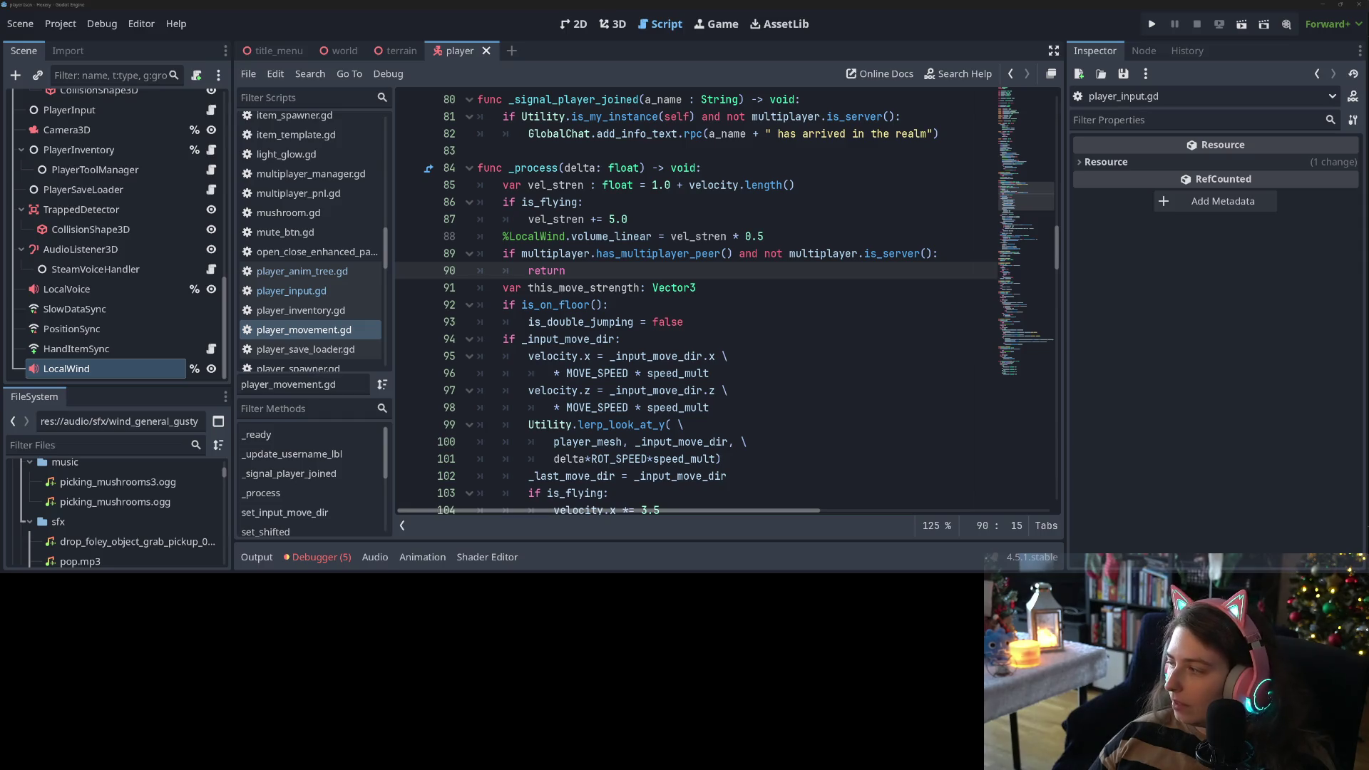
{"action": "left_click", "coordinate": [520, 289]}
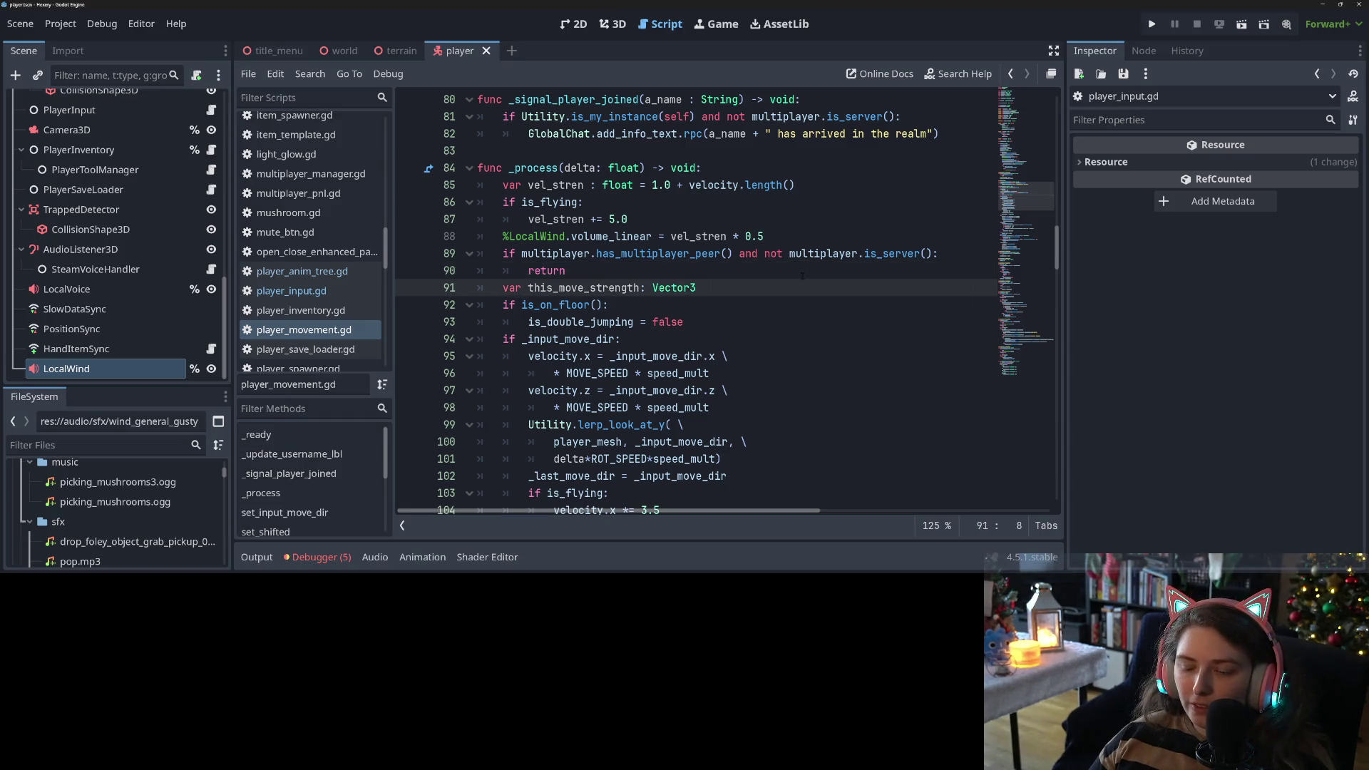
{"action": "left_click", "coordinate": [716, 253]}
{"action": "type", "text": "w"}
{"action": "key", "text": "BackSpace"}
{"action": "left_click", "coordinate": [794, 240]}
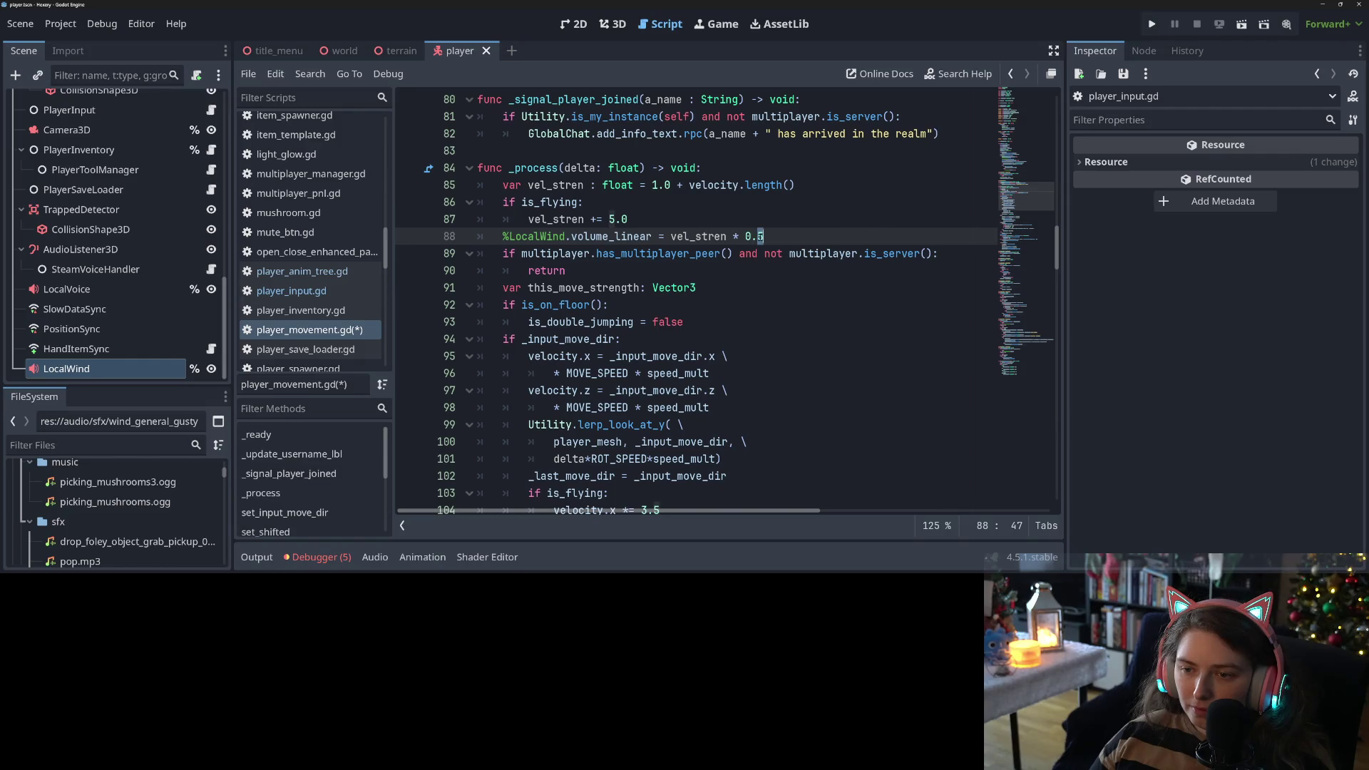
{"action": "key", "text": "ctrl+s"}
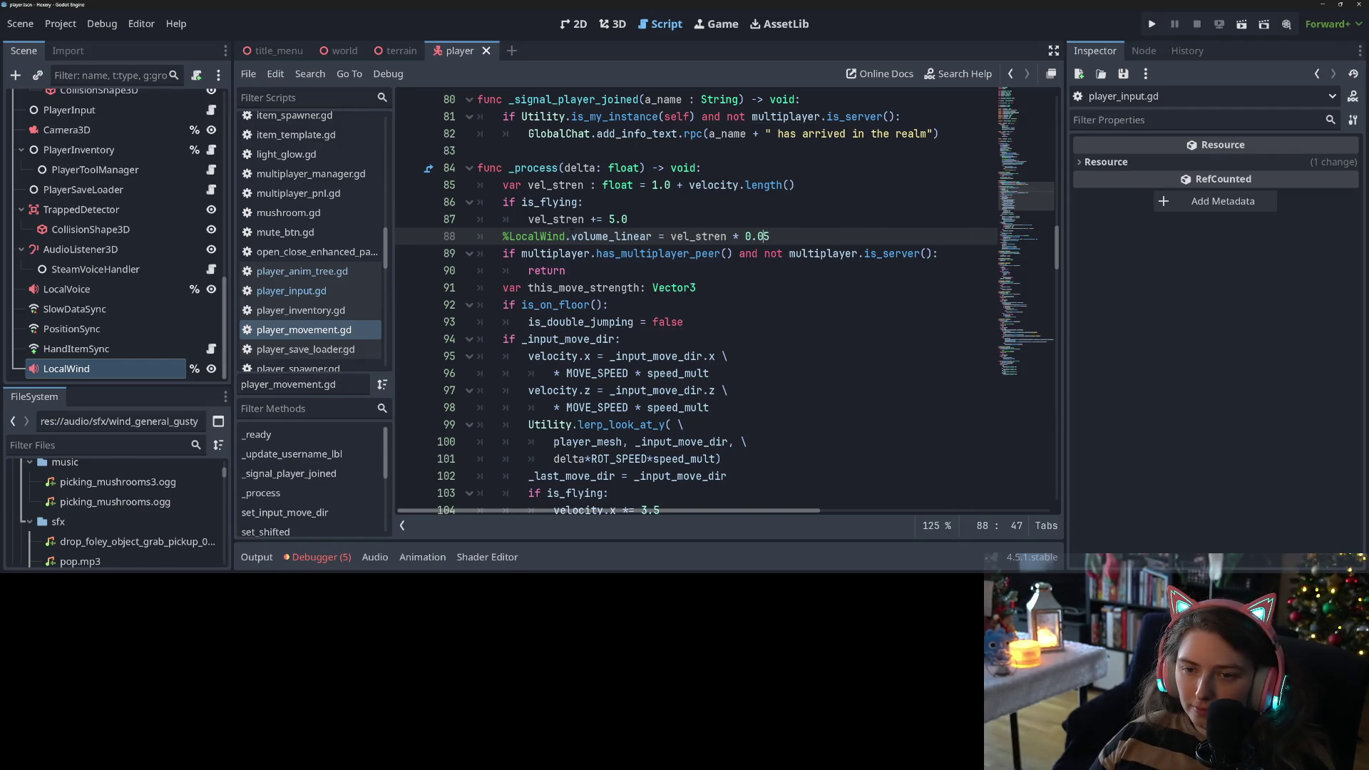
Step: Indent the volume line into the if block and replace is_flying with not is_on_floor()
{"action": "left_click", "coordinate": [608, 219]}
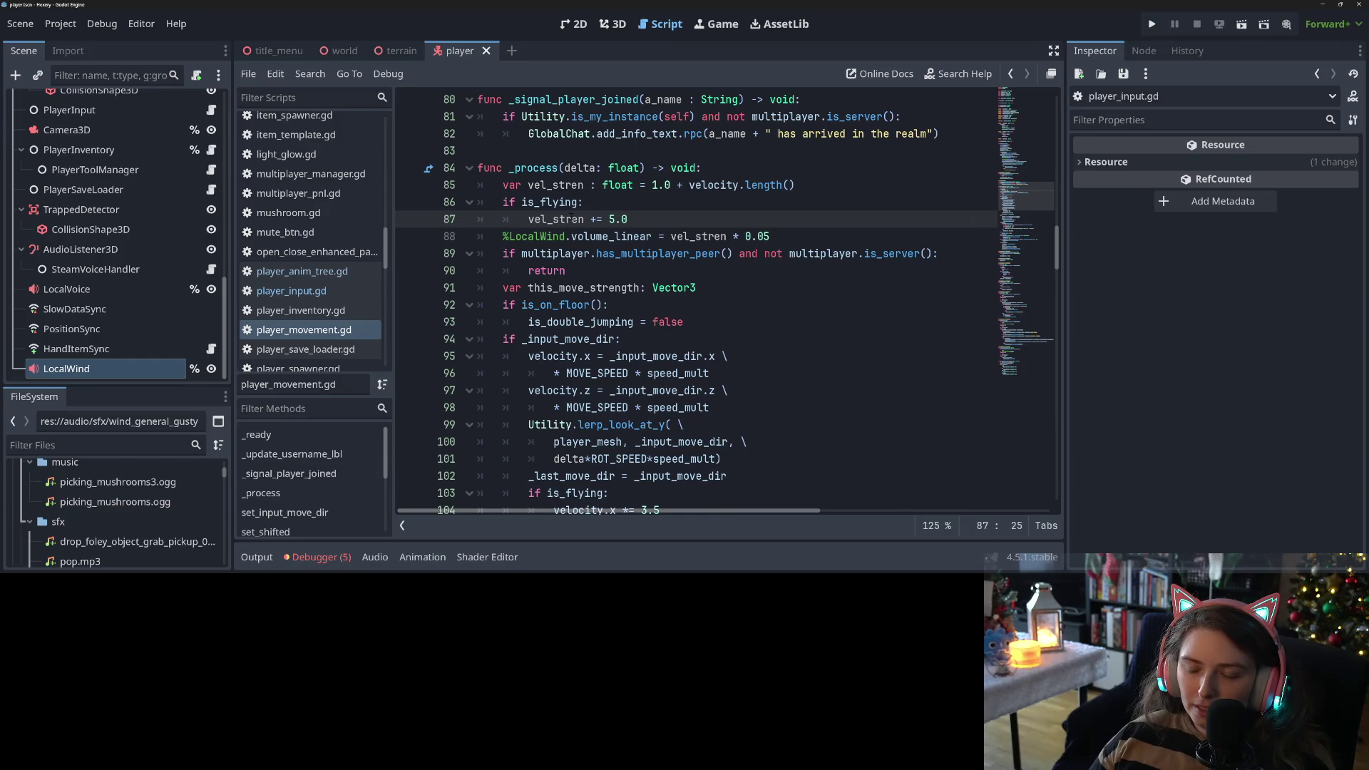
{"action": "mouse_move", "coordinate": [563, 217]}
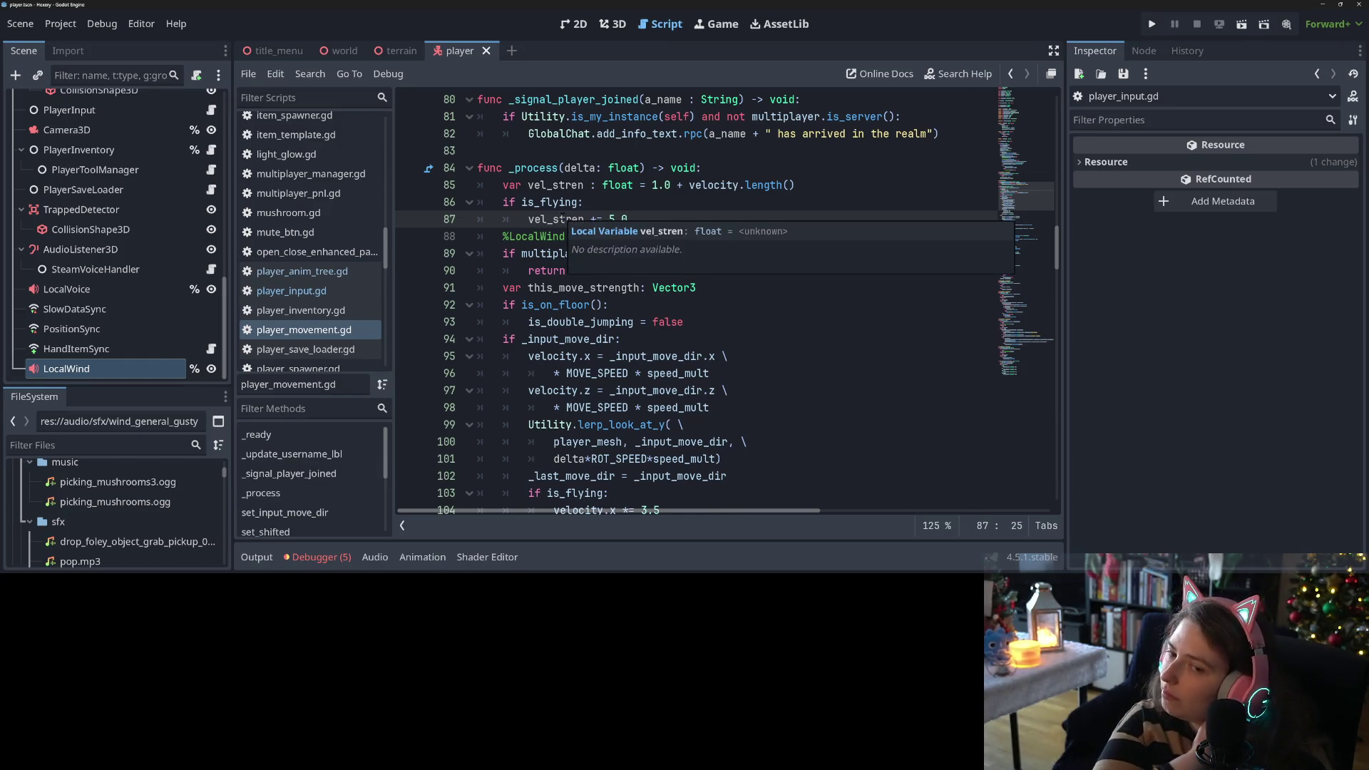
{"action": "left_click", "coordinate": [563, 202]}
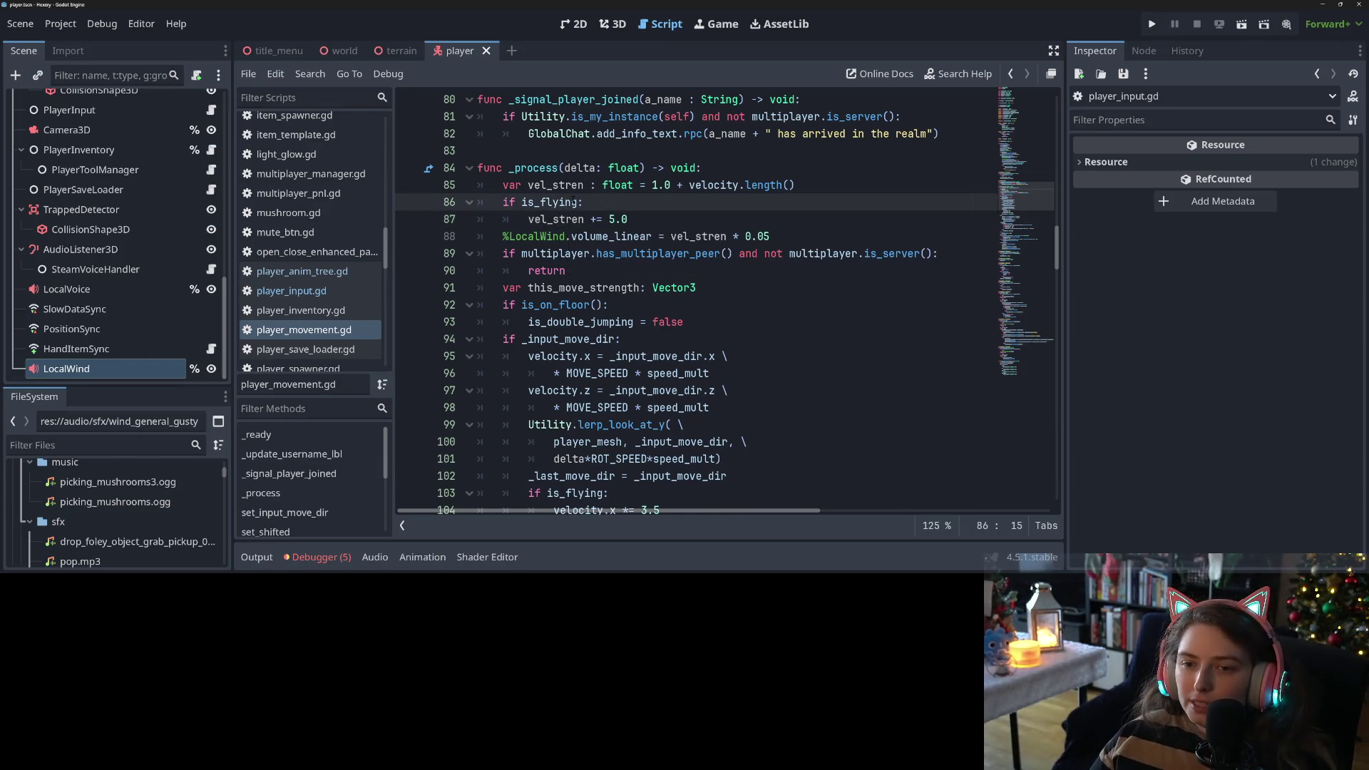
{"action": "left_click", "coordinate": [503, 235]}
{"action": "key", "text": "Tab"}
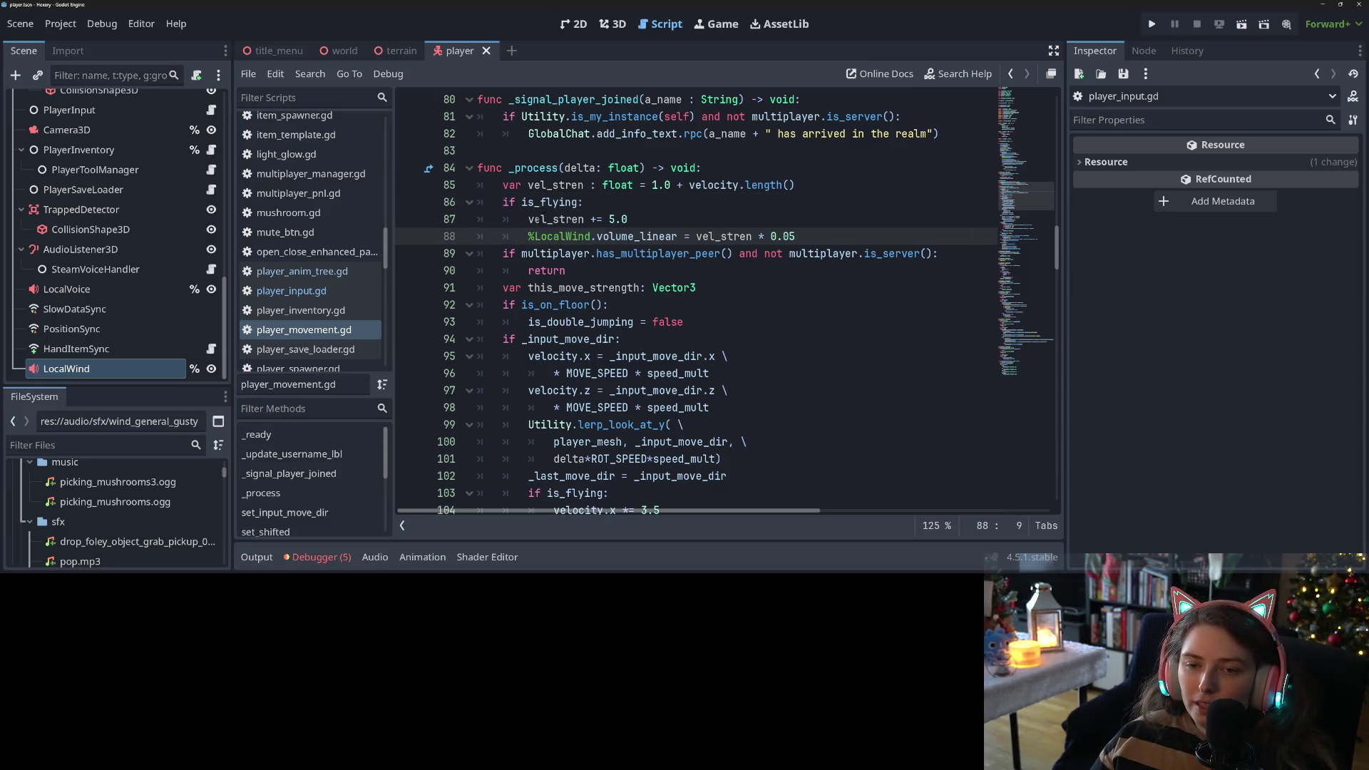
{"action": "left_click", "coordinate": [579, 202]}
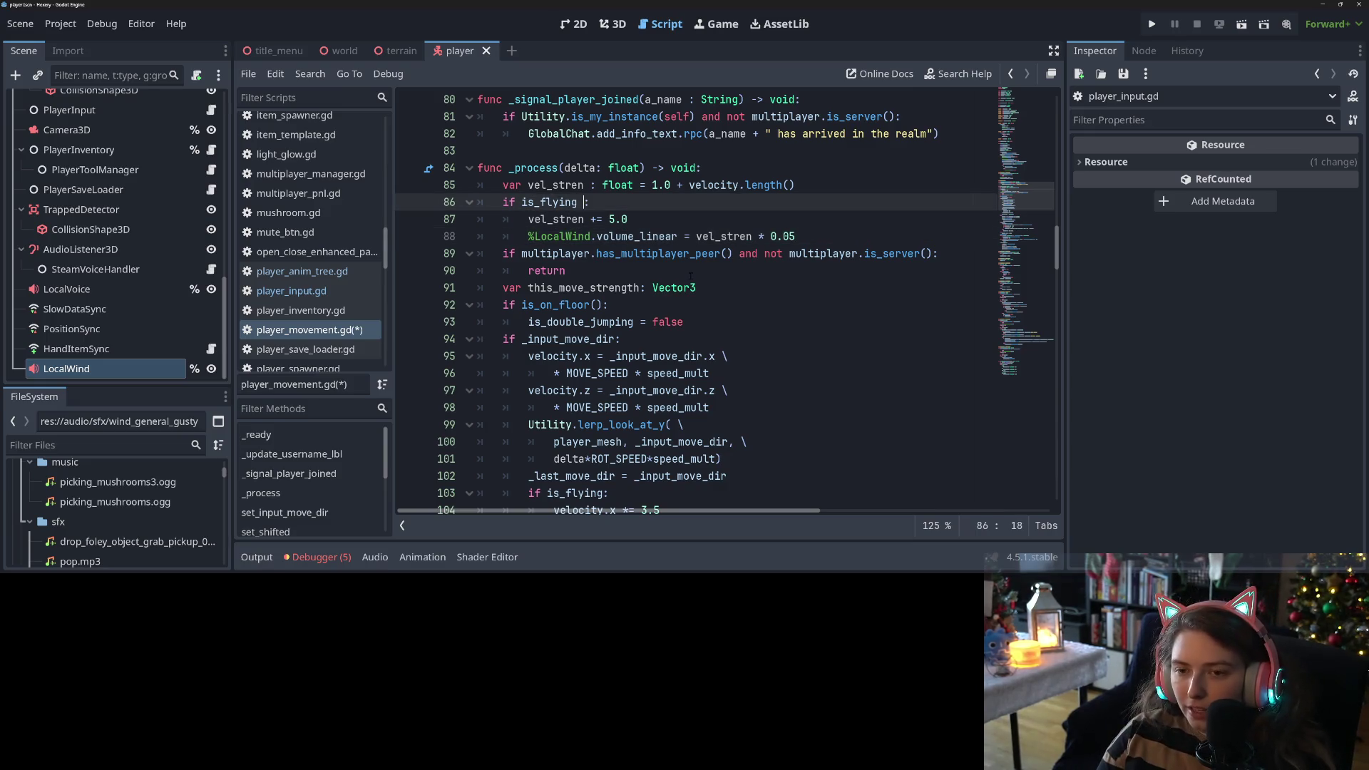
{"action": "key", "text": "BackSpace"}
{"action": "key", "text": "BackSpace"}
{"action": "key", "text": "BackSpace"}
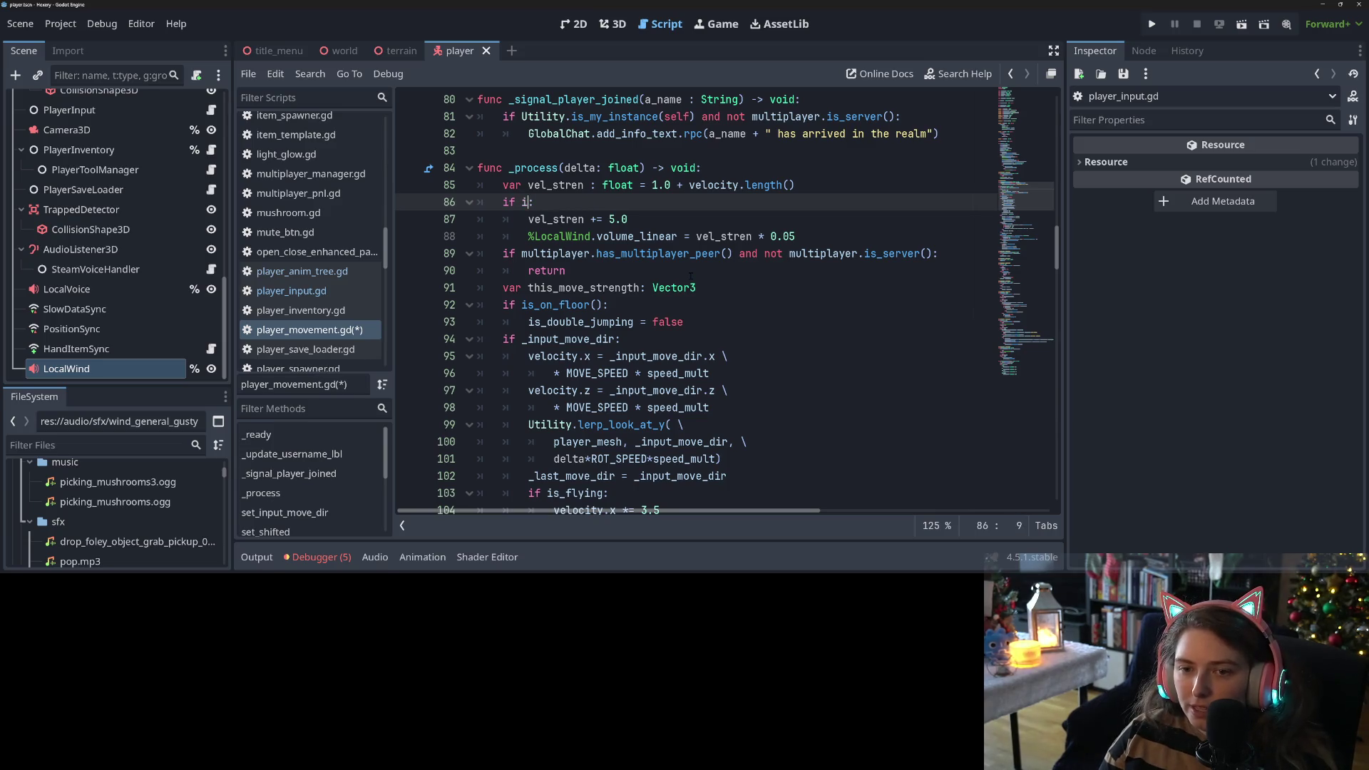
{"action": "type", "text": "is"}
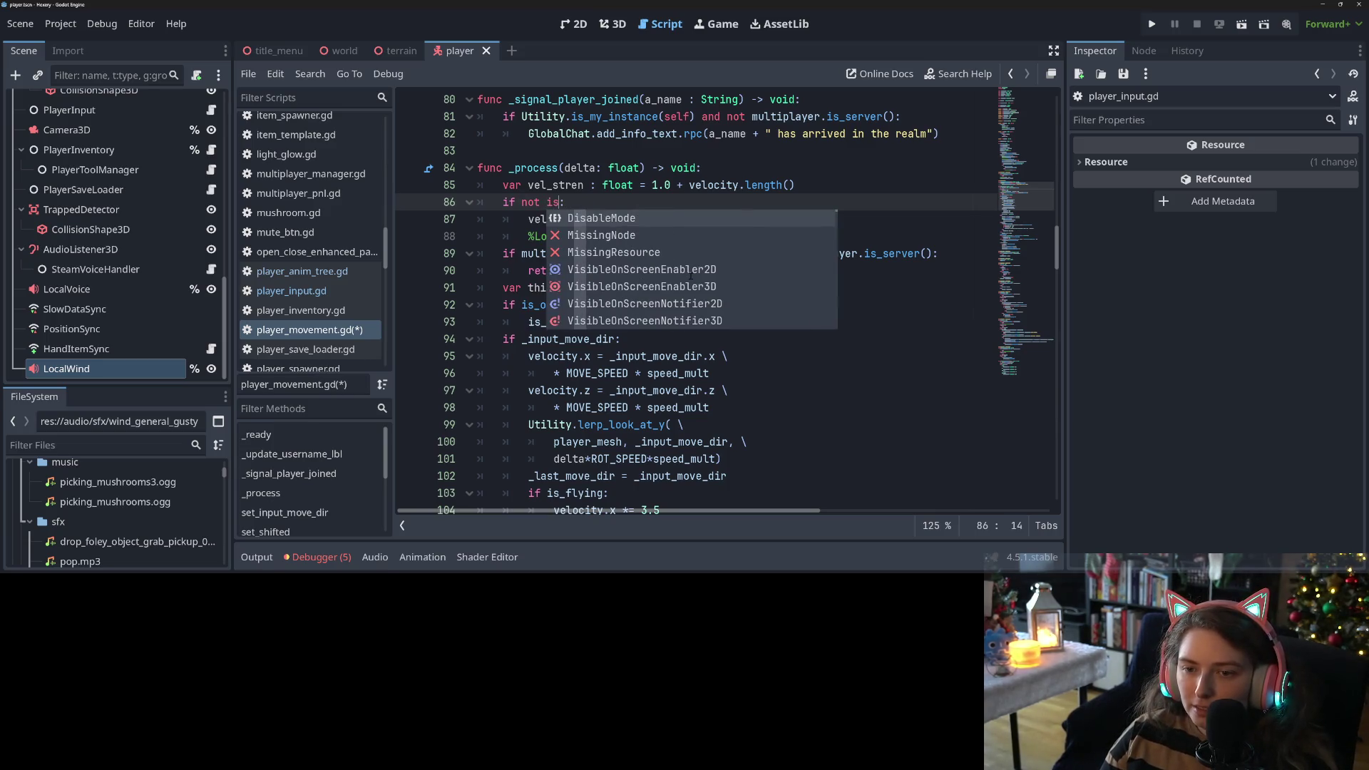
{"action": "type", "text": "_on"}
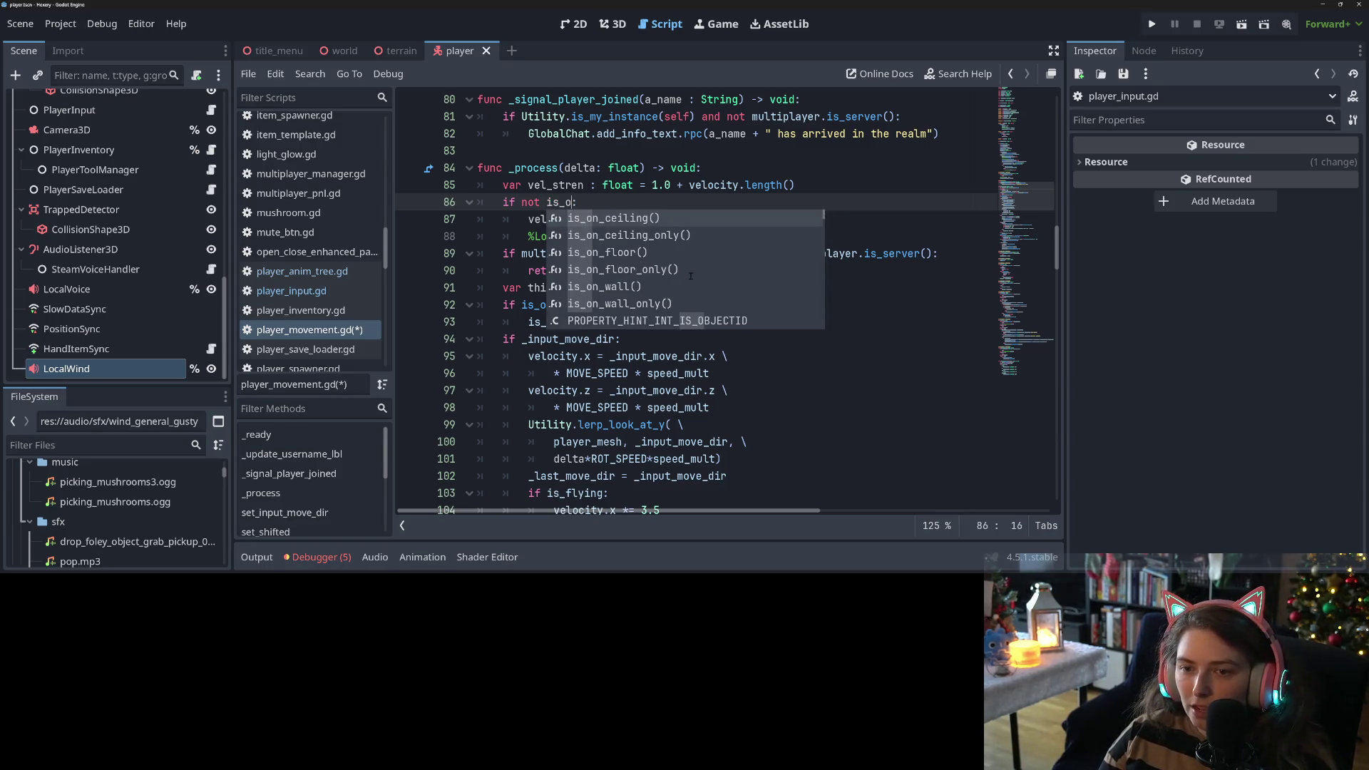
{"action": "key", "text": "Down"}
{"action": "key", "text": "Return"}
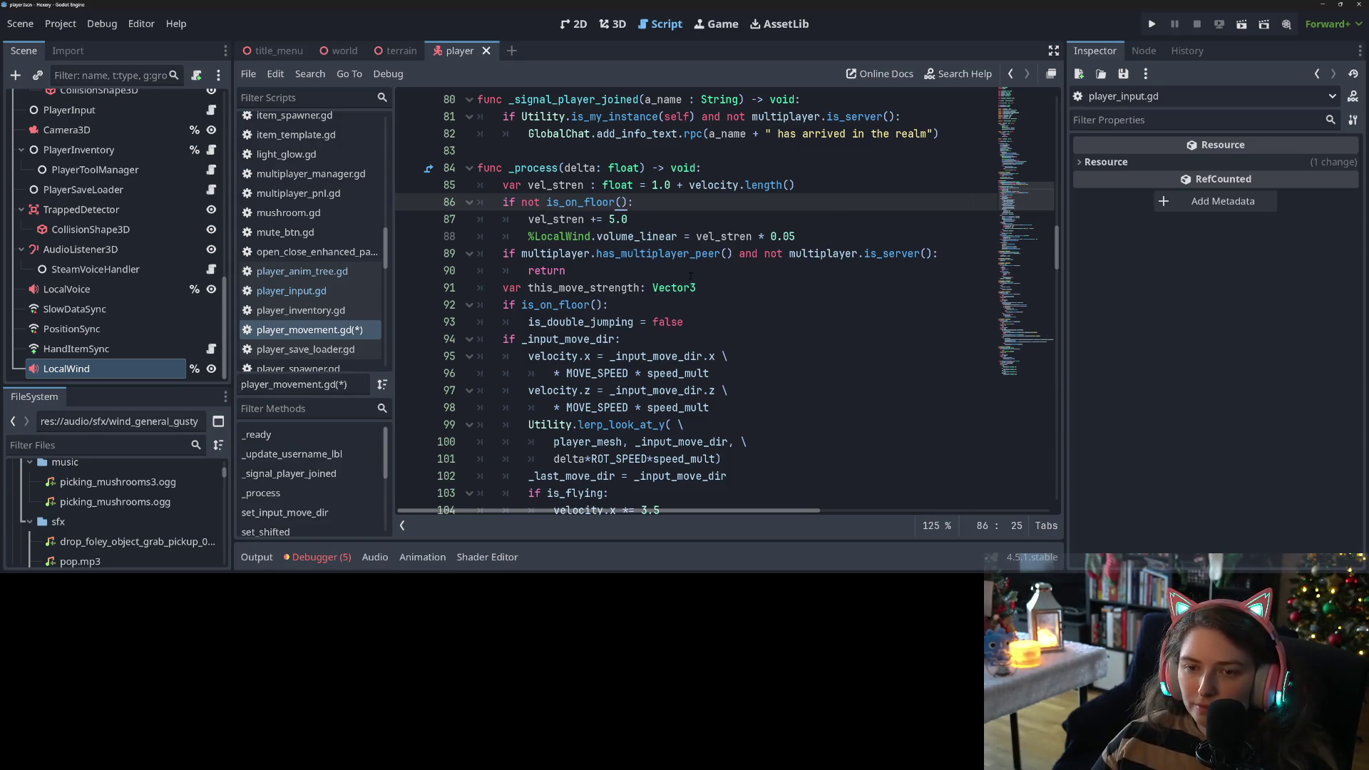
Step: Move the vel_stren declaration inside the if block and drop its 1.0 + offset
{"action": "left_click", "coordinate": [851, 188]}
{"action": "key", "text": "shift+Home"}
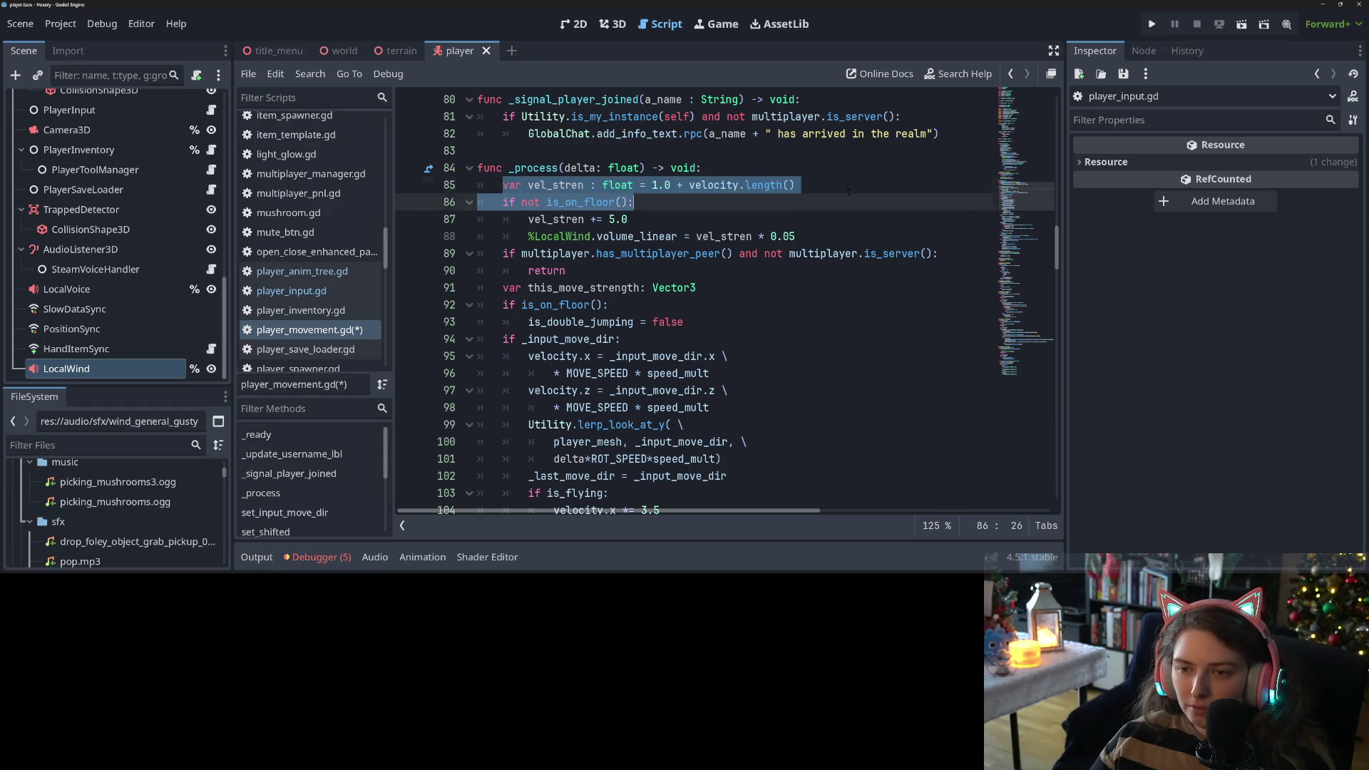
{"action": "key", "text": "End"}
{"action": "key", "text": "alt+Down"}
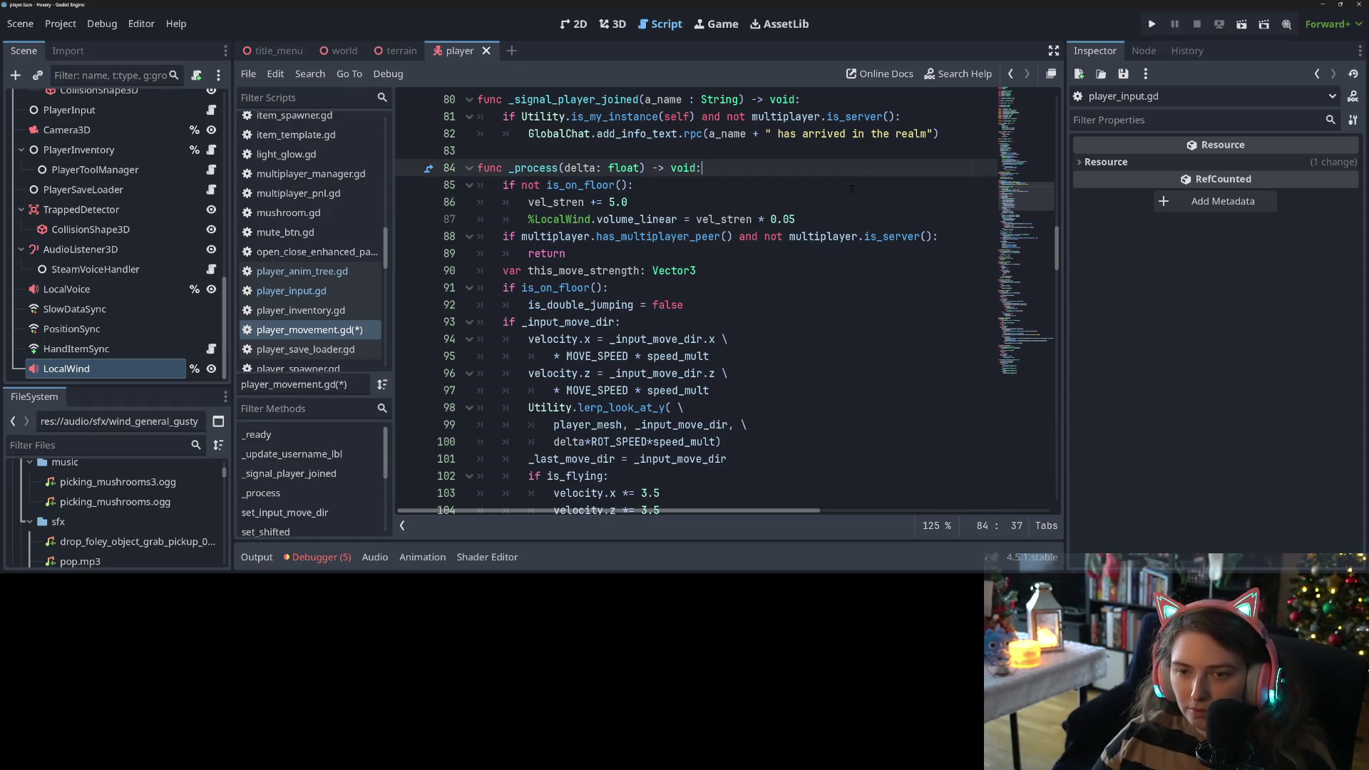
{"action": "key", "text": "Tab"}
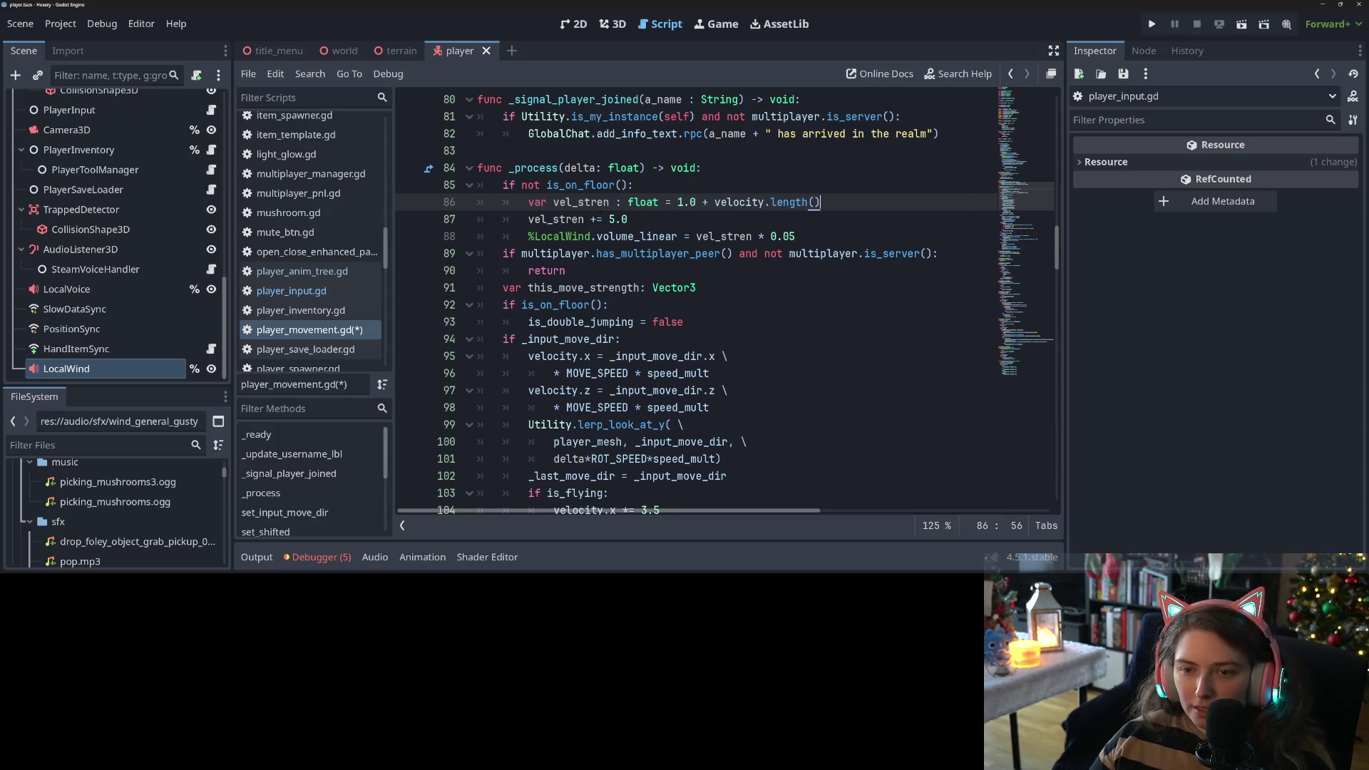
{"action": "left_click", "coordinate": [705, 201]}
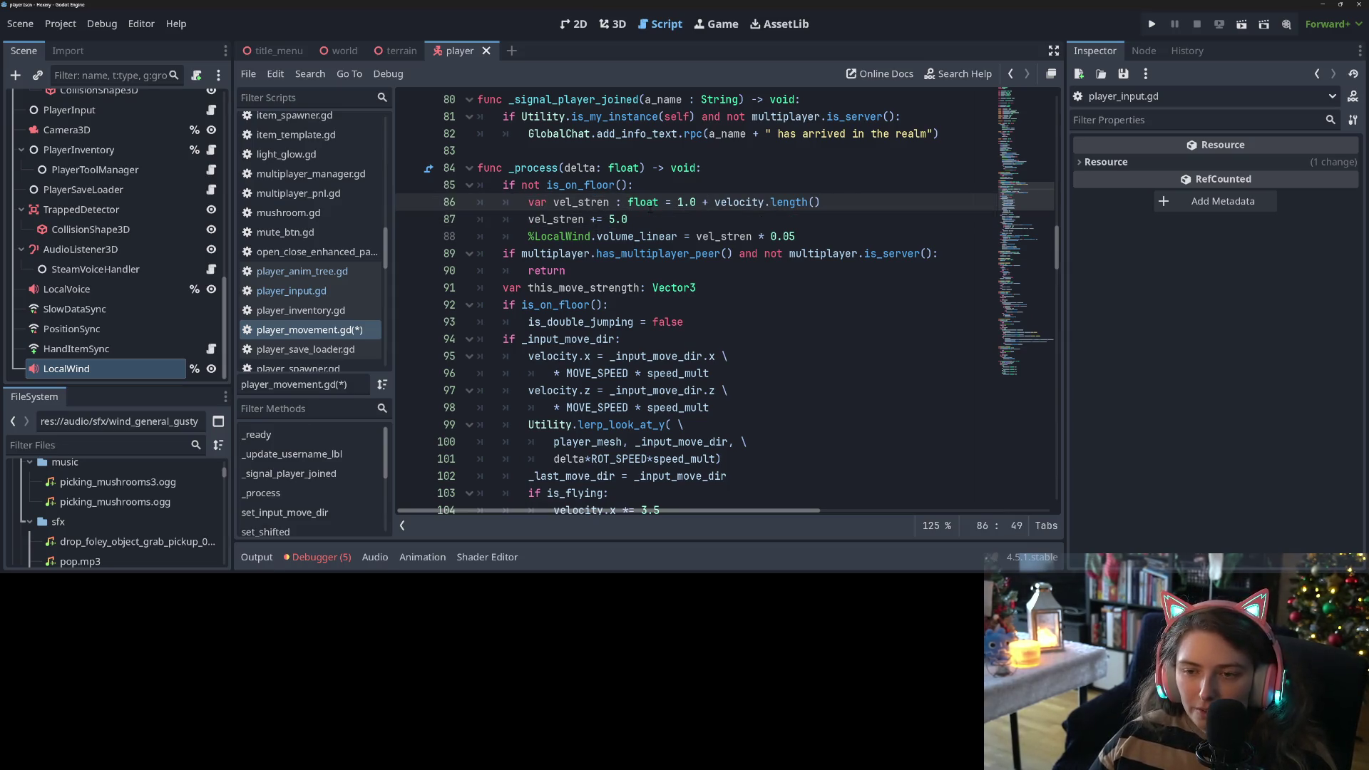
{"action": "key", "text": "Right"}
{"action": "key", "text": "Right"}
{"action": "key", "text": "Right"}
{"action": "key", "text": "shift+Left"}
{"action": "key", "text": "shift+Left"}
{"action": "key", "text": "shift+Left"}
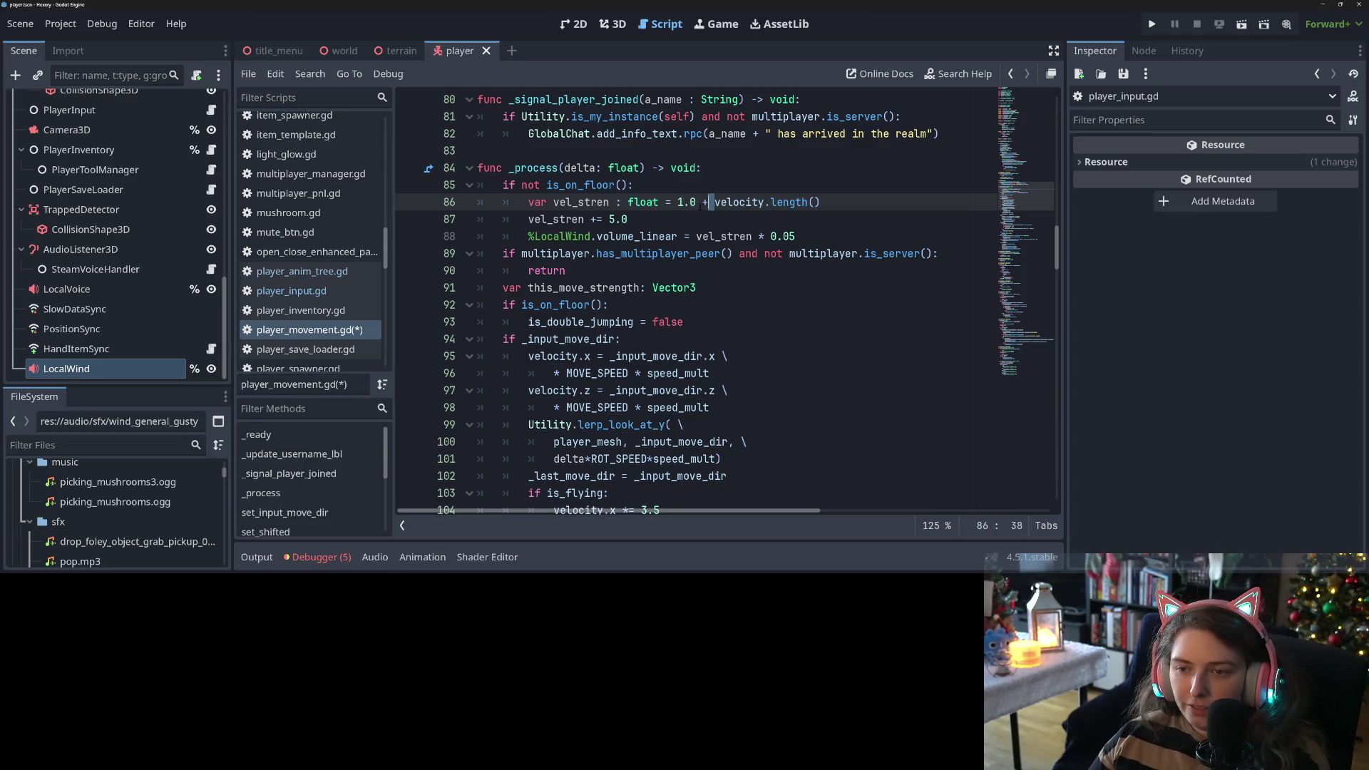
{"action": "key", "text": "BackSpace"}
{"action": "left_click", "coordinate": [735, 202]}
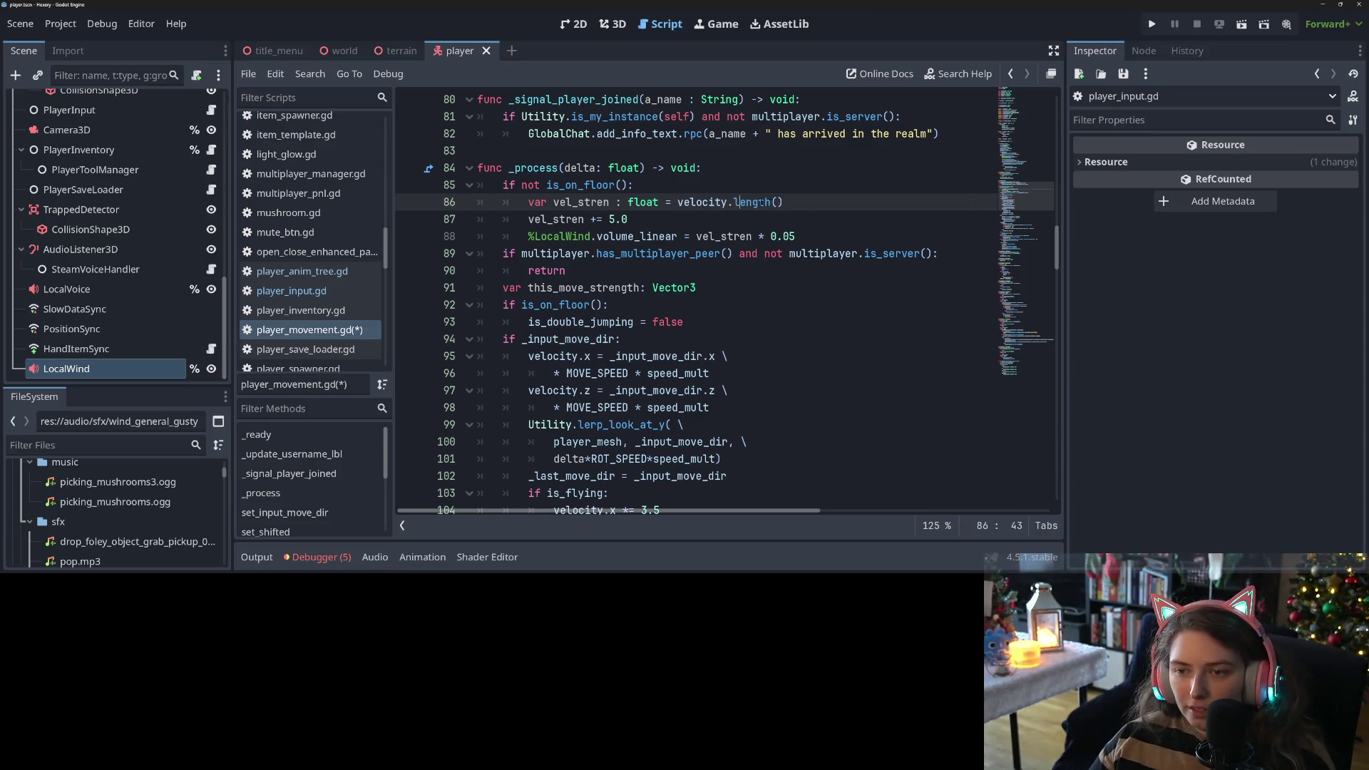
Step: Delete the 'vel_stren += 5.0' line, add print(vel_stren), save, and run the game
{"action": "left_click_drag", "start_coordinate": [628, 219], "coordinate": [528, 218]}
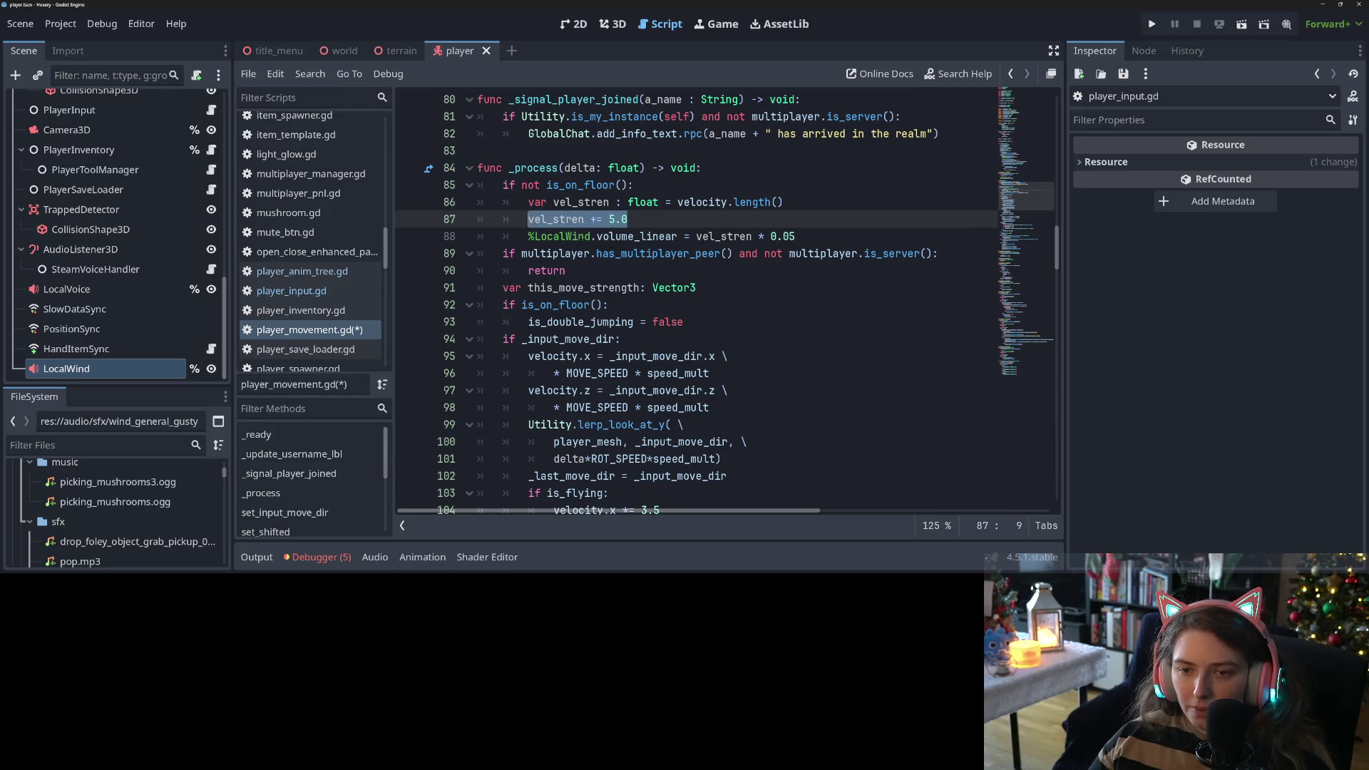
{"action": "key", "text": "BackSpace"}
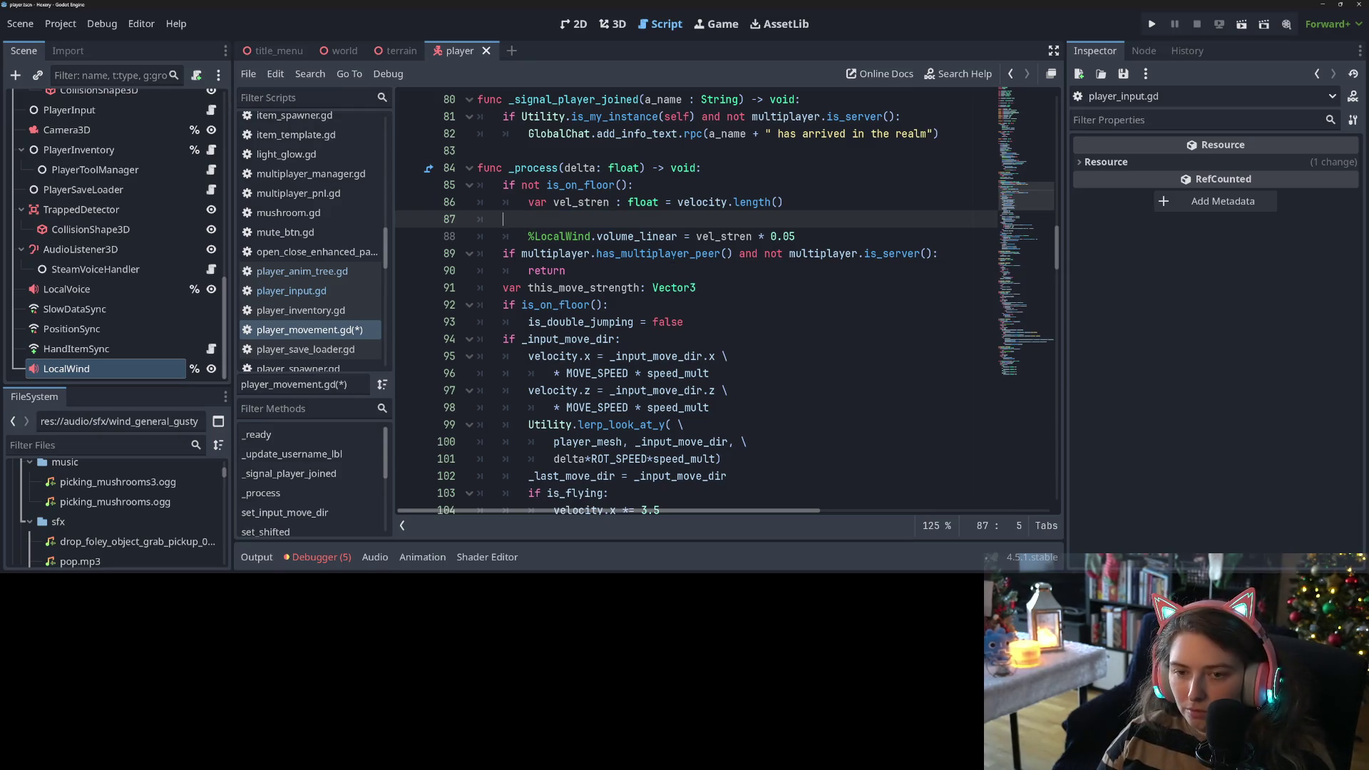
{"action": "key", "text": "BackSpace"}
{"action": "key", "text": "BackSpace"}
{"action": "key", "text": "BackSpace"}
{"action": "key", "text": "Down"}
{"action": "key", "text": "Home"}
{"action": "key", "text": "Return"}
{"action": "key", "text": "Up"}
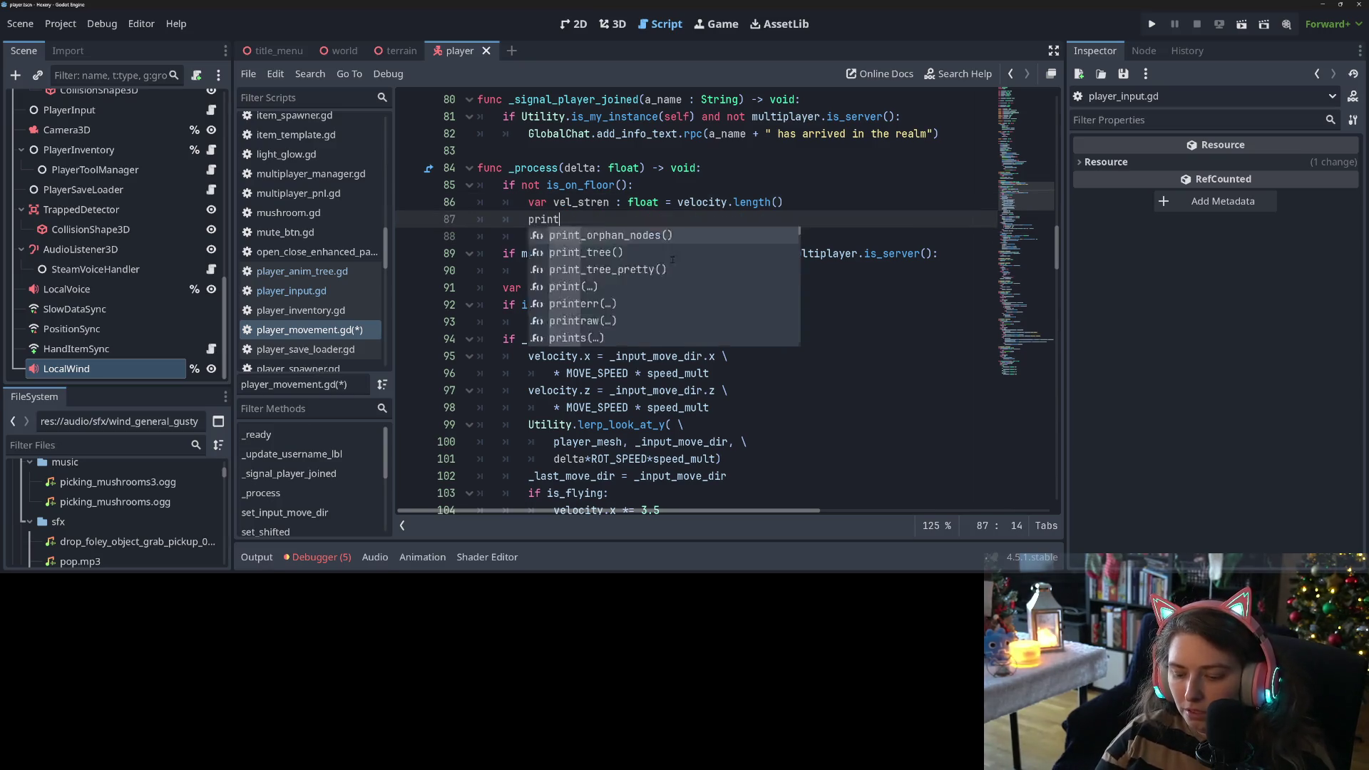
{"action": "type", "text": "(vel_stren"}
{"action": "key", "text": "ctrl+s"}
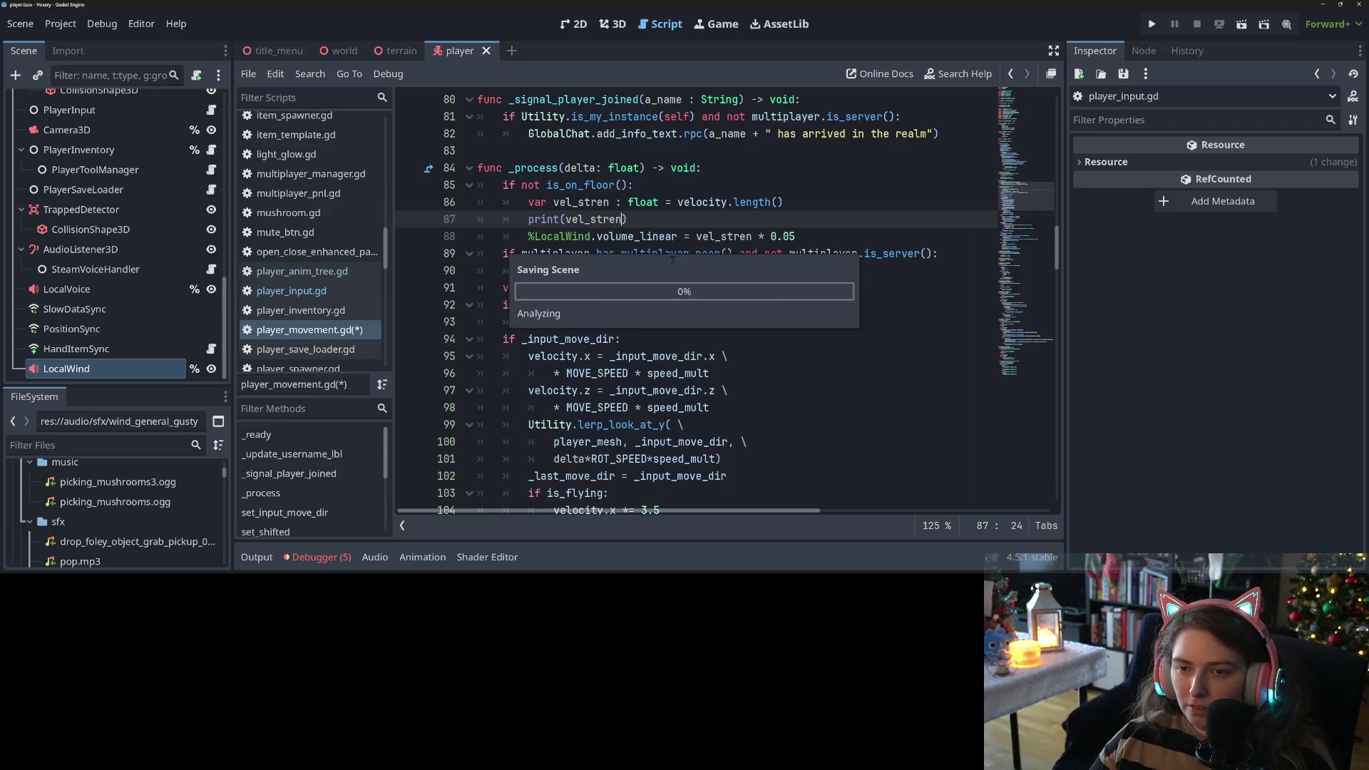
{"action": "left_click", "coordinate": [703, 202]}
{"action": "left_click", "coordinate": [682, 253]}
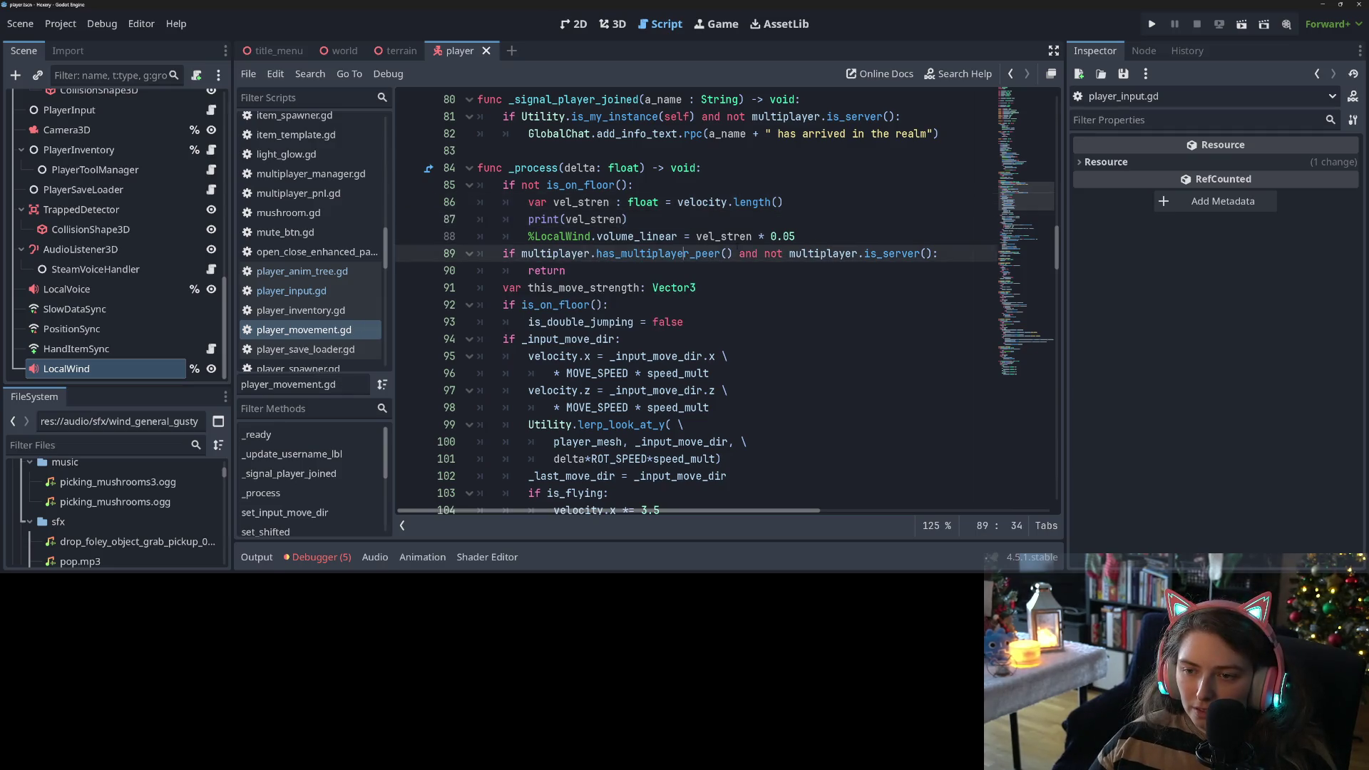
{"action": "left_click", "coordinate": [751, 236]}
{"action": "left_click", "coordinate": [1151, 24]}
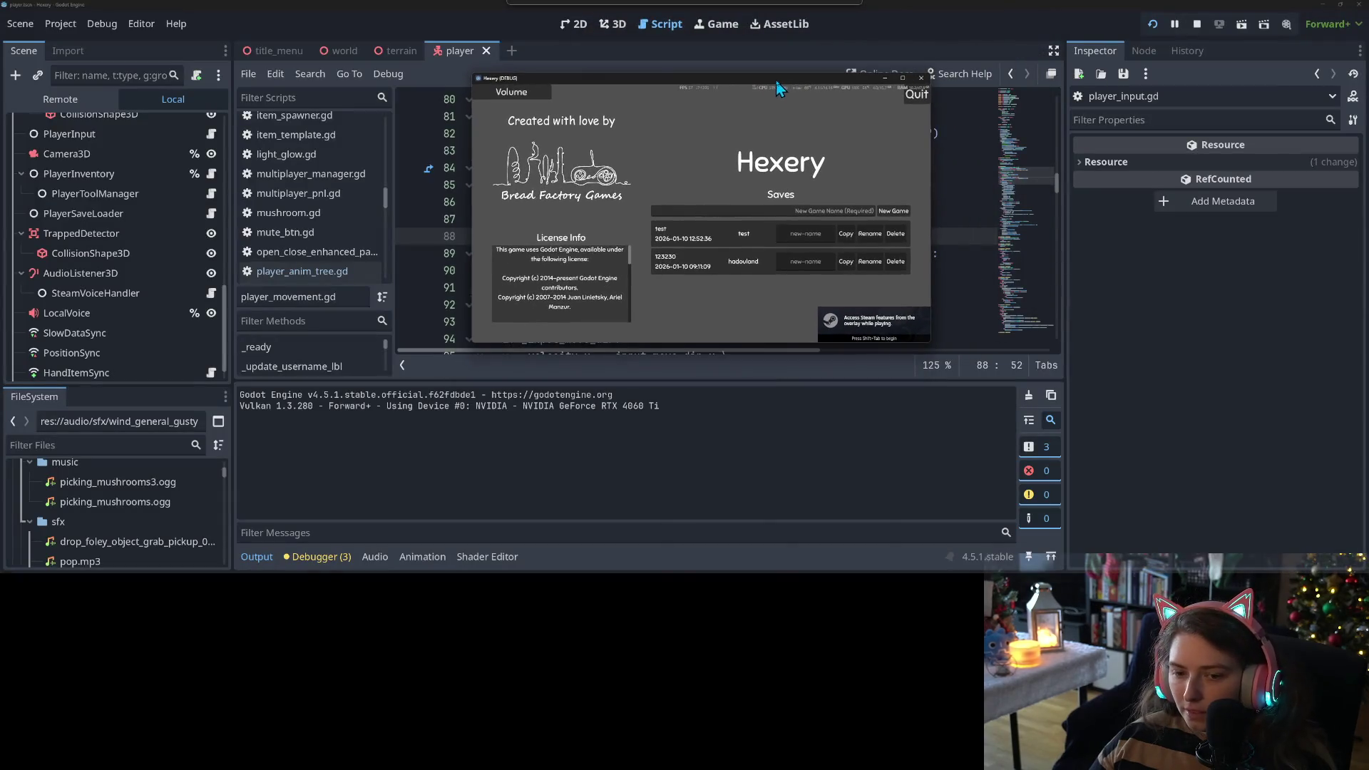
Step: Load the test world save, watch the printed vel_stren values in Output, then stop with F8
{"action": "left_click", "coordinate": [770, 223]}
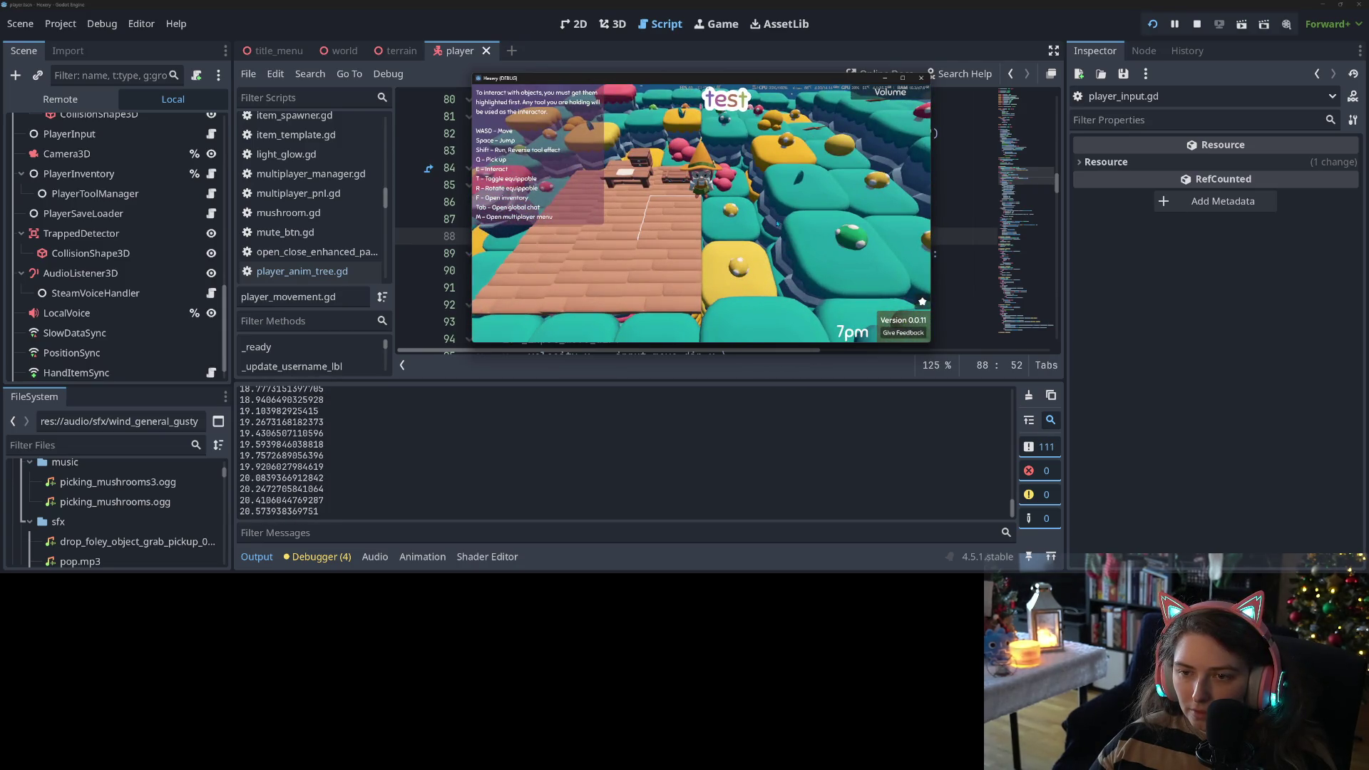
{"action": "scroll", "coordinate": [778, 224], "scroll_direction": "down", "scroll_amount": 5}
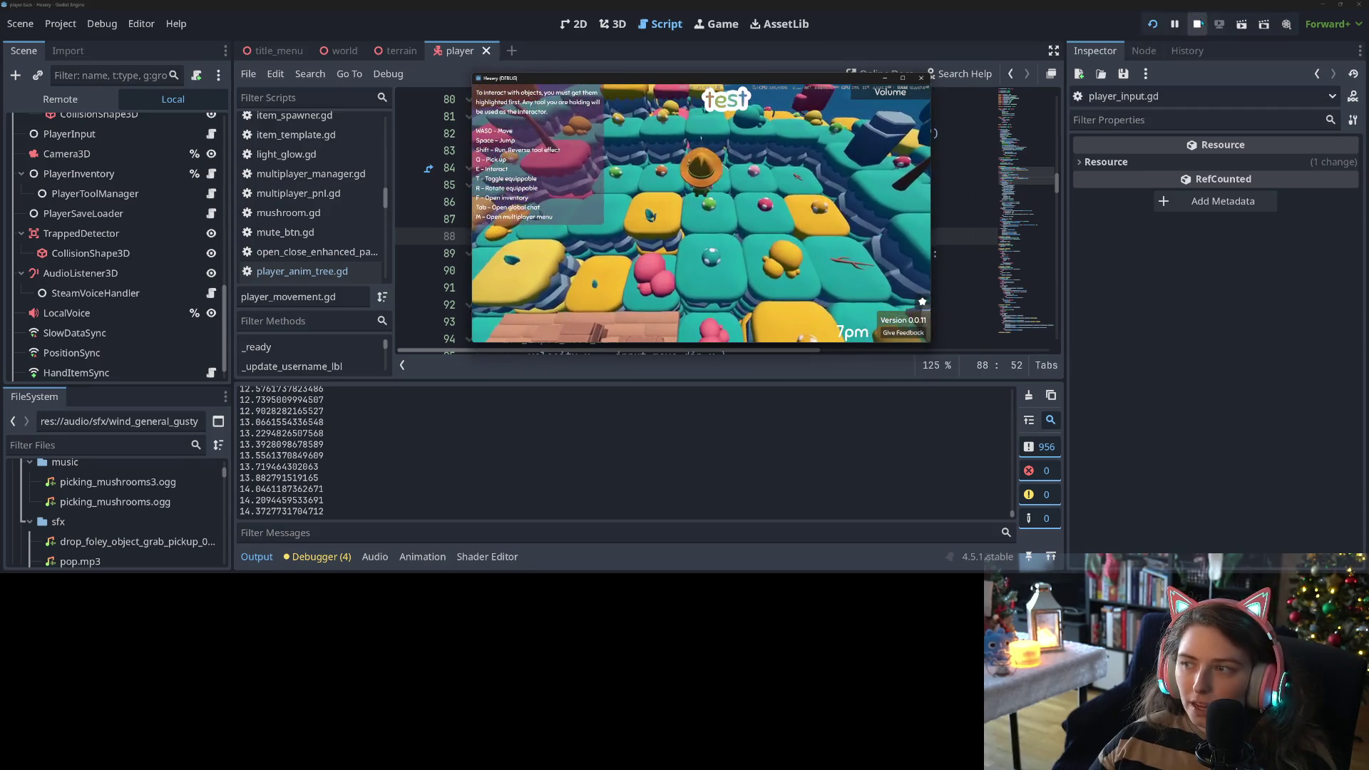
{"action": "key", "text": "F8"}
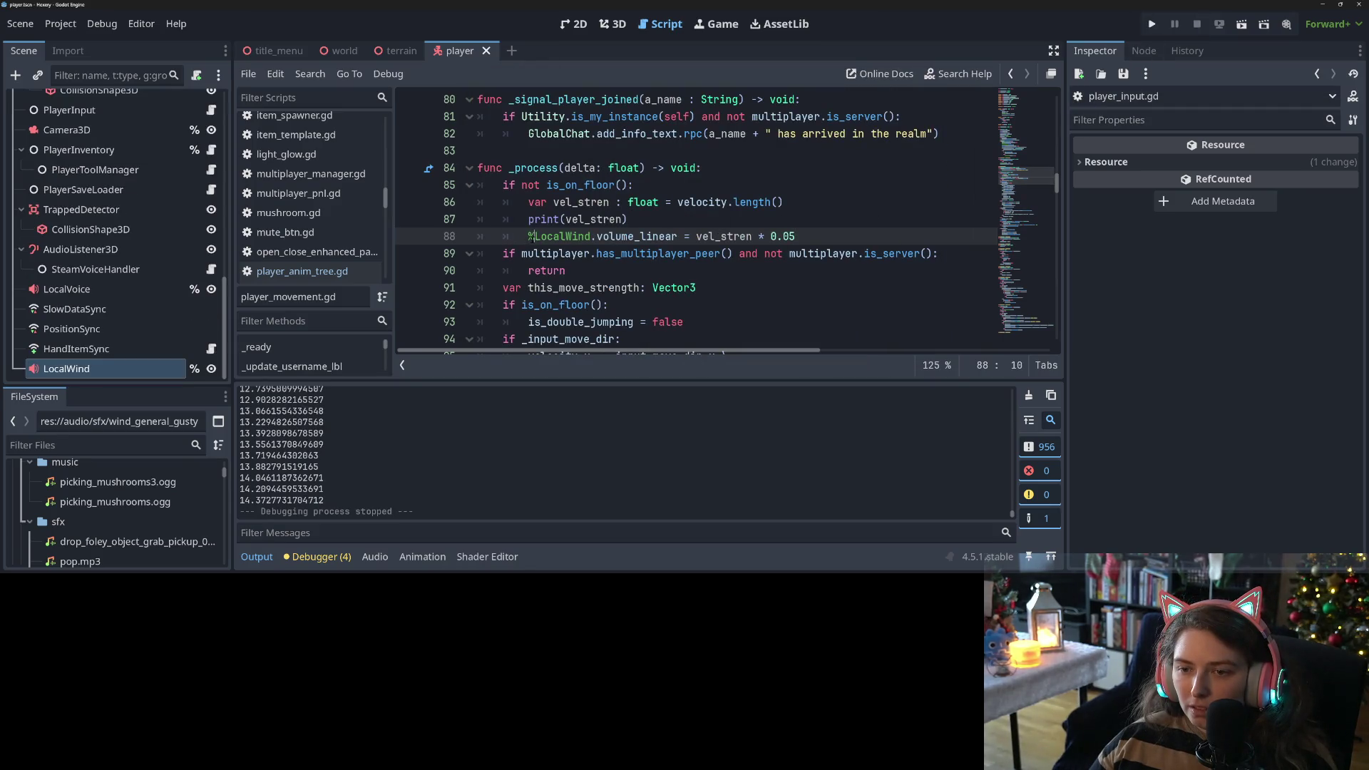
Step: Add an else: branch repeating the volume statement with value 0.1, and save
{"action": "left_click_drag", "start_coordinate": [530, 236], "coordinate": [851, 239]}
{"action": "key", "text": "ctrl+c"}
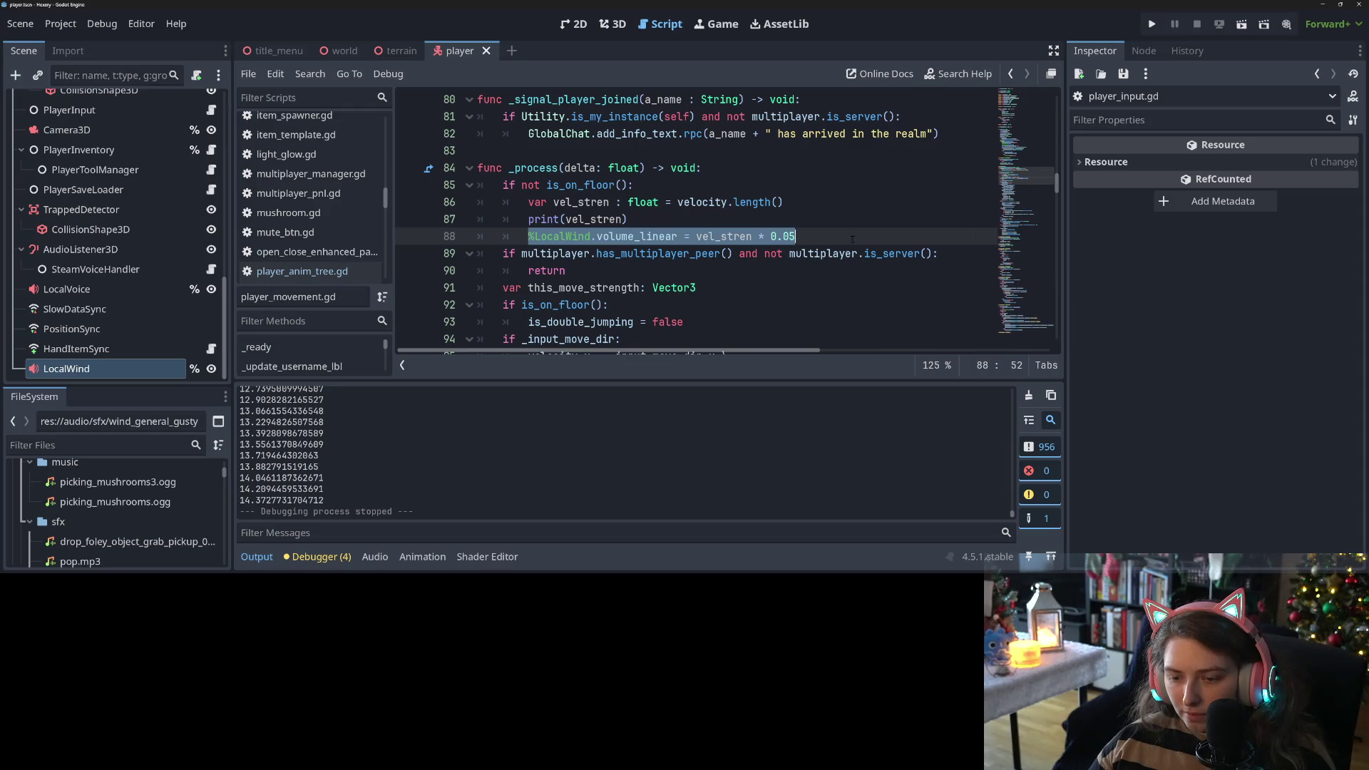
{"action": "left_click", "coordinate": [841, 239]}
{"action": "key", "text": "Return"}
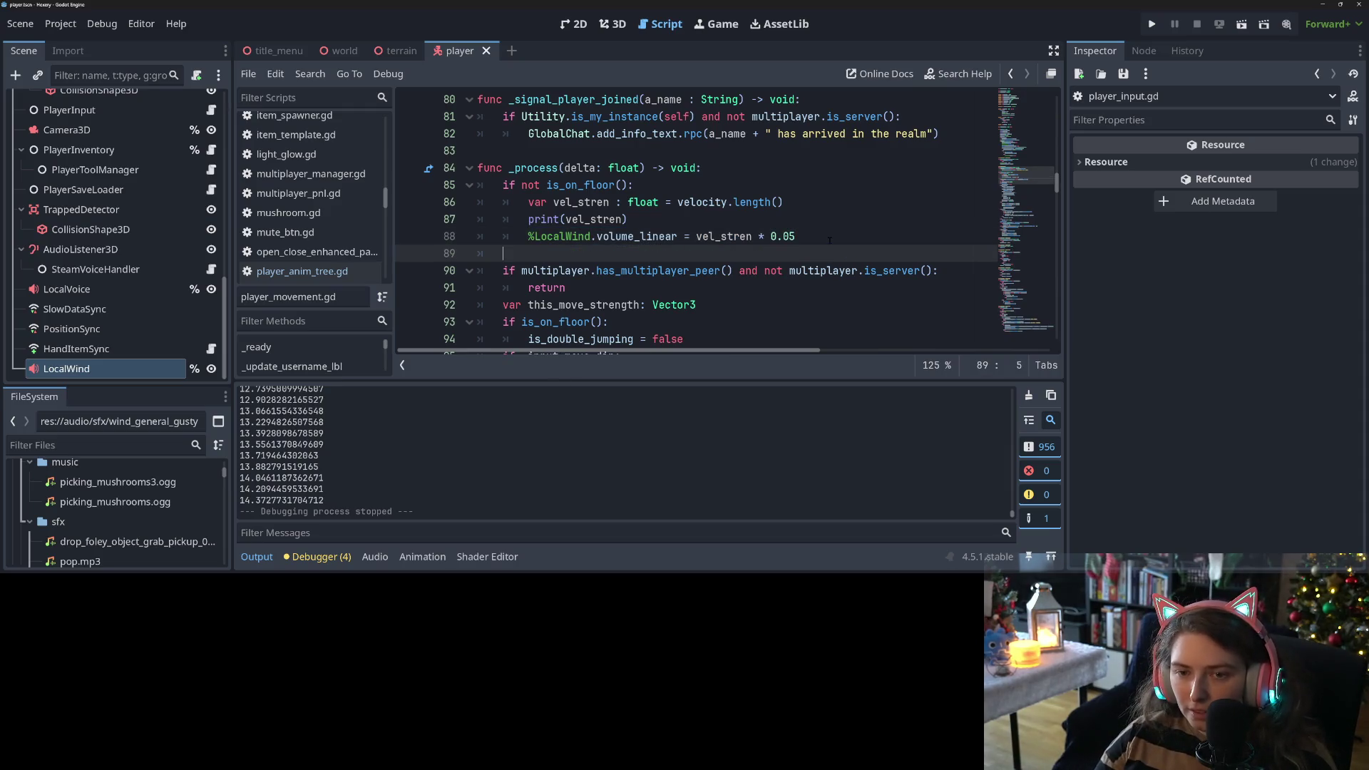
{"action": "type", "text": "lse:"}
{"action": "key", "text": "Return"}
{"action": "key", "text": "ctrl+v"}
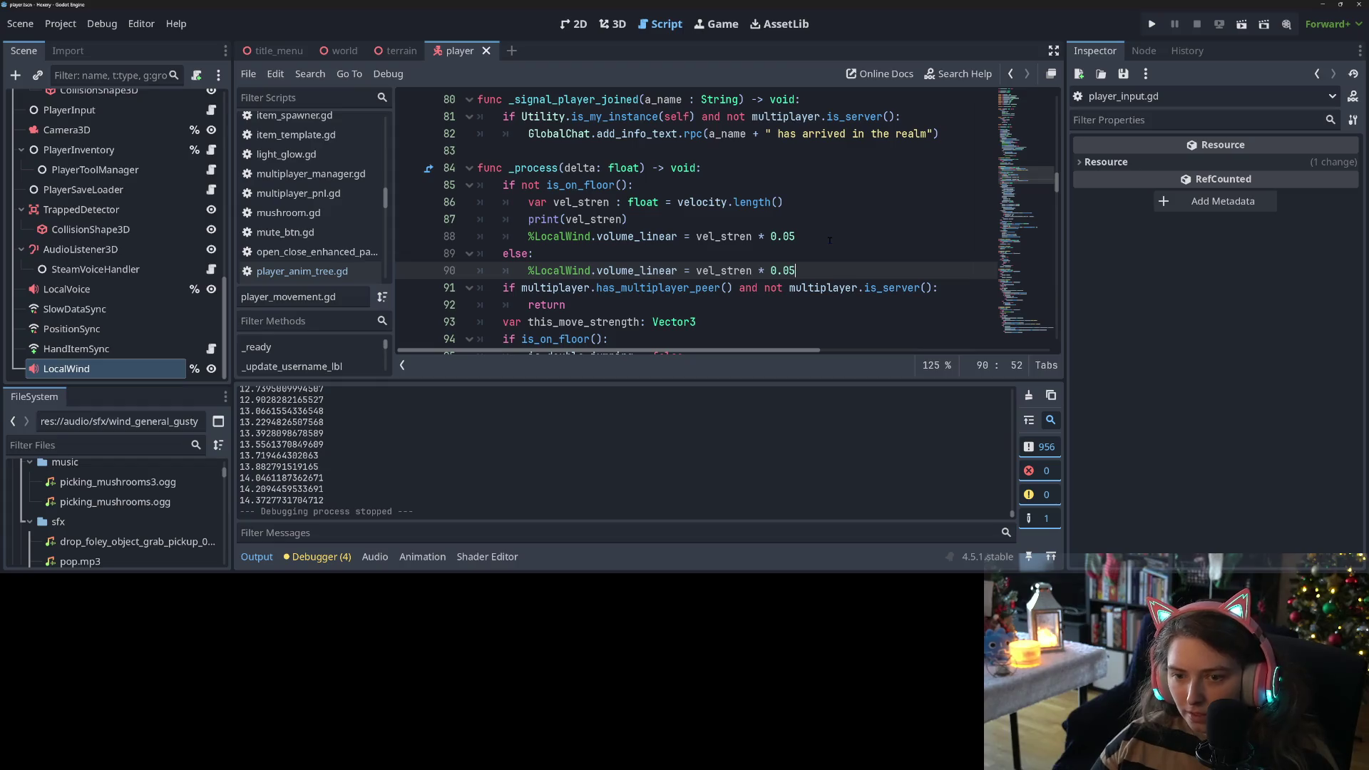
{"action": "left_click_drag", "start_coordinate": [696, 271], "coordinate": [797, 270]}
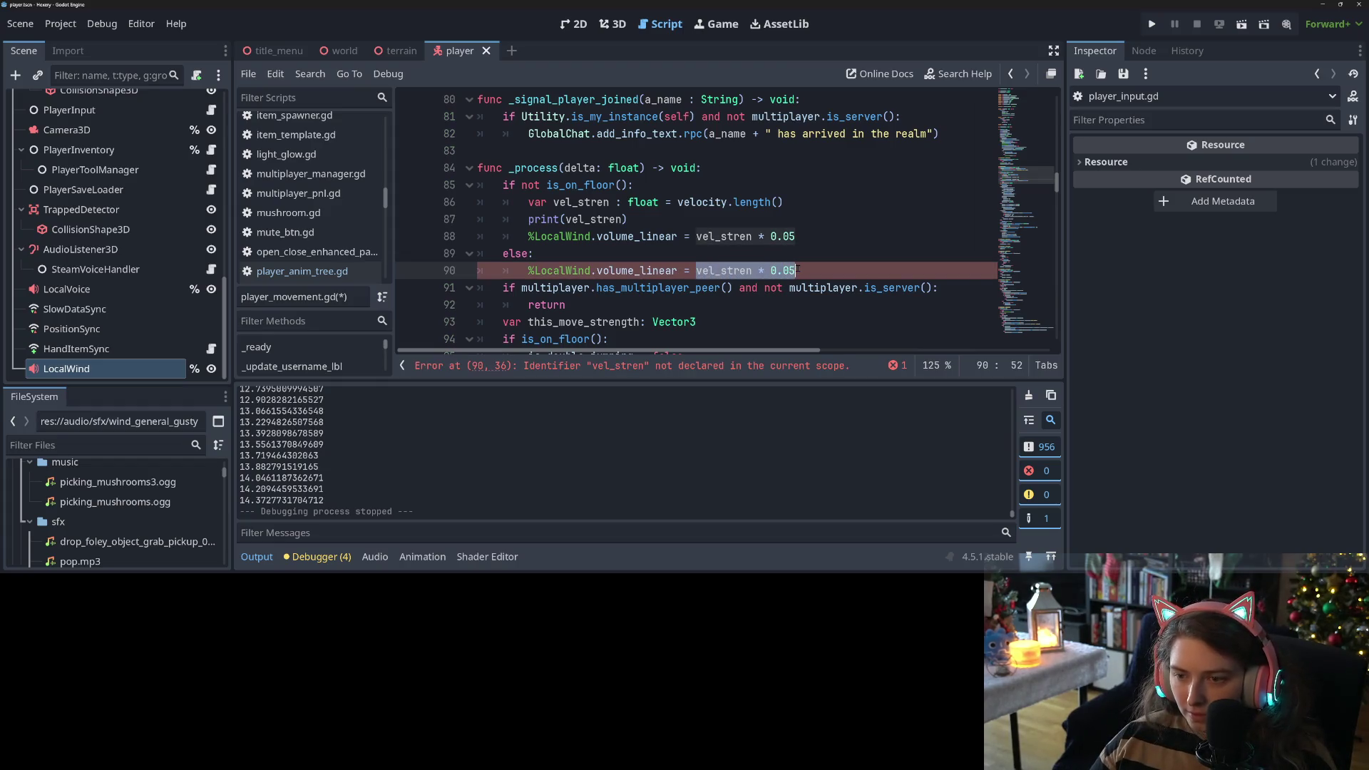
{"action": "type", "text": "0.1"}
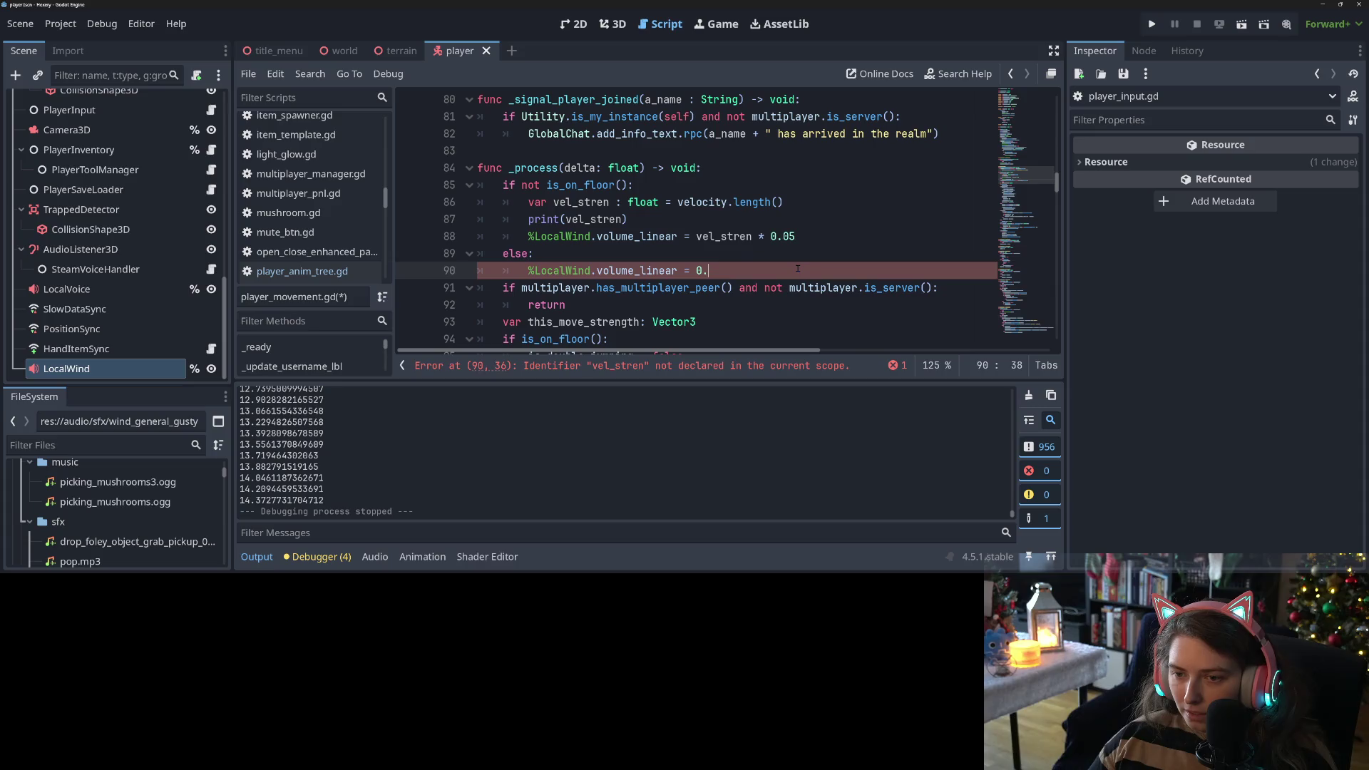
{"action": "key", "text": "ctrl+s"}
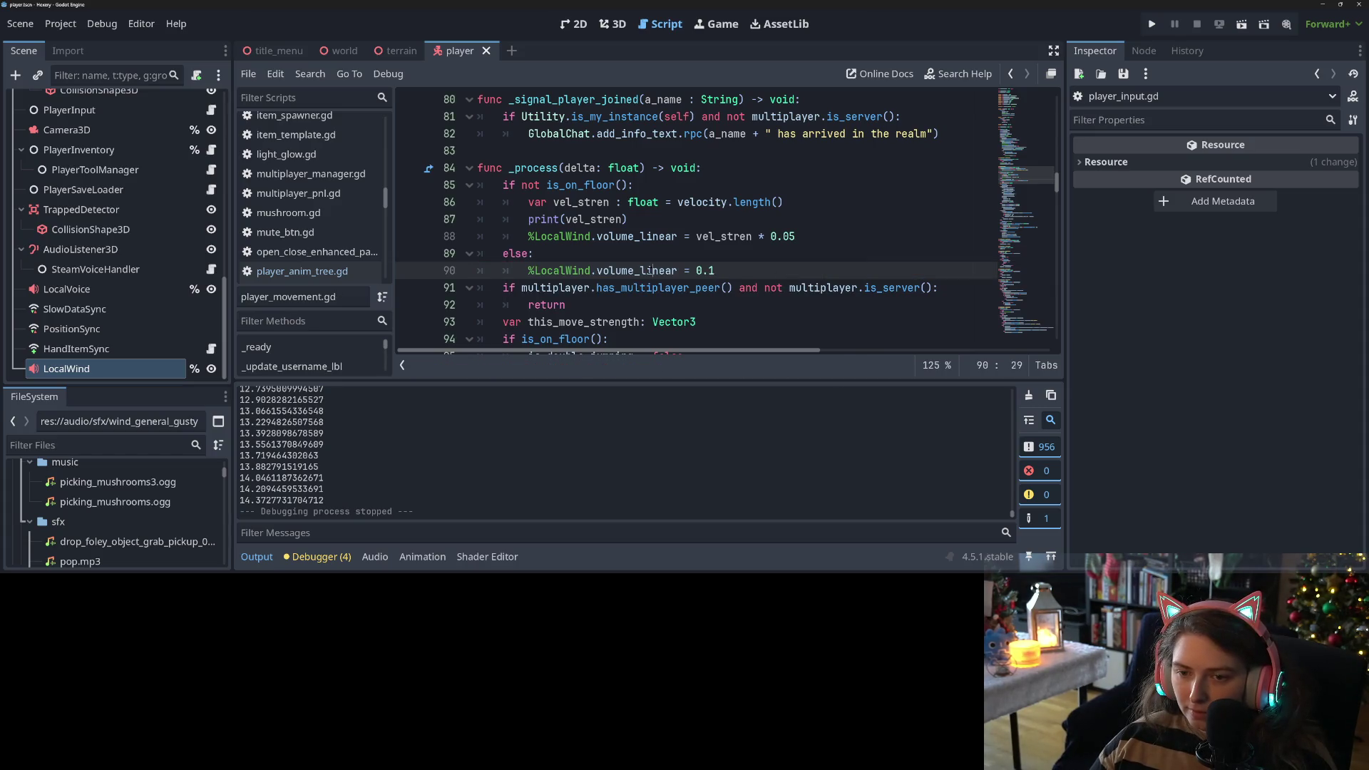
Step: Switch both volume lines to volume_db and set the else value to -40.0, saving
{"action": "mouse_move", "coordinate": [653, 272]}
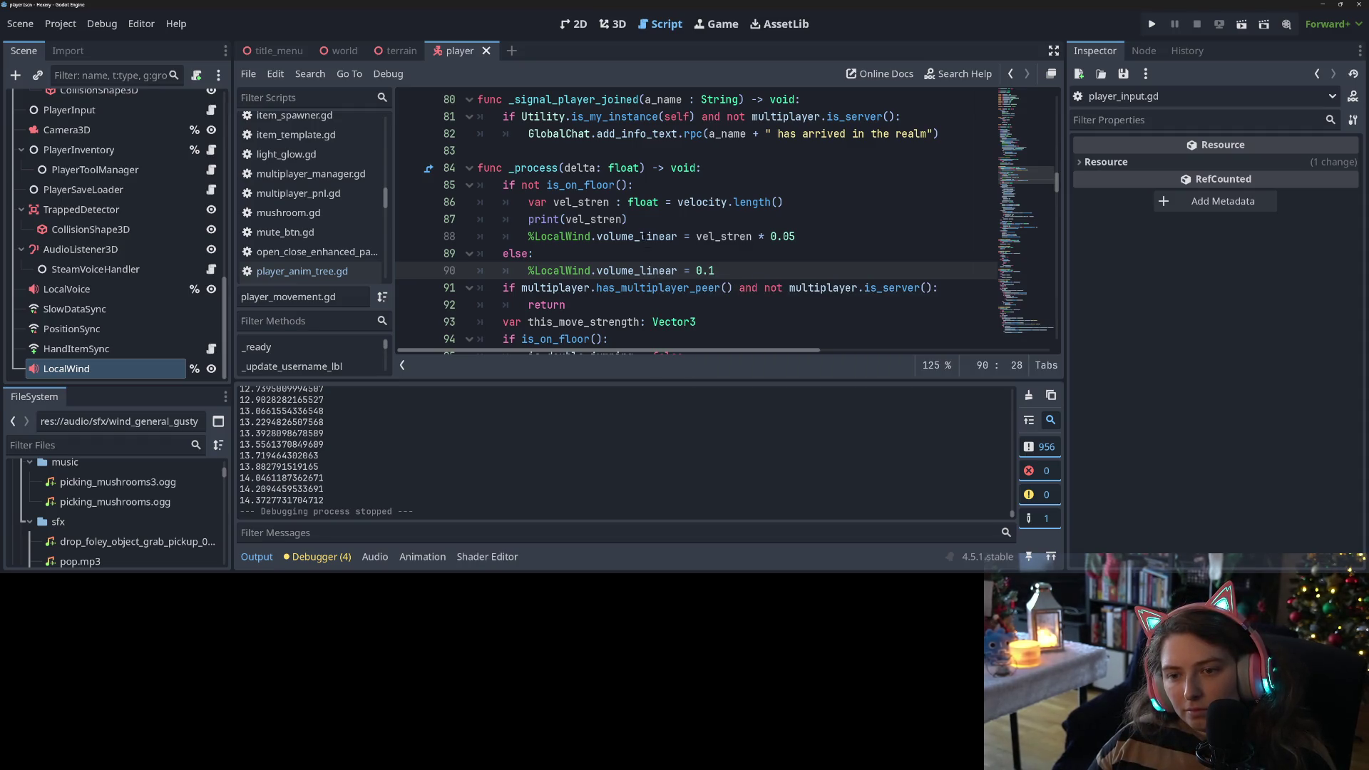
{"action": "double_click", "coordinate": [645, 236]}
{"action": "type", "text": "vo"}
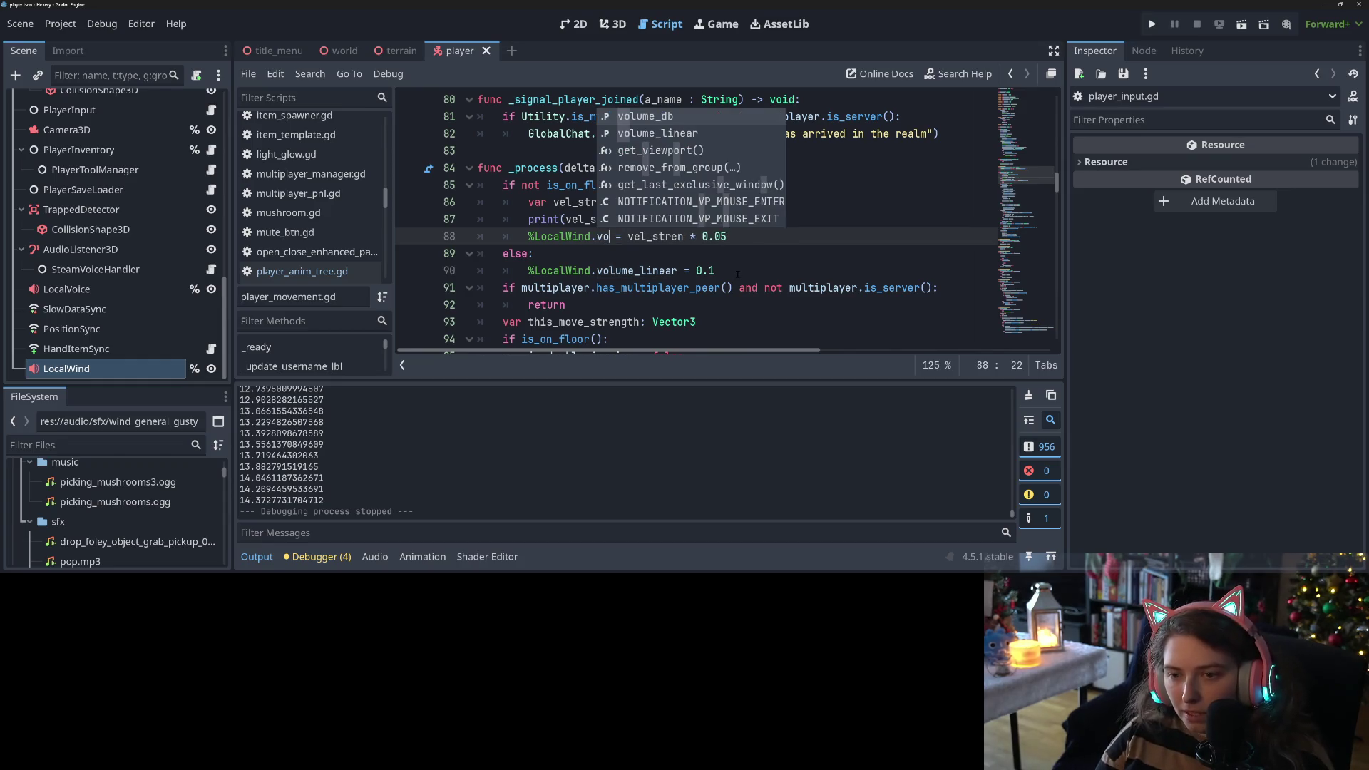
{"action": "key", "text": "Return"}
{"action": "double_click", "coordinate": [639, 236]}
{"action": "key", "text": "ctrl+c"}
{"action": "double_click", "coordinate": [643, 272]}
{"action": "key", "text": "ctrl+v"}
{"action": "key", "text": "ctrl+s"}
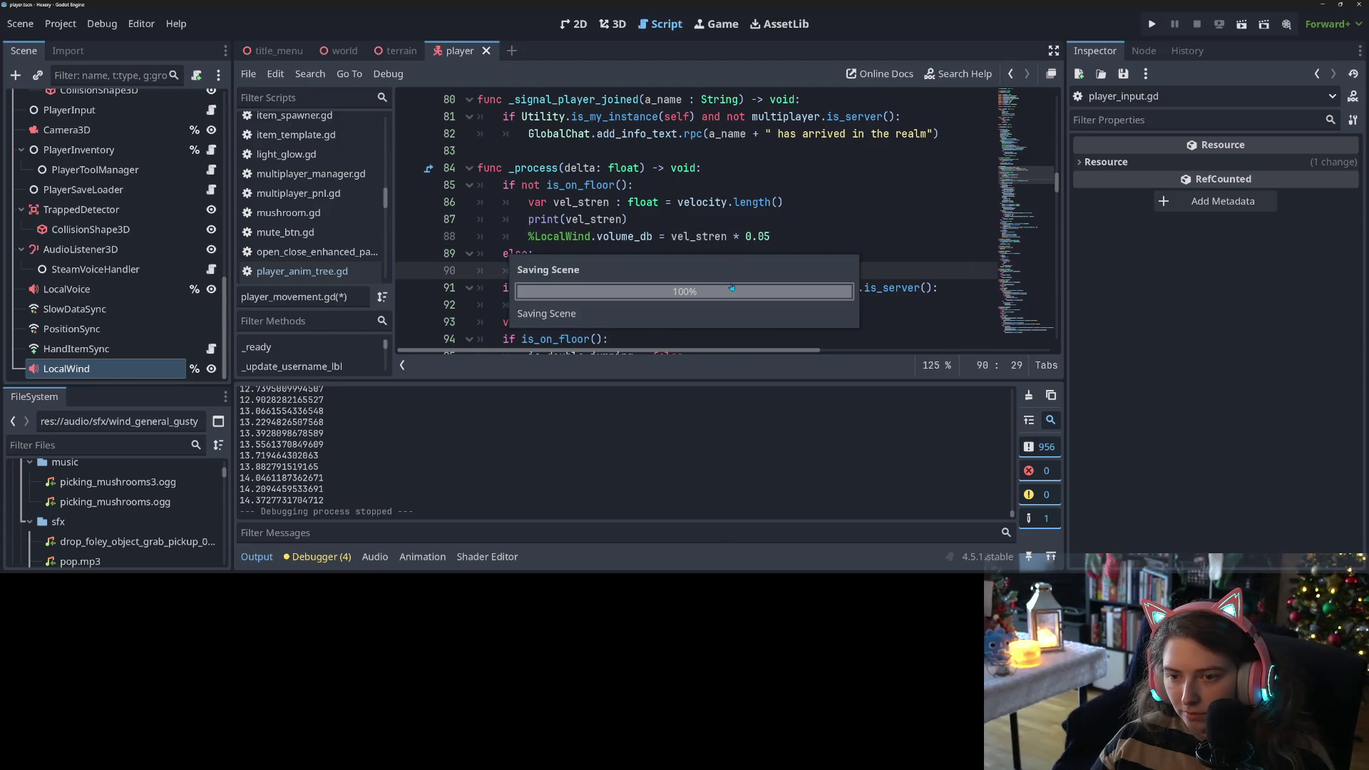
{"action": "key", "text": "BackSpace"}
{"action": "key", "text": "Delete"}
{"action": "key", "text": "Delete"}
{"action": "type", "text": "-40.0"}
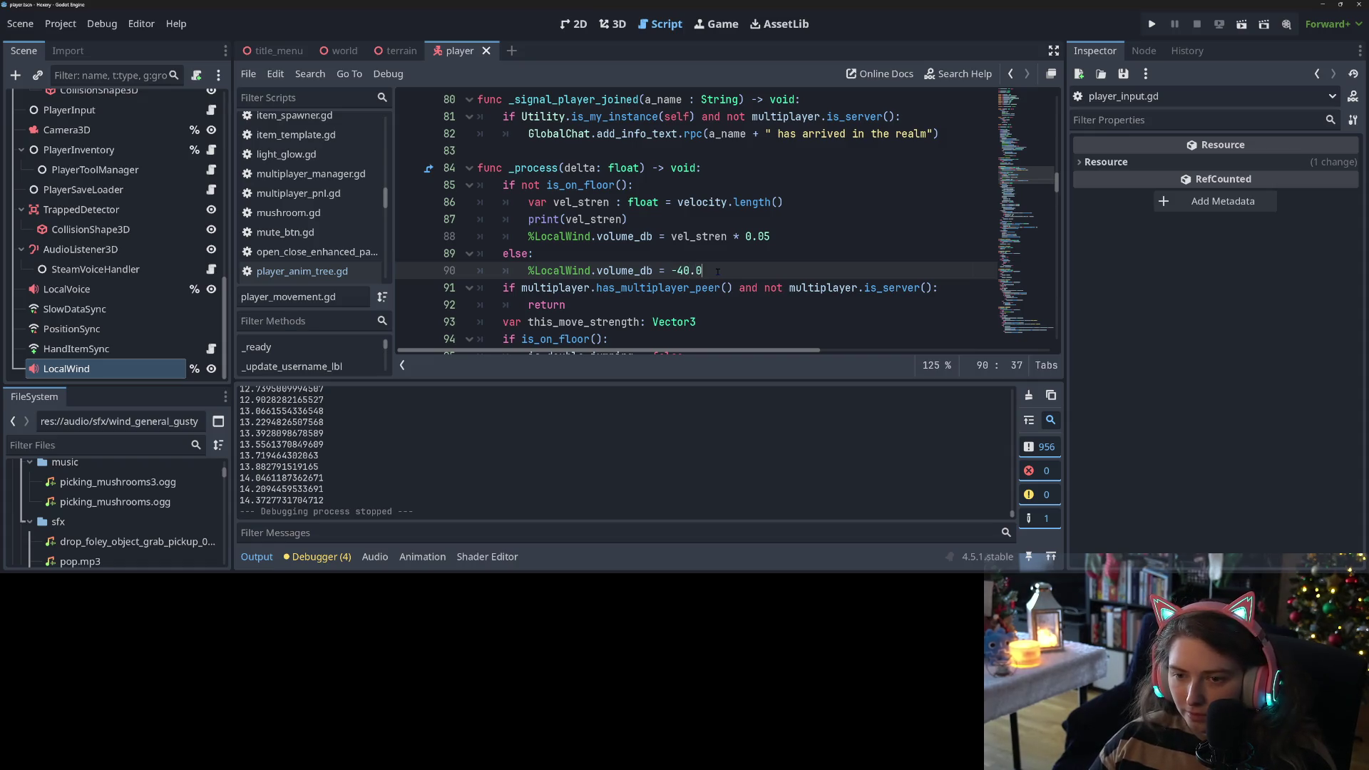
{"action": "key", "text": "ctrl+s"}
{"action": "left_click", "coordinate": [683, 236]}
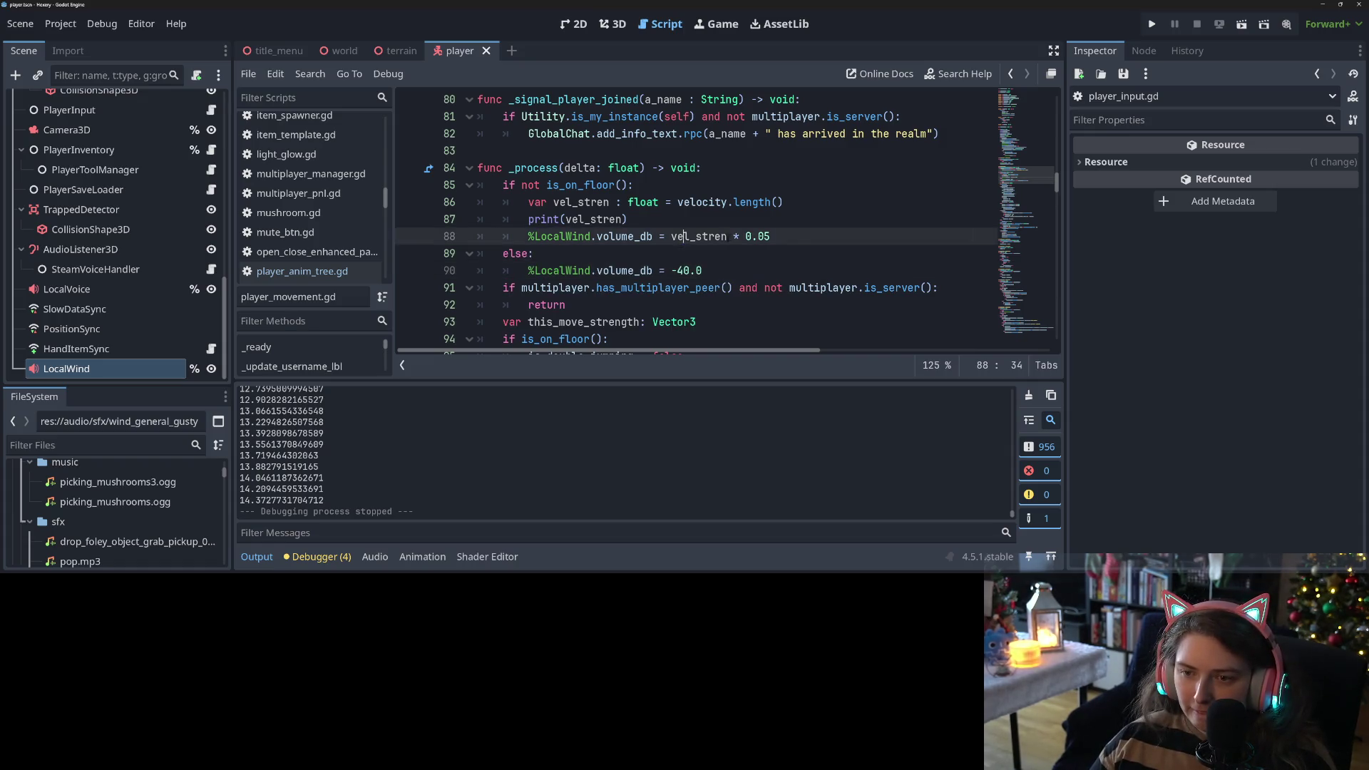
{"action": "left_click", "coordinate": [1152, 23]}
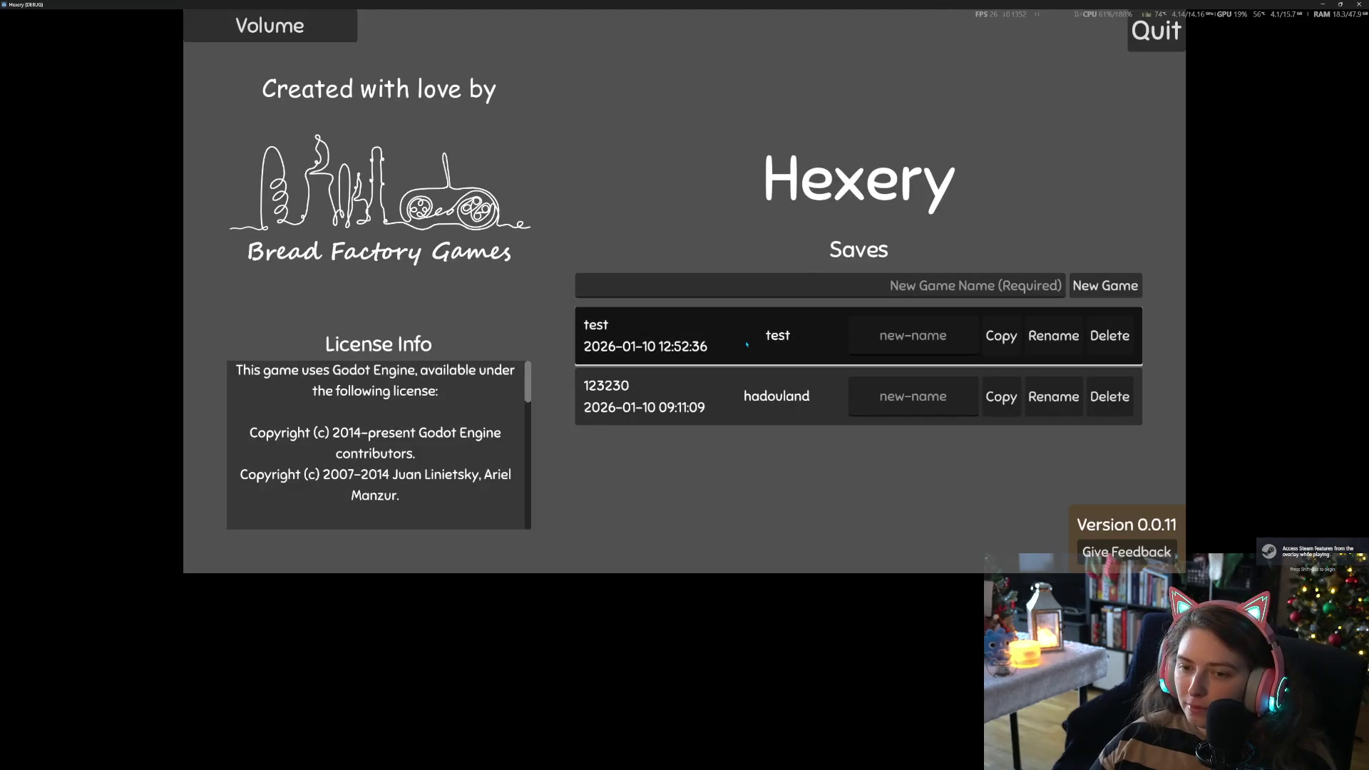
{"action": "left_click", "coordinate": [1051, 311]}
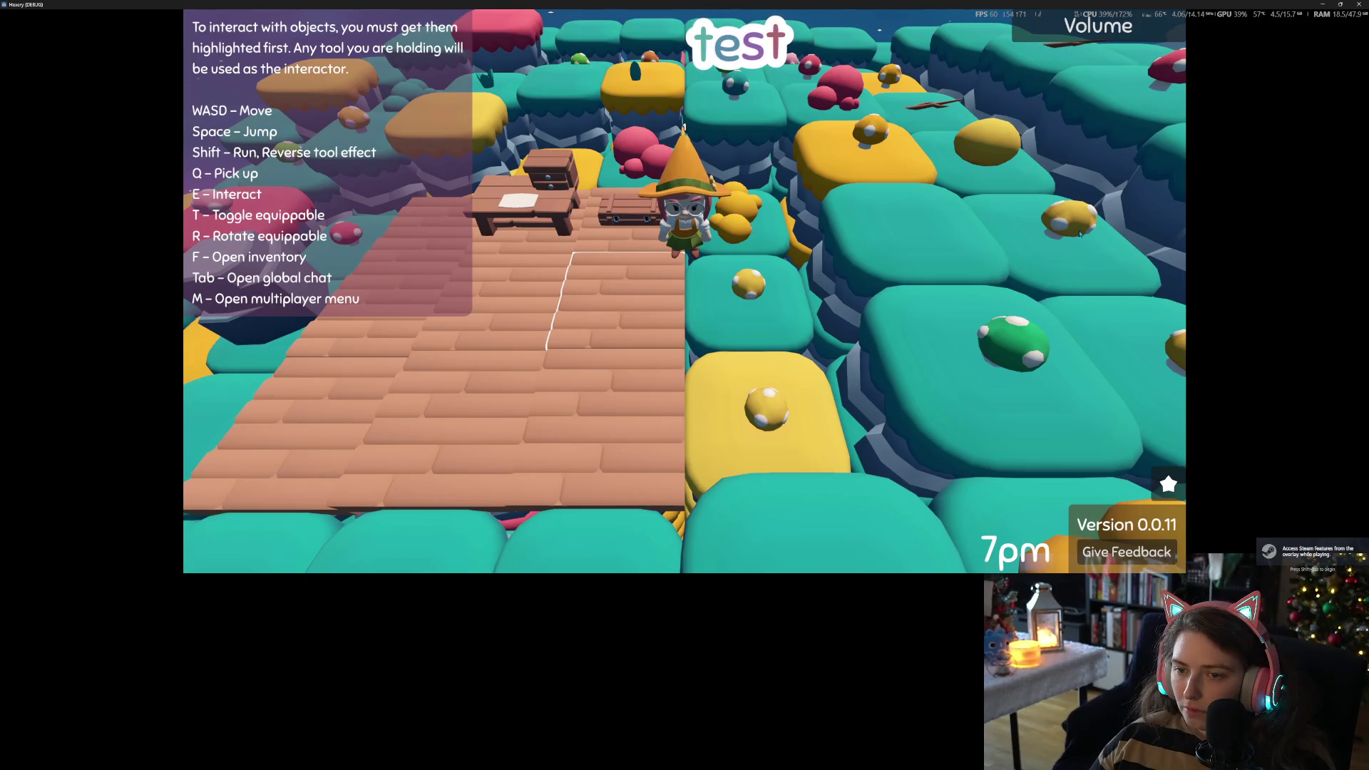
{"action": "key", "text": "w"}
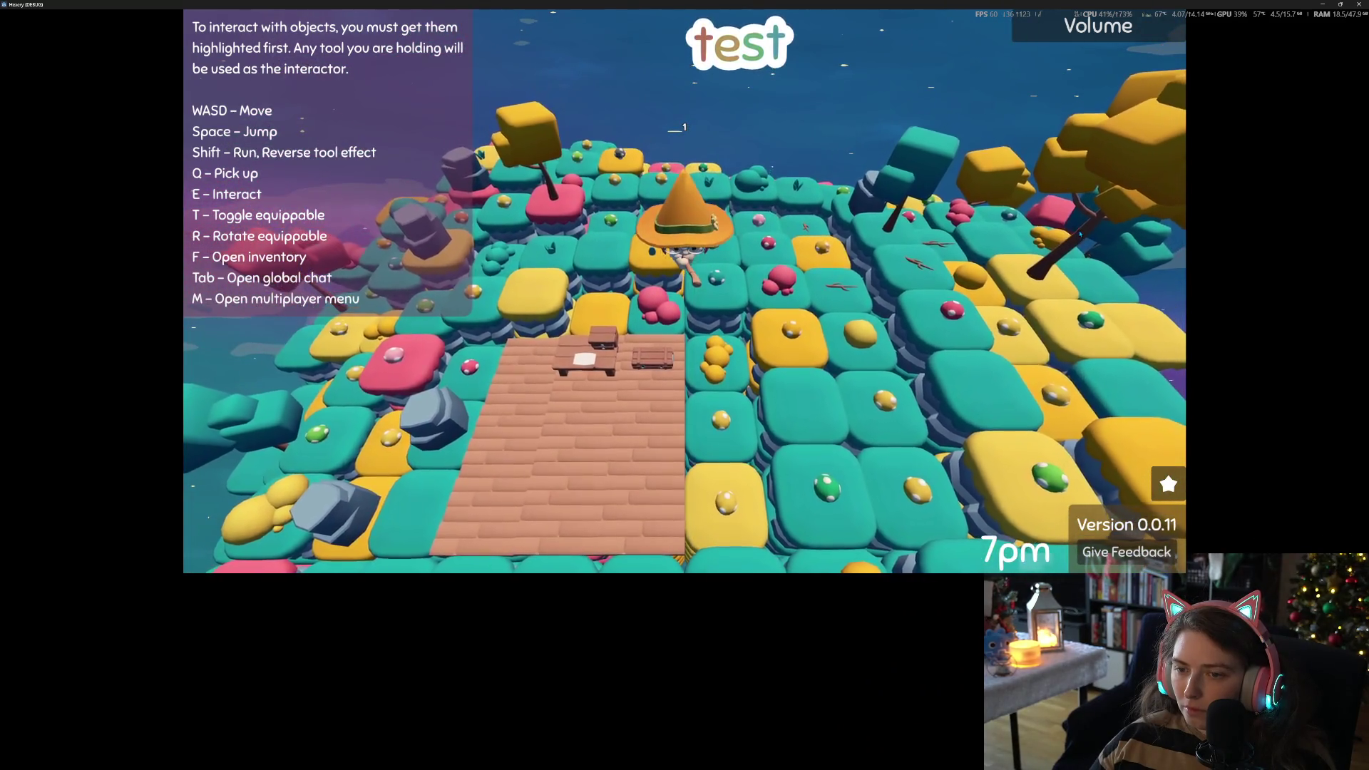
{"action": "key", "text": "d"}
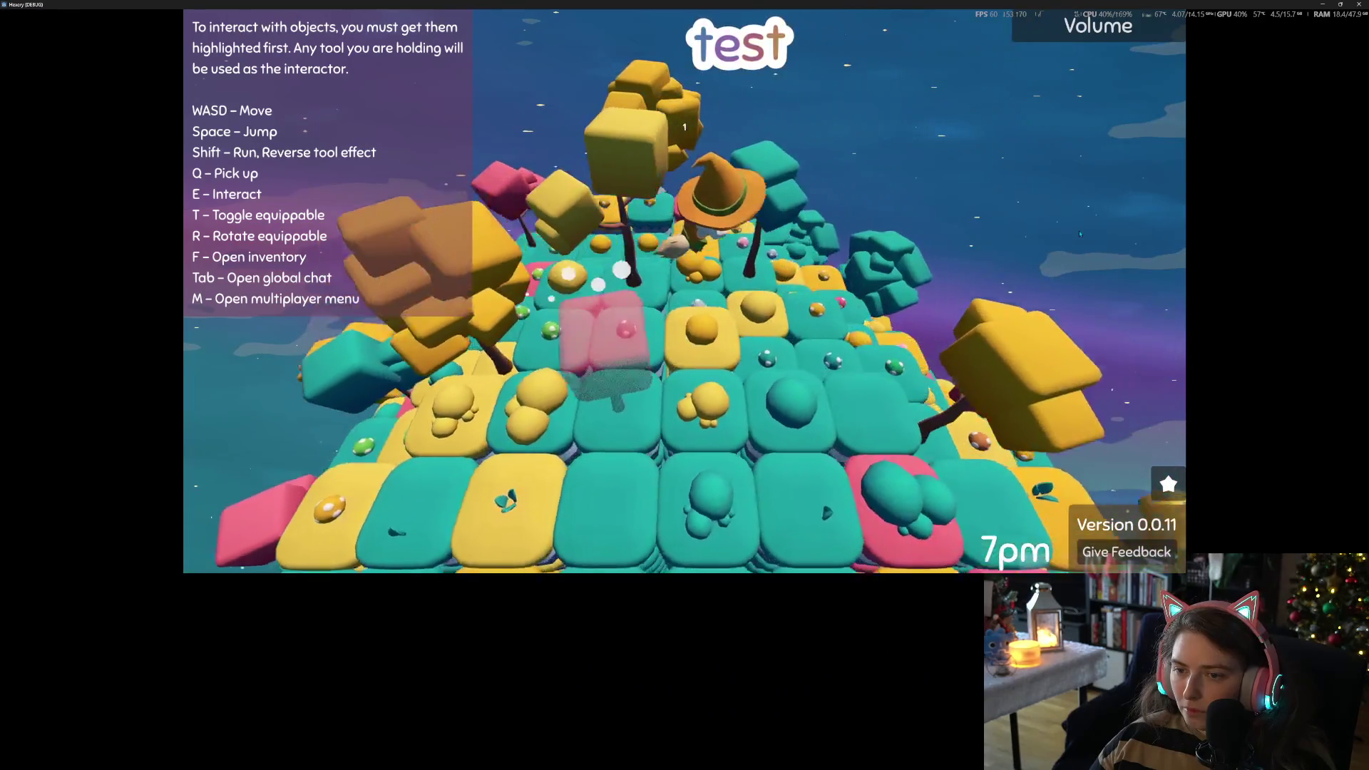
{"action": "key", "text": "super+Down"}
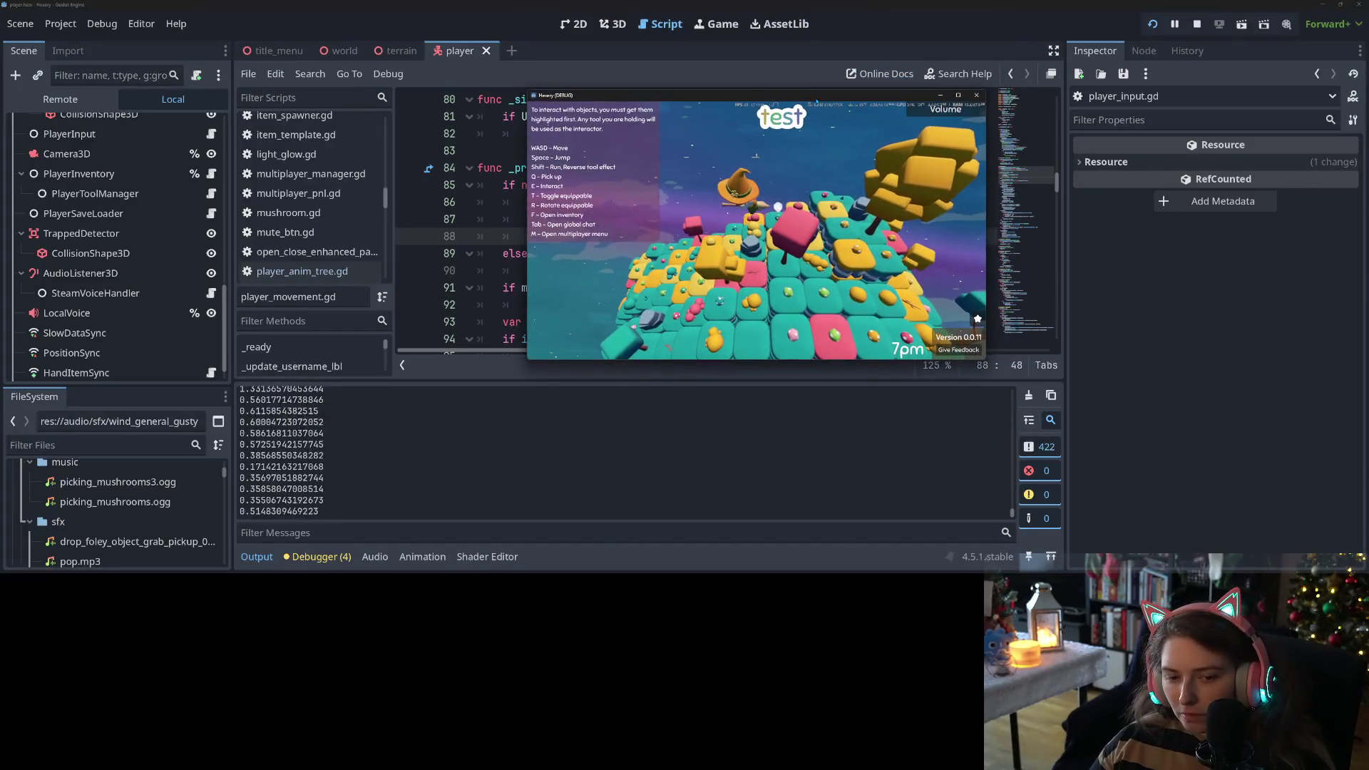
{"action": "key", "text": "a"}
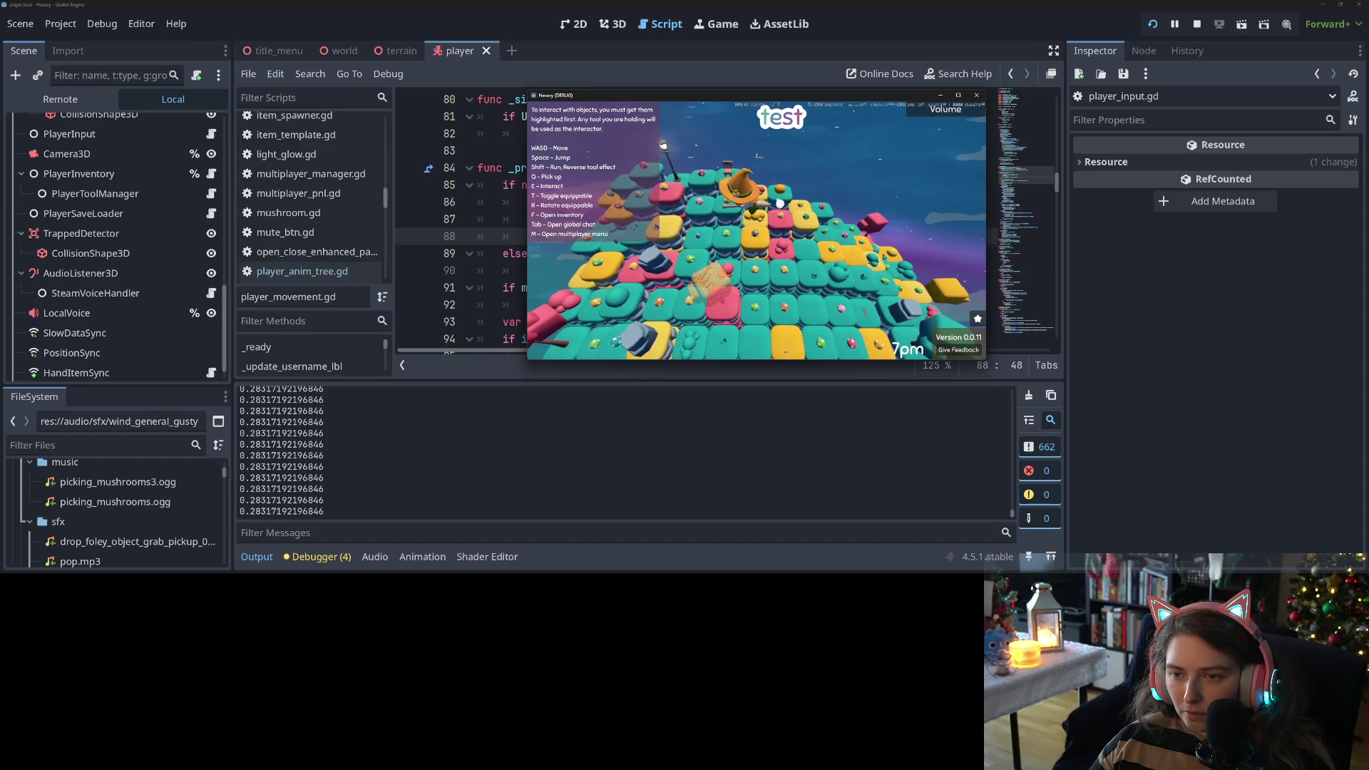
{"action": "key", "text": "space"}
{"action": "key", "text": "w"}
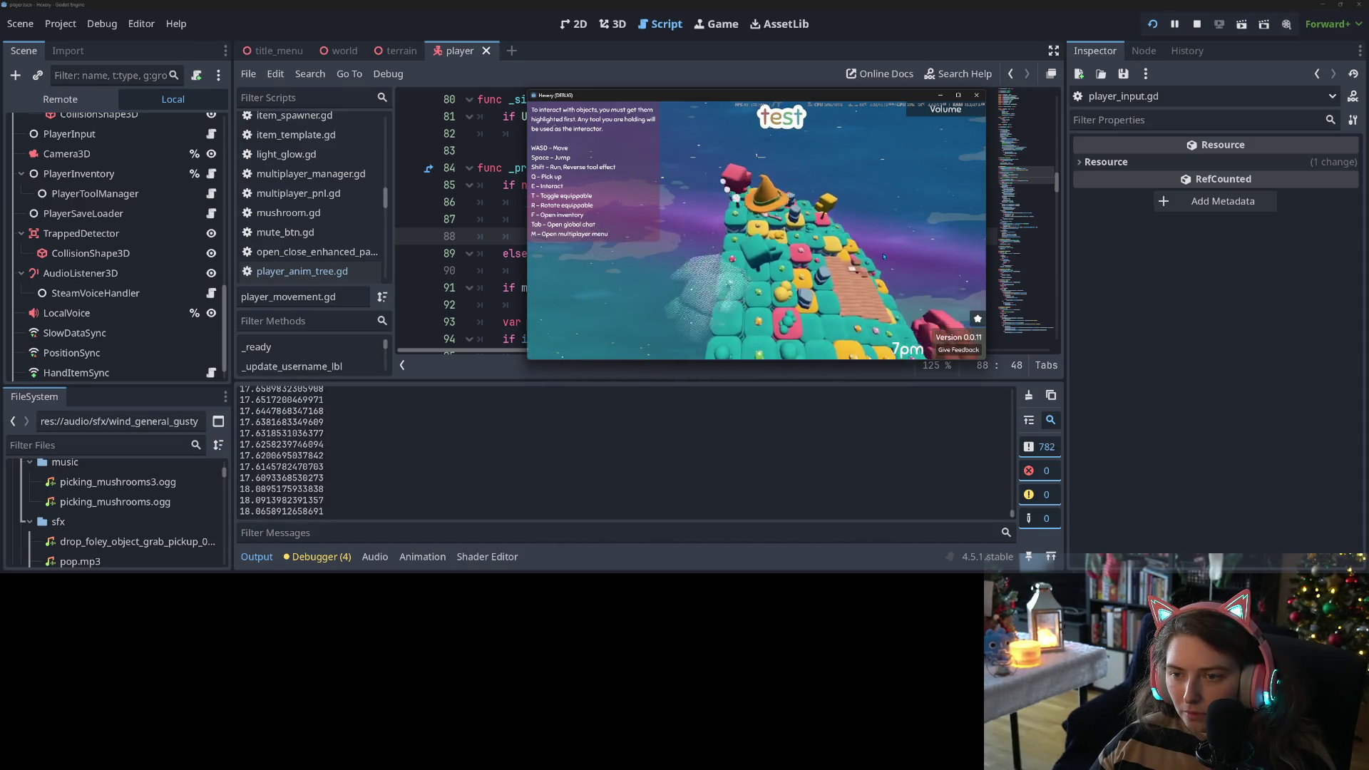
{"action": "key", "text": "d"}
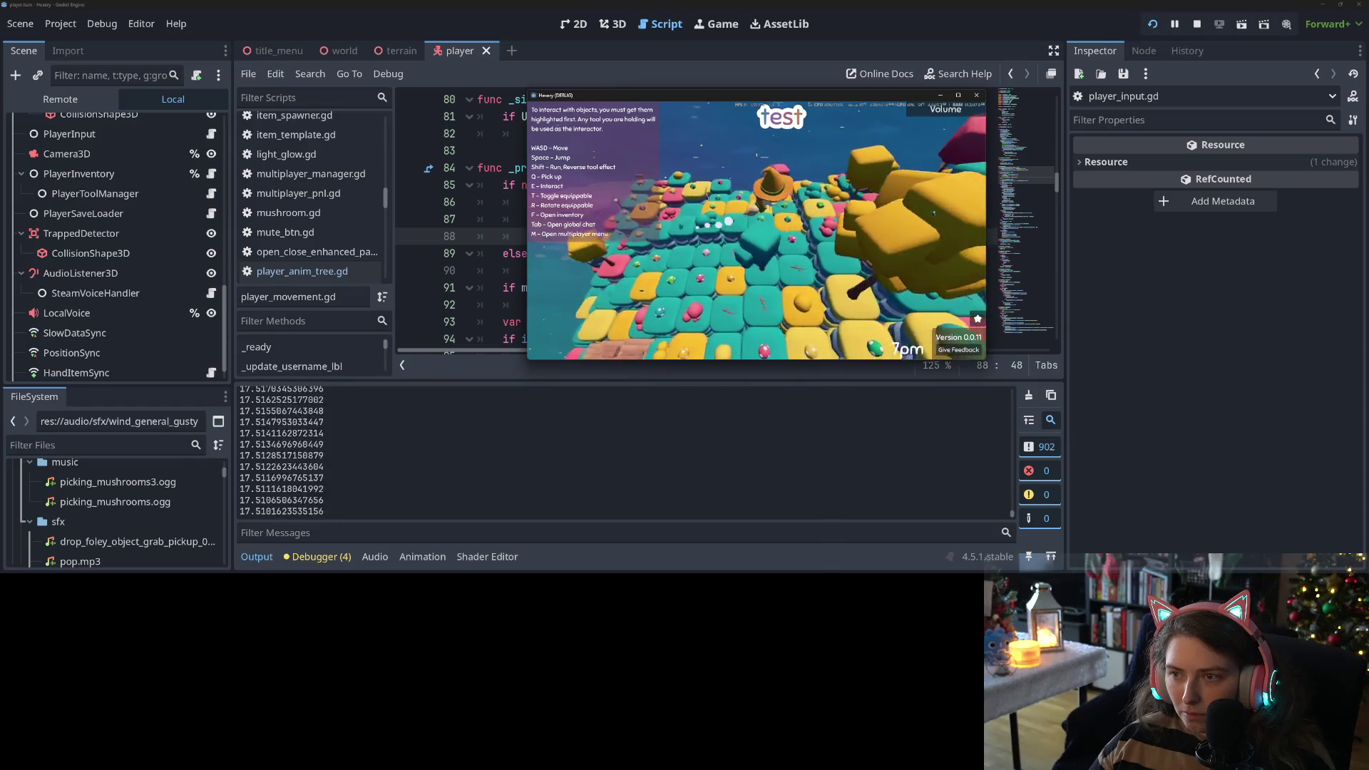
{"action": "left_click", "coordinate": [1196, 24]}
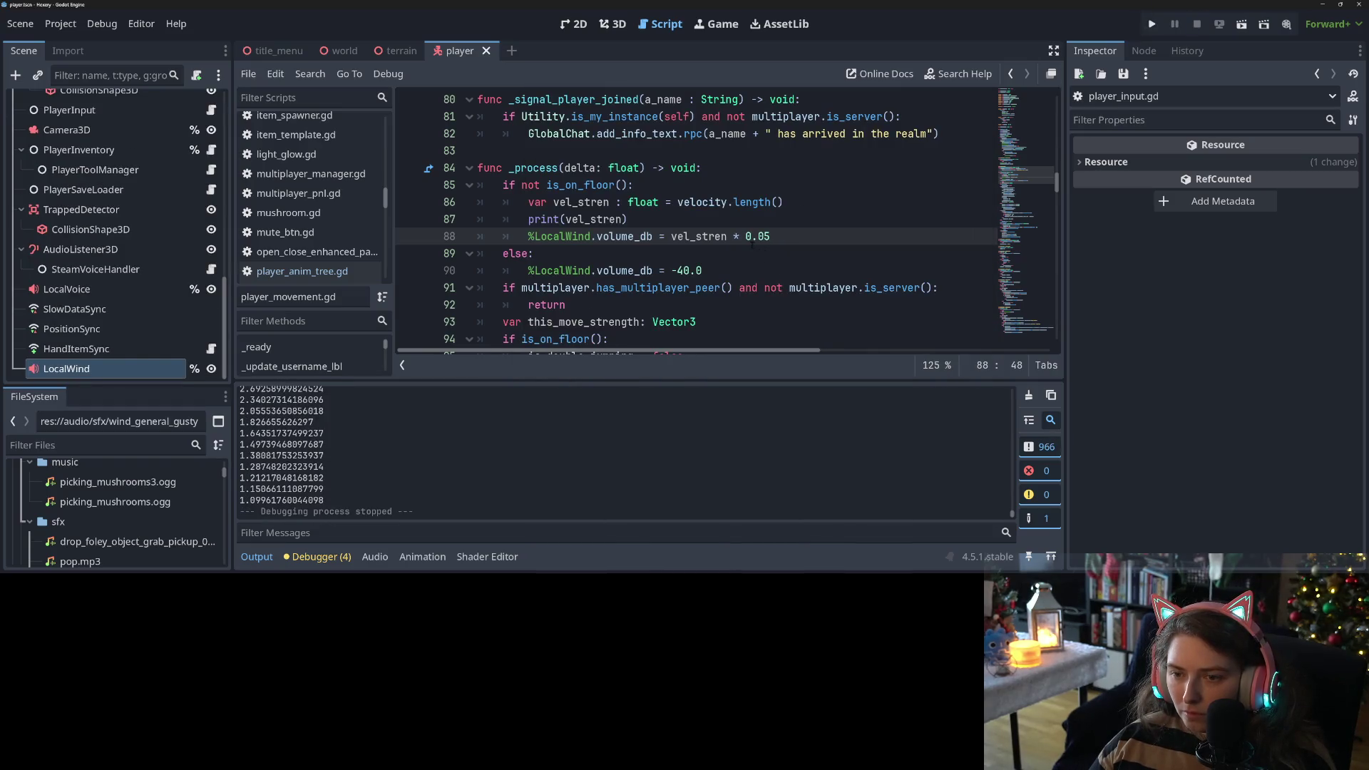
Step: Change line 88's airborne wind volume to vel_stren - 18.0, save, and rerun the game
{"action": "left_click_drag", "start_coordinate": [745, 236], "coordinate": [773, 236]}
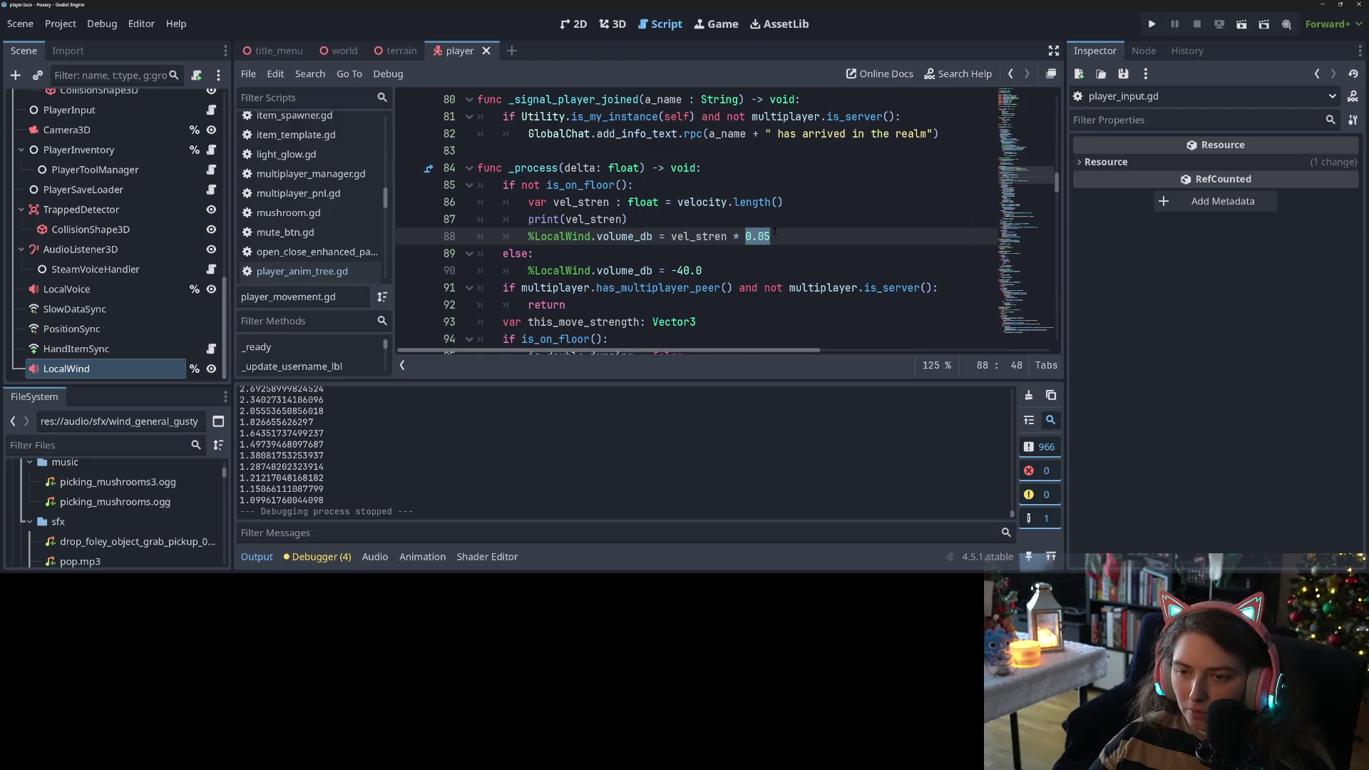
{"action": "key", "text": "BackSpace"}
{"action": "key", "text": "BackSpace"}
{"action": "key", "text": "BackSpace"}
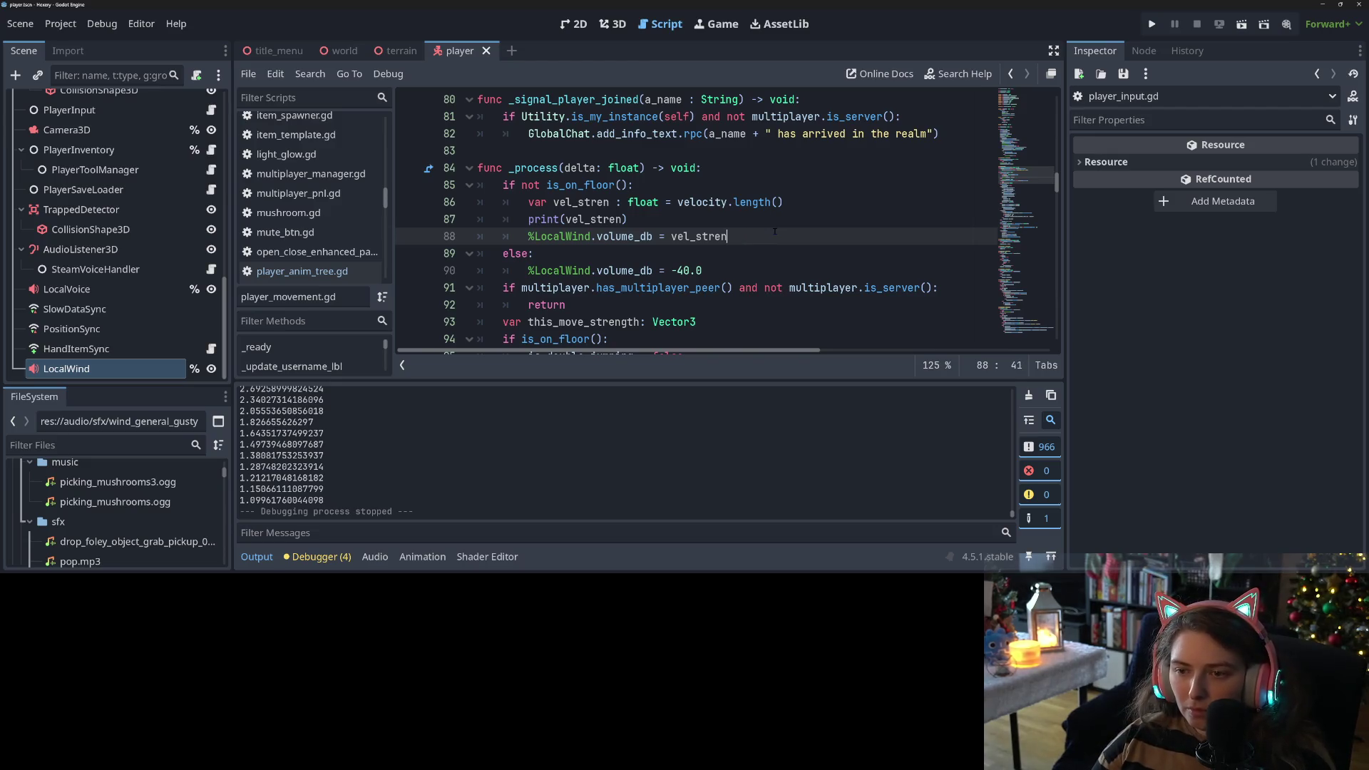
{"action": "key", "text": "Escape"}
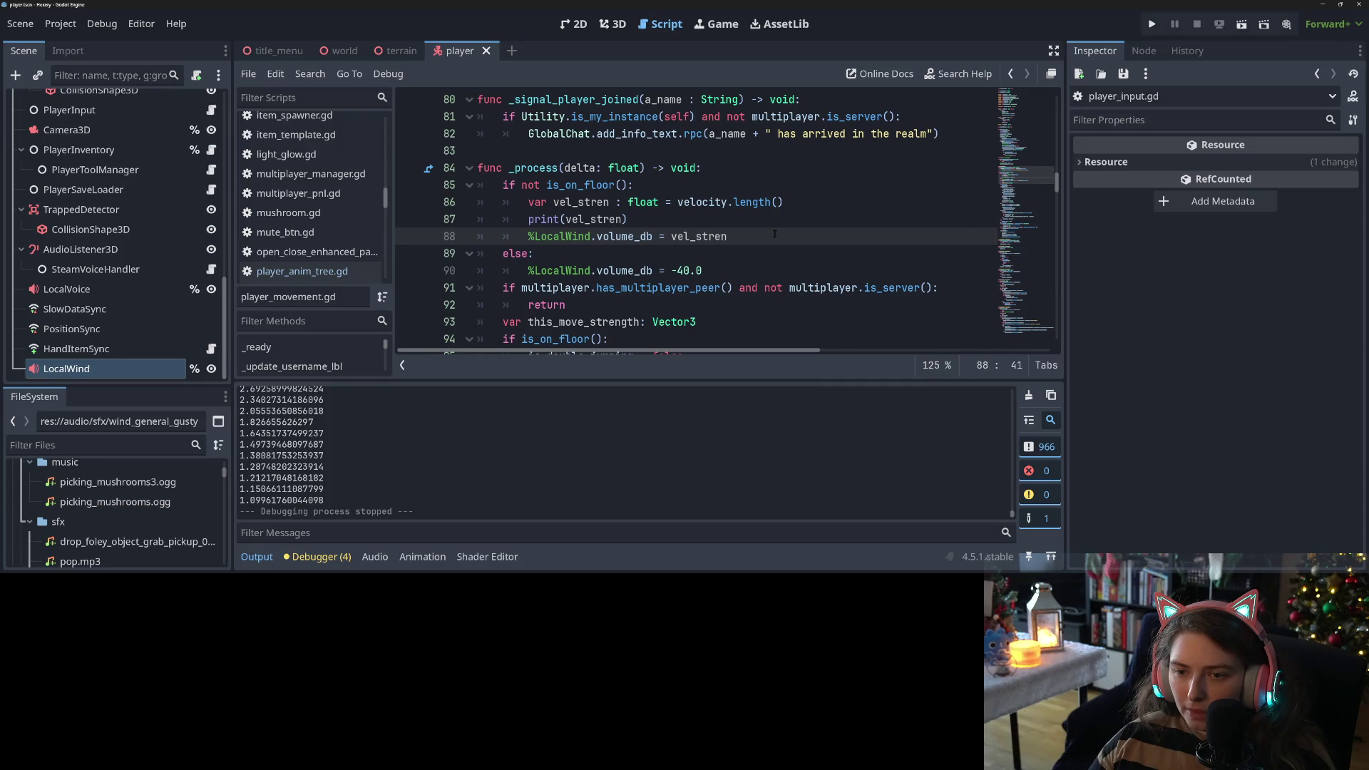
{"action": "type", "text": "- 18"}
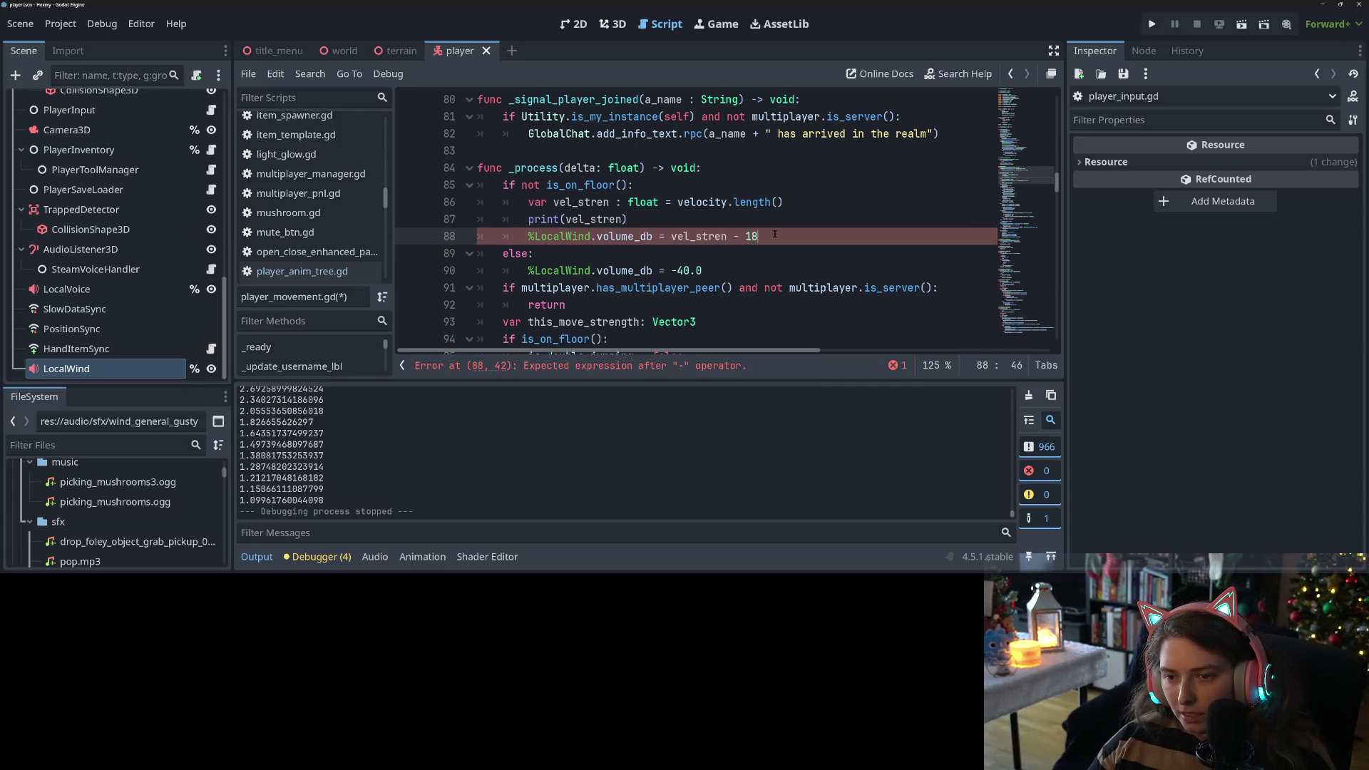
{"action": "type", "text": ".0"}
{"action": "key", "text": "ctrl+s"}
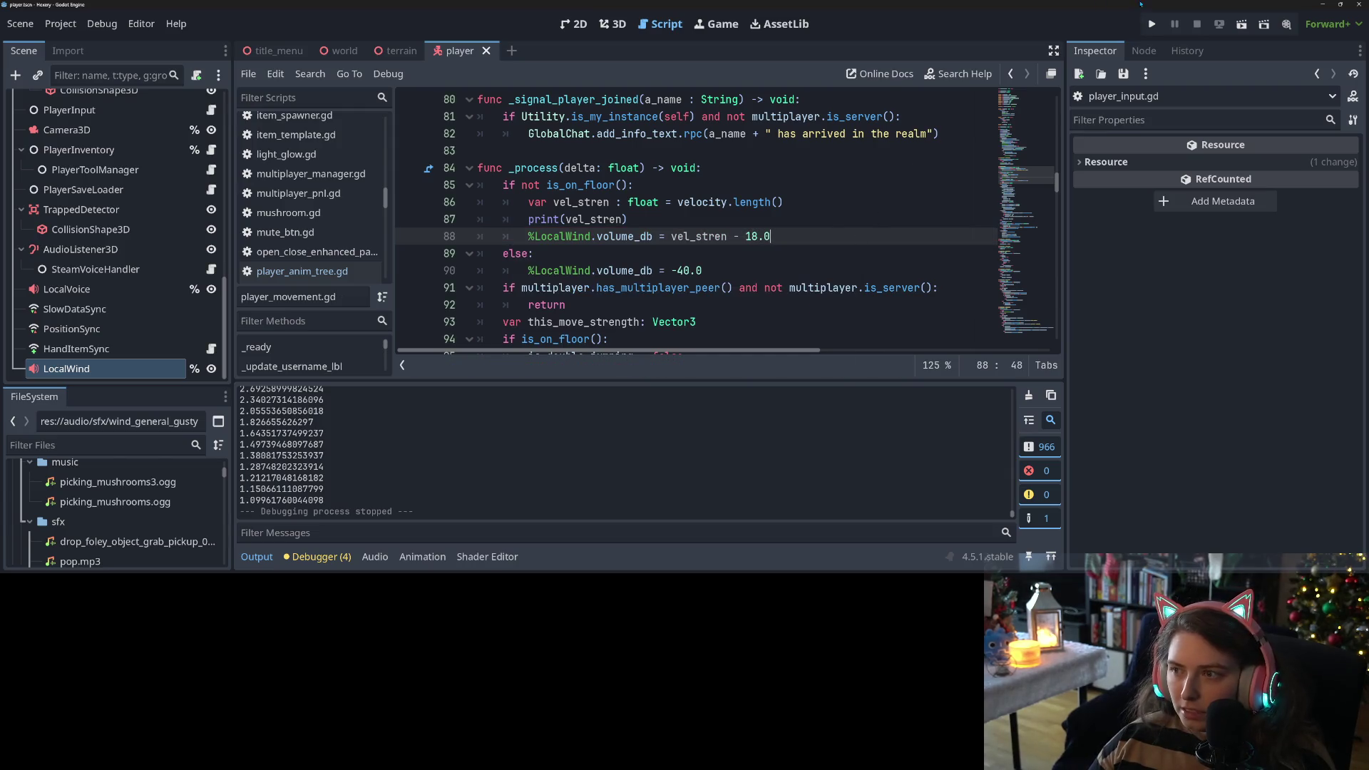
{"action": "left_click", "coordinate": [1152, 23]}
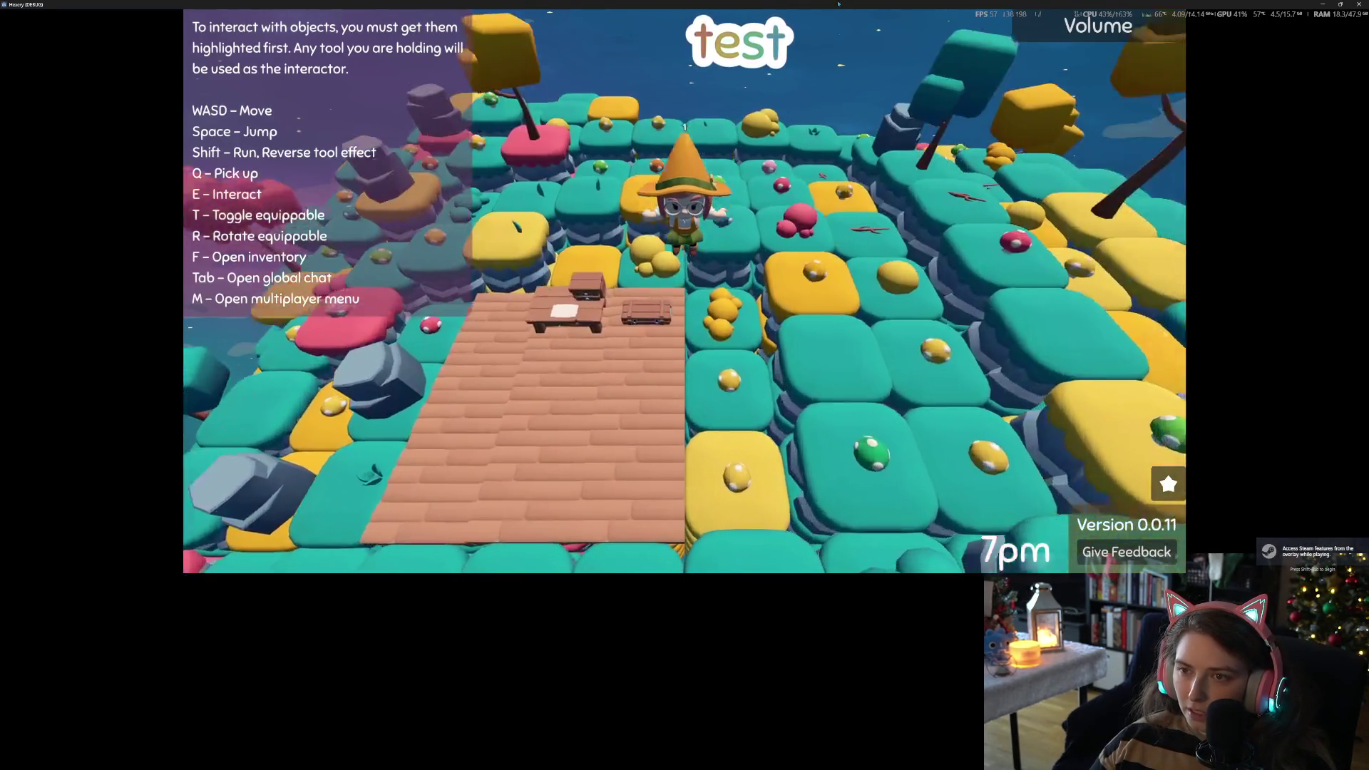
Step: Shrink the running Hexery game window and position it over the Godot editor
{"action": "left_click_drag", "start_coordinate": [838, 3], "coordinate": [762, 77]}
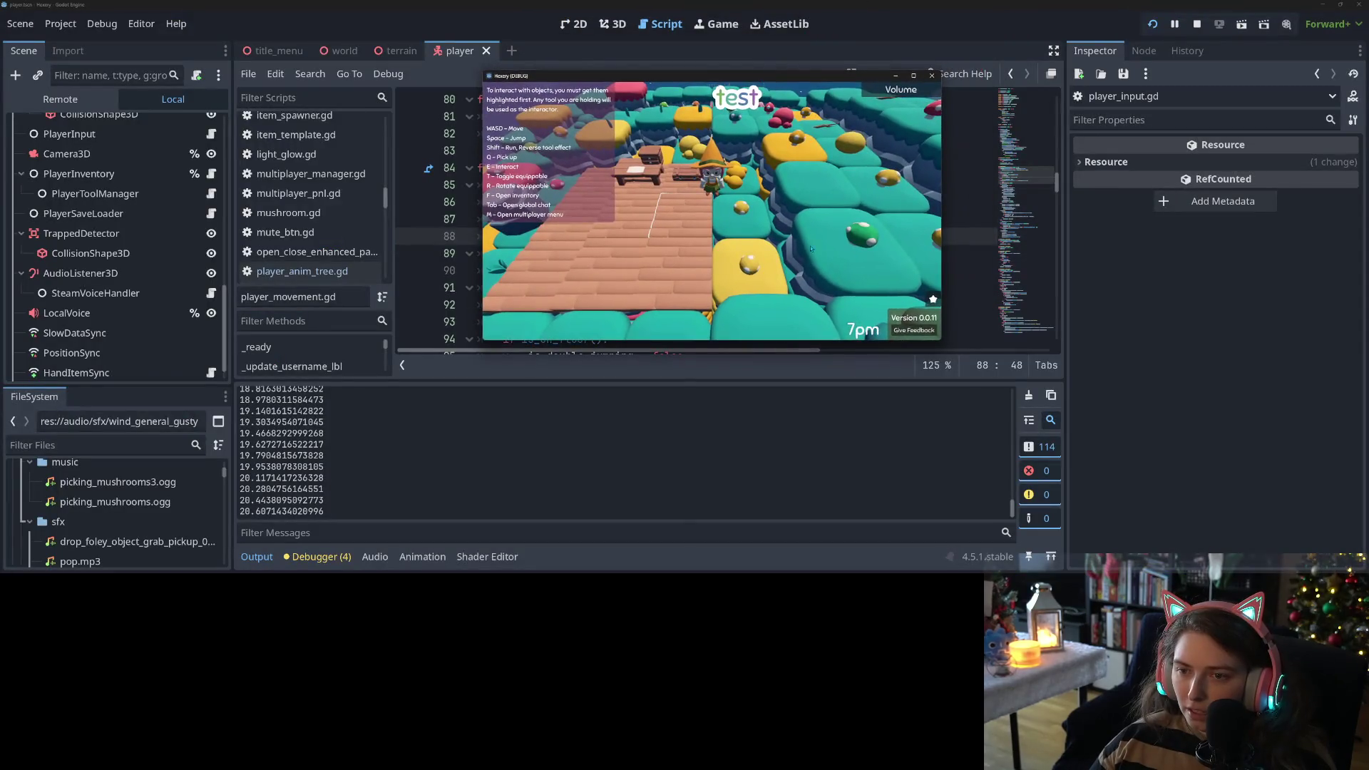
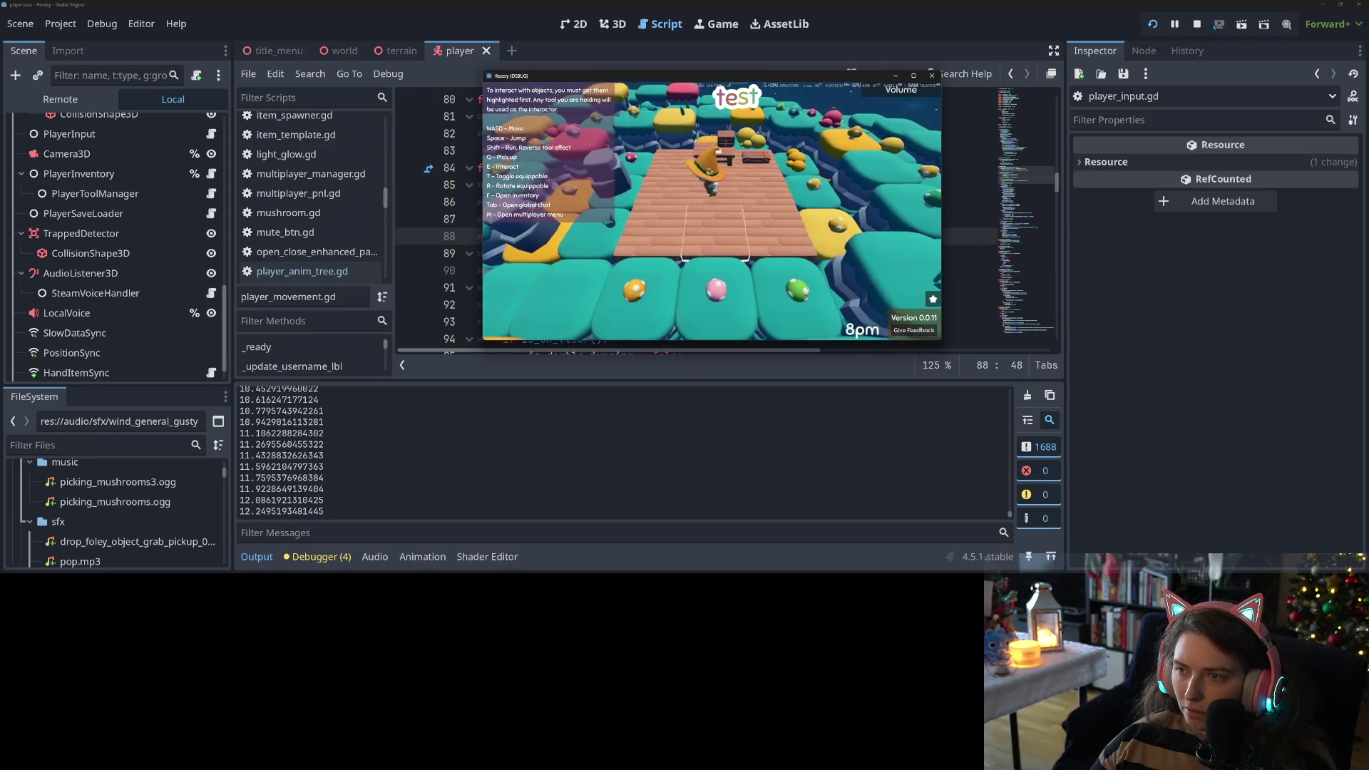
Step: Stop the game, select LocalWind, and change line 88's airborne offset to vel_stren - 12.0
{"action": "left_click", "coordinate": [1197, 24]}
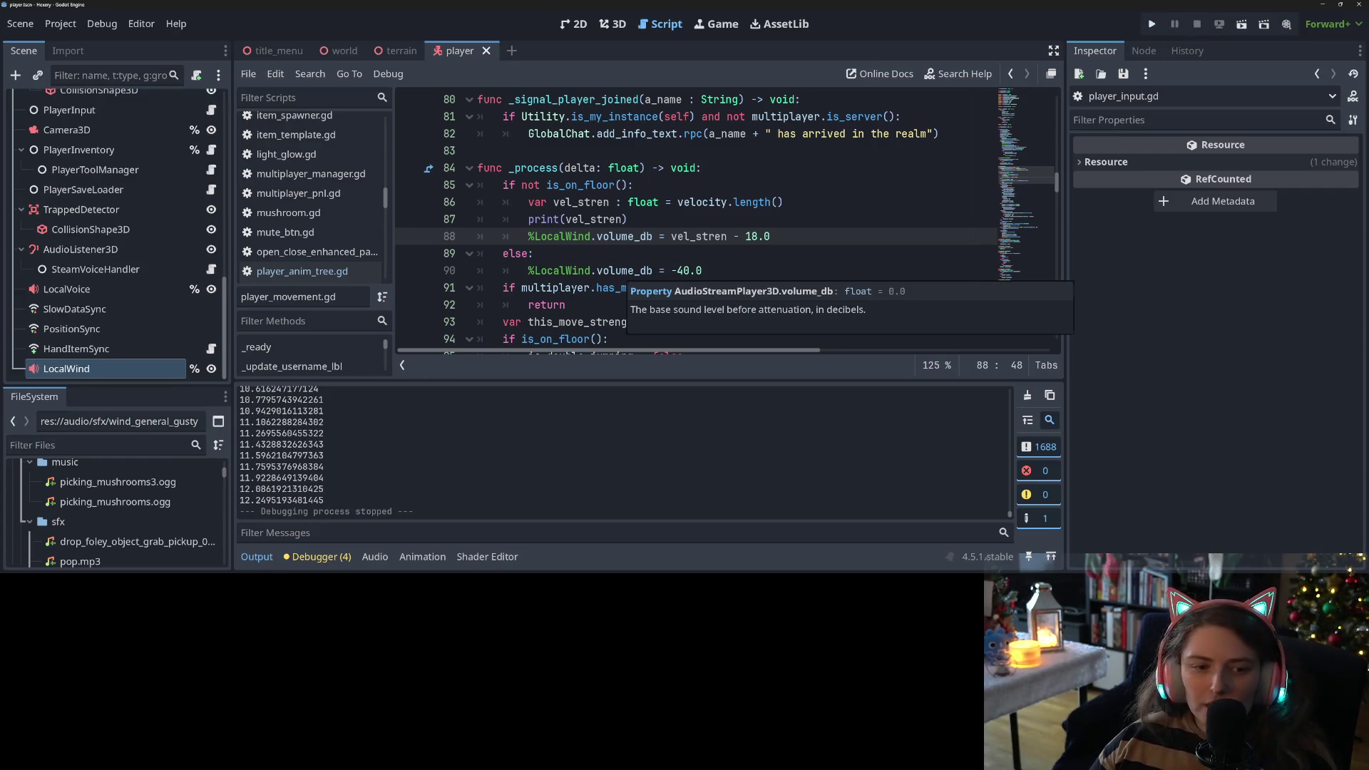
{"action": "left_click", "coordinate": [84, 368]}
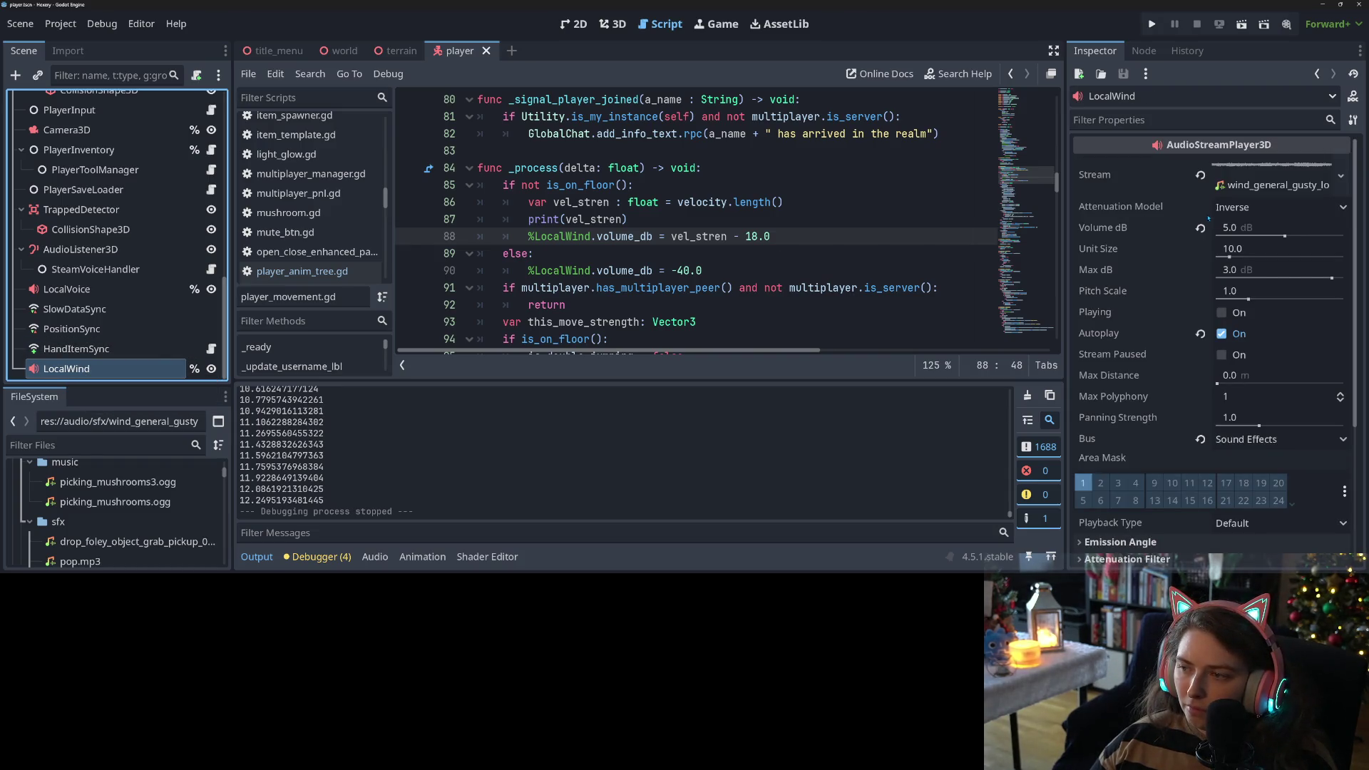
{"action": "left_click", "coordinate": [753, 235]}
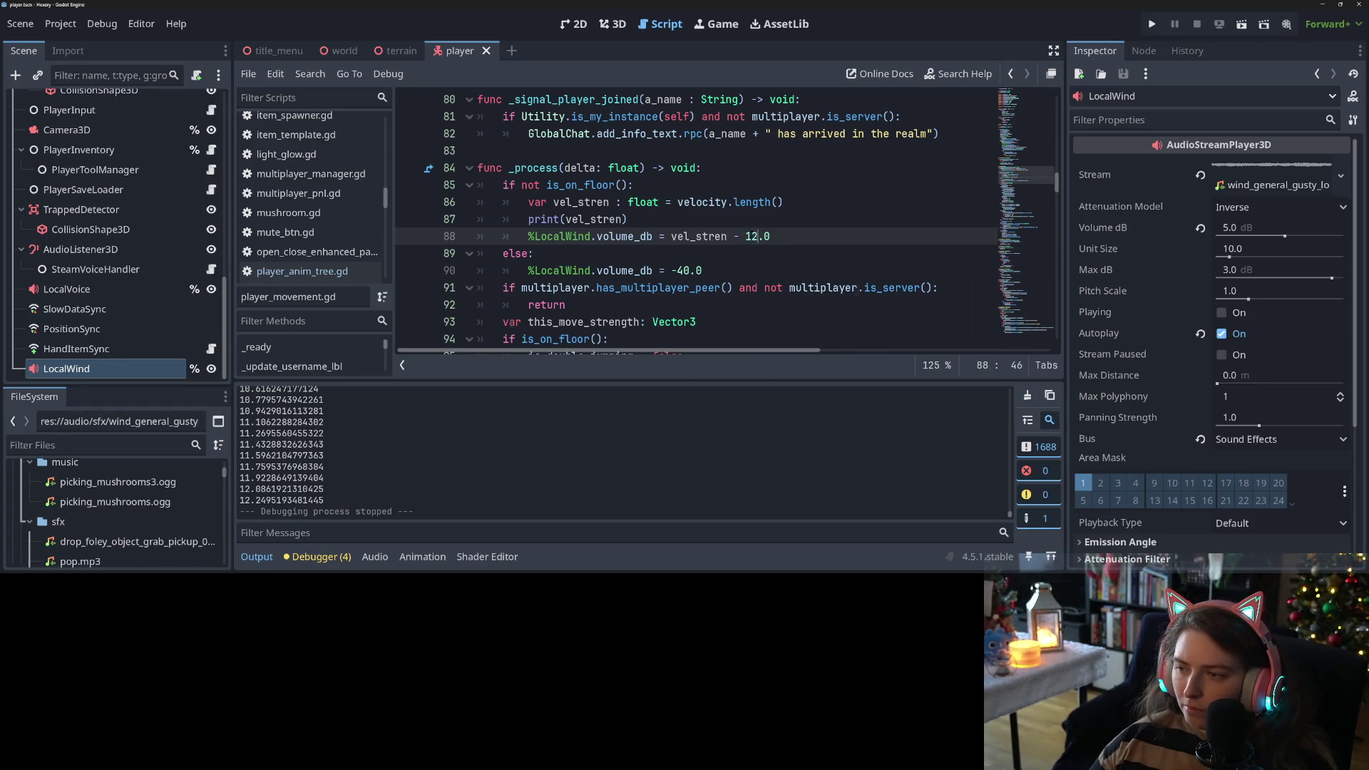
{"action": "left_click", "coordinate": [803, 254]}
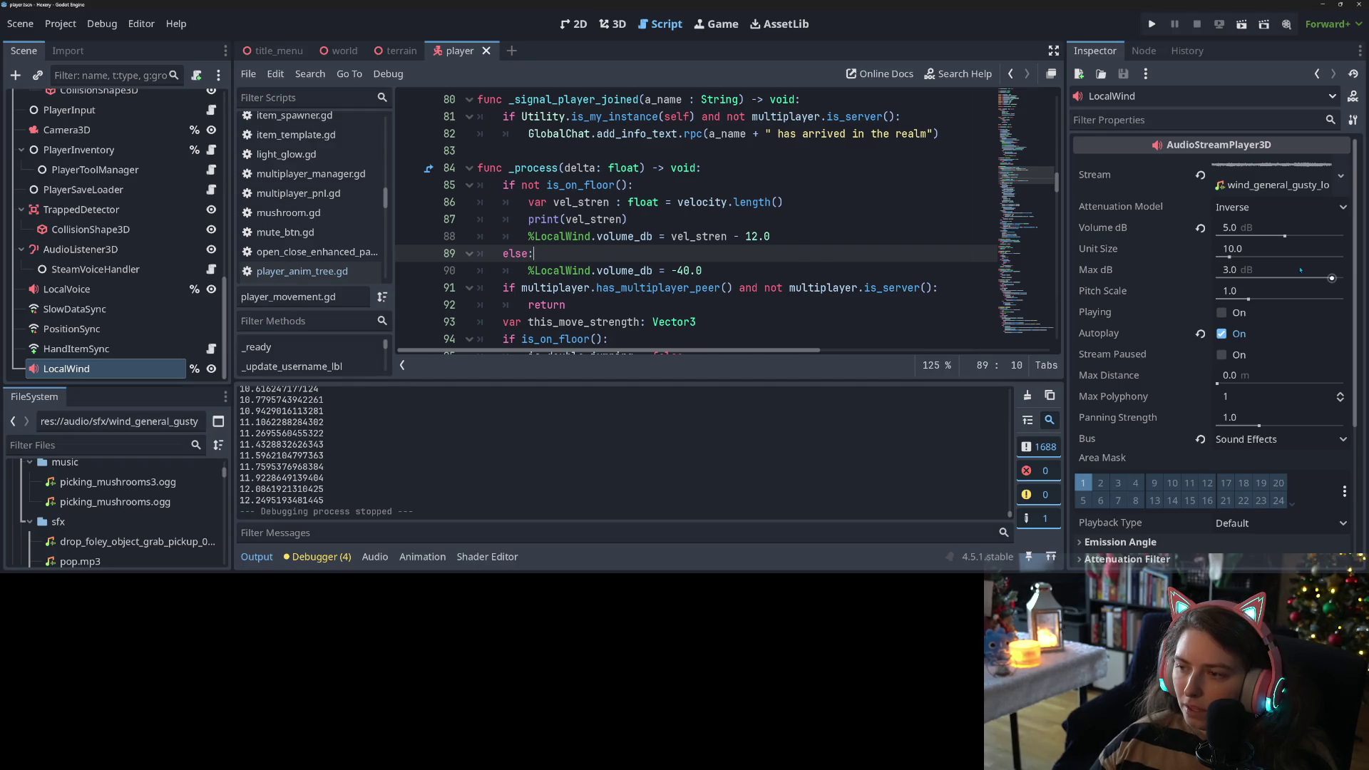
Step: Set LocalWind's Max dB to 5.0, save the scene, and relaunch the game
{"action": "left_click", "coordinate": [1276, 271]}
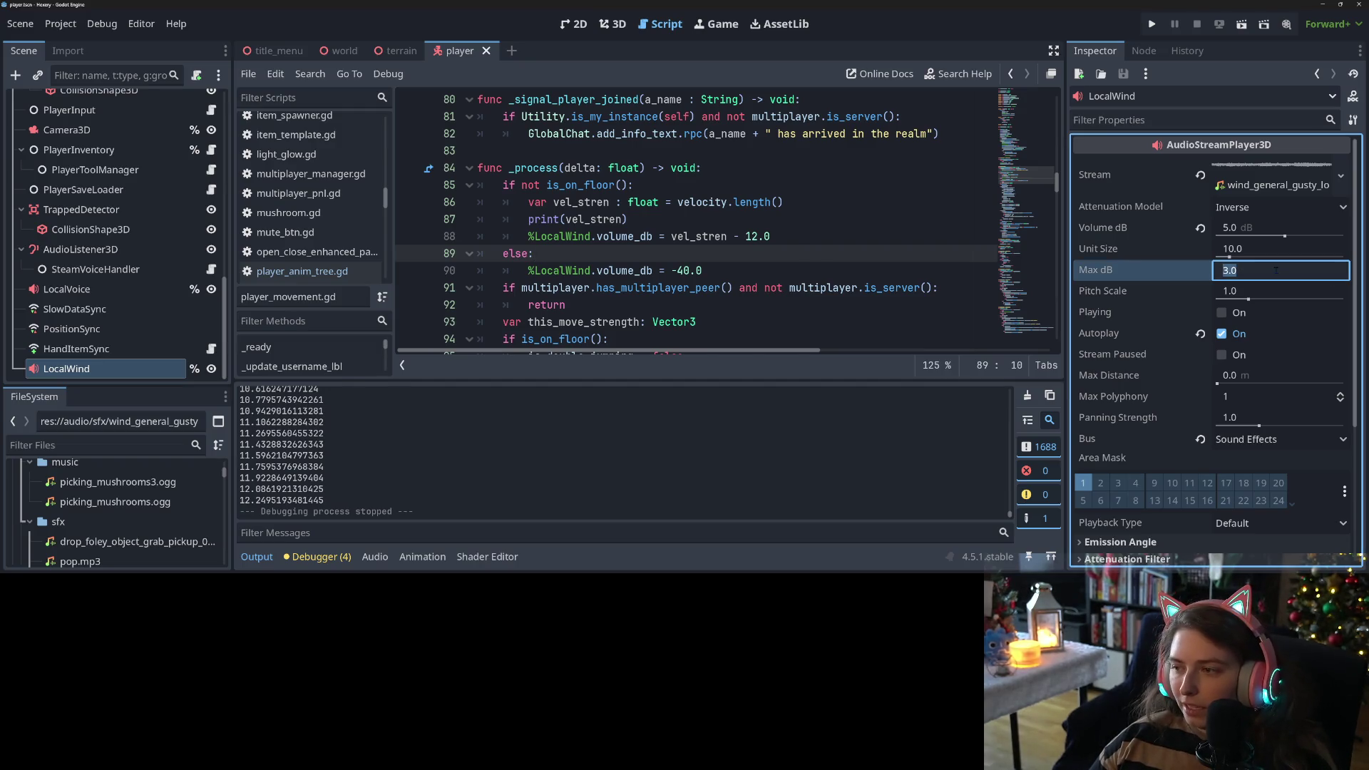
{"action": "type", "text": "5"}
{"action": "key", "text": "Return"}
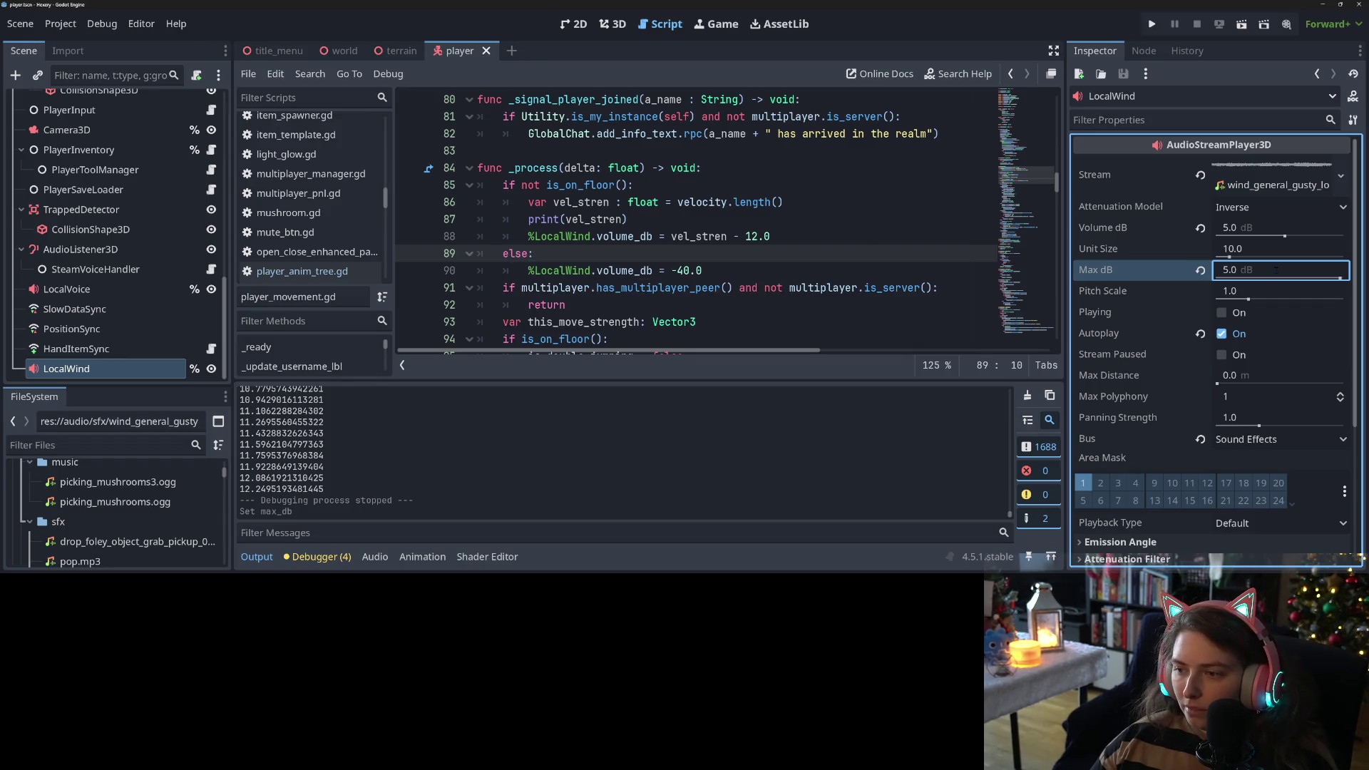
{"action": "left_click", "coordinate": [868, 288]}
{"action": "mouse_move", "coordinate": [872, 287]}
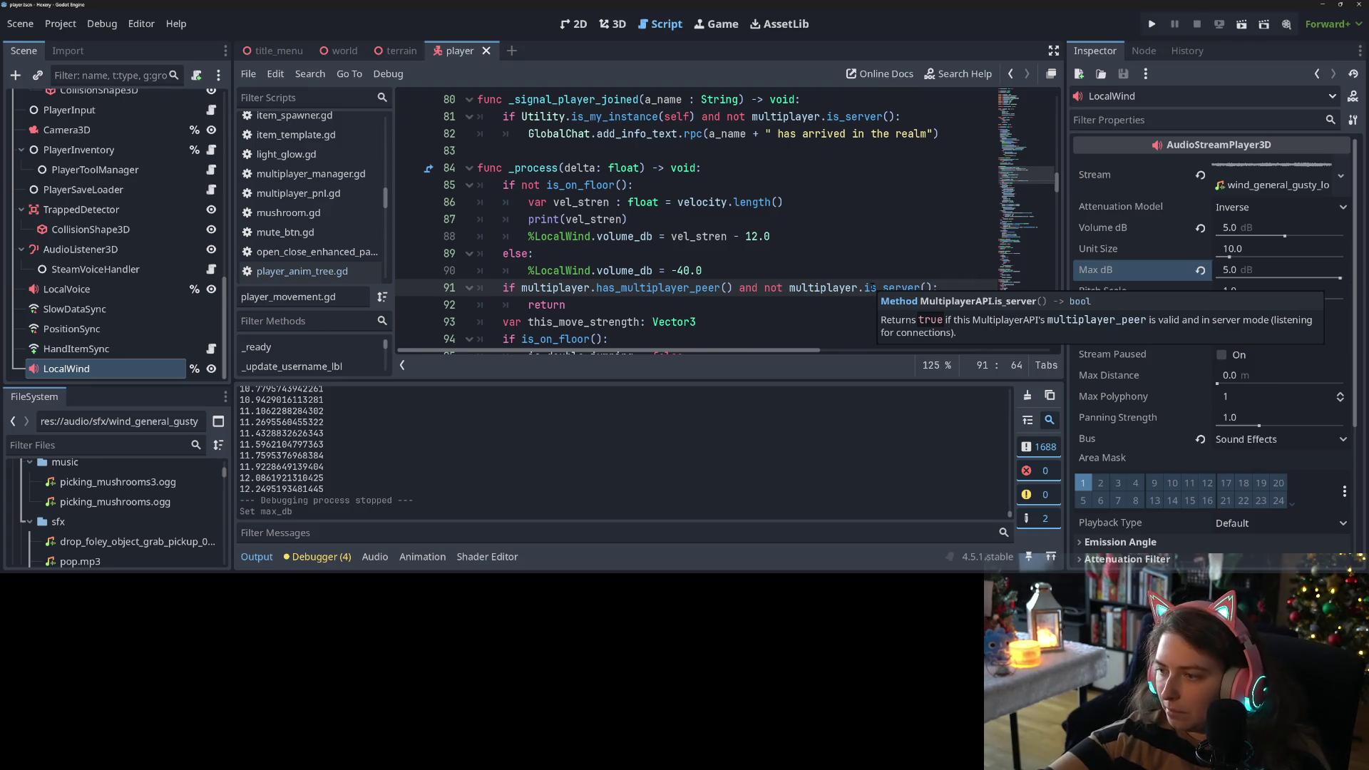
{"action": "key", "text": "ctrl+s"}
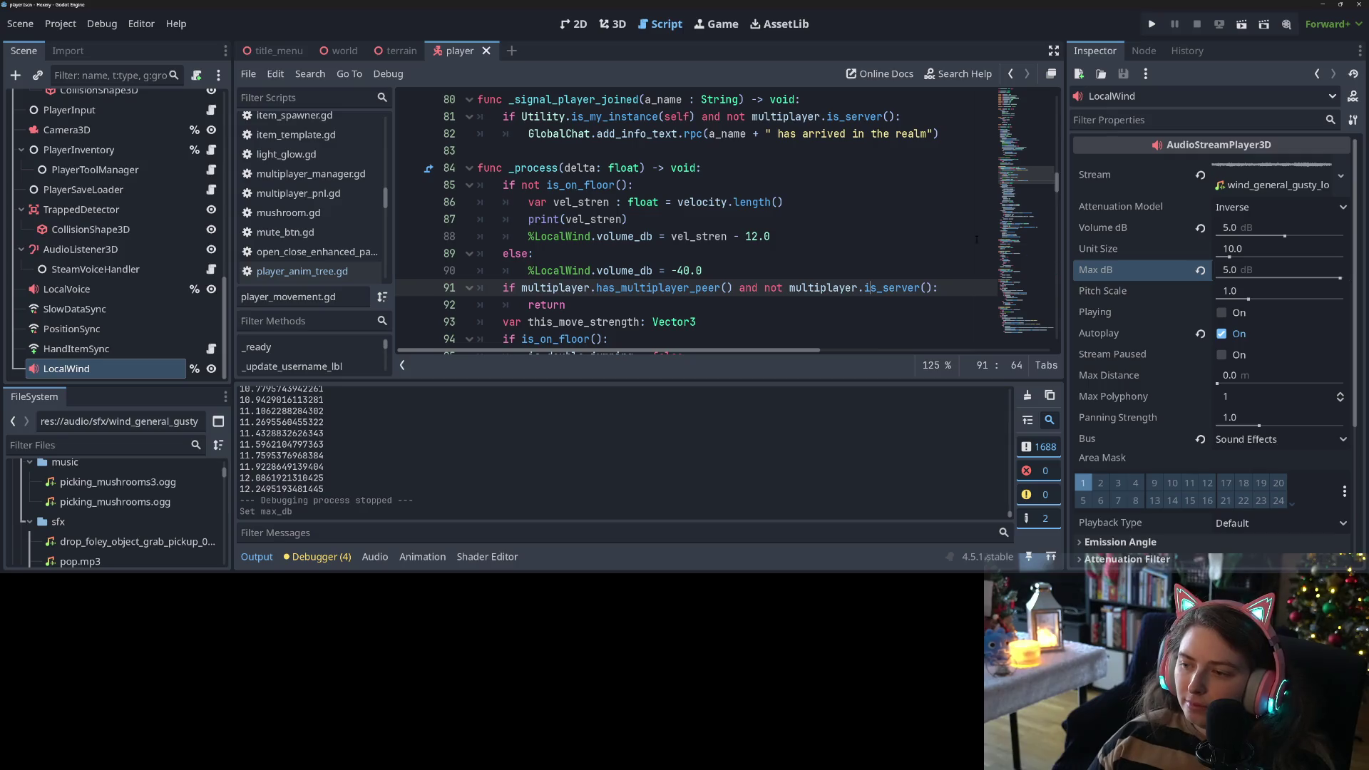
{"action": "left_click", "coordinate": [759, 223]}
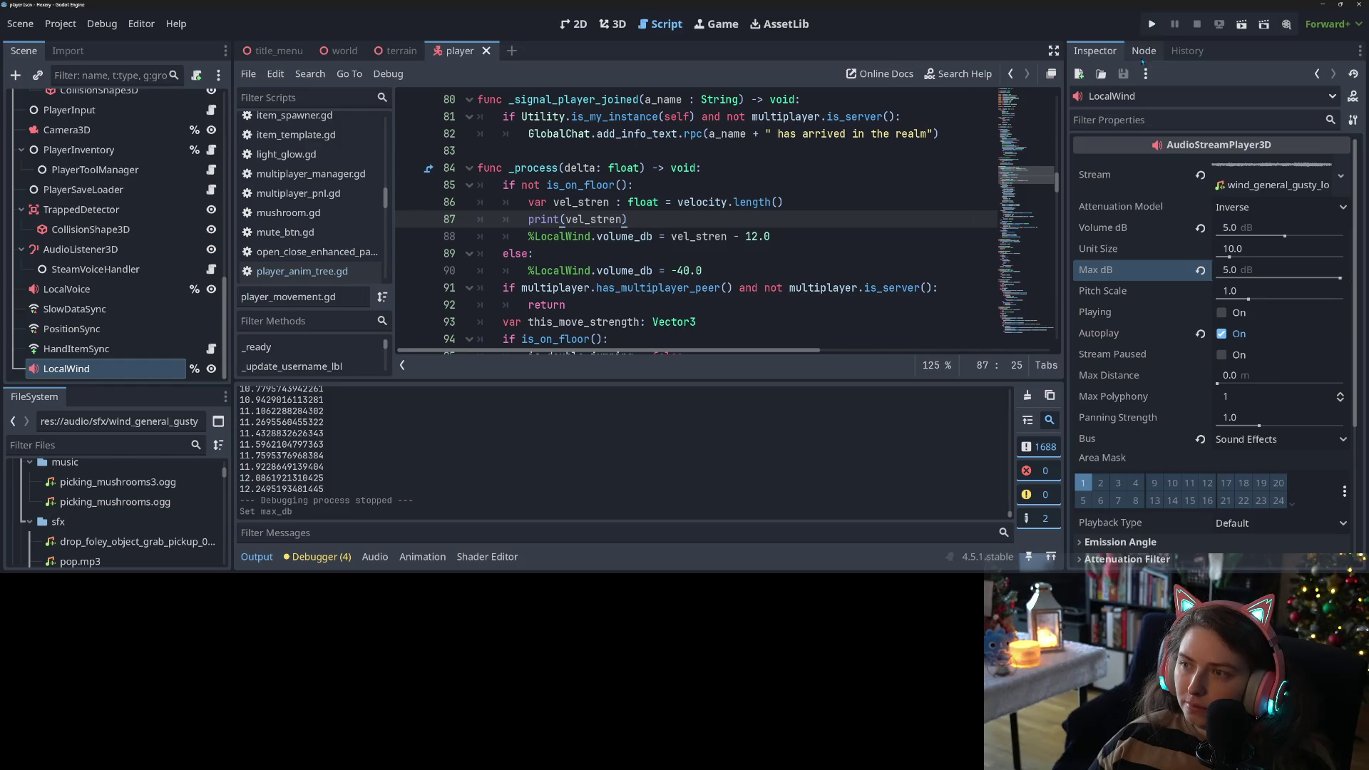
{"action": "left_click", "coordinate": [1152, 24]}
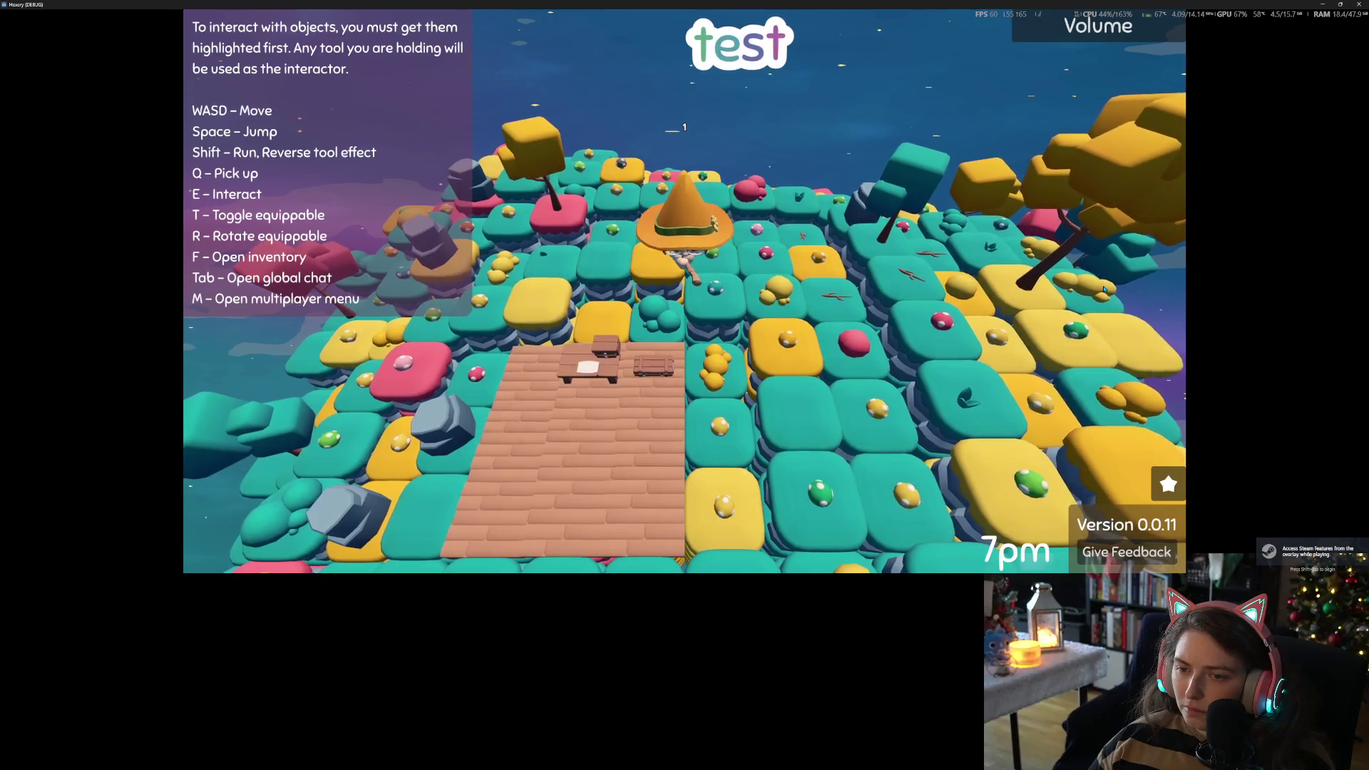
Step: Shrink the game window over the editor and fly the character across the island
{"action": "key", "text": "s"}
{"action": "key", "text": "w"}
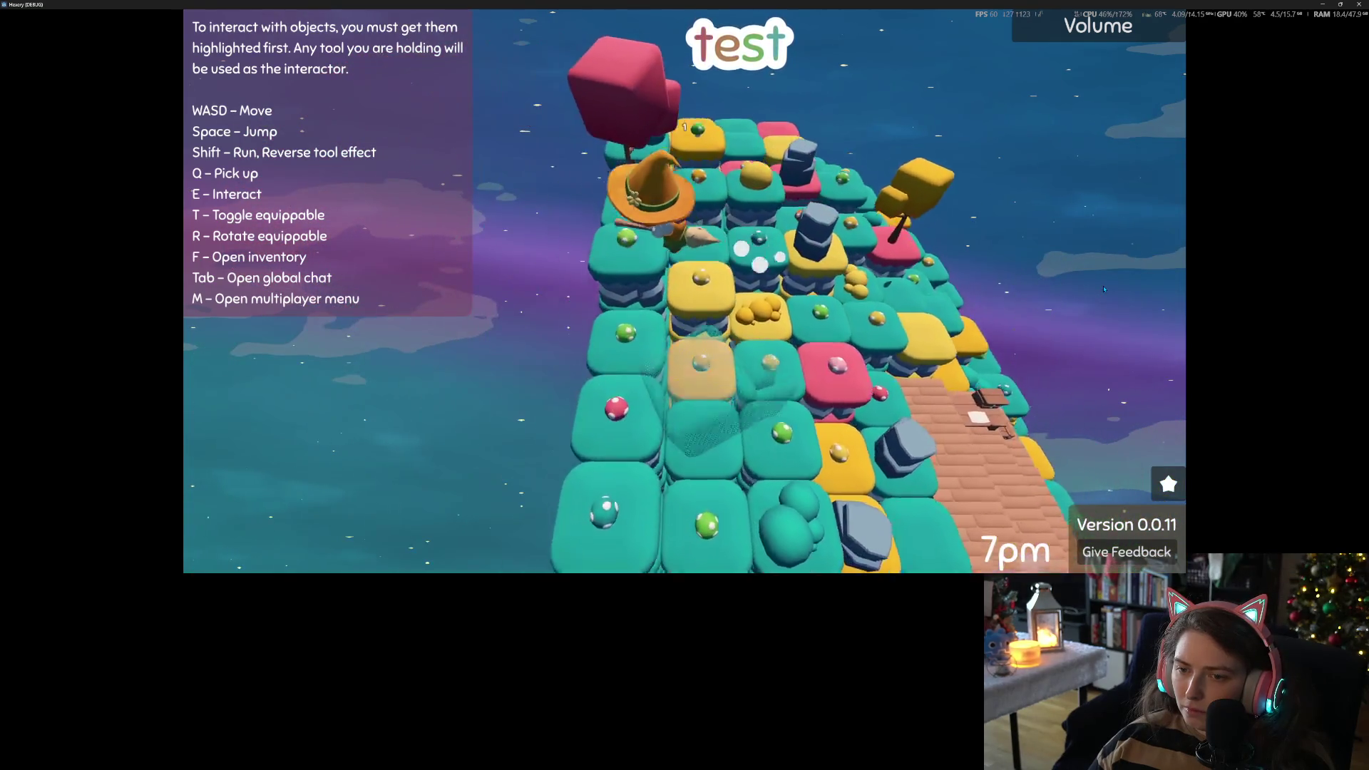
{"action": "mouse_move", "coordinate": [927, 4]}
{"action": "left_mouse_down"}
{"action": "mouse_move", "coordinate": [1037, 6]}
{"action": "mouse_move", "coordinate": [827, 99]}
{"action": "left_mouse_up"}
{"action": "left_click", "coordinate": [845, 245]}
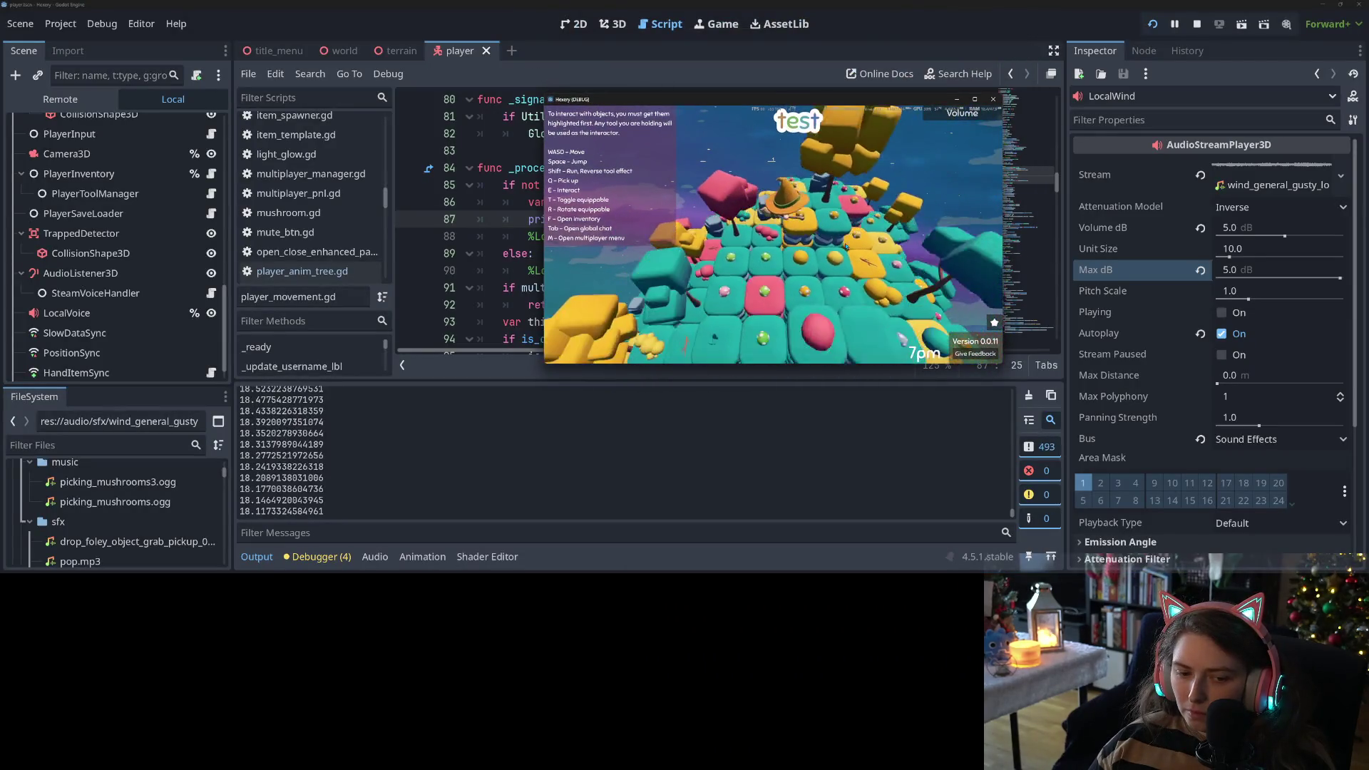
{"action": "key", "text": "w"}
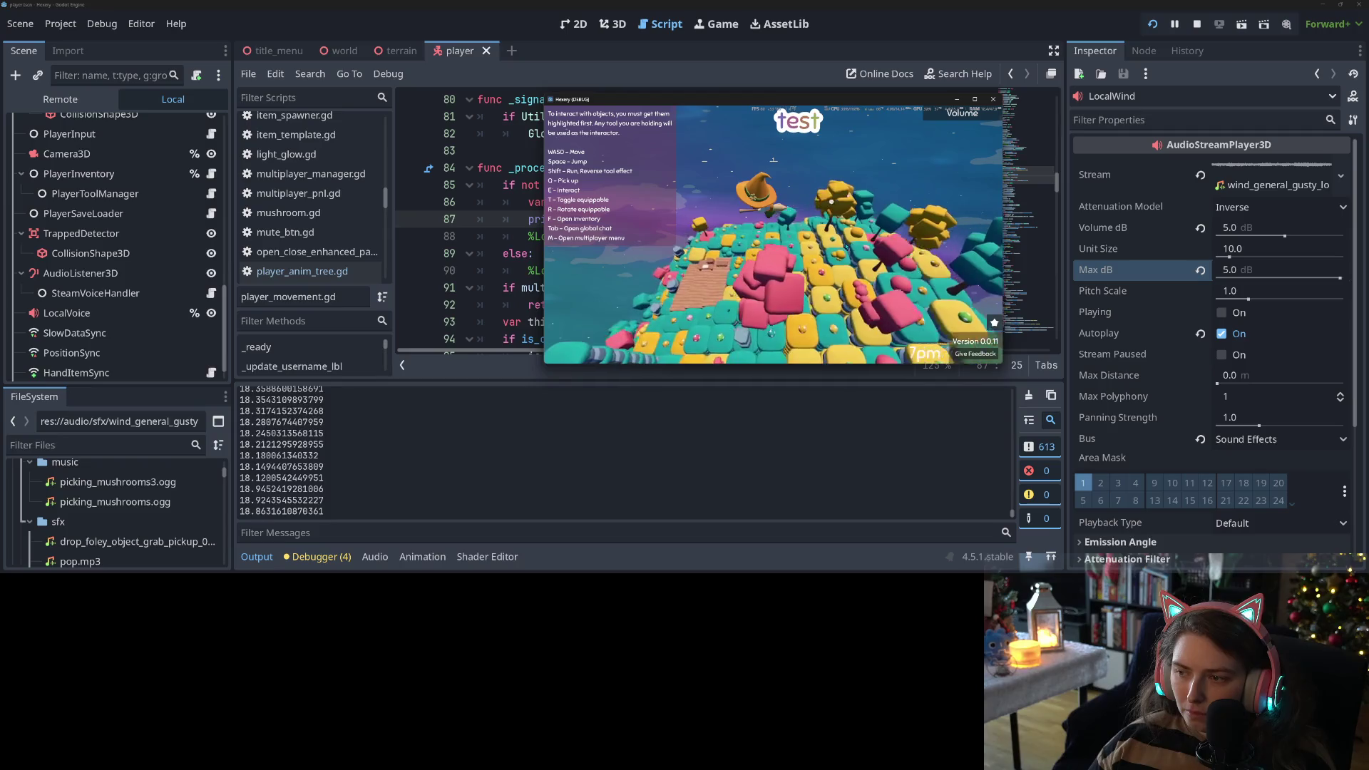
{"action": "key", "text": "w"}
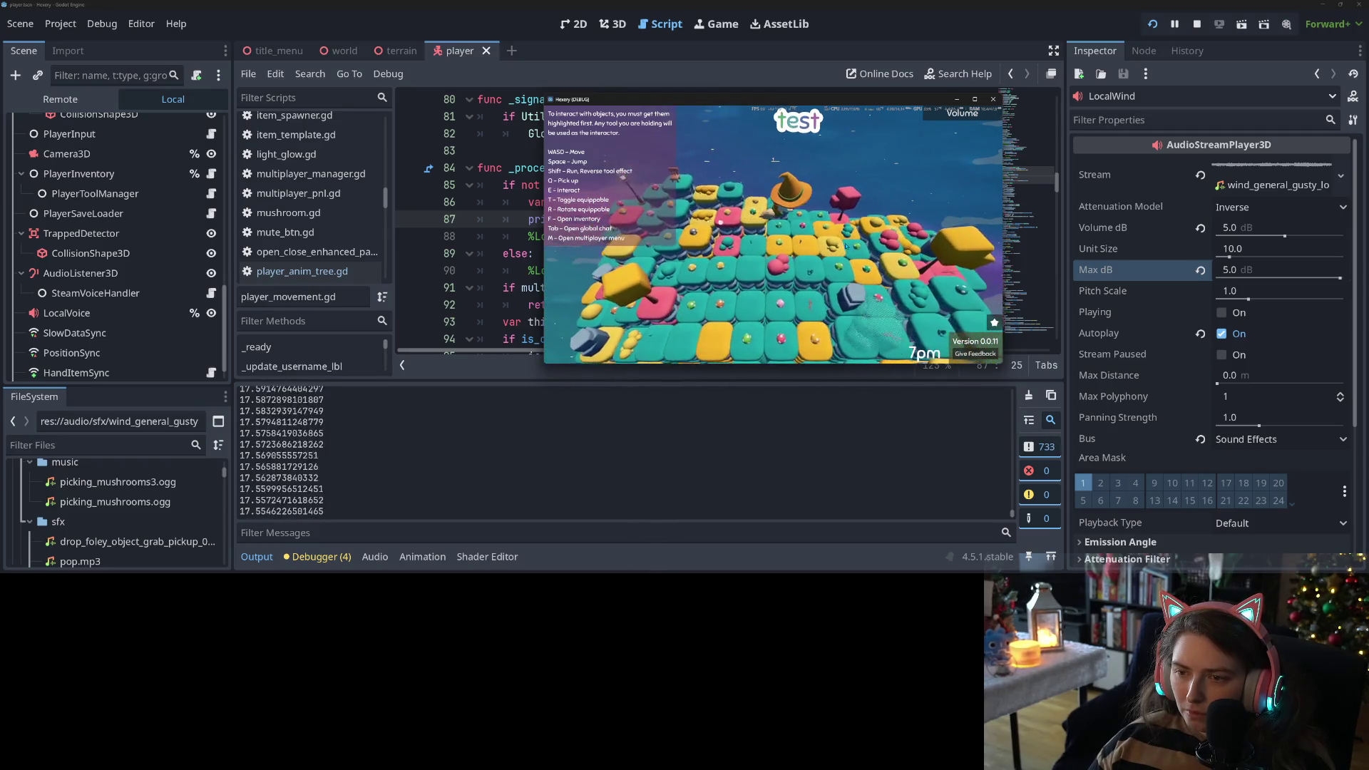
{"action": "key", "text": "w"}
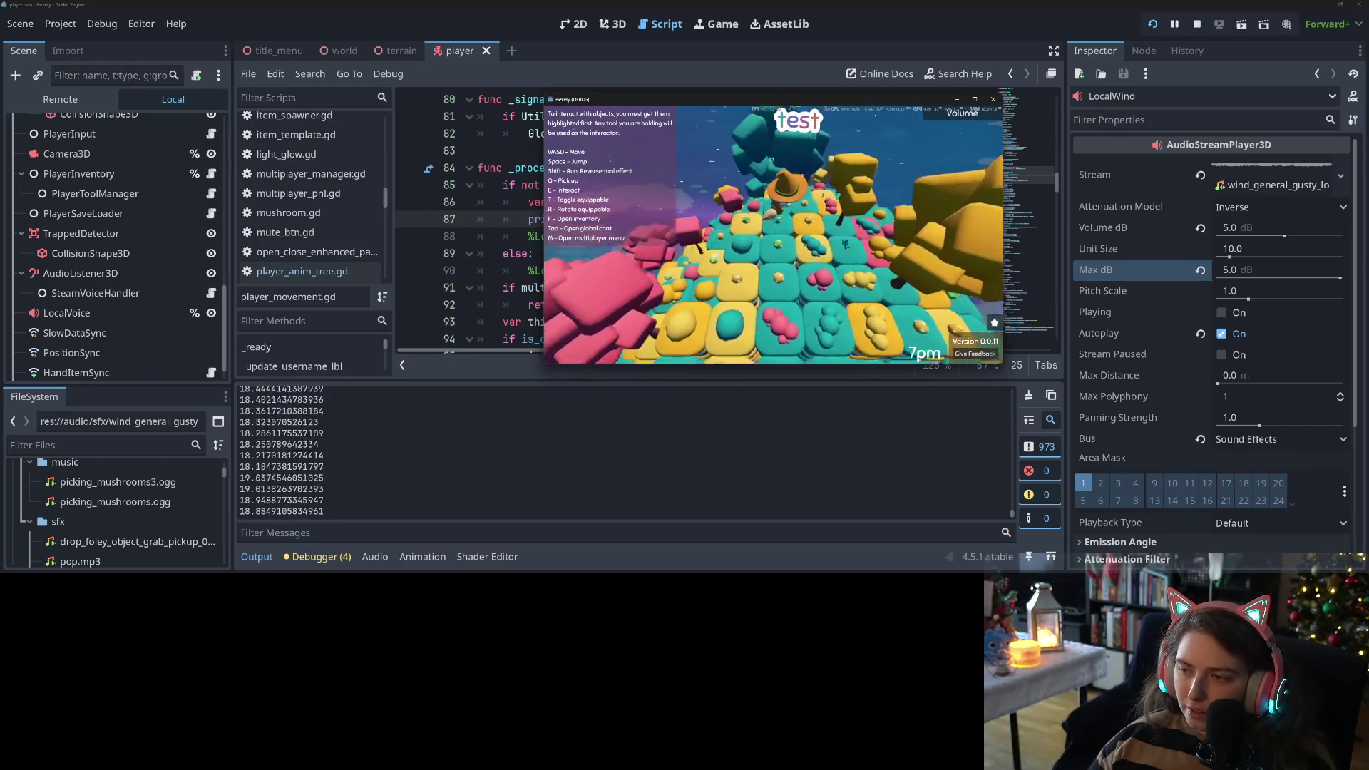
Step: Check LocalWind's Attenuation Model options and keep Inverse
{"action": "left_click", "coordinate": [1275, 207]}
{"action": "left_click", "coordinate": [1276, 207]}
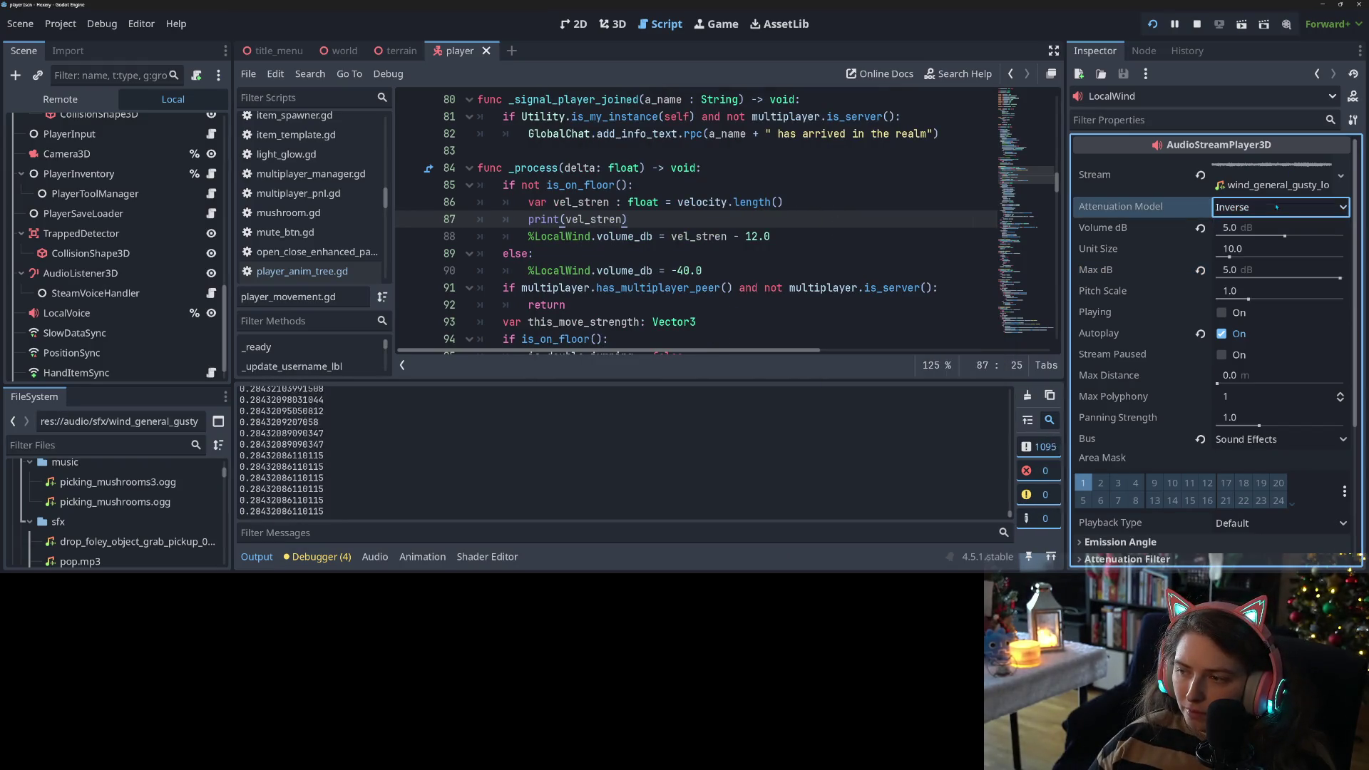
{"action": "mouse_move", "coordinate": [1132, 212]}
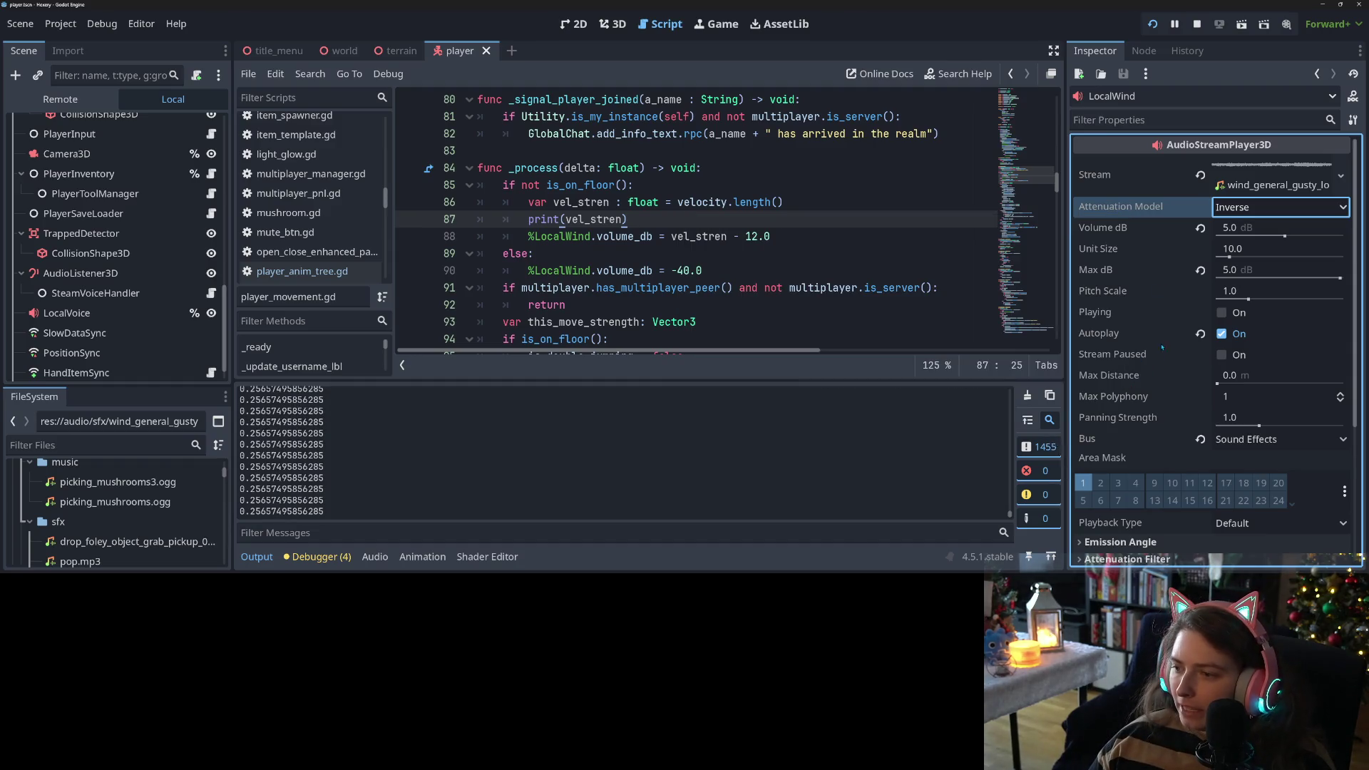
{"action": "mouse_move", "coordinate": [1152, 374]}
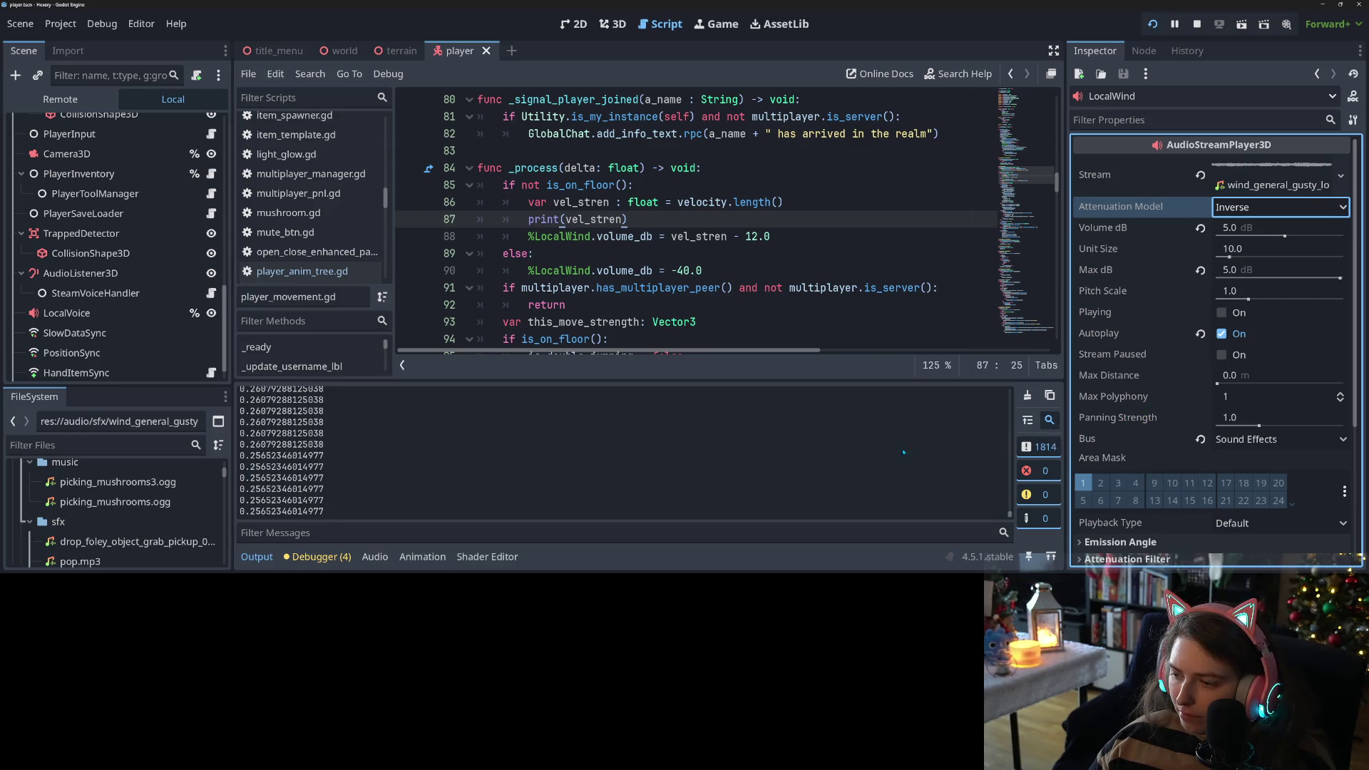
{"action": "mouse_move", "coordinate": [1160, 528]}
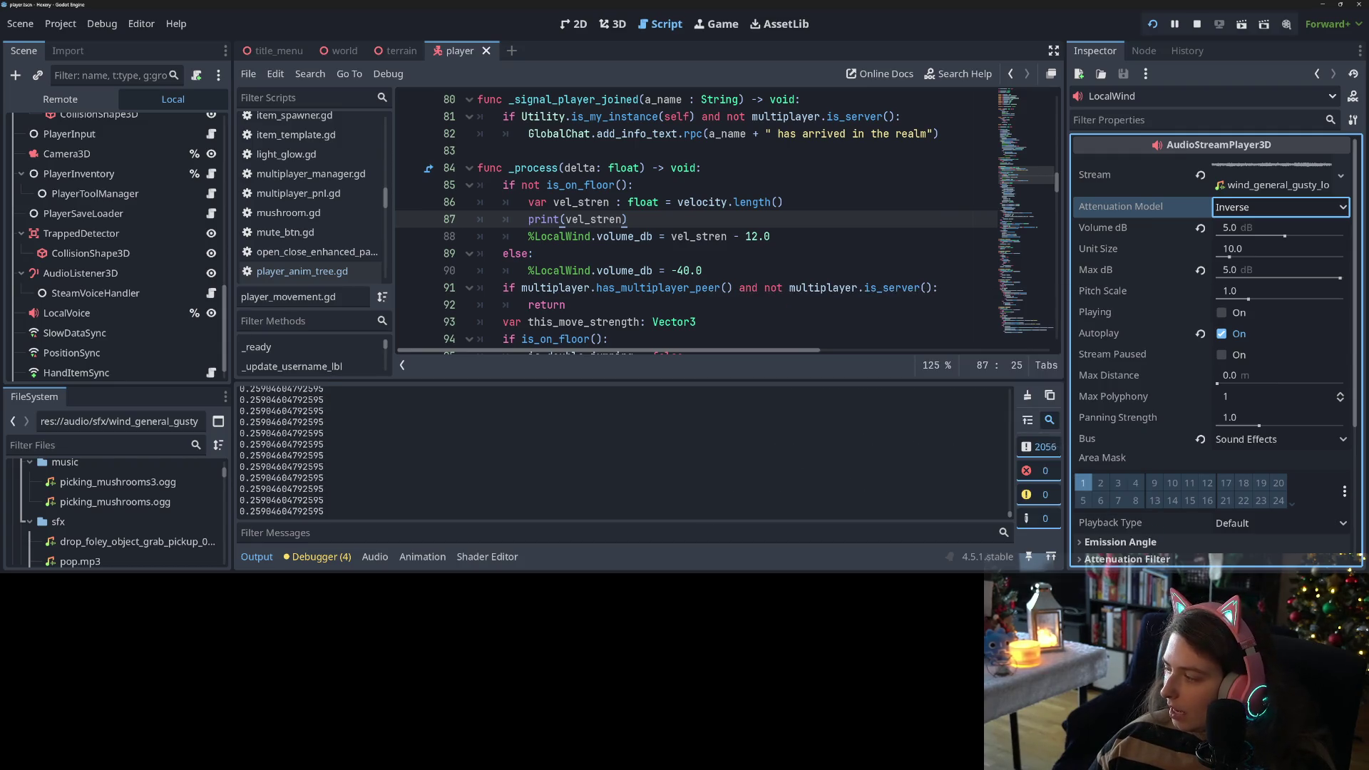
Step: Fly up and land repeatedly over the terrain, move the game window left, then close the game
{"action": "key", "text": "alt+Tab"}
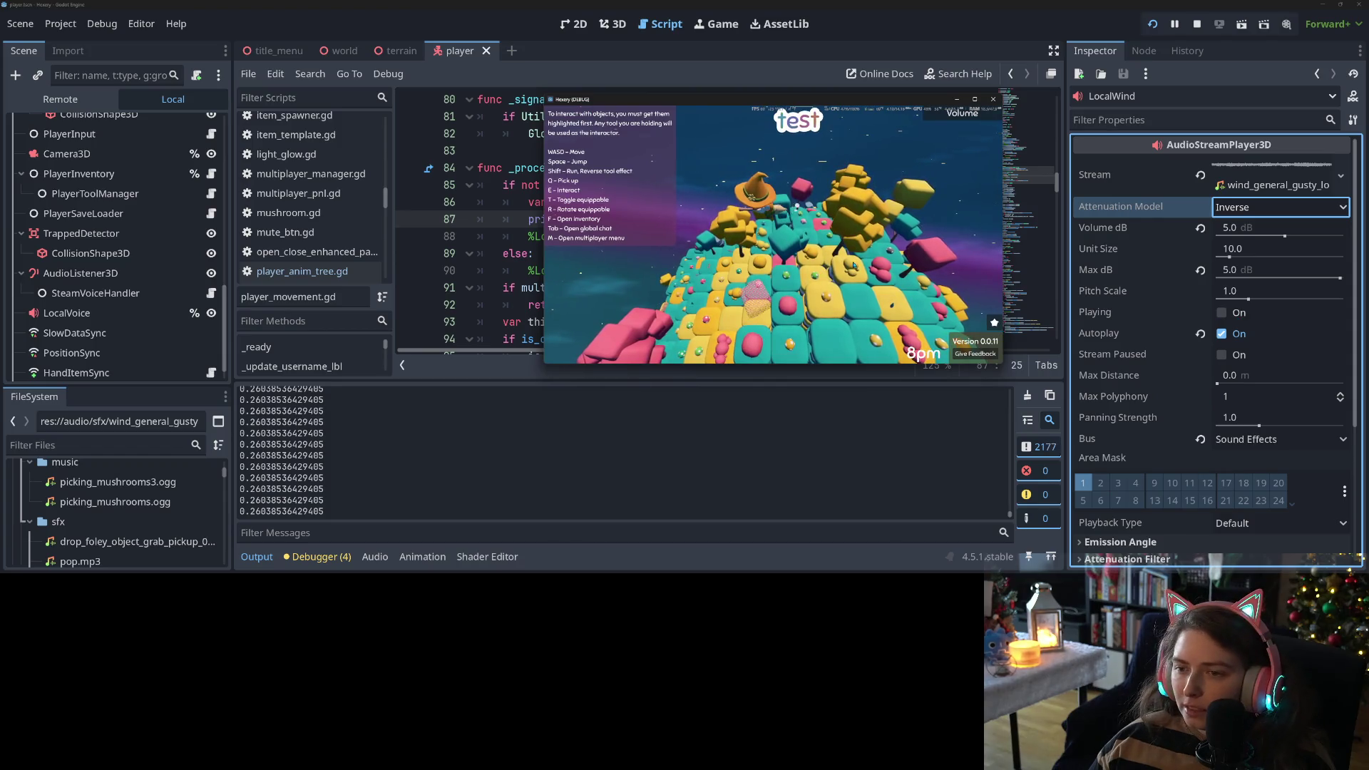
{"action": "key", "text": "w"}
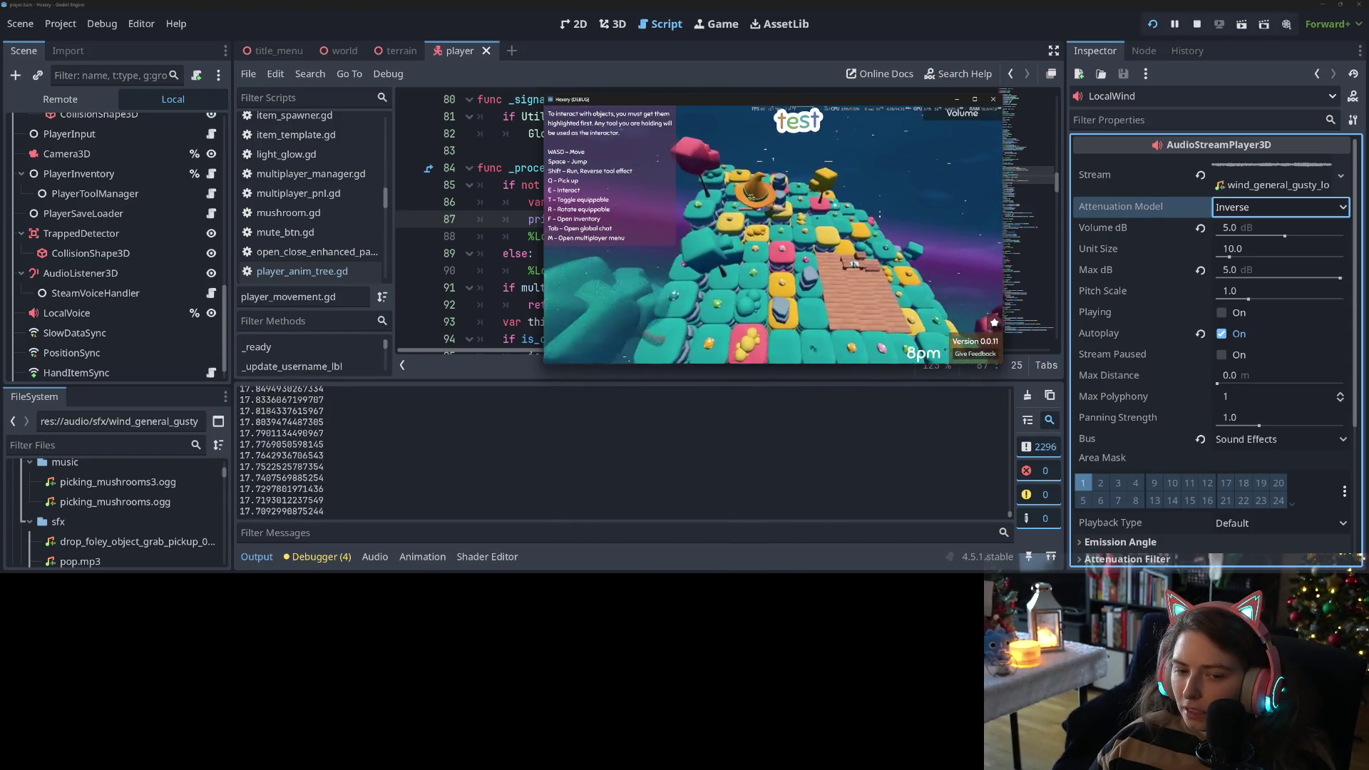
{"action": "key", "text": "w"}
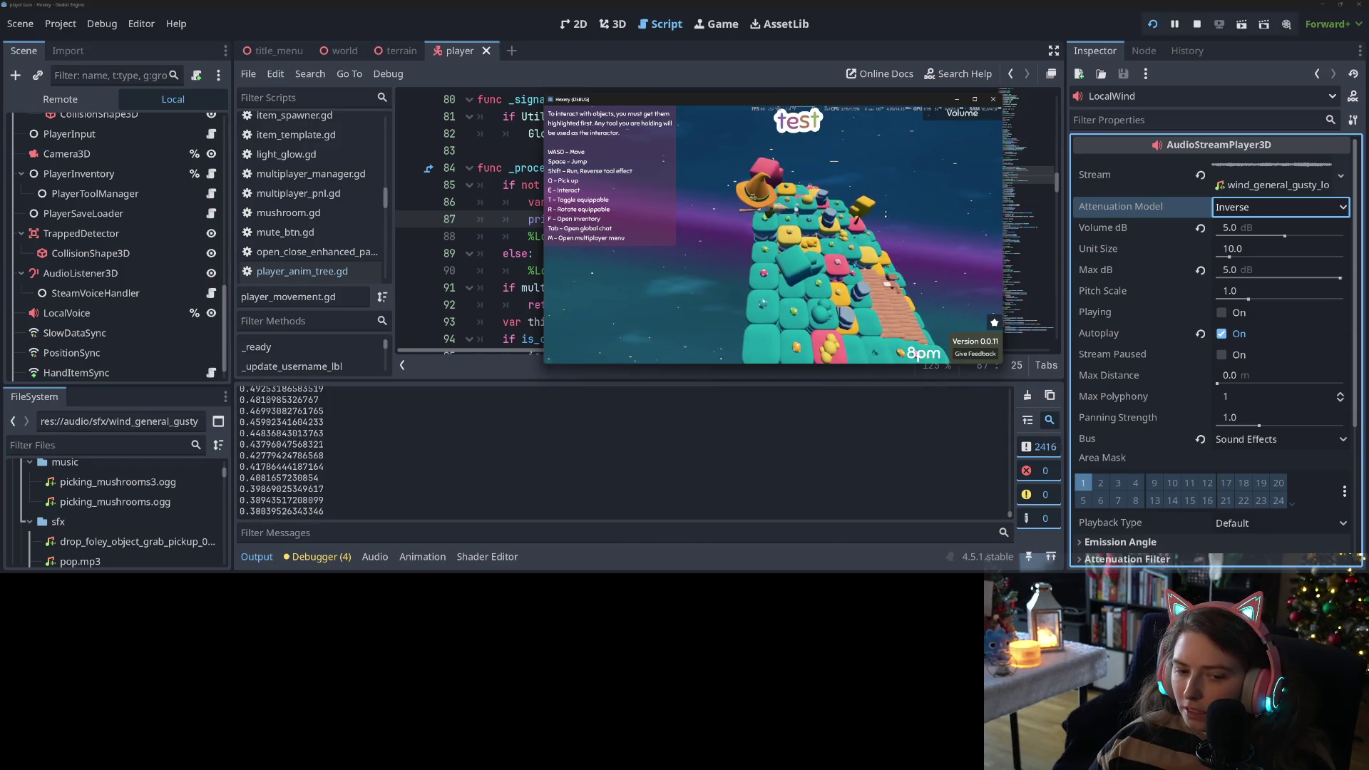
{"action": "key", "text": "w"}
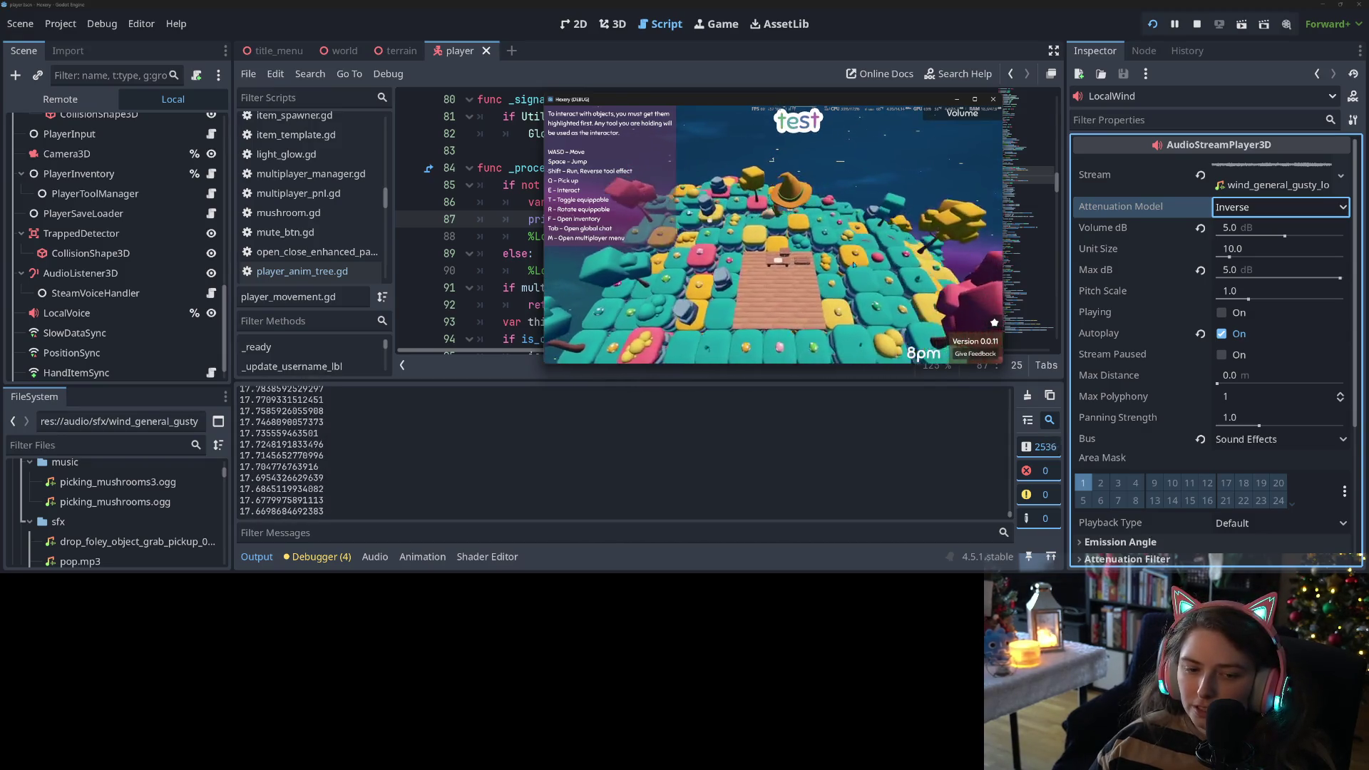
{"action": "key", "text": "a"}
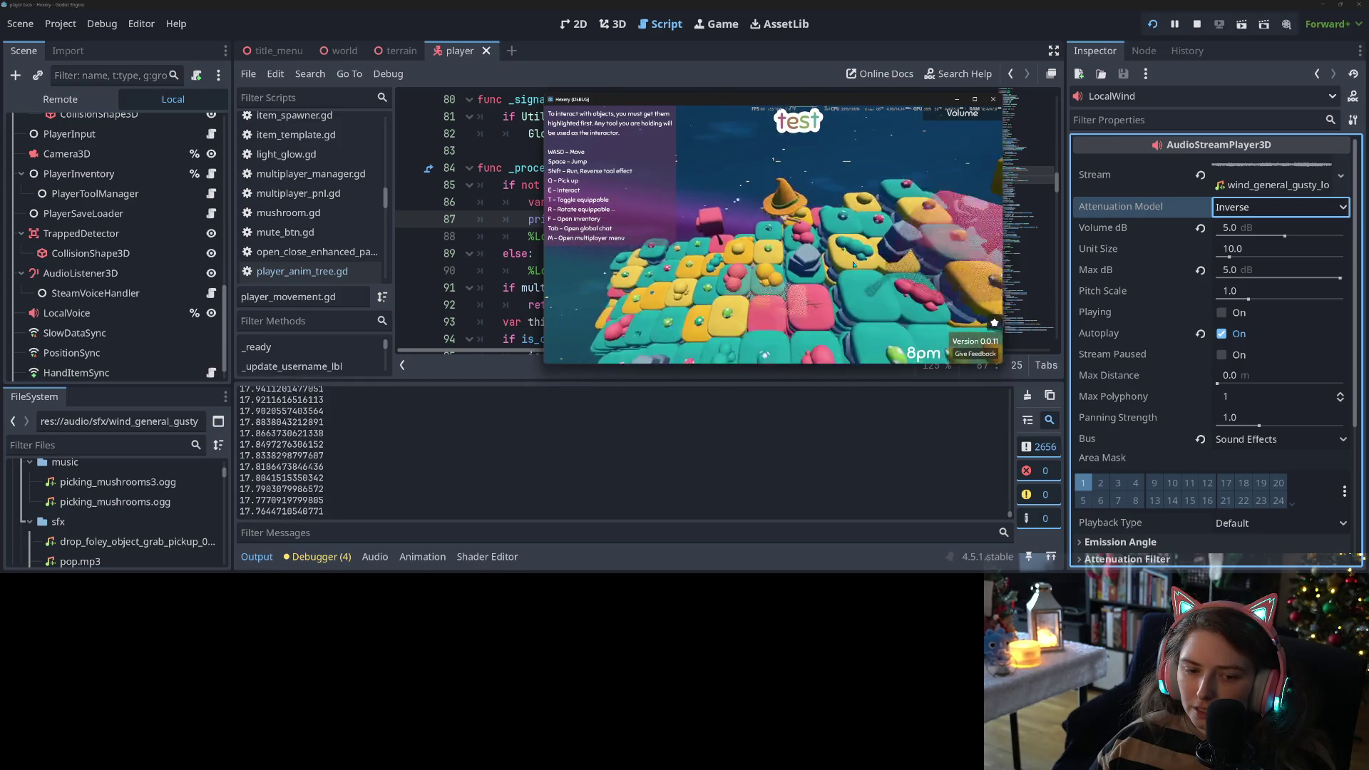
{"action": "key", "text": "w"}
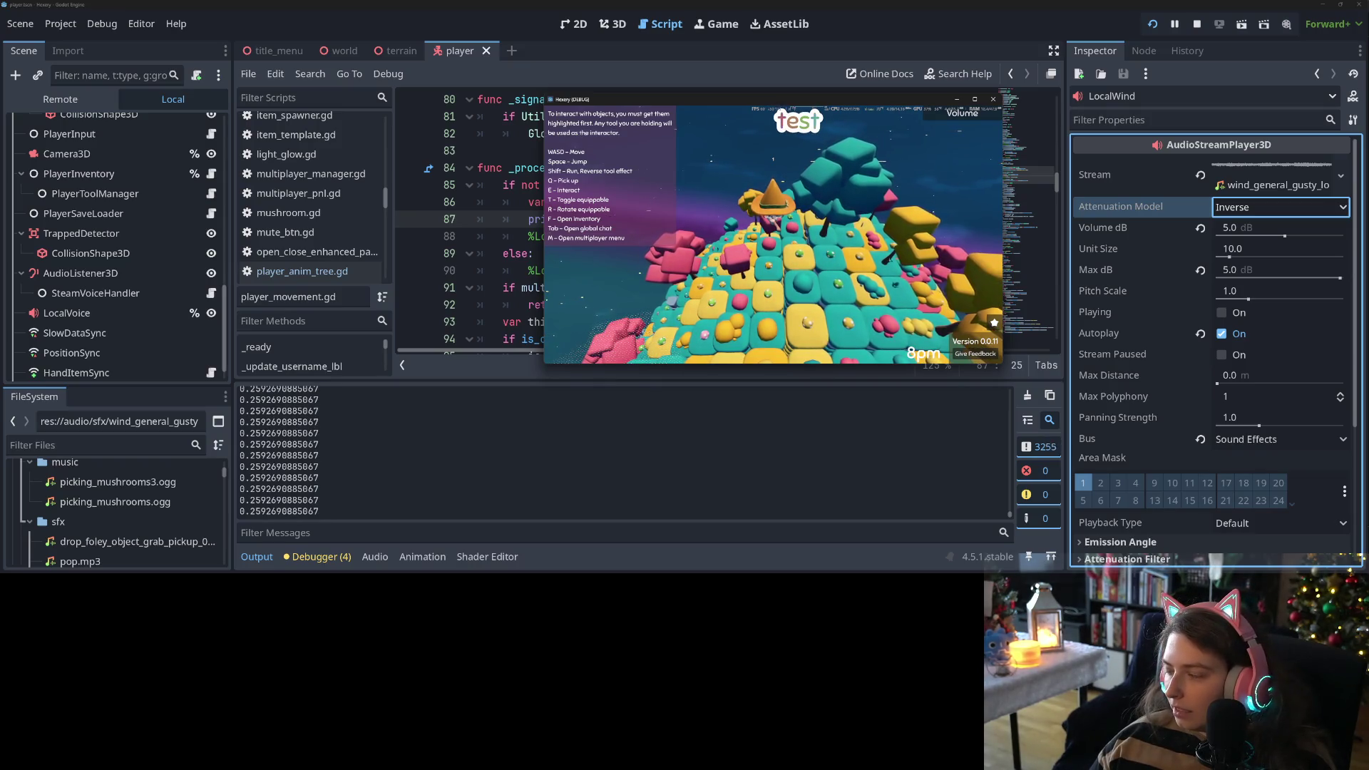
{"action": "left_click_drag", "start_coordinate": [845, 100], "coordinate": [620, 135]}
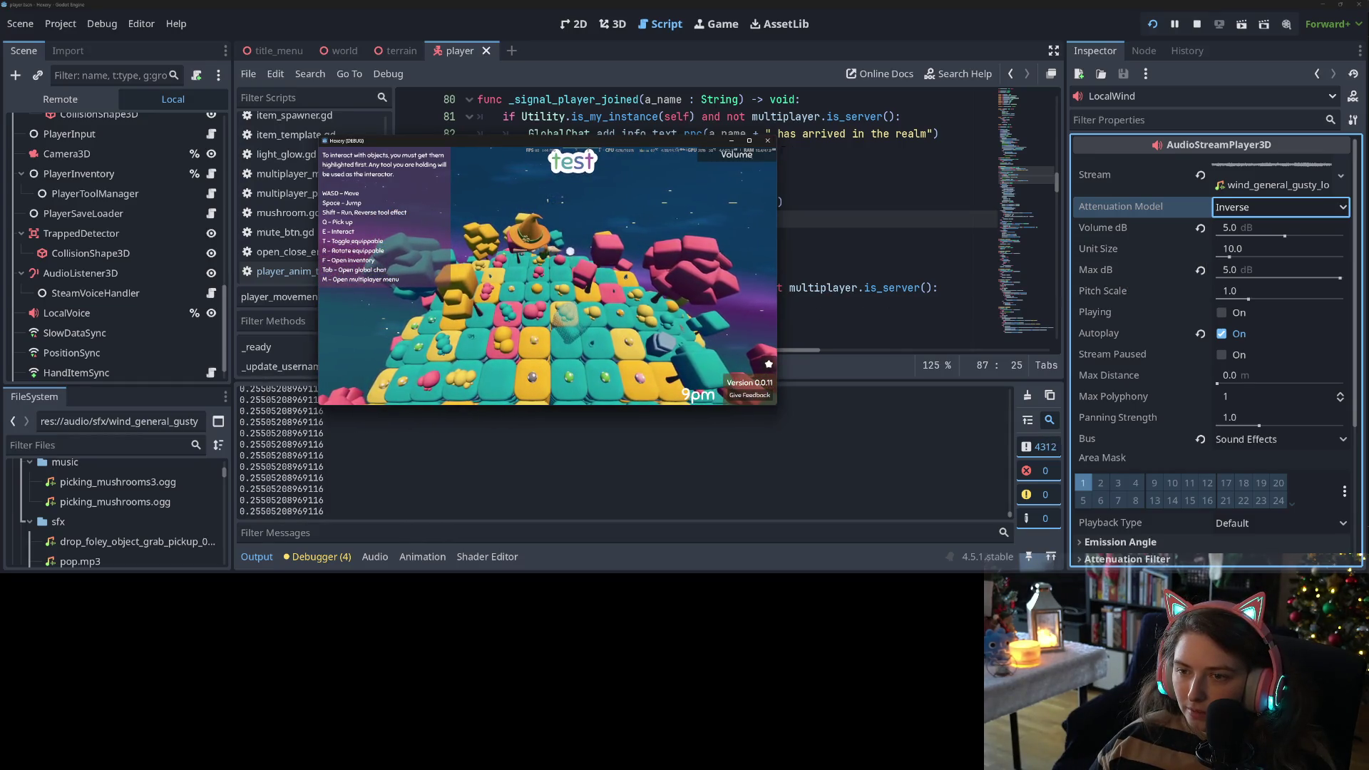
{"action": "left_click", "coordinate": [768, 141]}
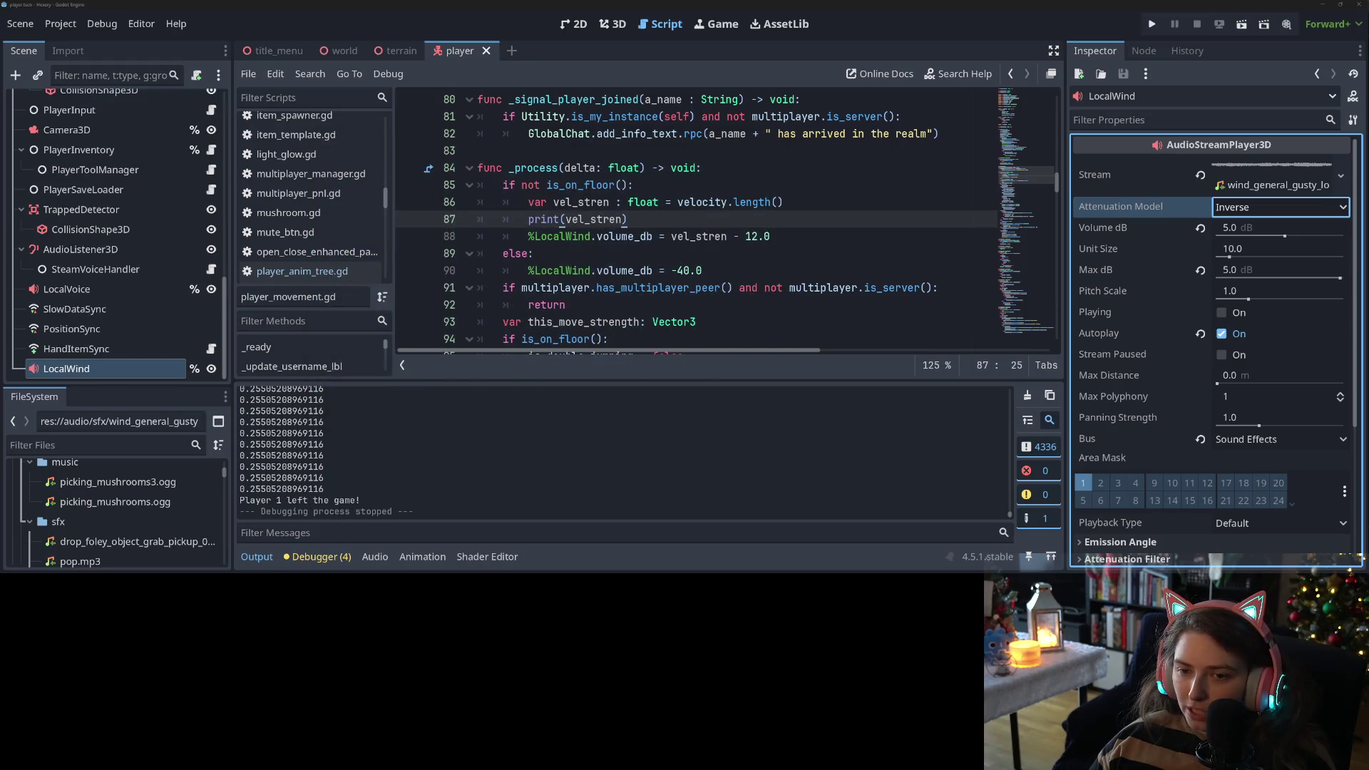
Step: Relaunch the game, move its window aside, and load the 'test' save
{"action": "double_click", "coordinate": [565, 272]}
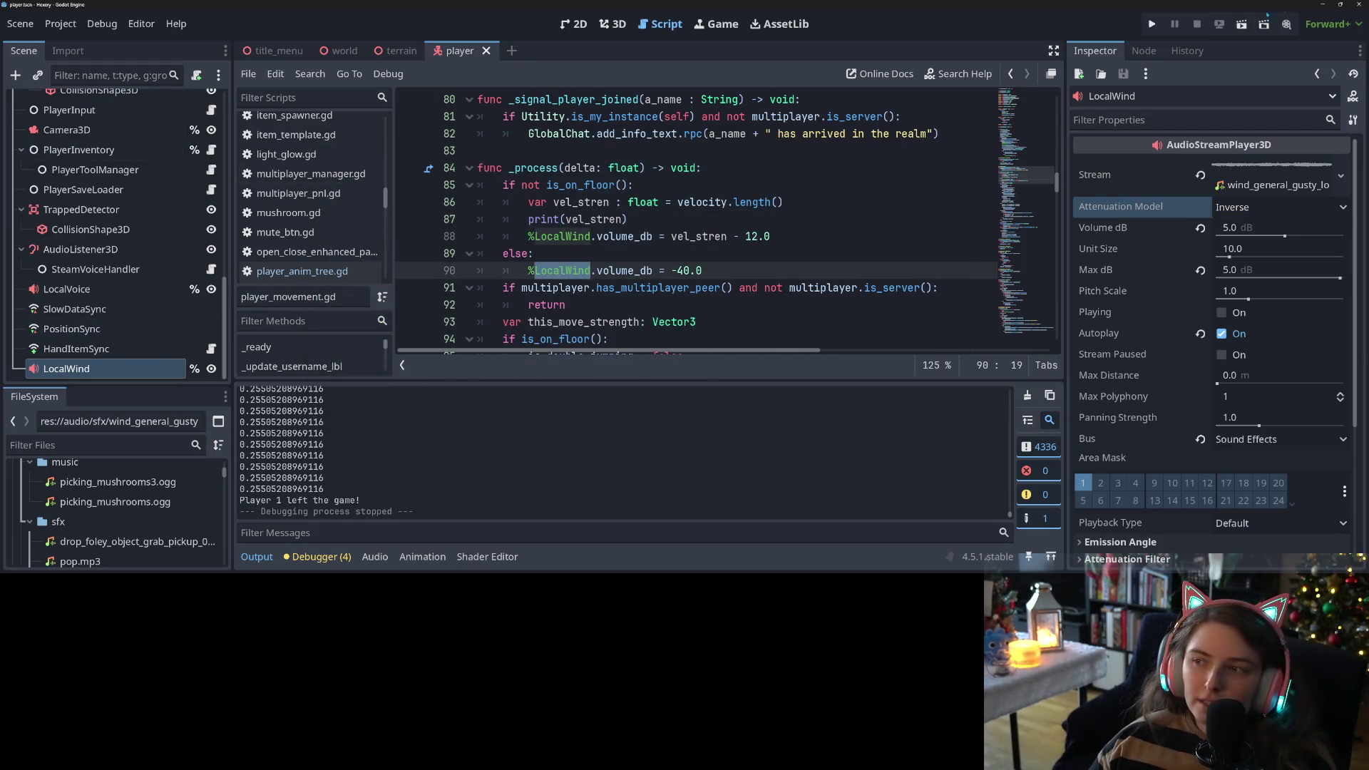
{"action": "left_click", "coordinate": [1149, 31]}
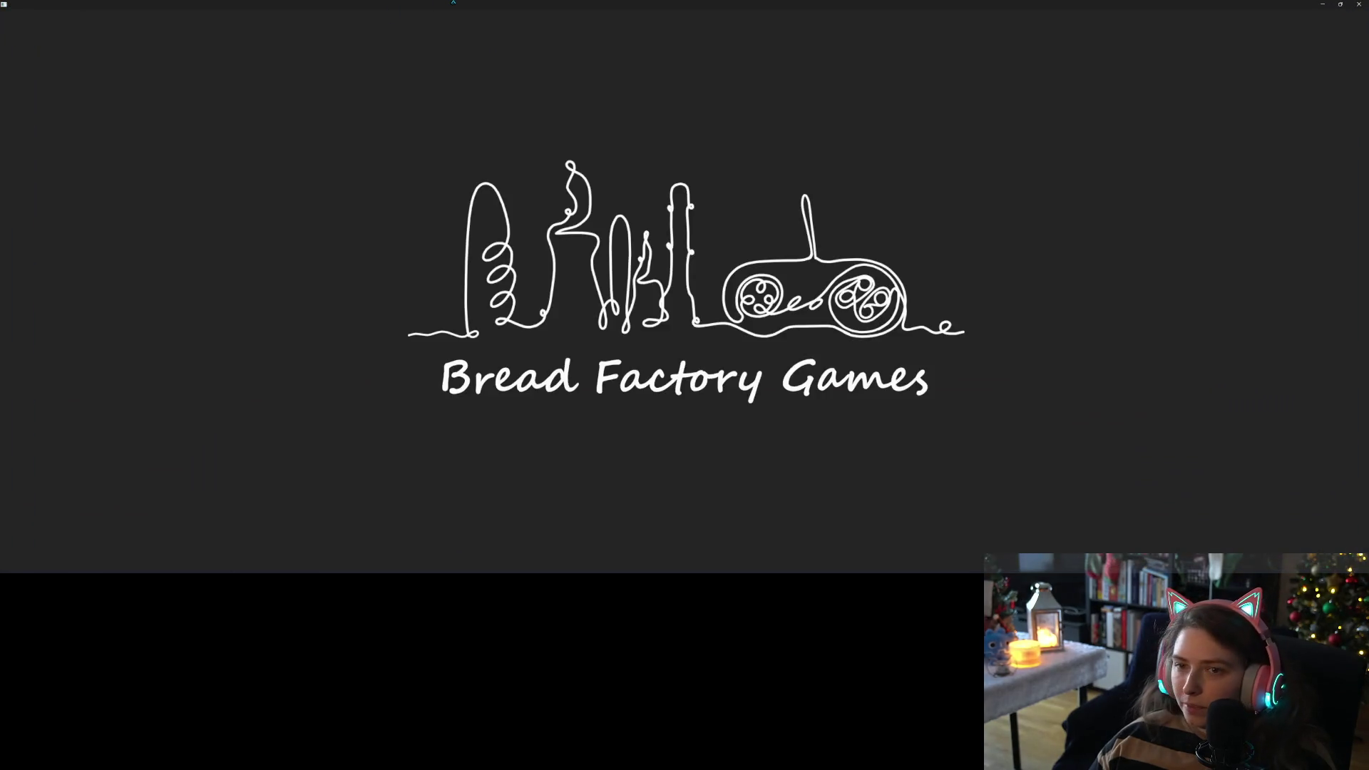
{"action": "left_click_drag", "start_coordinate": [462, 13], "coordinate": [820, 211]}
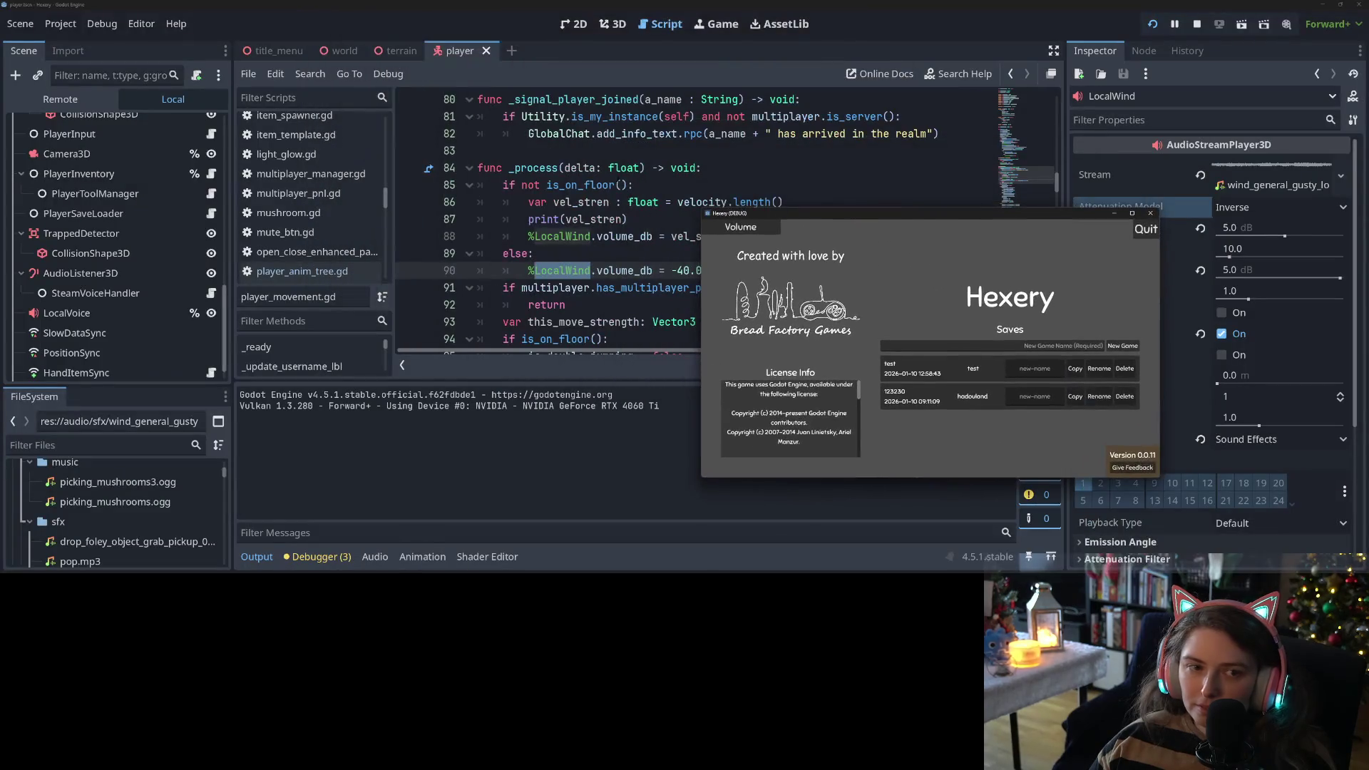
{"action": "left_click", "coordinate": [84, 101]}
{"action": "scroll", "coordinate": [86, 285], "scroll_direction": "down", "scroll_amount": 5}
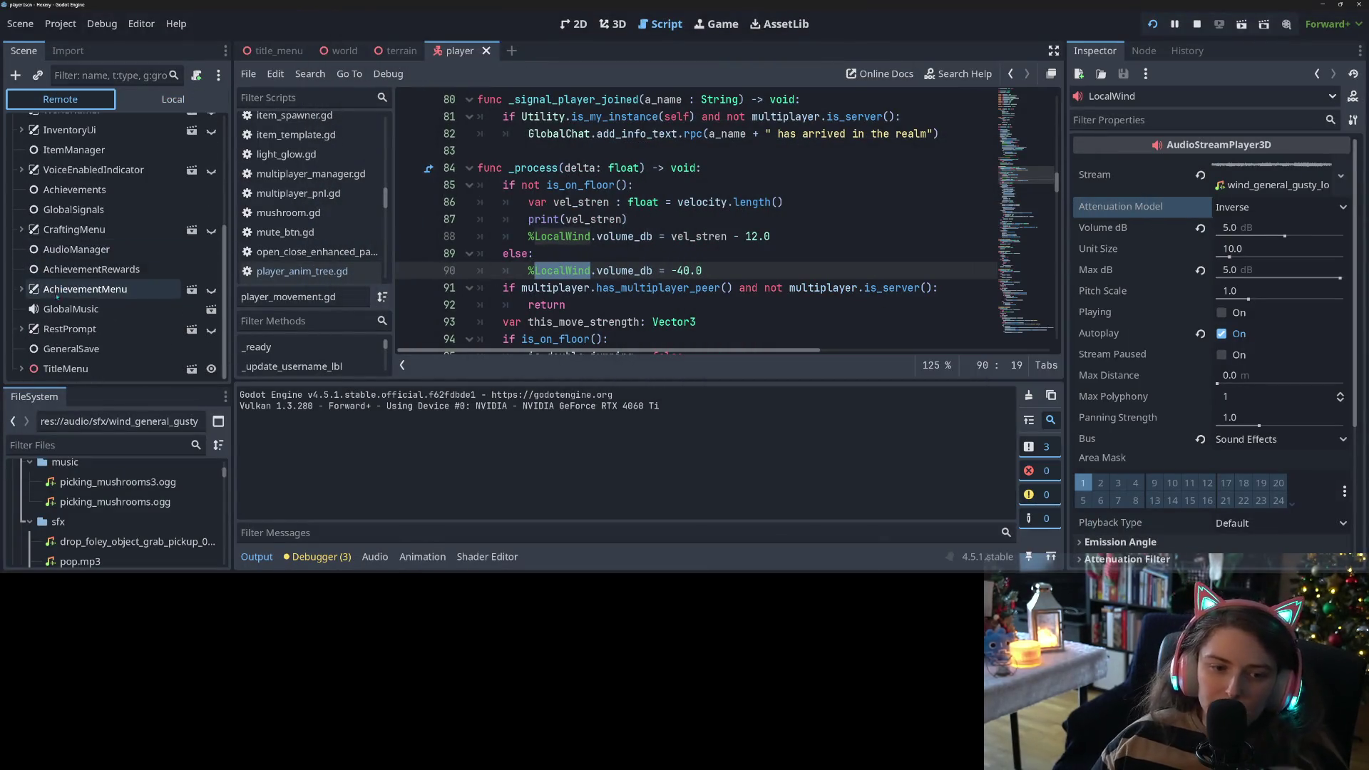
{"action": "left_click", "coordinate": [17, 369]}
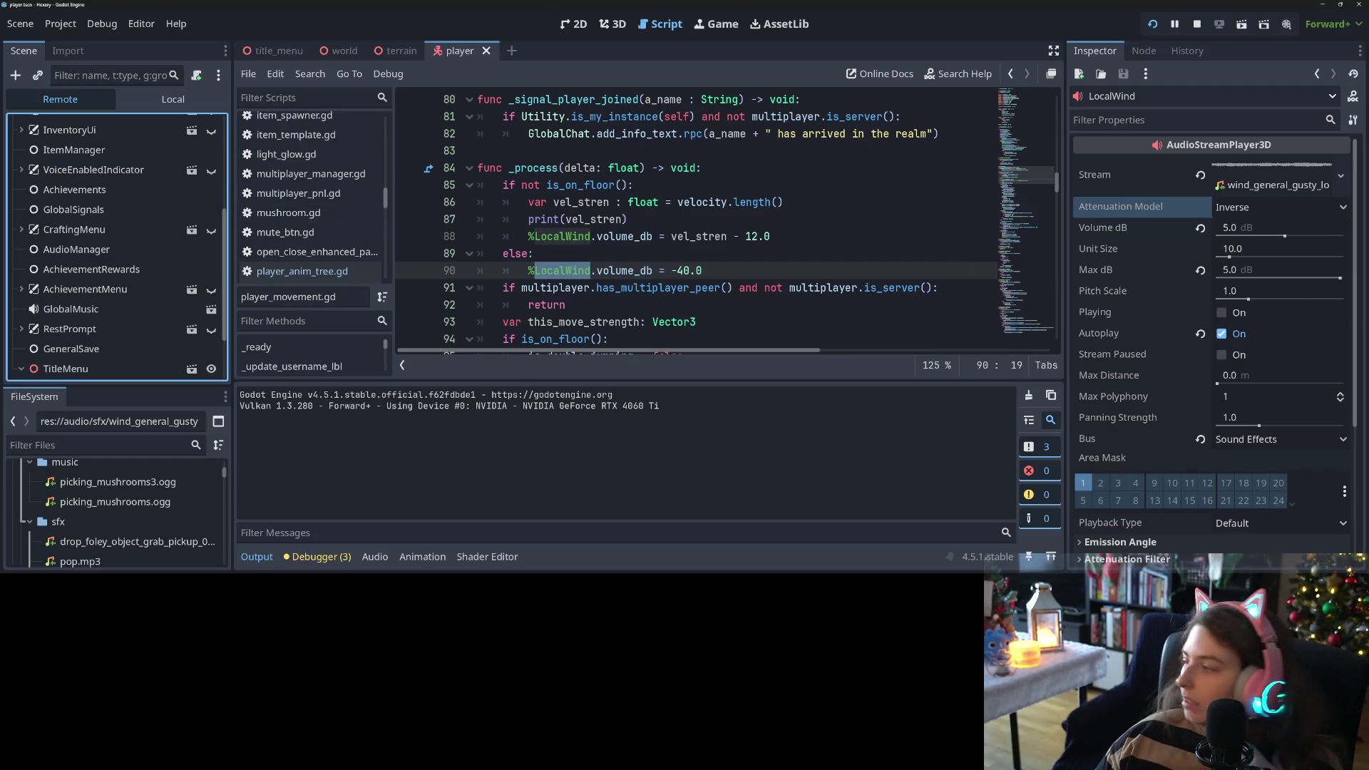
{"action": "key", "text": "alt+Tab"}
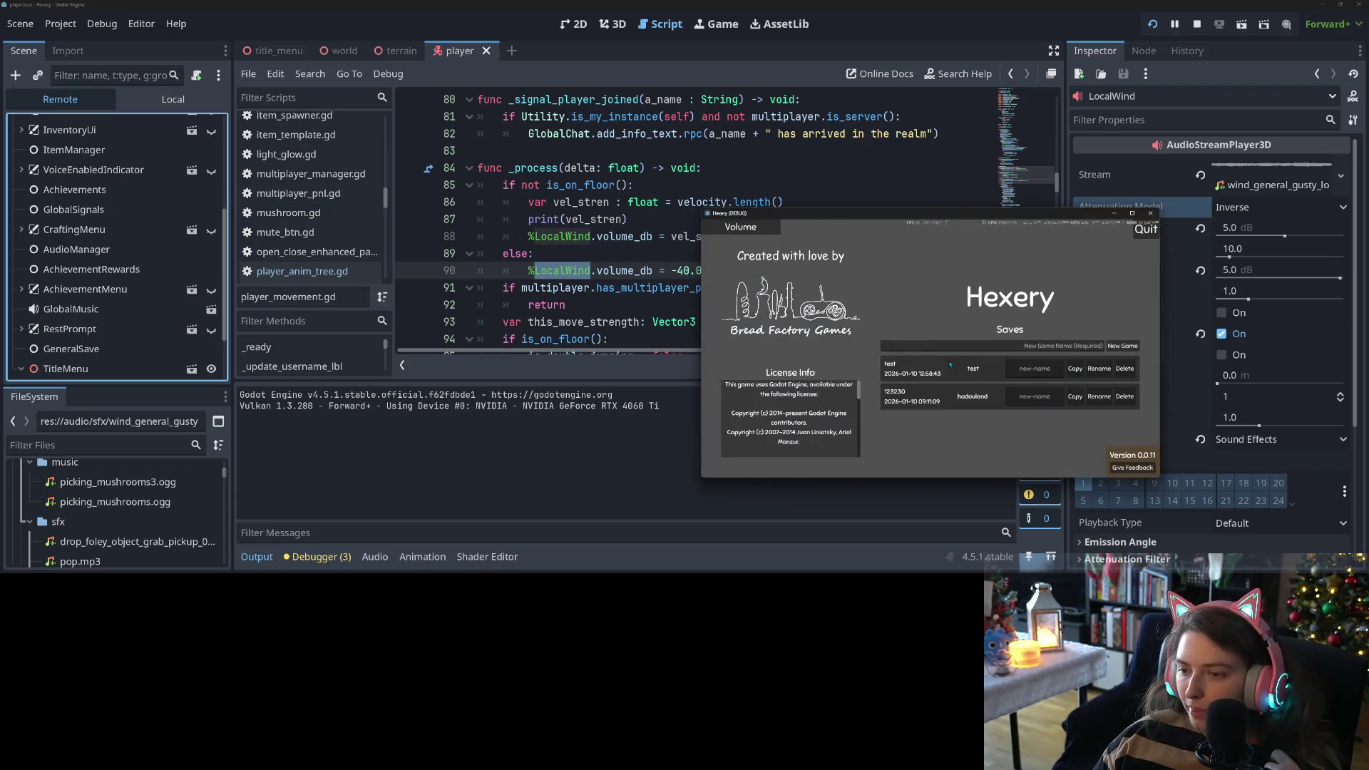
{"action": "left_click", "coordinate": [927, 368]}
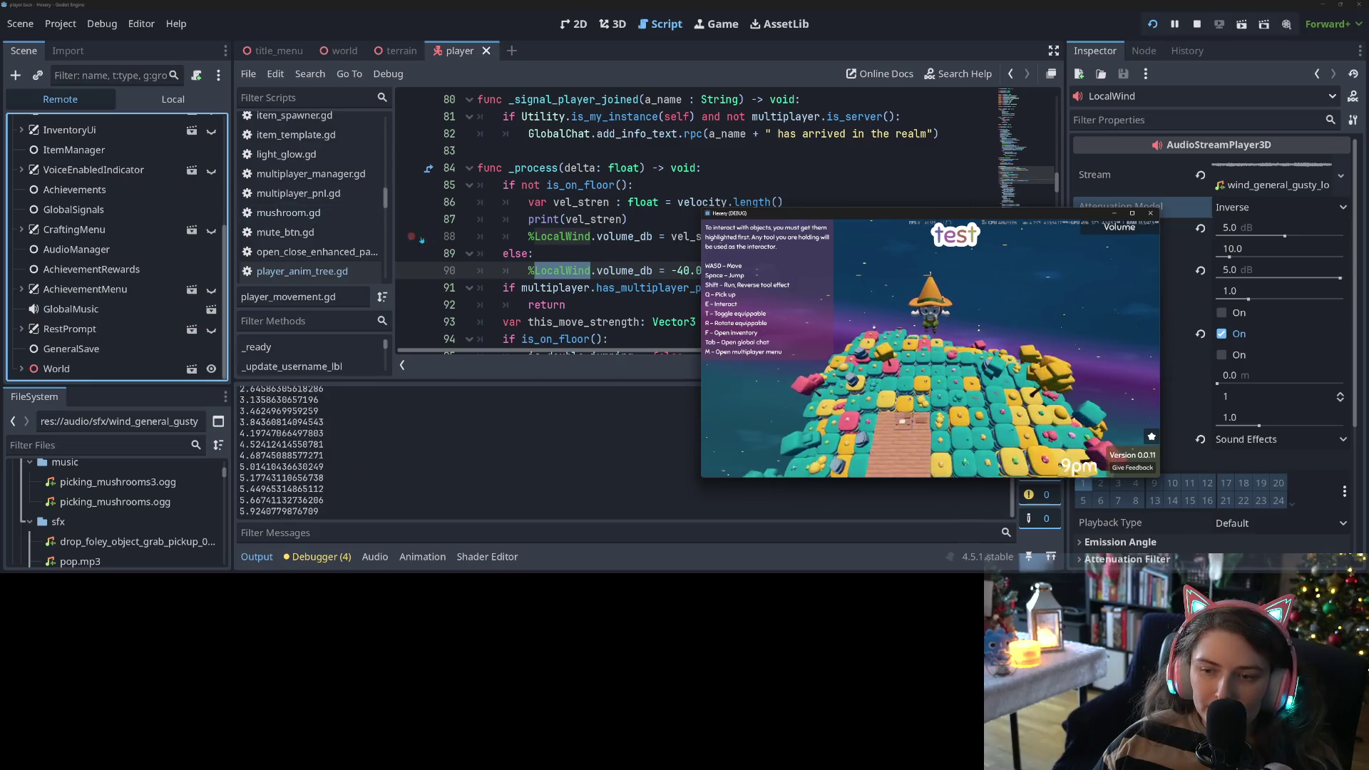
Step: Expand World > Players > 1 in the Remote tree and select LocalWind
{"action": "left_click", "coordinate": [22, 368]}
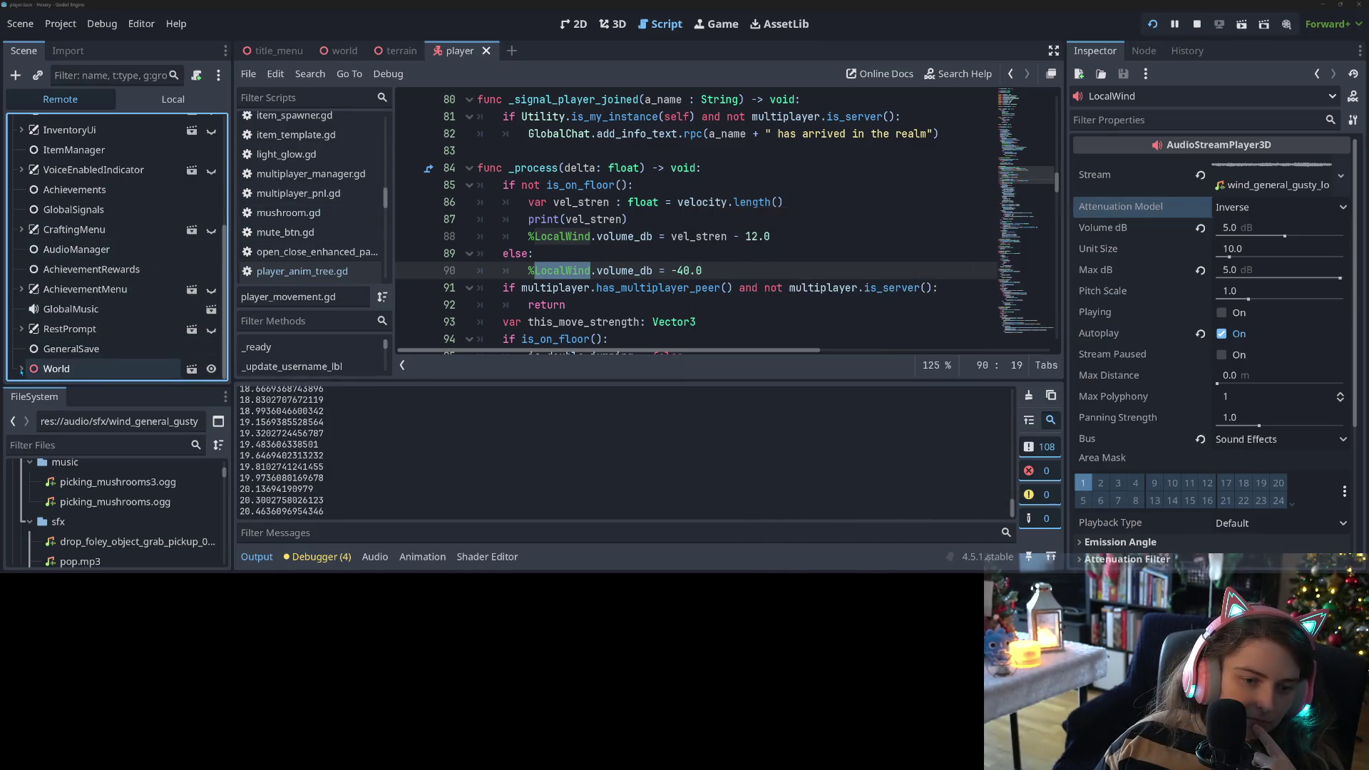
{"action": "scroll", "coordinate": [36, 361], "scroll_direction": "down", "scroll_amount": 2}
{"action": "left_click", "coordinate": [29, 309]}
{"action": "left_click", "coordinate": [37, 329]}
{"action": "scroll", "coordinate": [78, 314], "scroll_direction": "down", "scroll_amount": 5}
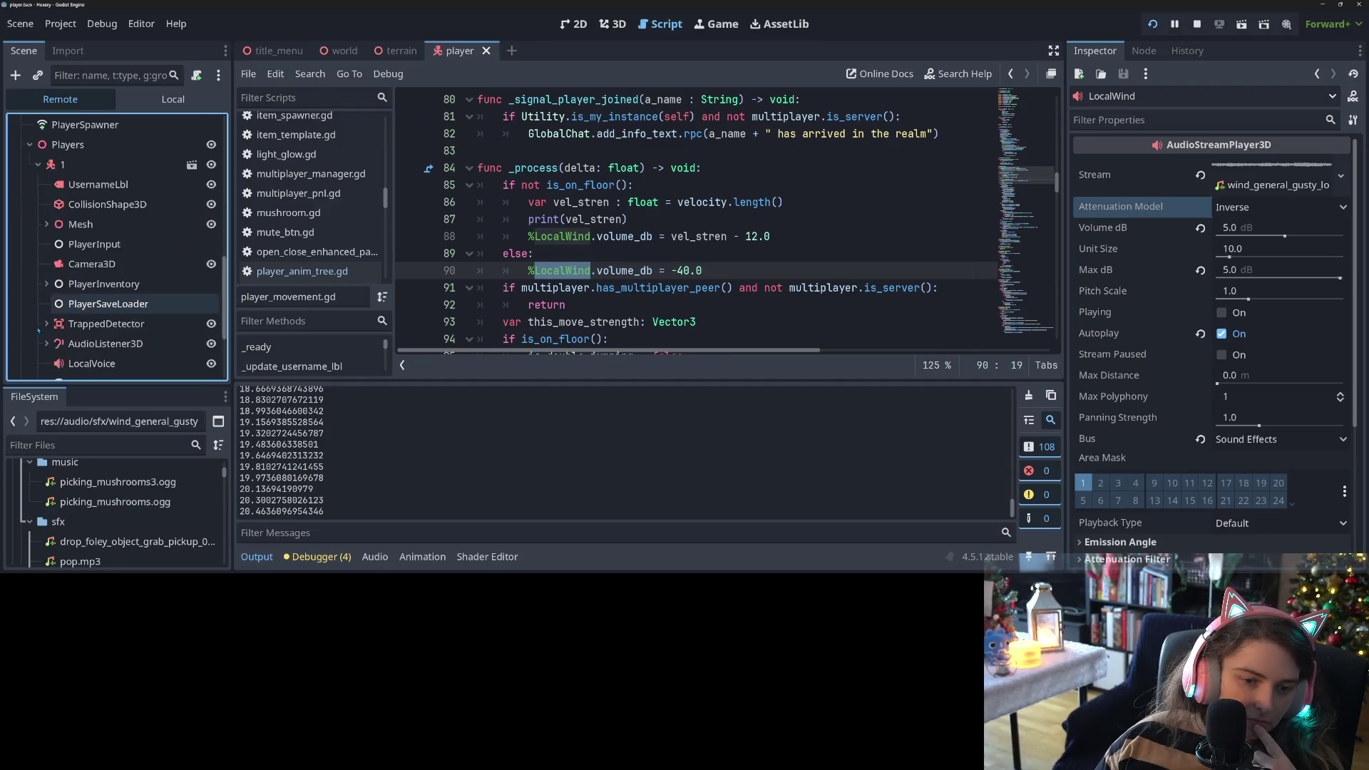
{"action": "left_click", "coordinate": [81, 313]}
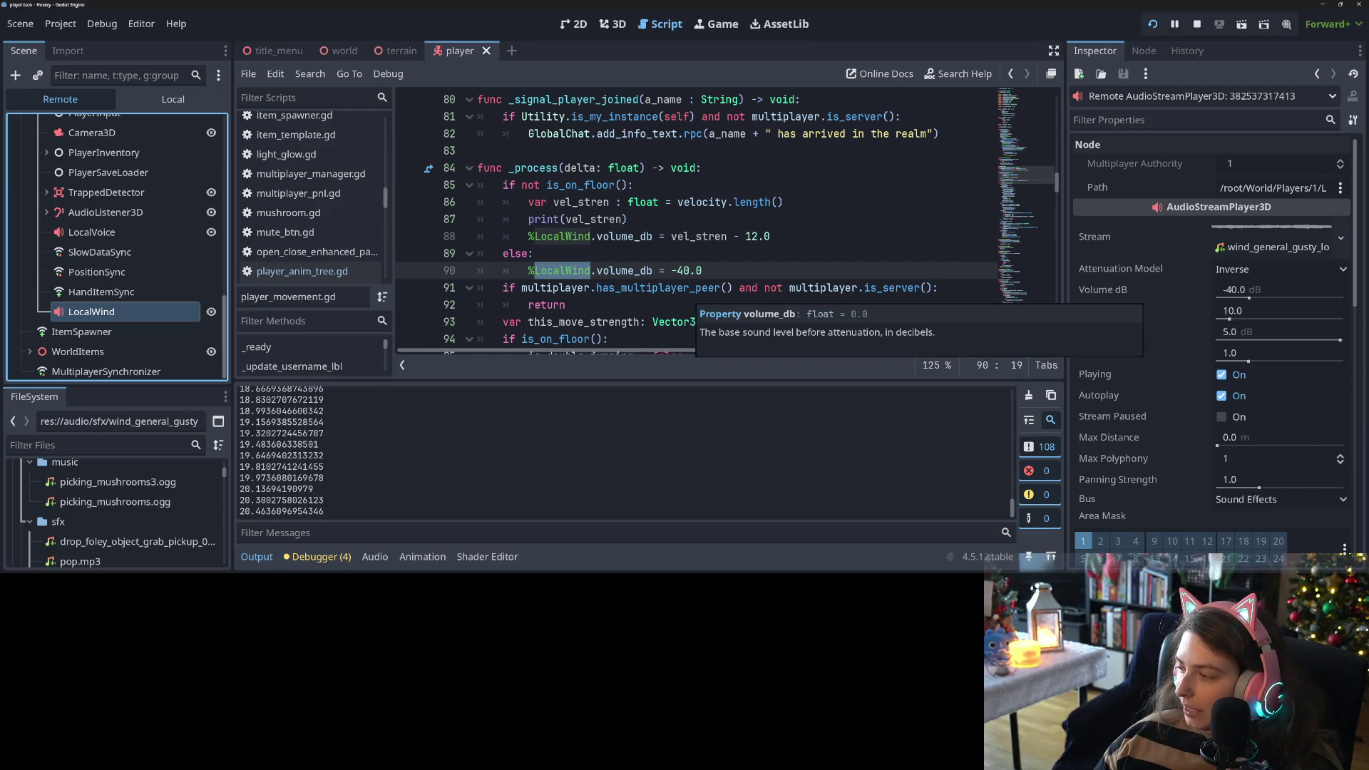
Step: Fly off the hilltop while LocalWind's live volume rises to about 5.8 dB, then nudge its z position
{"action": "key", "text": "alt+Tab"}
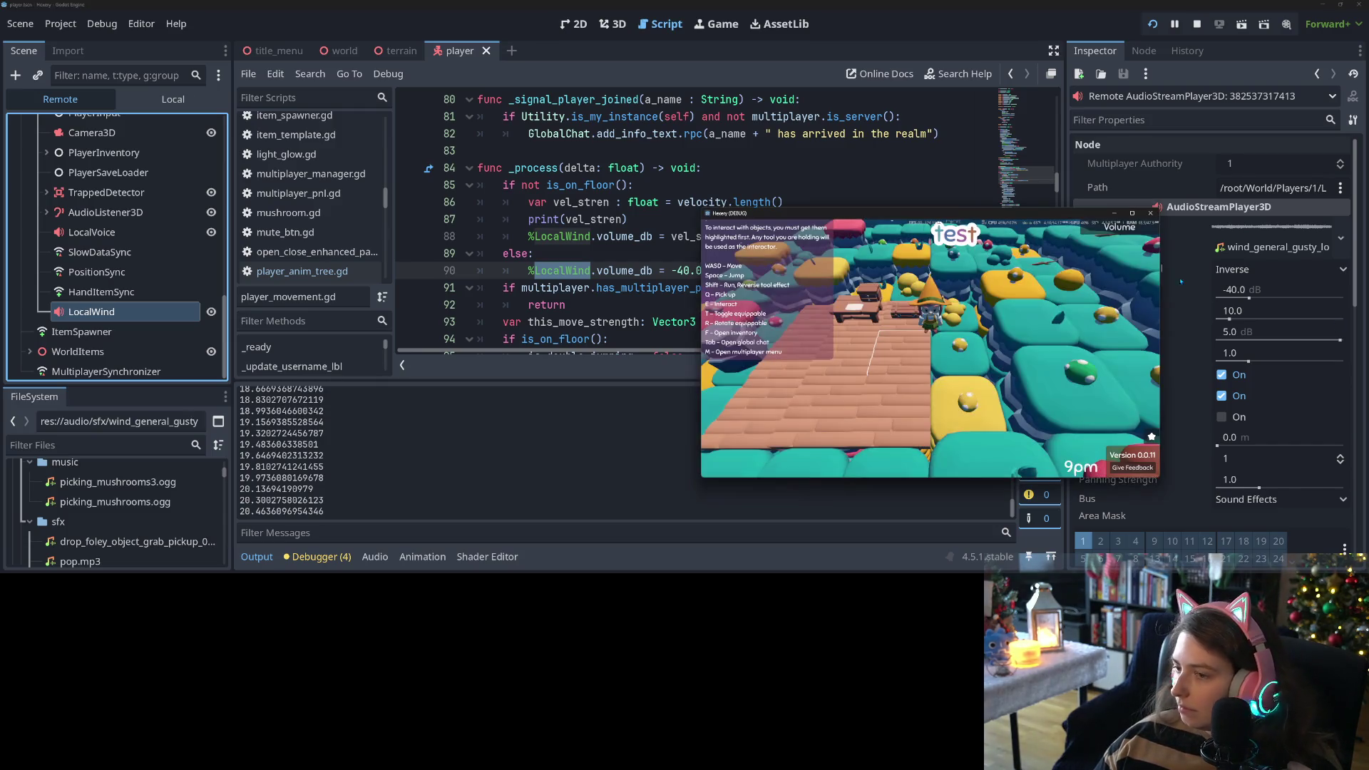
{"action": "mouse_move", "coordinate": [948, 214]}
{"action": "left_mouse_down"}
{"action": "mouse_move", "coordinate": [647, 72]}
{"action": "mouse_move", "coordinate": [549, 68]}
{"action": "left_mouse_up"}
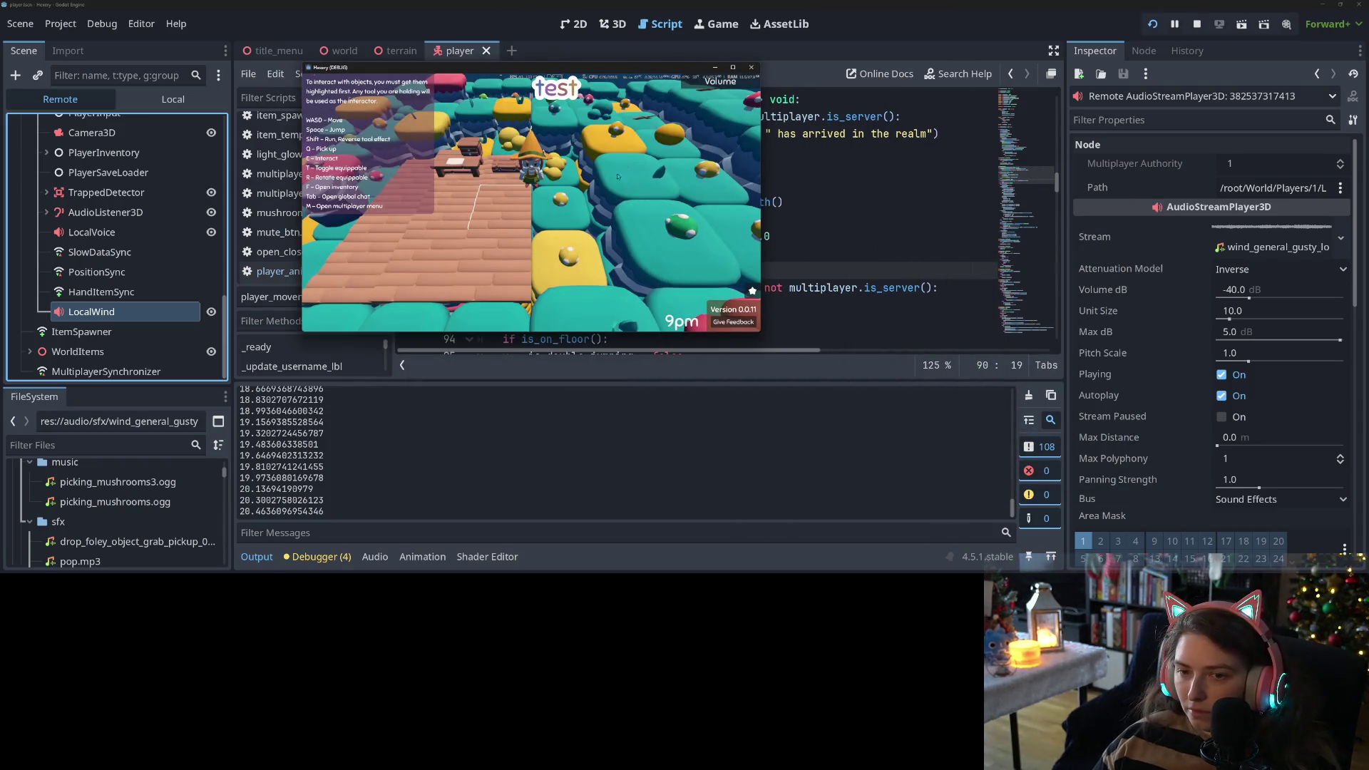
{"action": "key", "text": "w"}
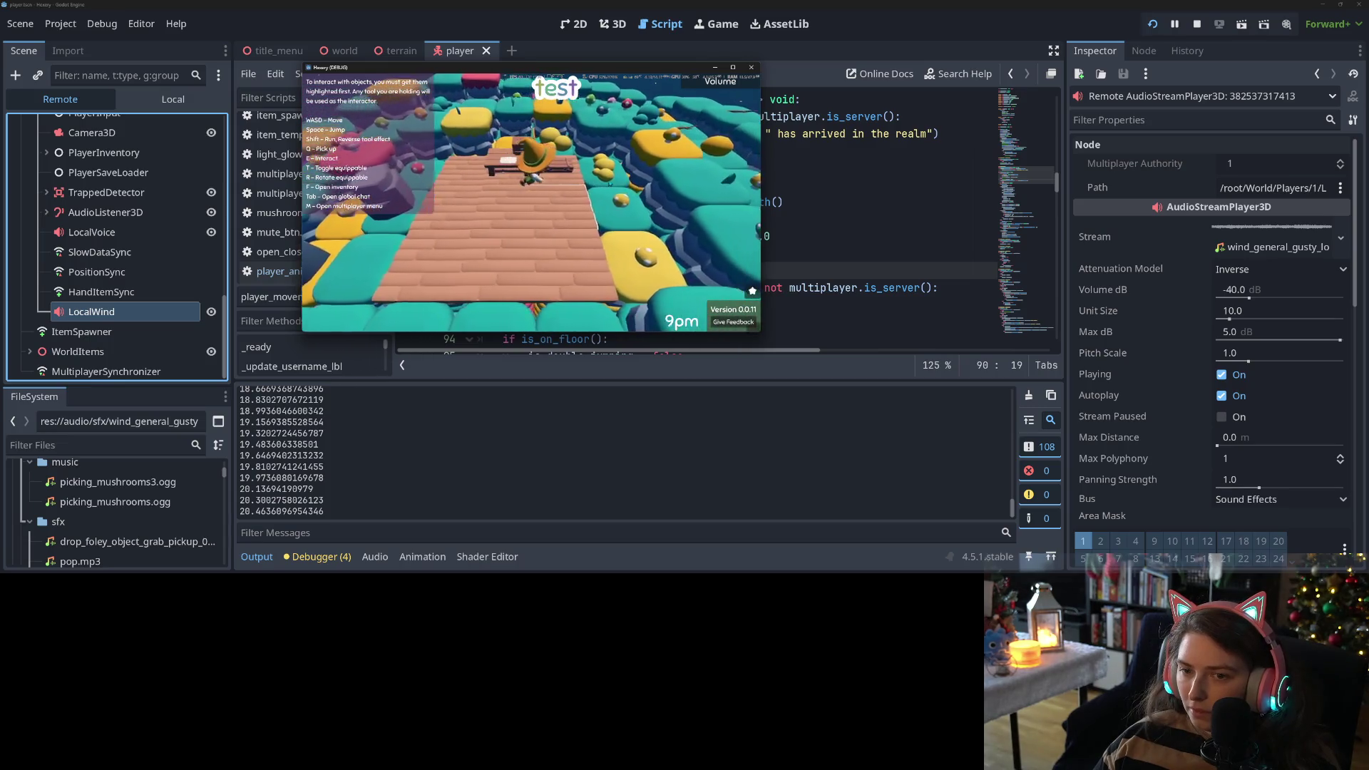
{"action": "key", "text": "w"}
{"action": "key", "text": "w"}
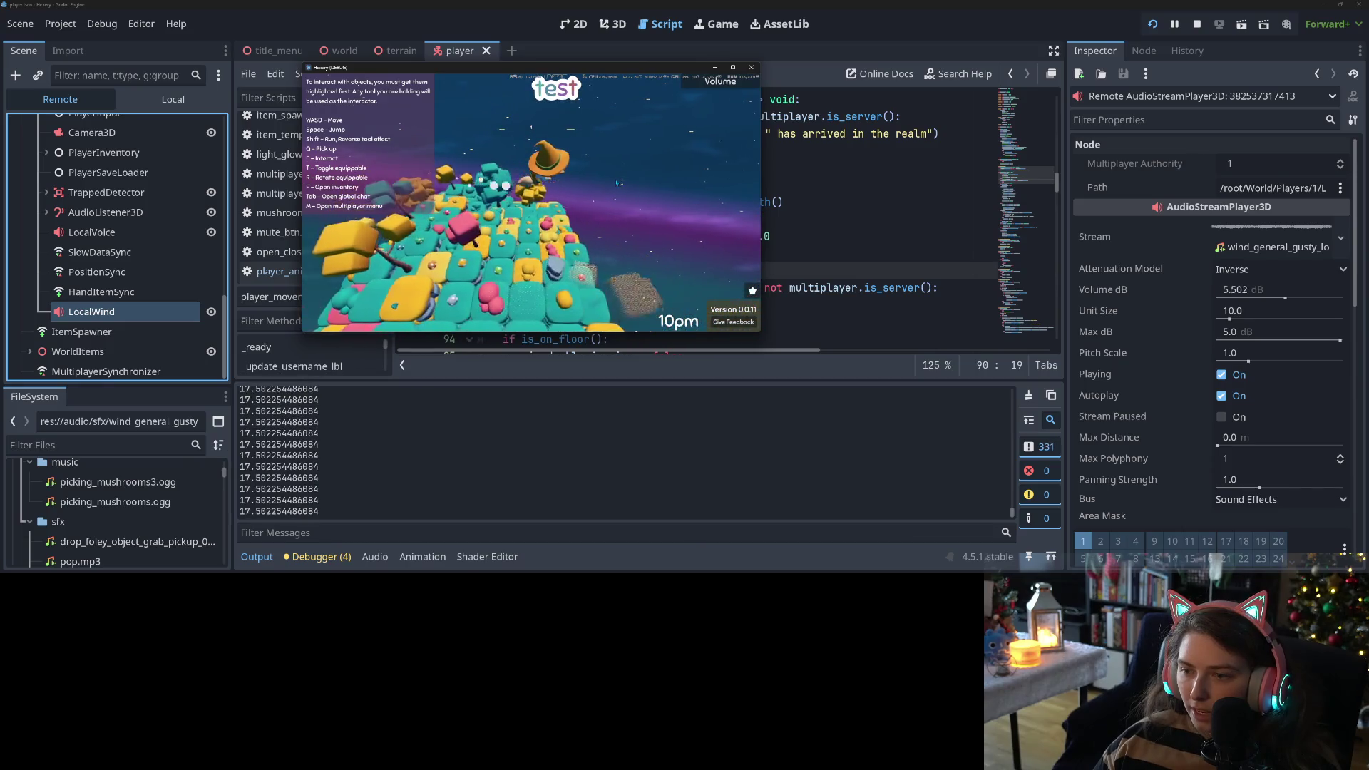
{"action": "key", "text": "w"}
{"action": "key", "text": "w"}
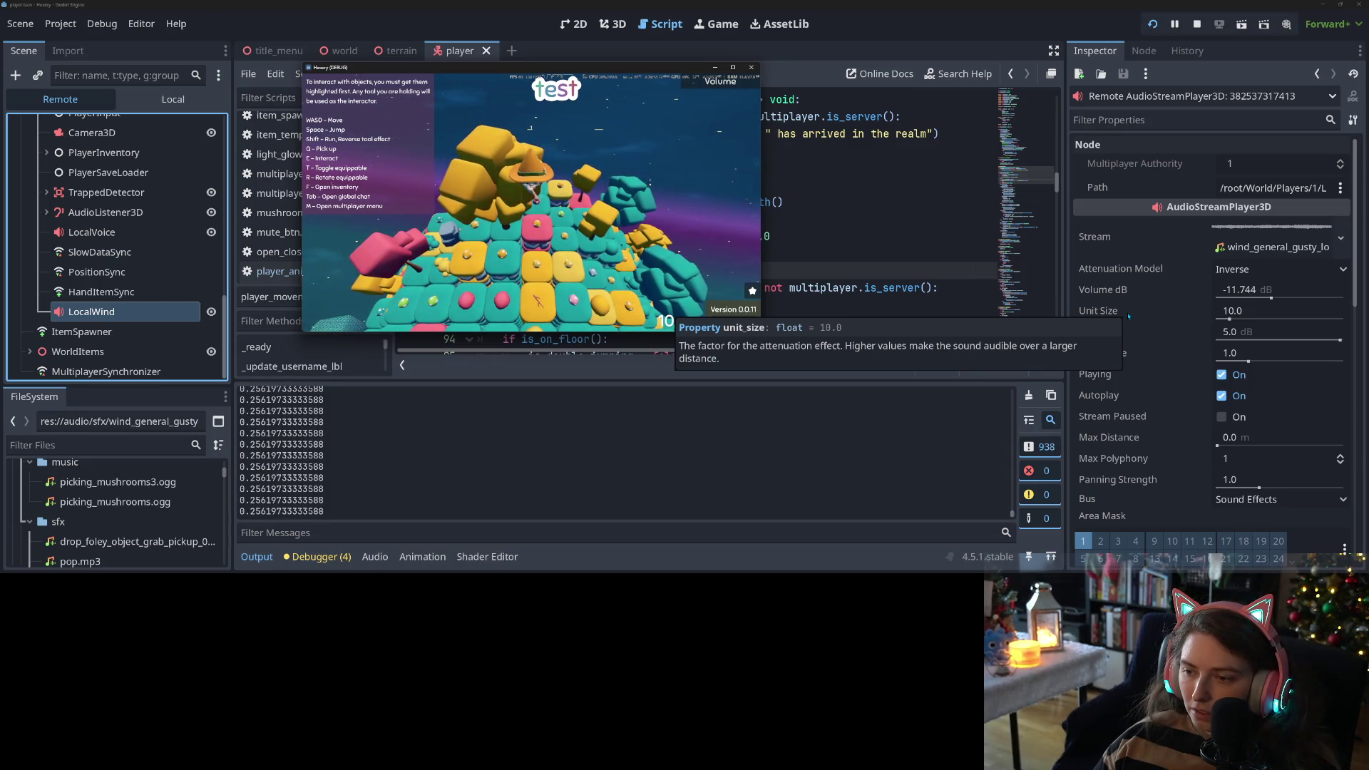
{"action": "key", "text": "w"}
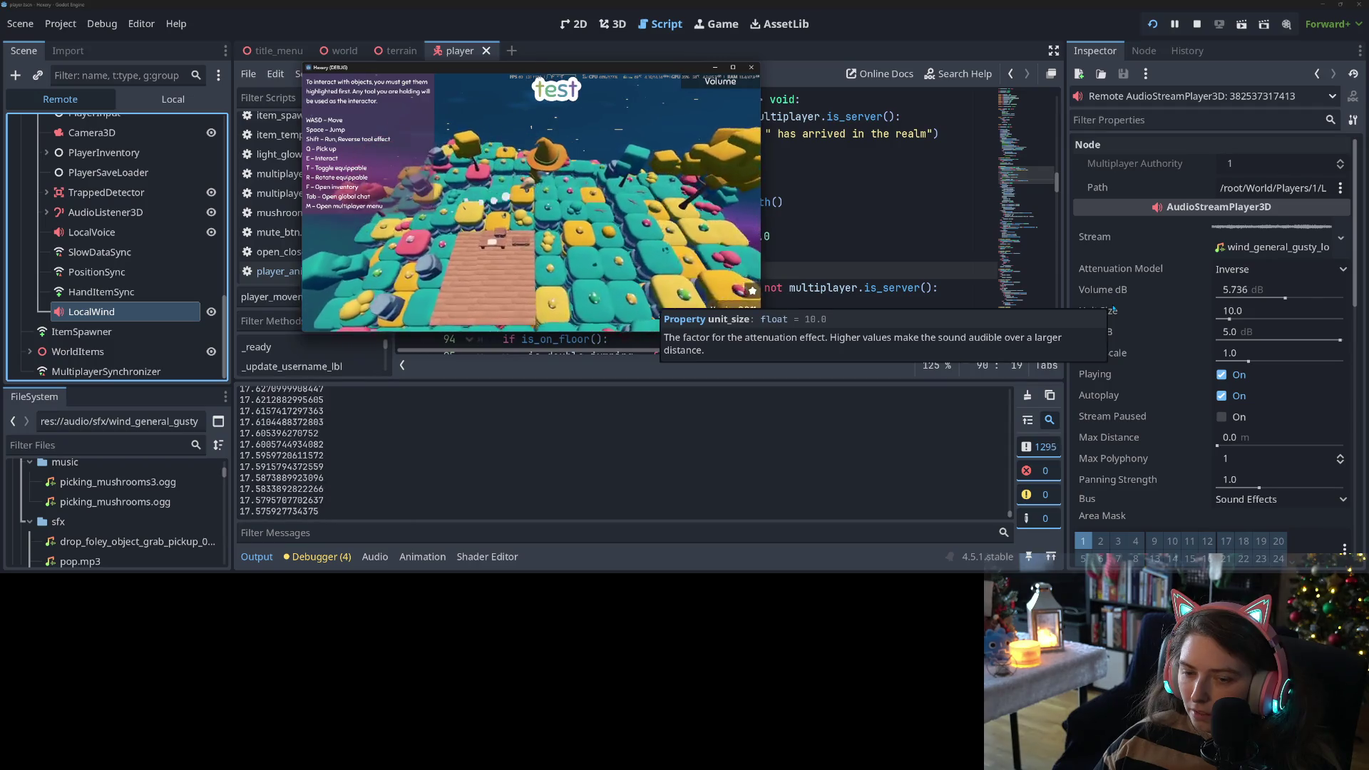
{"action": "scroll", "coordinate": [1151, 497], "scroll_direction": "down", "scroll_amount": 5}
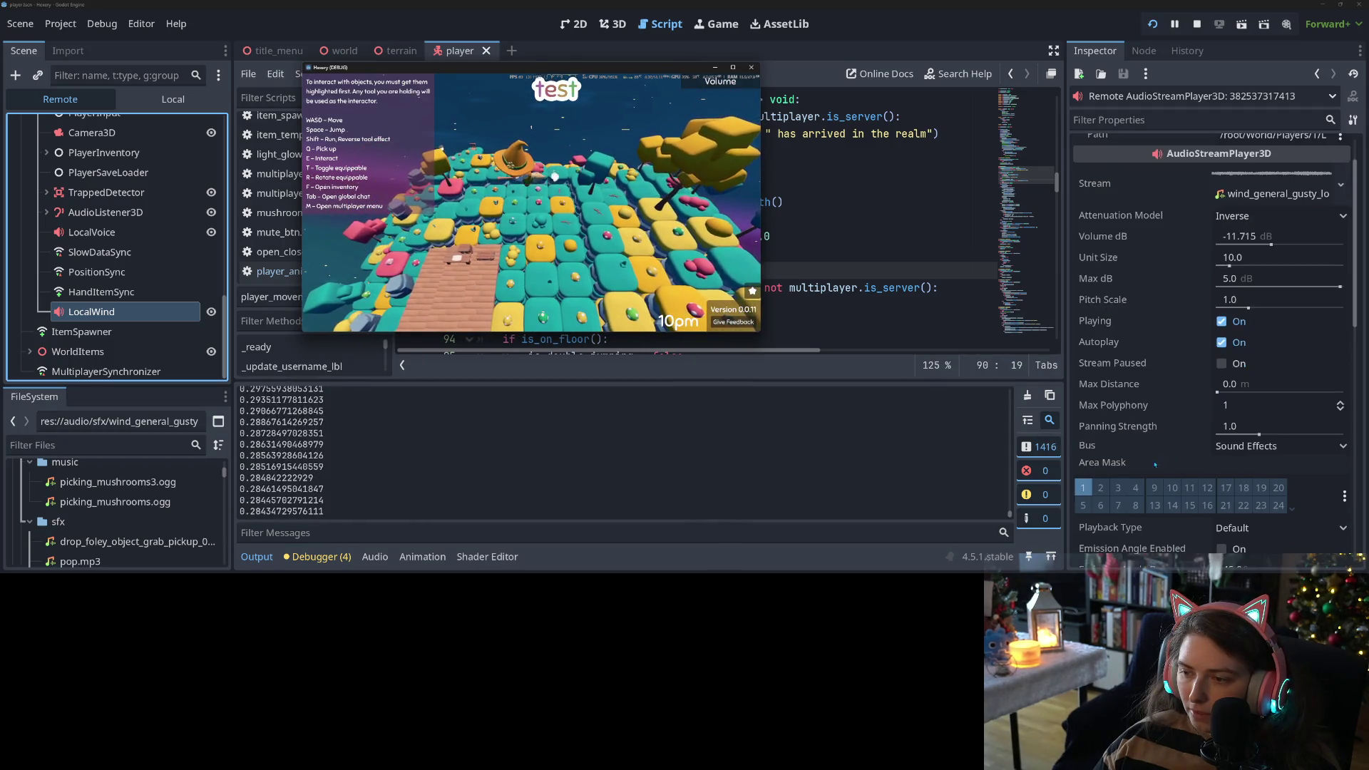
{"action": "scroll", "coordinate": [1151, 497], "scroll_direction": "down", "scroll_amount": 6}
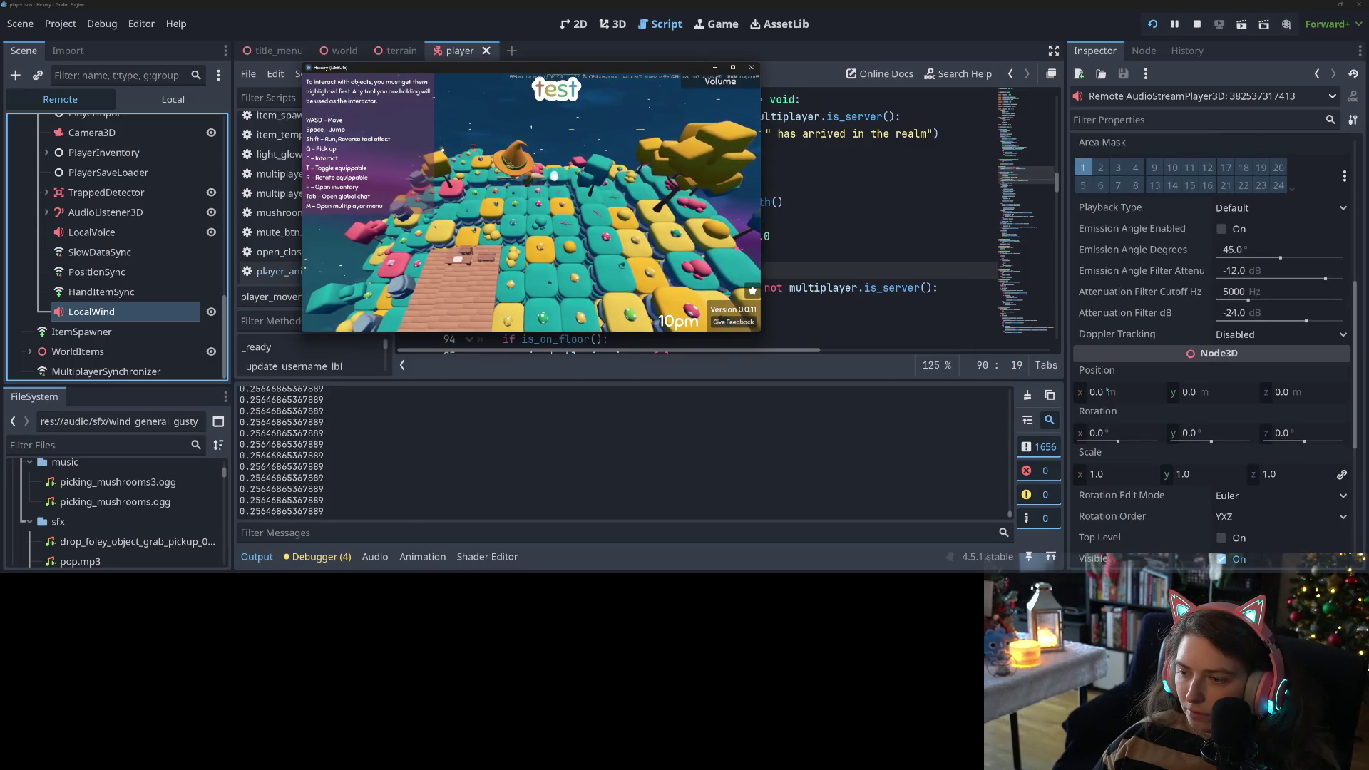
{"action": "left_click_drag", "start_coordinate": [1290, 392], "coordinate": [1301, 391]}
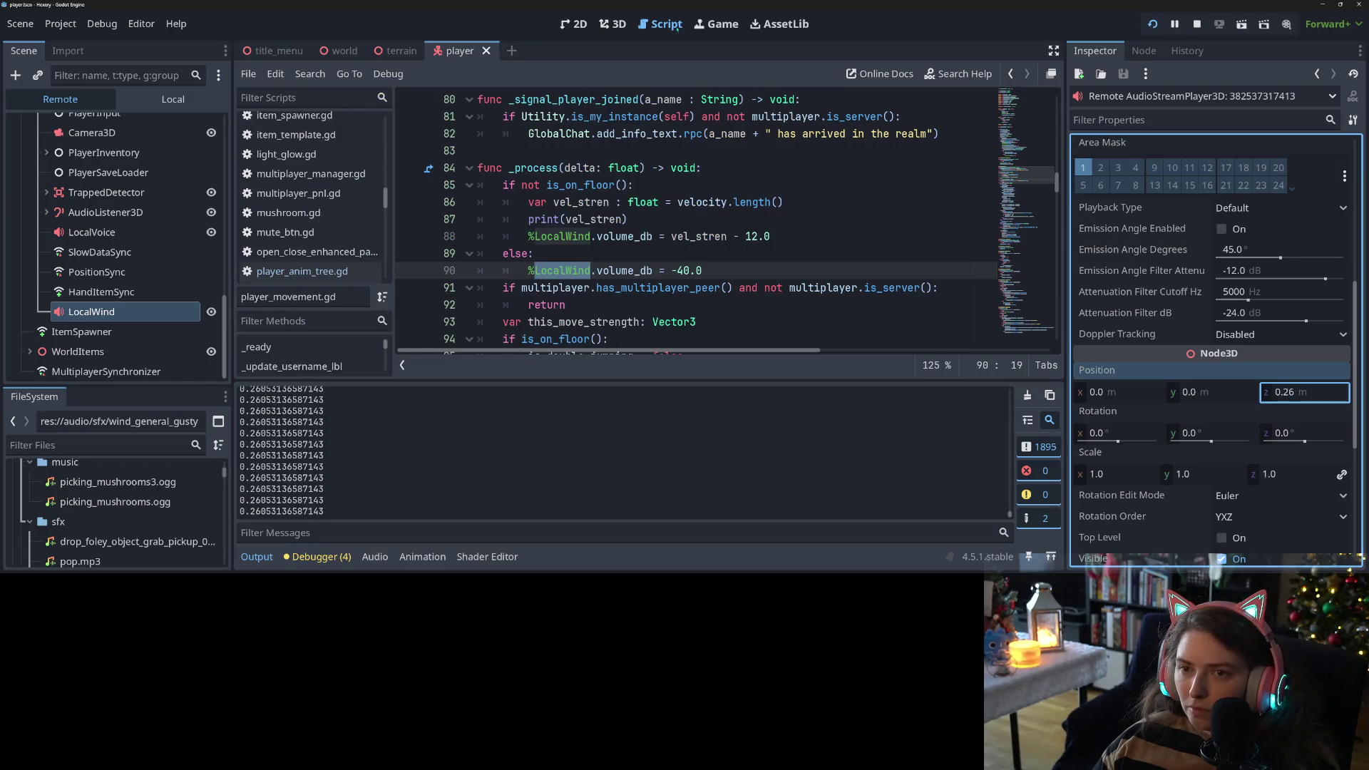
Step: Set LocalWind's z position to -2.0 m, save the scene, and resume playing toward the island's edge
{"action": "left_click", "coordinate": [612, 24]}
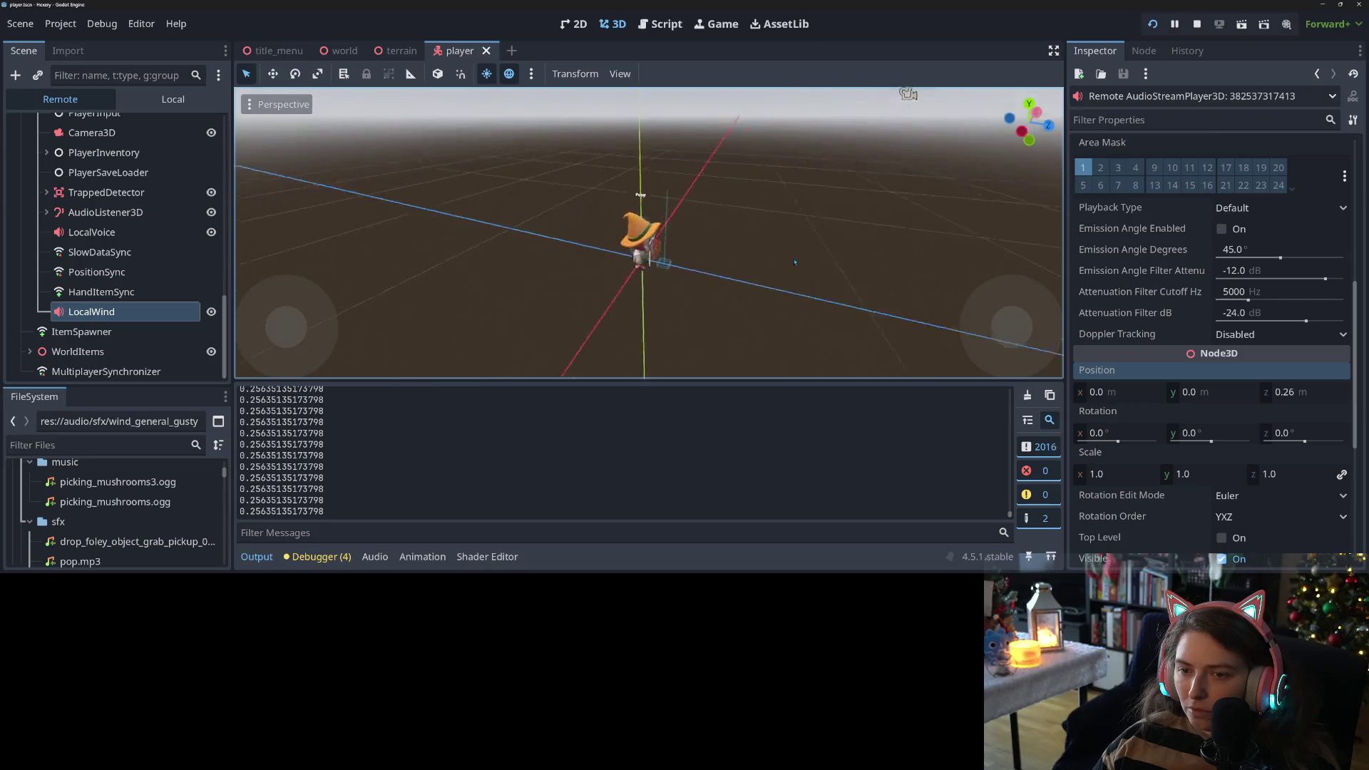
{"action": "mouse_move", "coordinate": [1305, 392]}
{"action": "left_mouse_down"}
{"action": "mouse_move", "coordinate": [1272, 391]}
{"action": "mouse_move", "coordinate": [1324, 392]}
{"action": "left_mouse_up"}
{"action": "type", "text": "-2"}
{"action": "key", "text": "Return"}
{"action": "key", "text": "ctrl+s"}
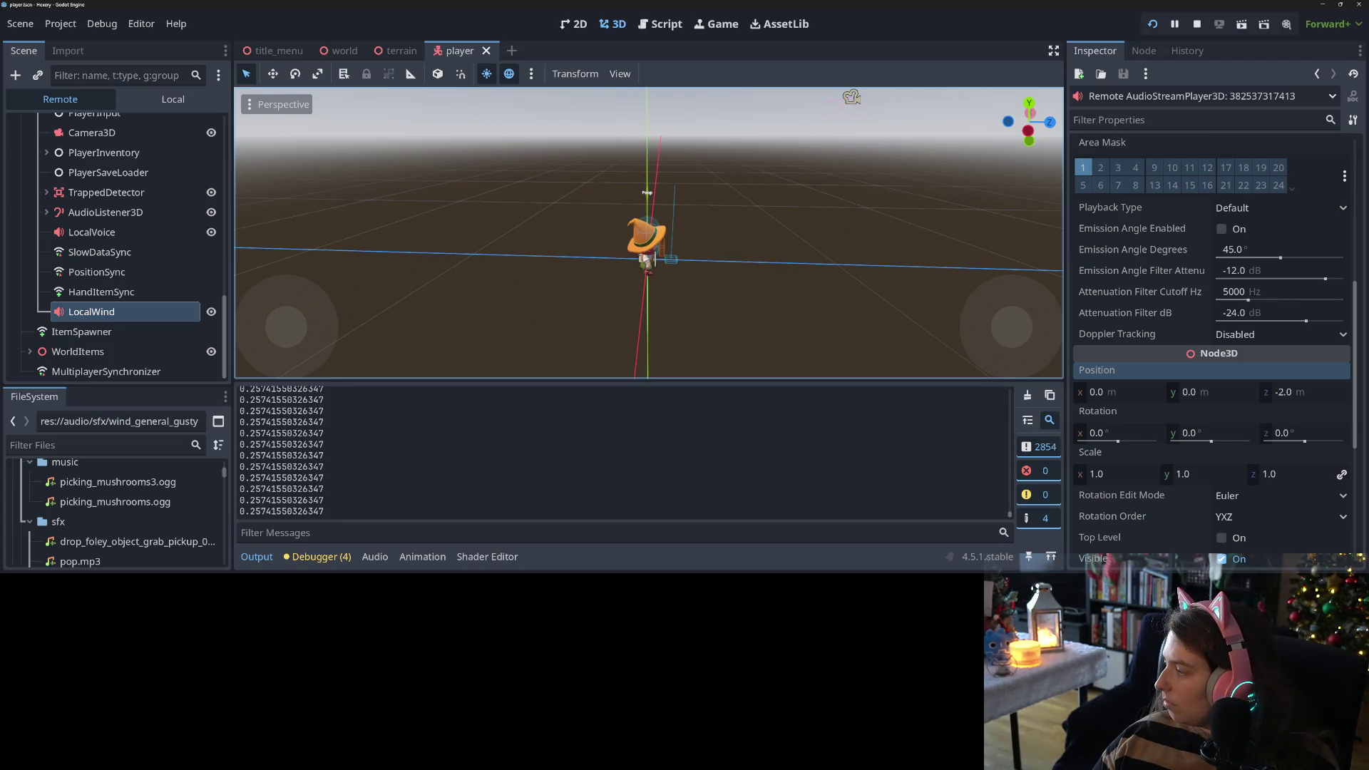
{"action": "key", "text": "alt+Tab"}
{"action": "key", "text": "w"}
{"action": "key", "text": "w"}
{"action": "key", "text": "w"}
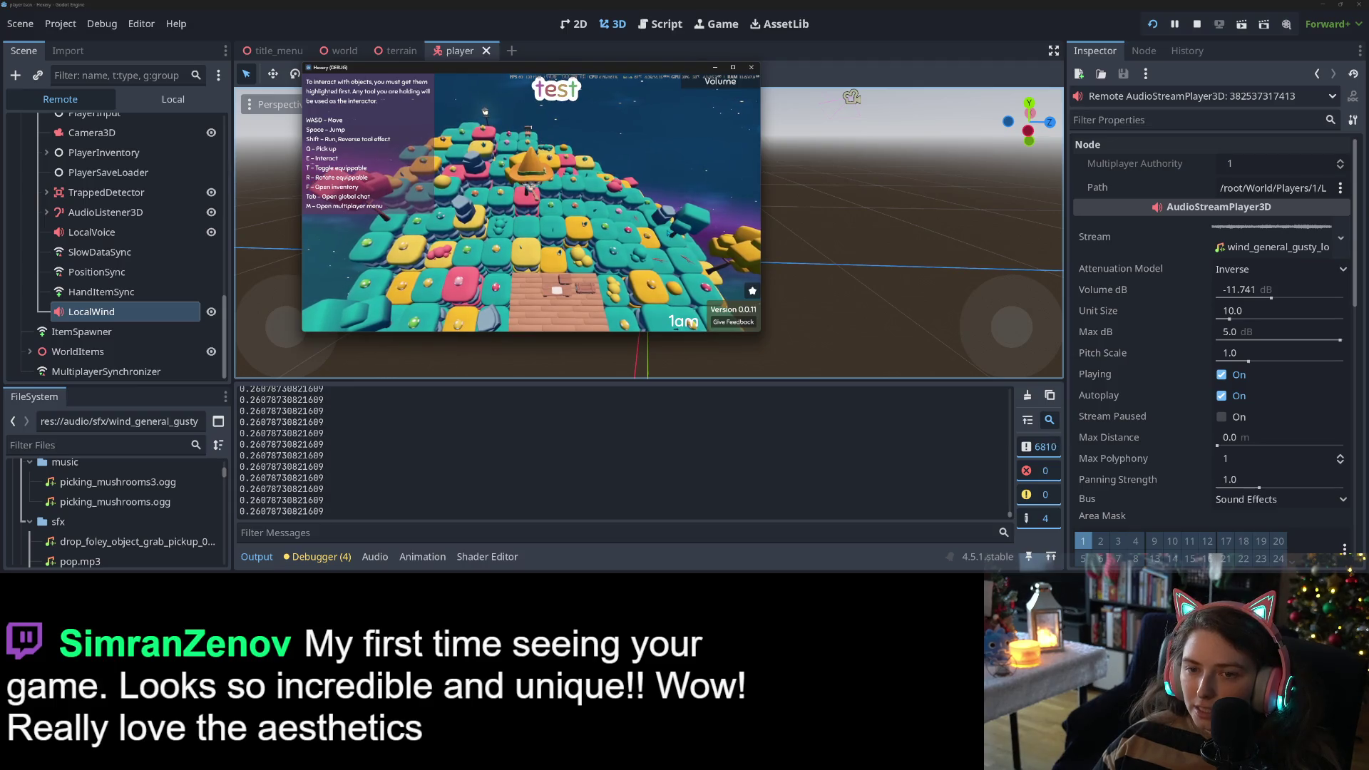
Step: Fly across the island to check the wind volume, then stop the run
{"action": "key", "text": "w"}
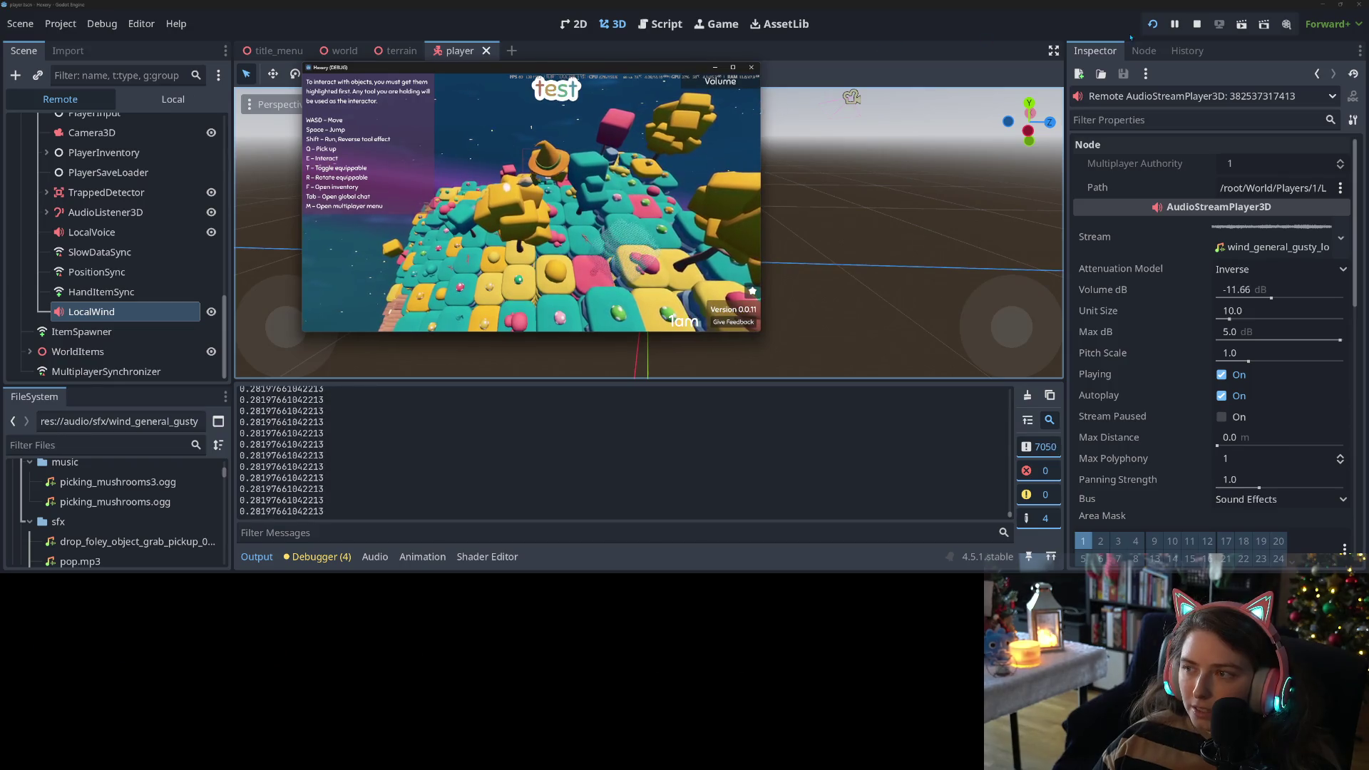
{"action": "left_click", "coordinate": [1197, 25]}
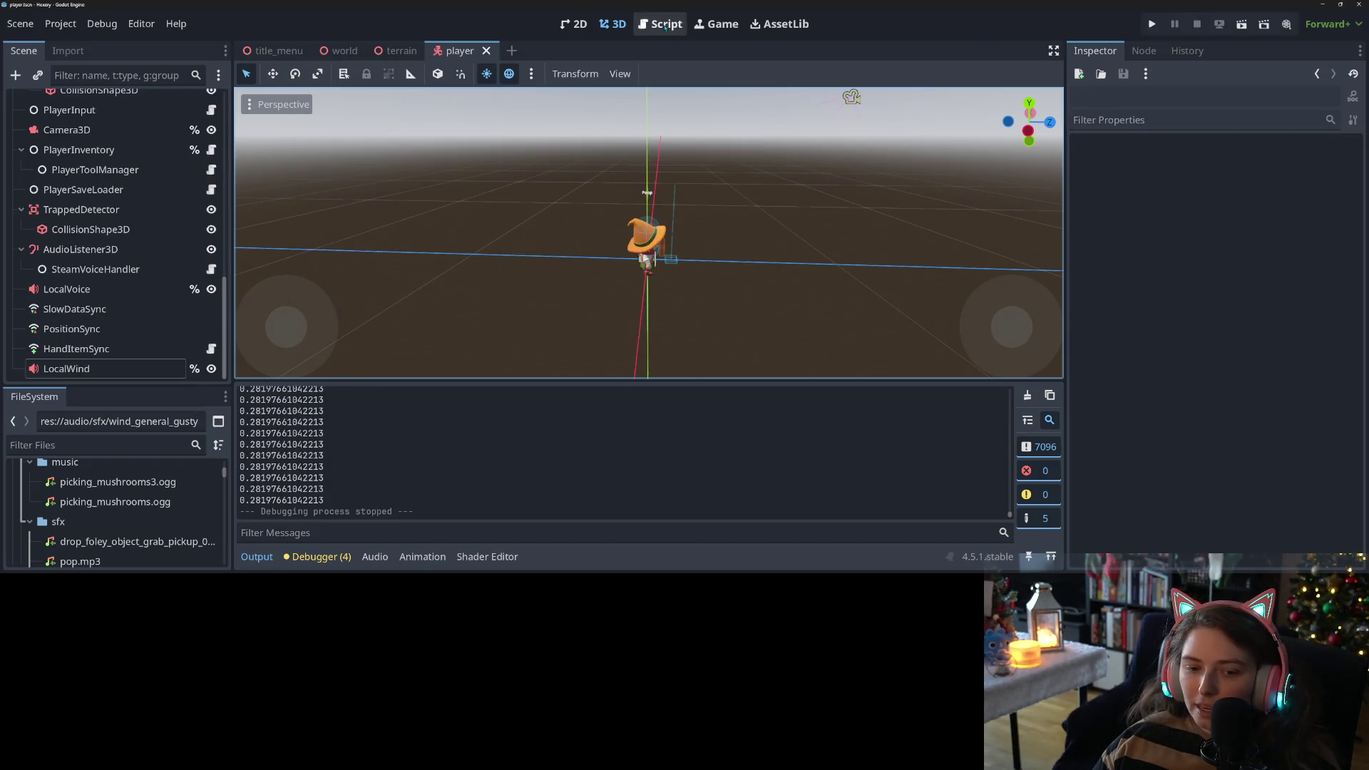
Step: Rewrite line 88 as 2.0 * (vel_stren - 12.0), save the script, and run with F5
{"action": "left_click", "coordinate": [660, 23]}
{"action": "left_click", "coordinate": [697, 270]}
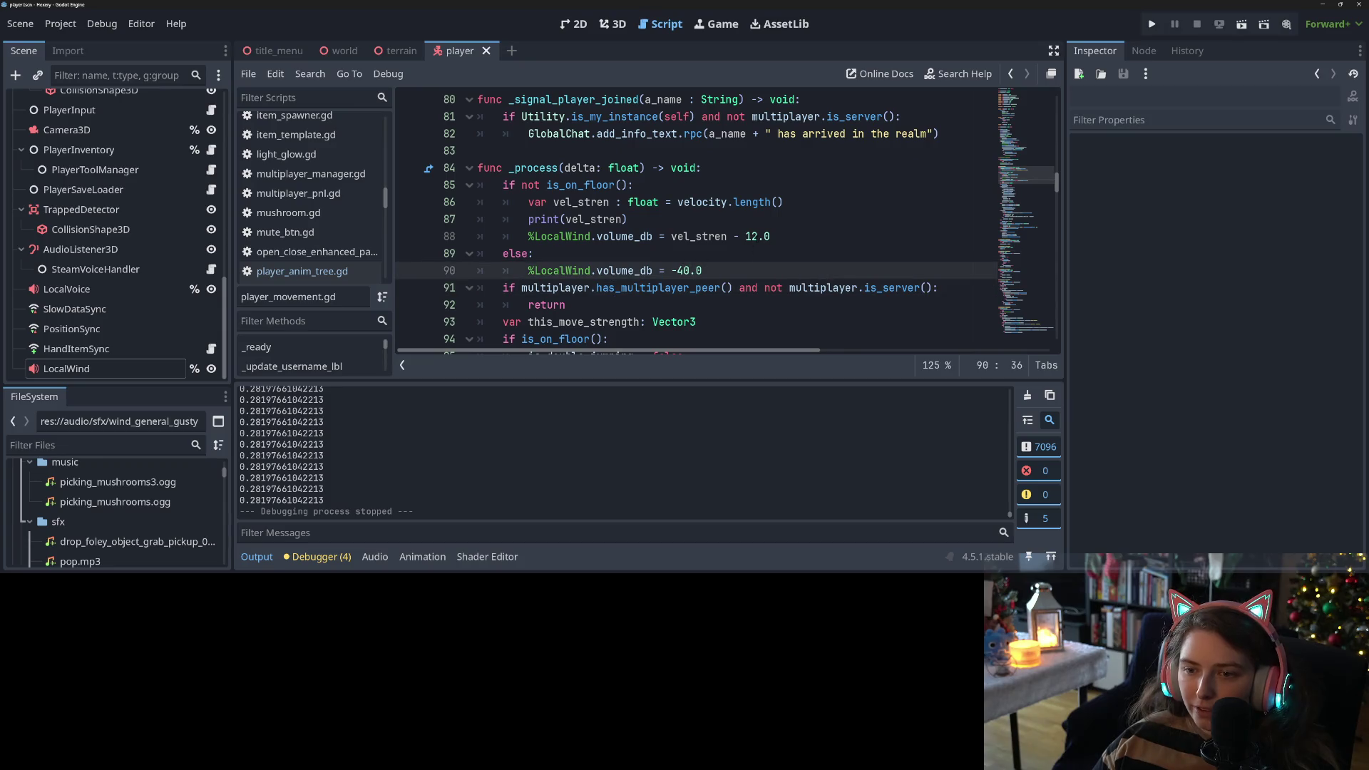
{"action": "left_click", "coordinate": [757, 236]}
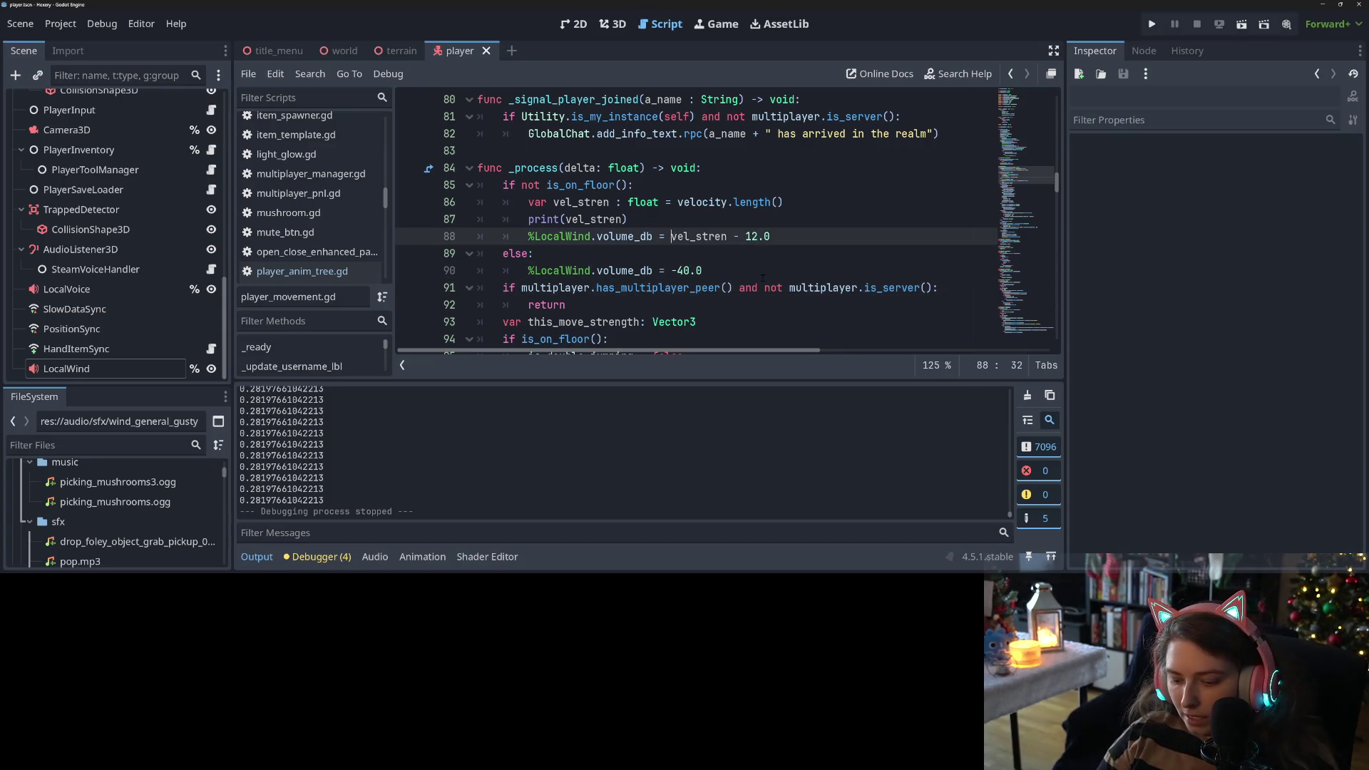
{"action": "type", "text": "2.0*"}
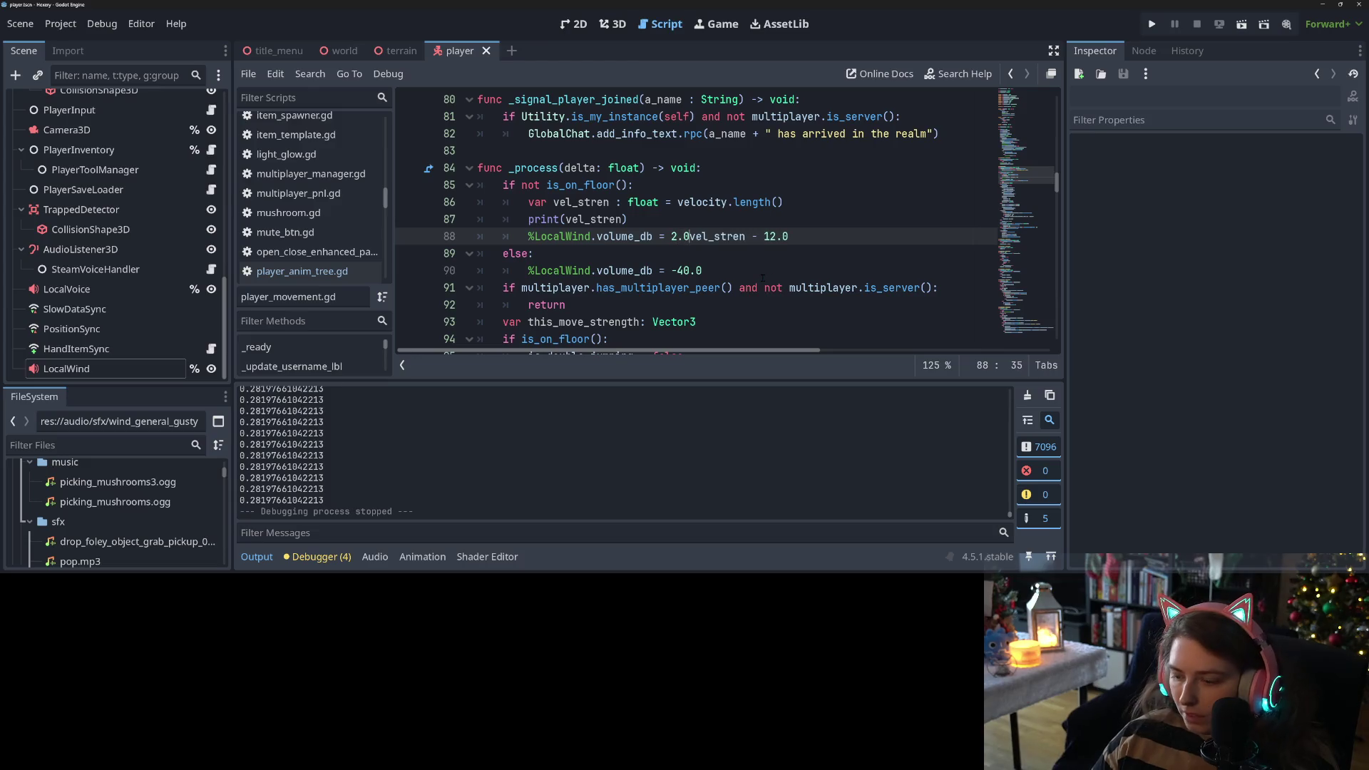
{"action": "key", "text": "ctrl+s"}
{"action": "left_click", "coordinate": [773, 236]}
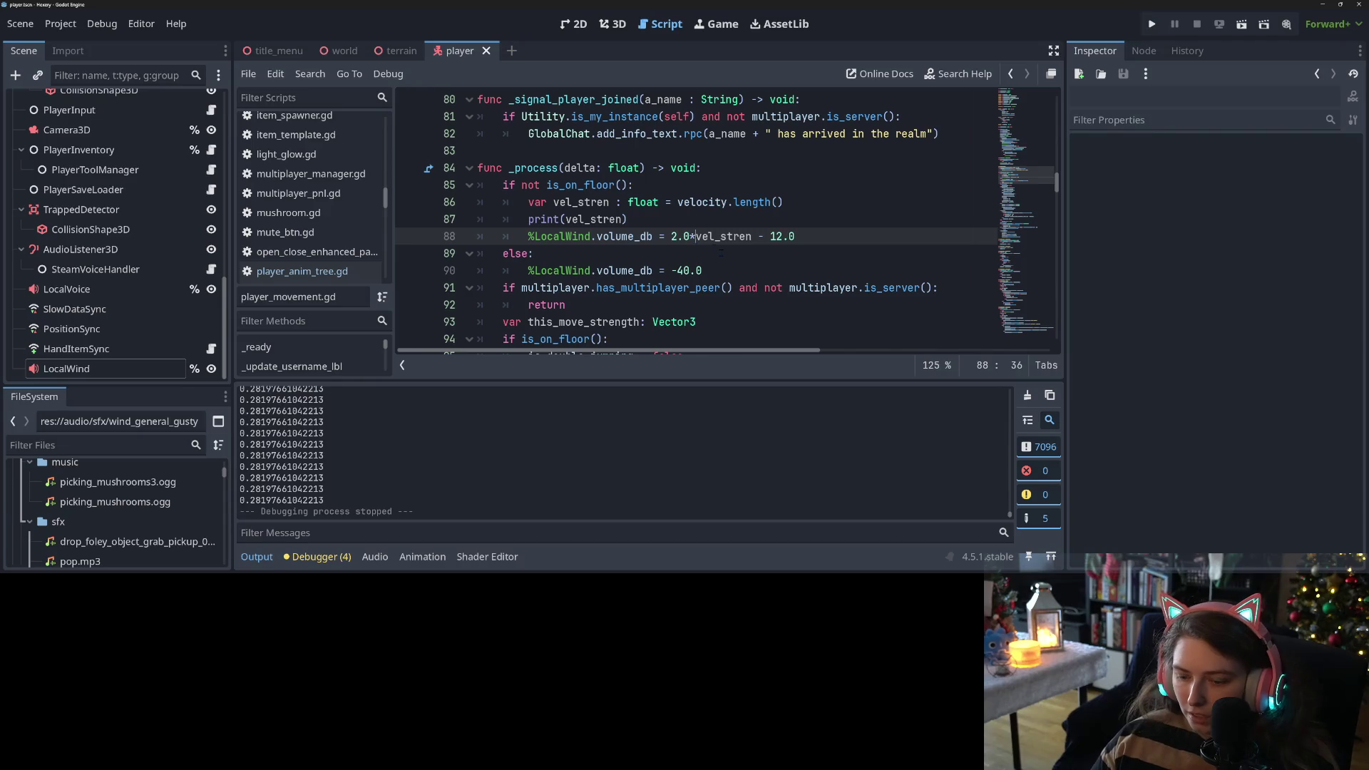
{"action": "type", "text": "("}
{"action": "key", "text": "End"}
{"action": "key", "text": "ctrl+s"}
{"action": "key", "text": "Left"}
{"action": "key", "text": "Left"}
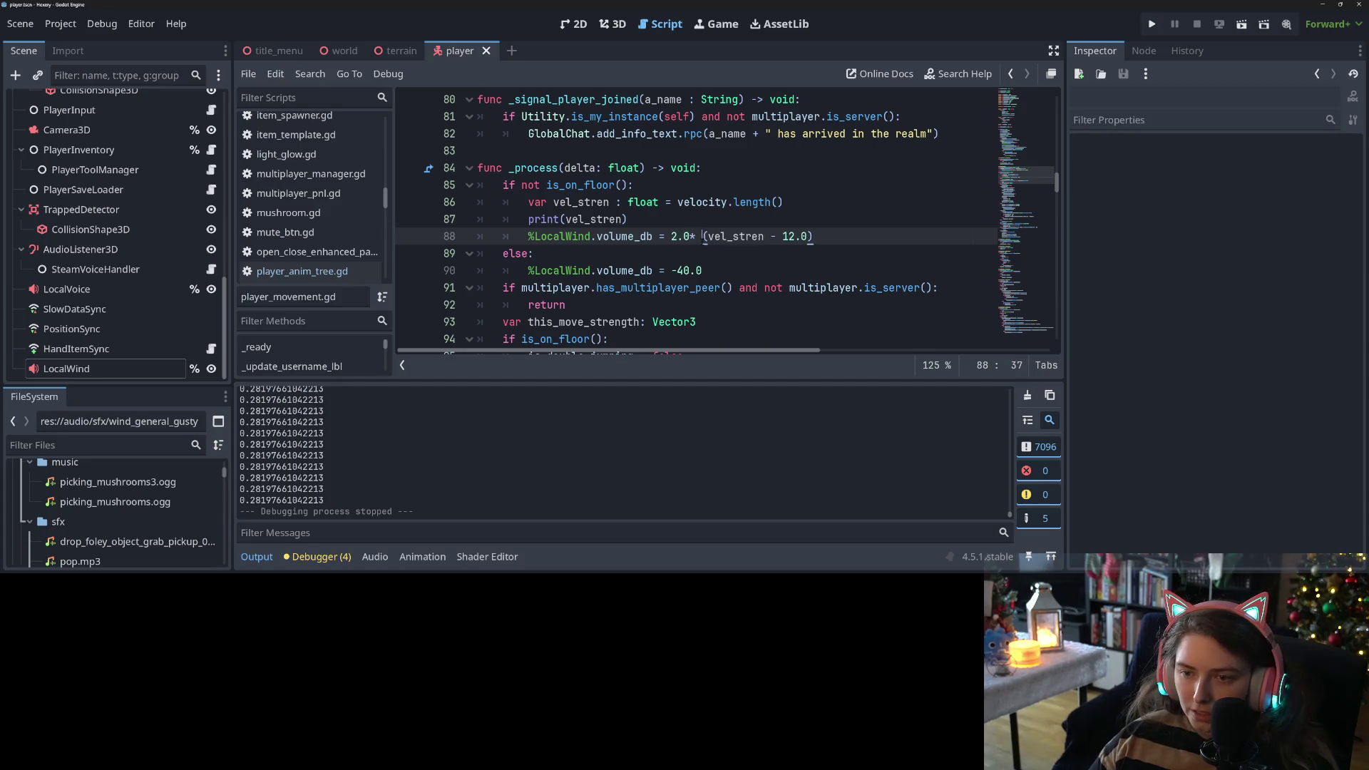
{"action": "key", "text": "ctrl+s"}
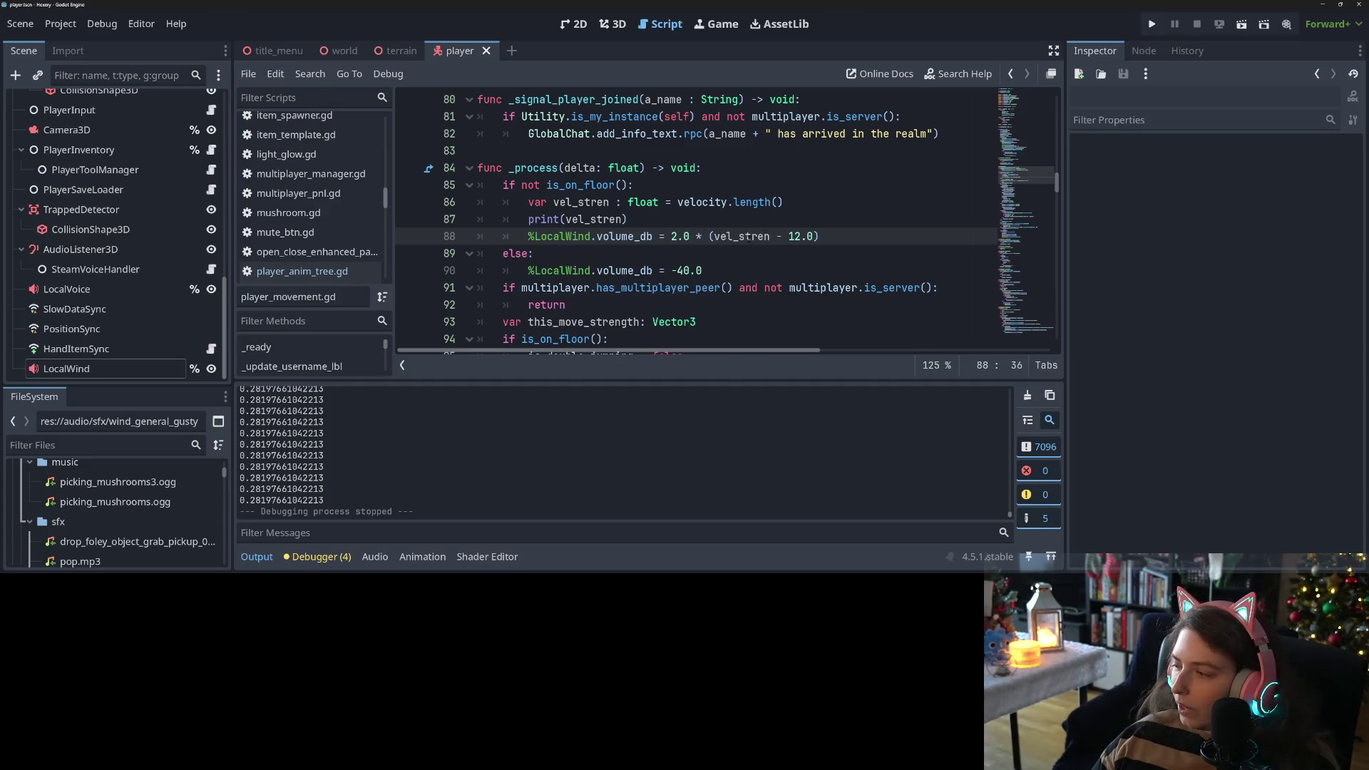
{"action": "key", "text": "F5"}
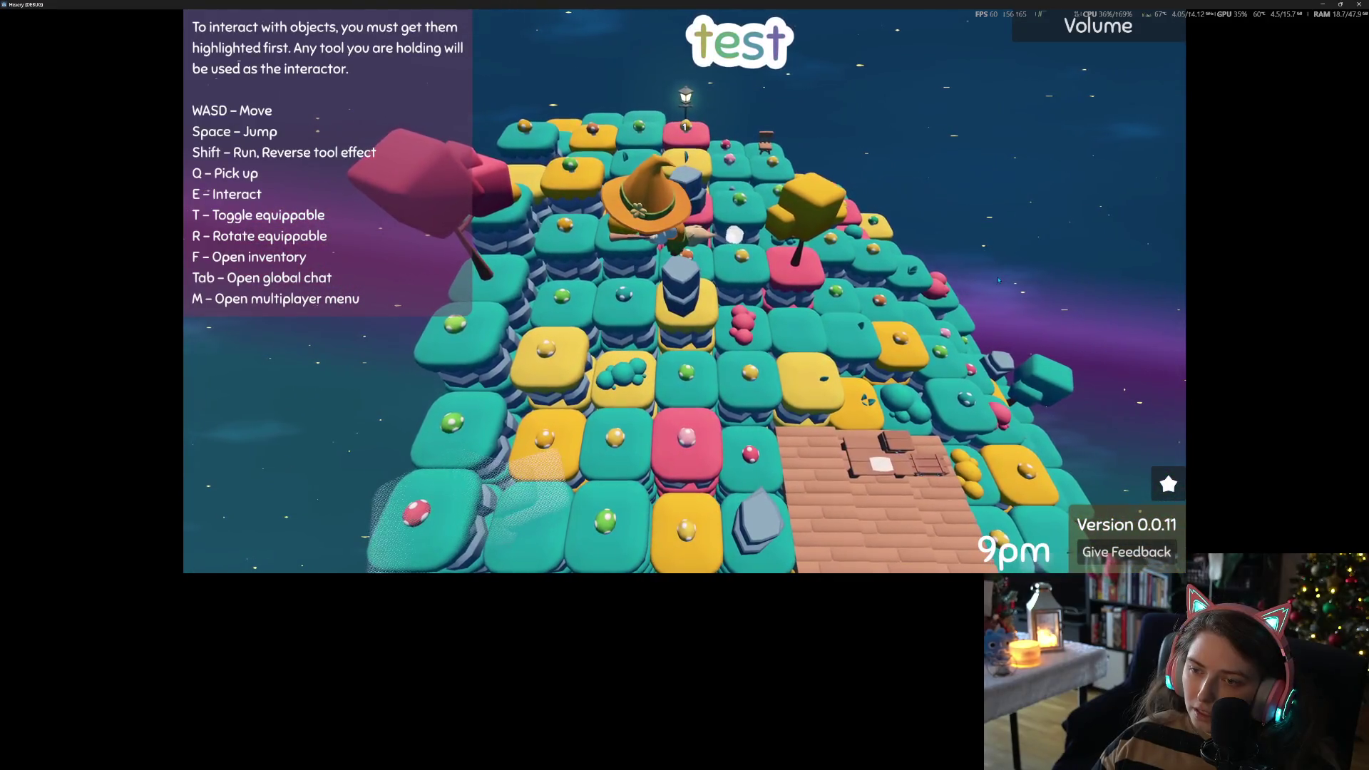
Step: Close the game window with Alt+F4 after the test flight
{"action": "key", "text": "alt+F4"}
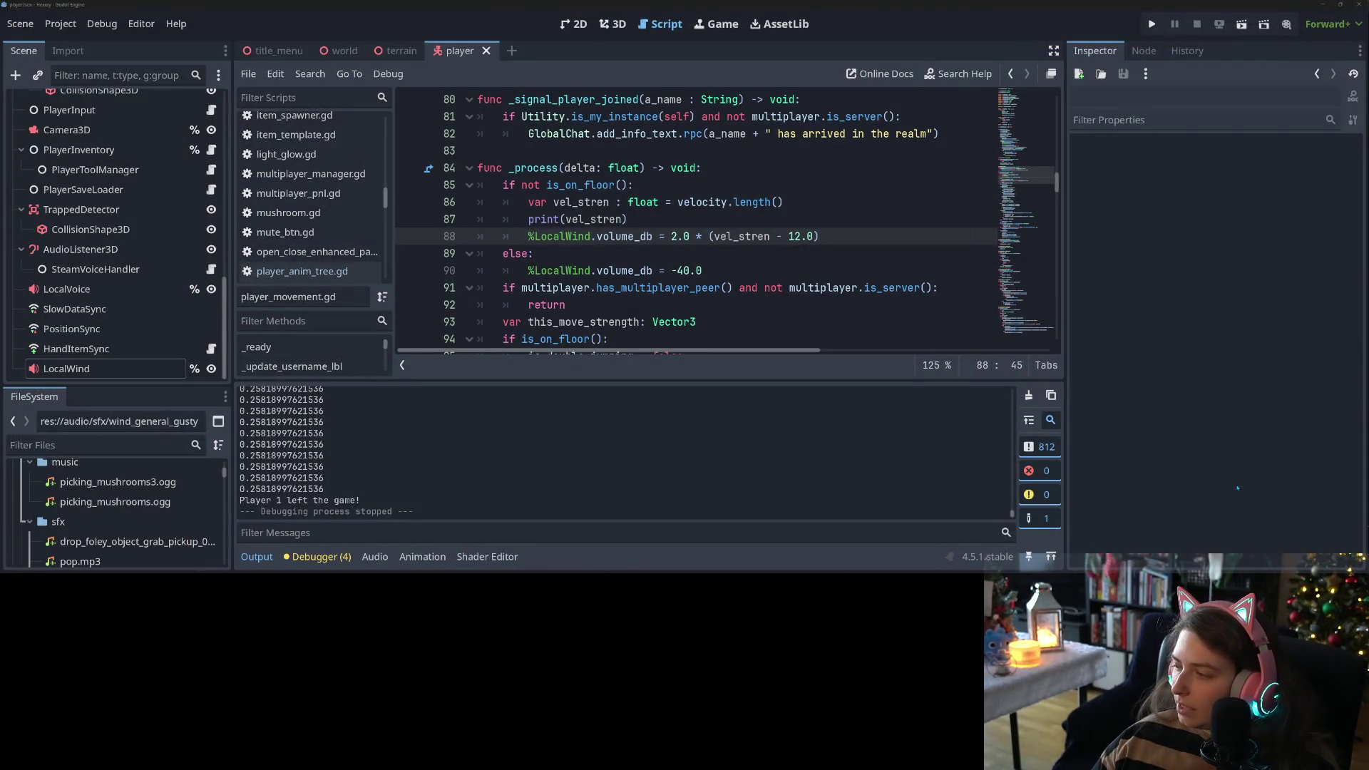
Step: Strip the parentheses from line 88's formula and try a new coefficient, saving the script
{"action": "key", "text": "Down"}
{"action": "key", "text": "Up"}
{"action": "key", "text": "End"}
{"action": "key", "text": "BackSpace"}
{"action": "left_click", "coordinate": [716, 236]}
{"action": "key", "text": "BackSpace"}
{"action": "left_click", "coordinate": [822, 236]}
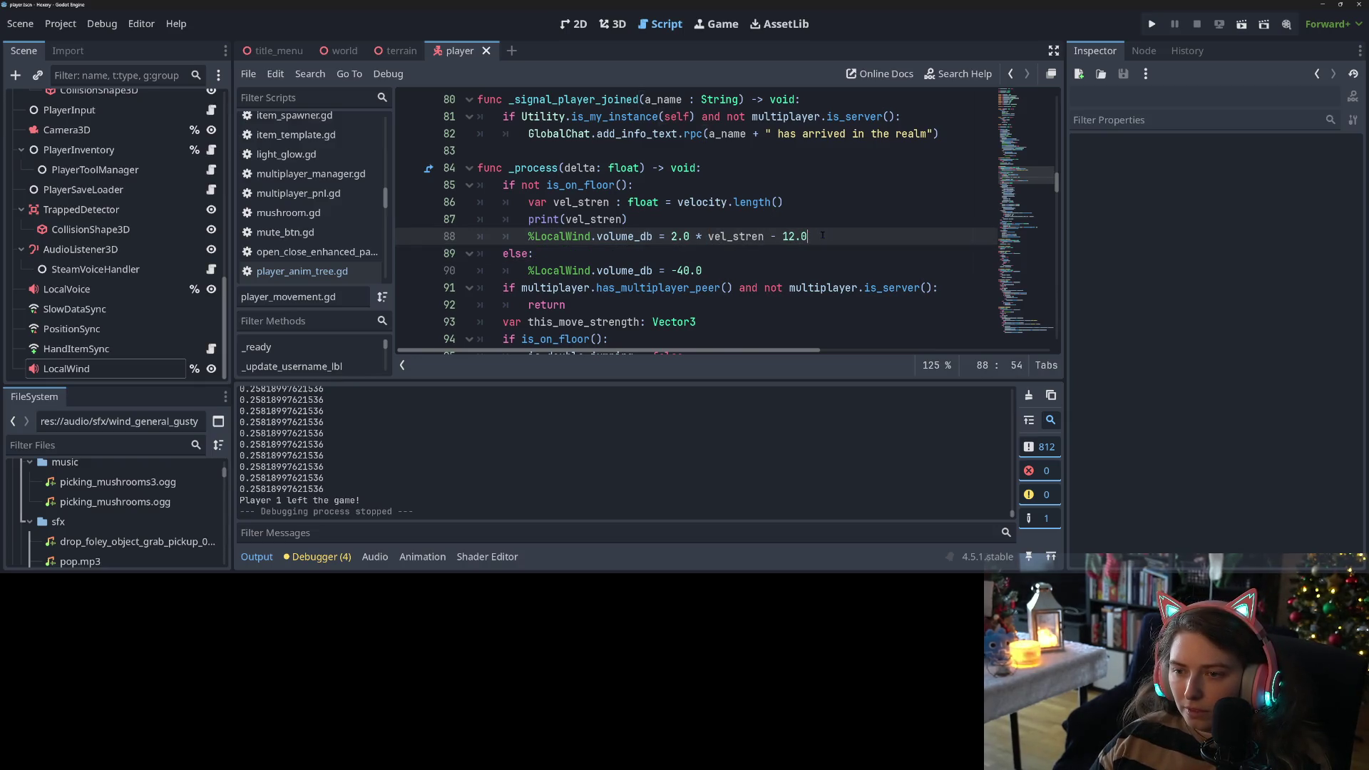
{"action": "left_click", "coordinate": [674, 236]}
{"action": "key", "text": "BackSpace"}
{"action": "type", "text": "5"}
{"action": "key", "text": "ctrl+s"}
Step: Finalize line 88 as 4.0 * vel_stren - 40.0, save, and relaunch the game
{"action": "left_click", "coordinate": [789, 236]}
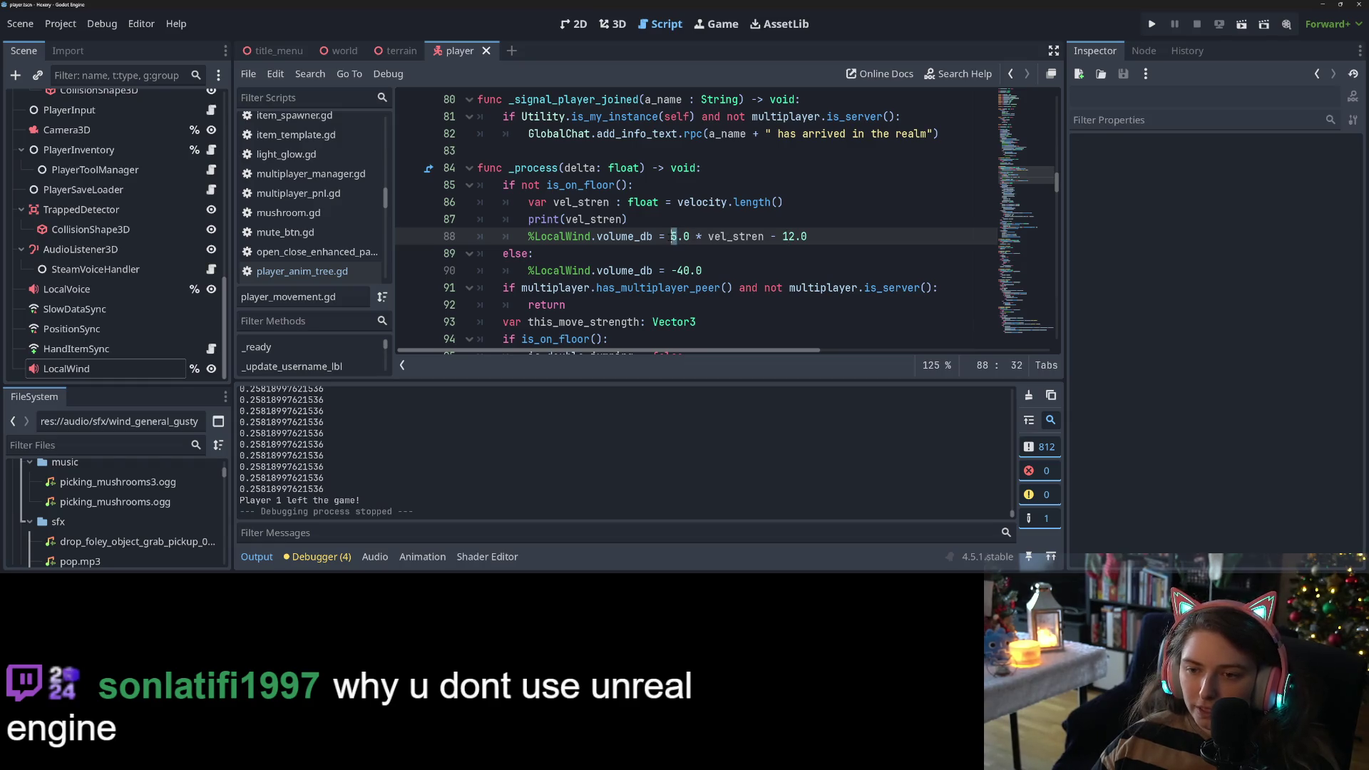
{"action": "type", "text": "4"}
{"action": "key", "text": "ctrl+s"}
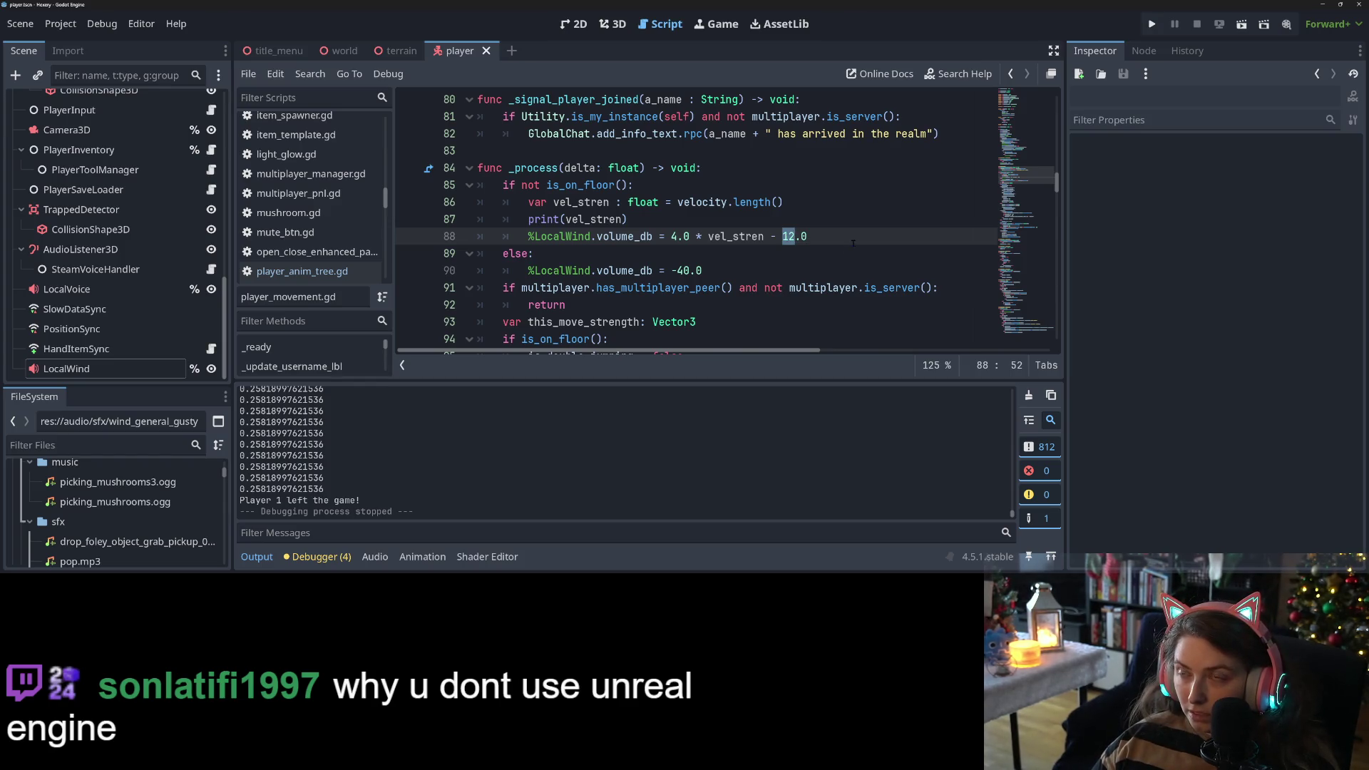
{"action": "type", "text": "40"}
{"action": "key", "text": "End"}
{"action": "key", "text": "ctrl+s"}
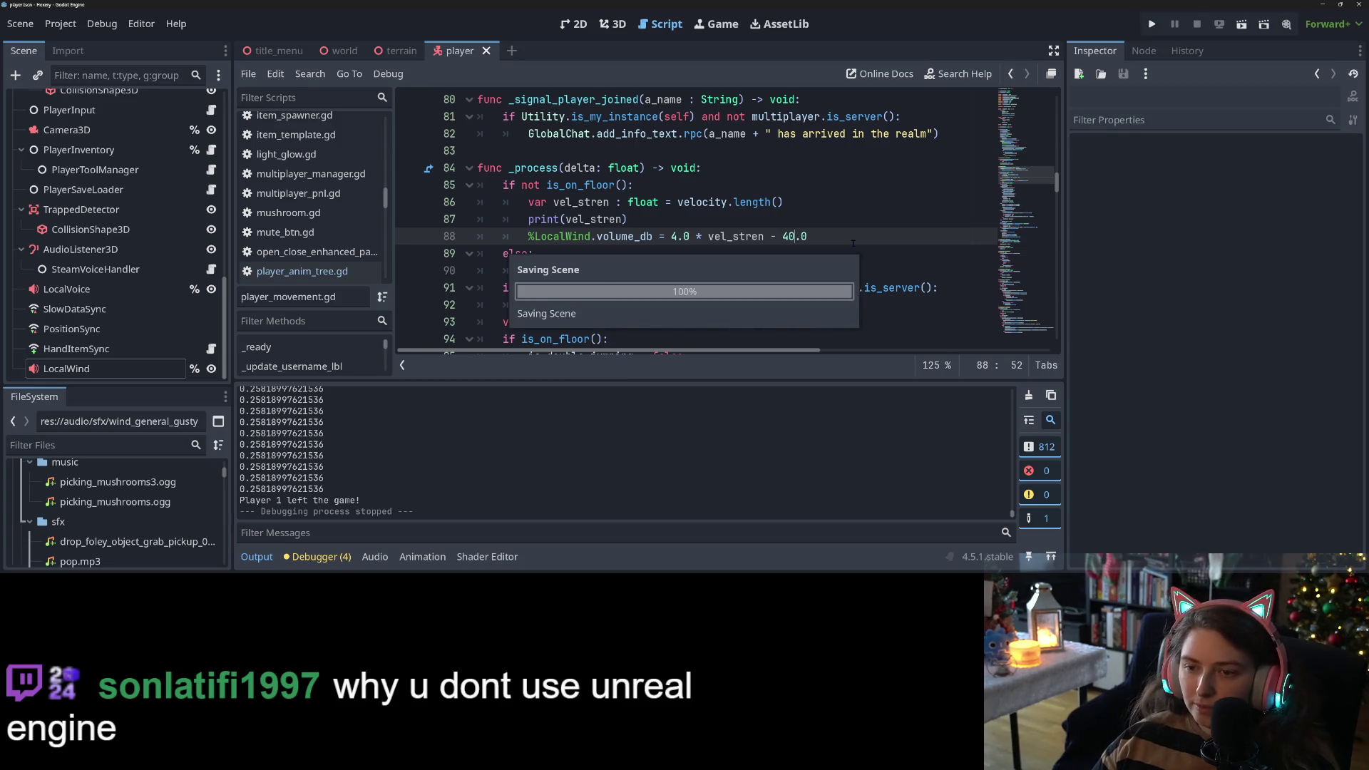
{"action": "left_click", "coordinate": [1151, 23]}
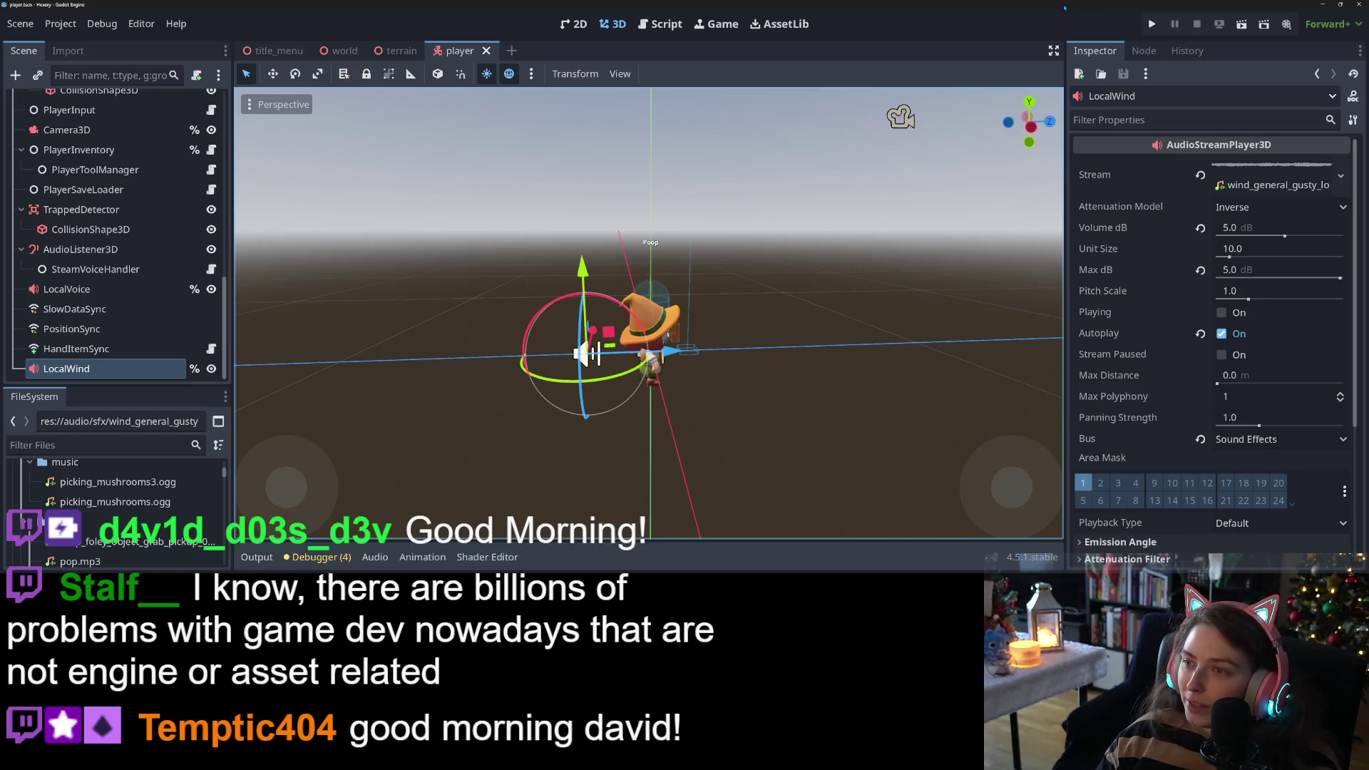
Step: Save the scene after test-running the new wind formula
{"action": "key", "text": "ctrl+s"}
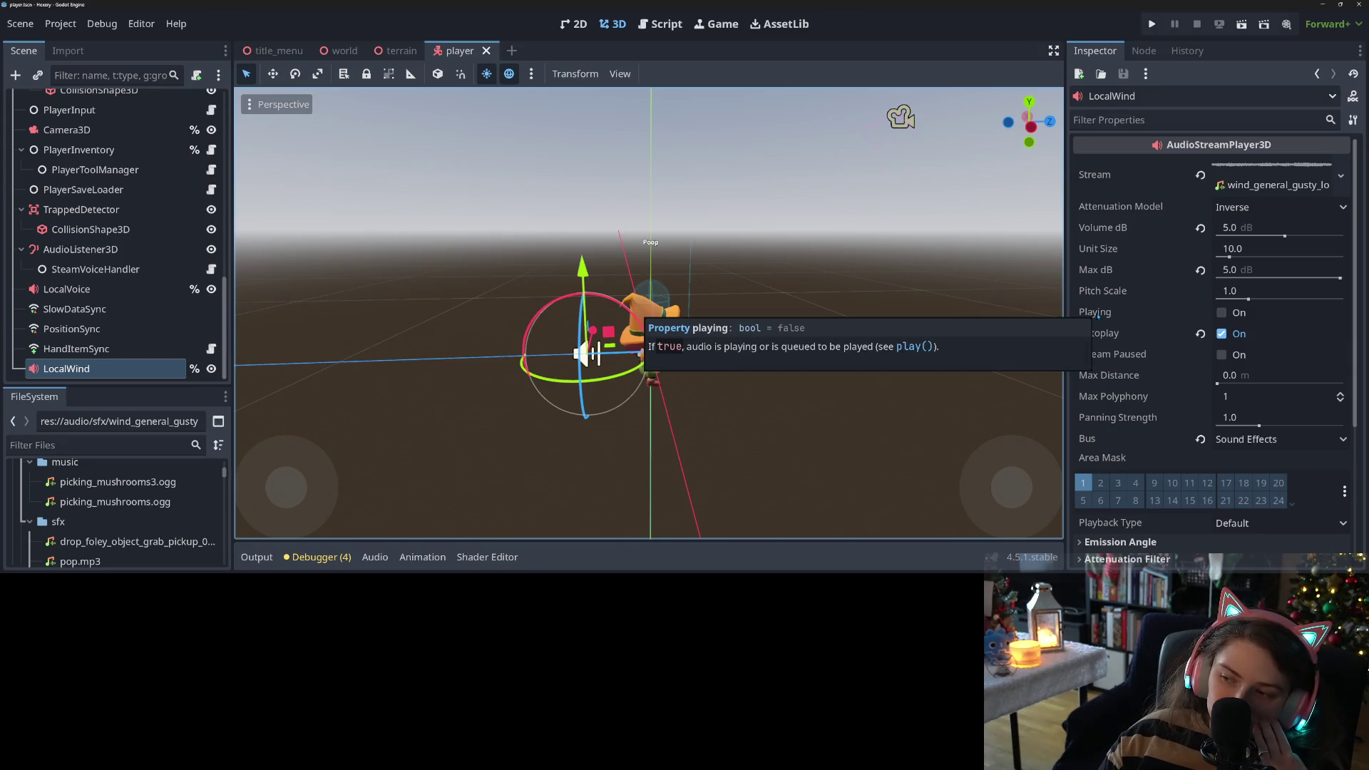
Step: Preview the LocalWind gust sound at -50 dB and then at -40 dB
{"action": "left_click", "coordinate": [1222, 313]}
{"action": "left_click", "coordinate": [1222, 313]}
{"action": "left_click", "coordinate": [1229, 229]}
{"action": "type", "text": "-50"}
{"action": "key", "text": "Return"}
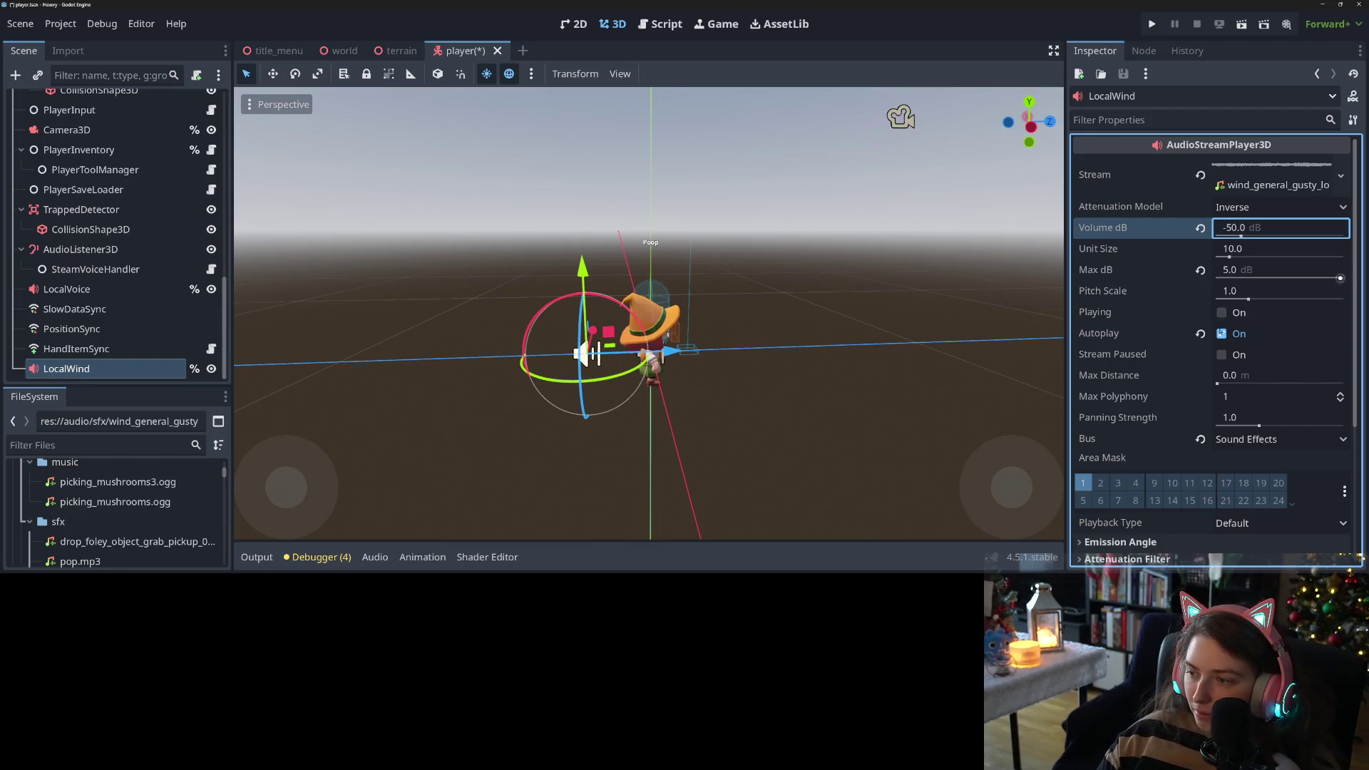
{"action": "left_click", "coordinate": [1220, 313]}
{"action": "left_click", "coordinate": [1221, 313]}
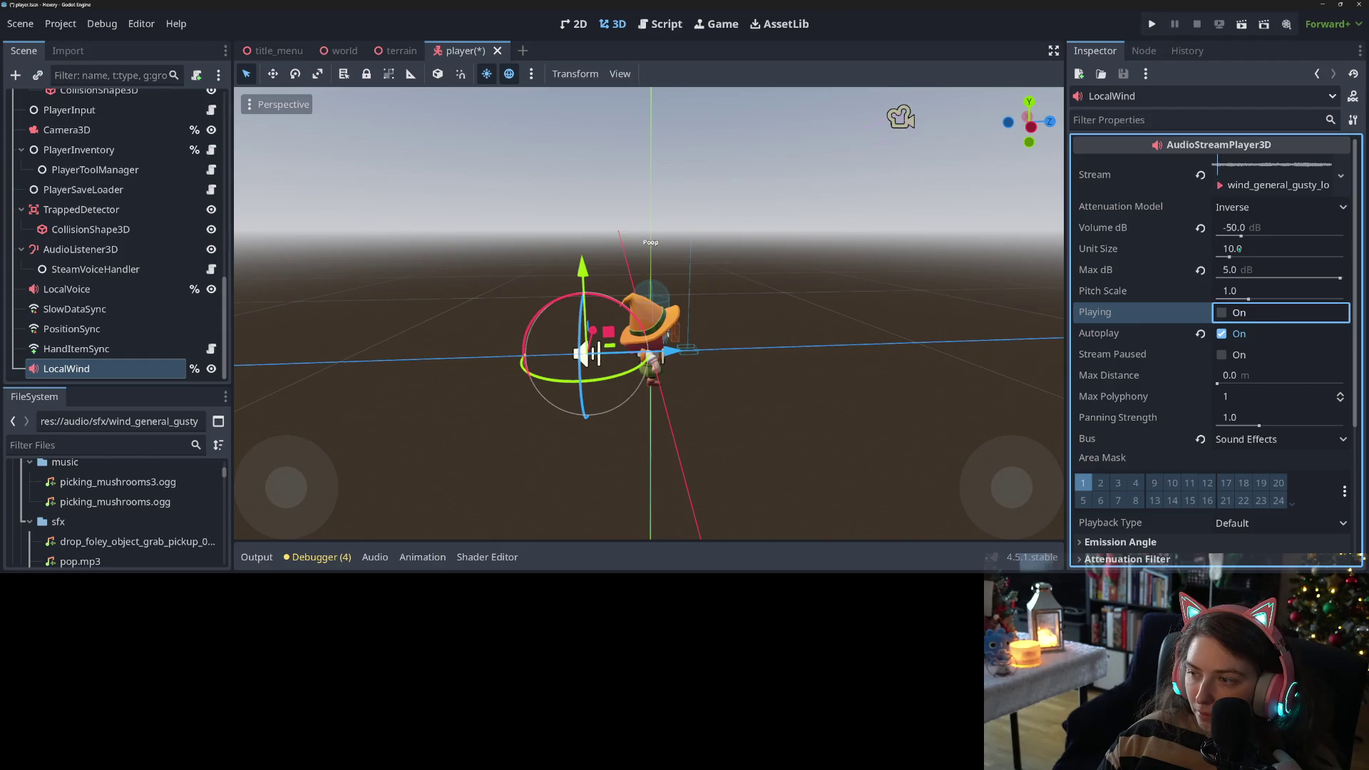
{"action": "left_click", "coordinate": [1247, 228]}
{"action": "type", "text": "-40"}
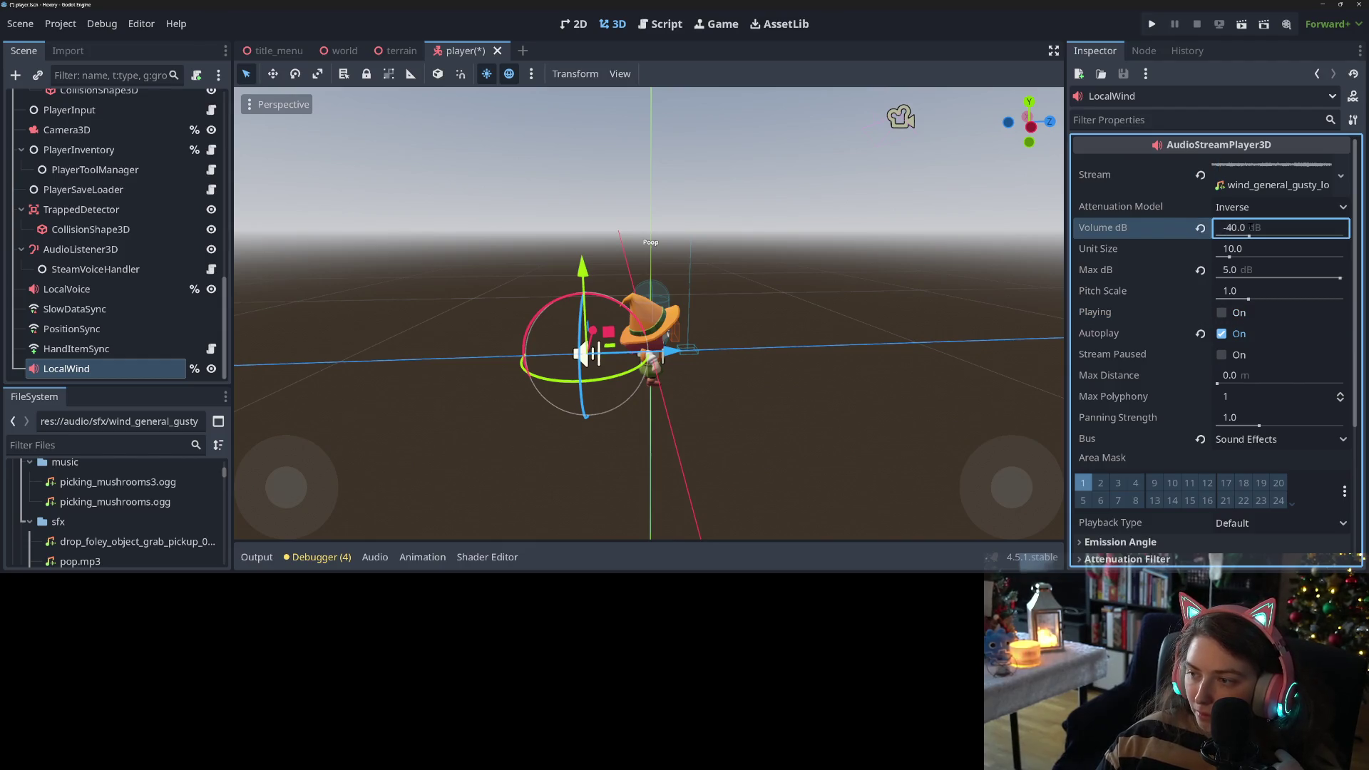
{"action": "left_click", "coordinate": [1221, 313]}
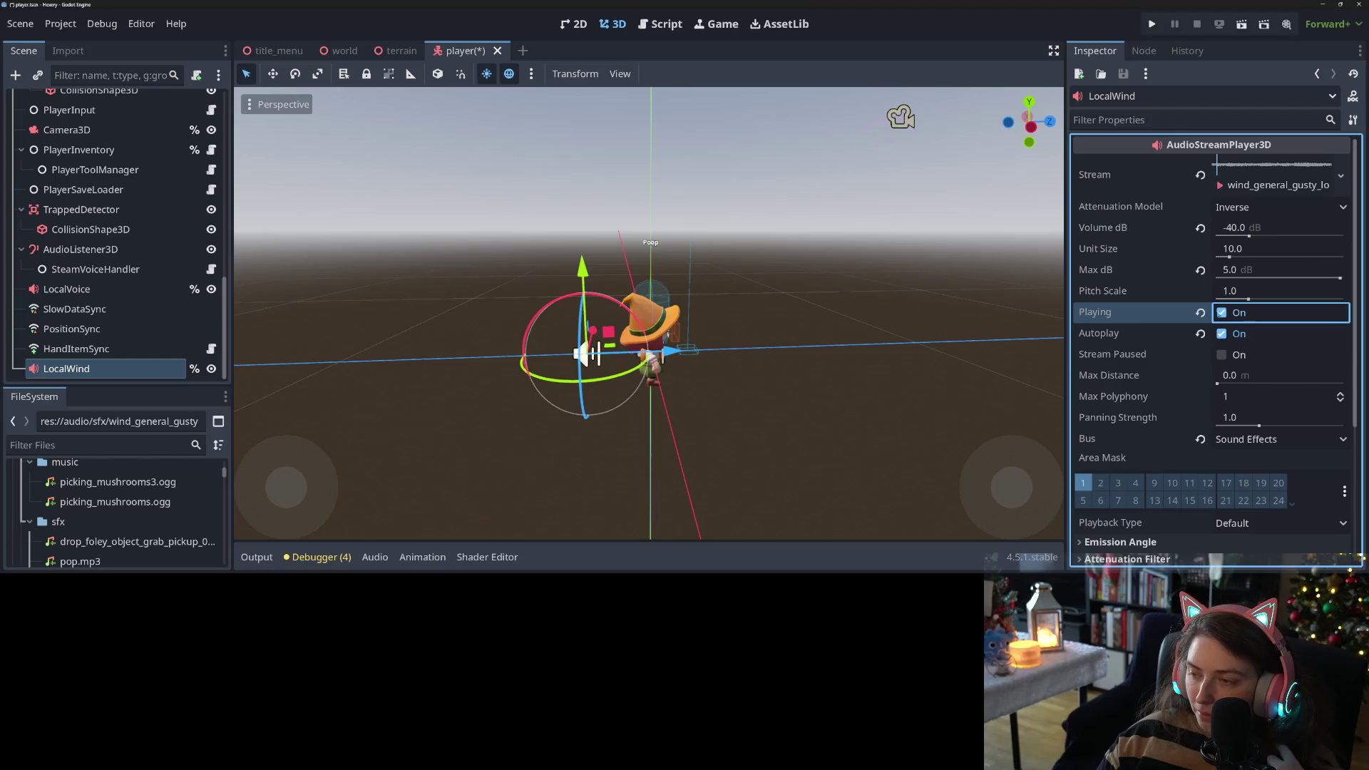
{"action": "left_click", "coordinate": [1220, 313]}
Step: Replay the gust sound and set LocalWind's volume to -20 dB
{"action": "left_click", "coordinate": [1233, 225]}
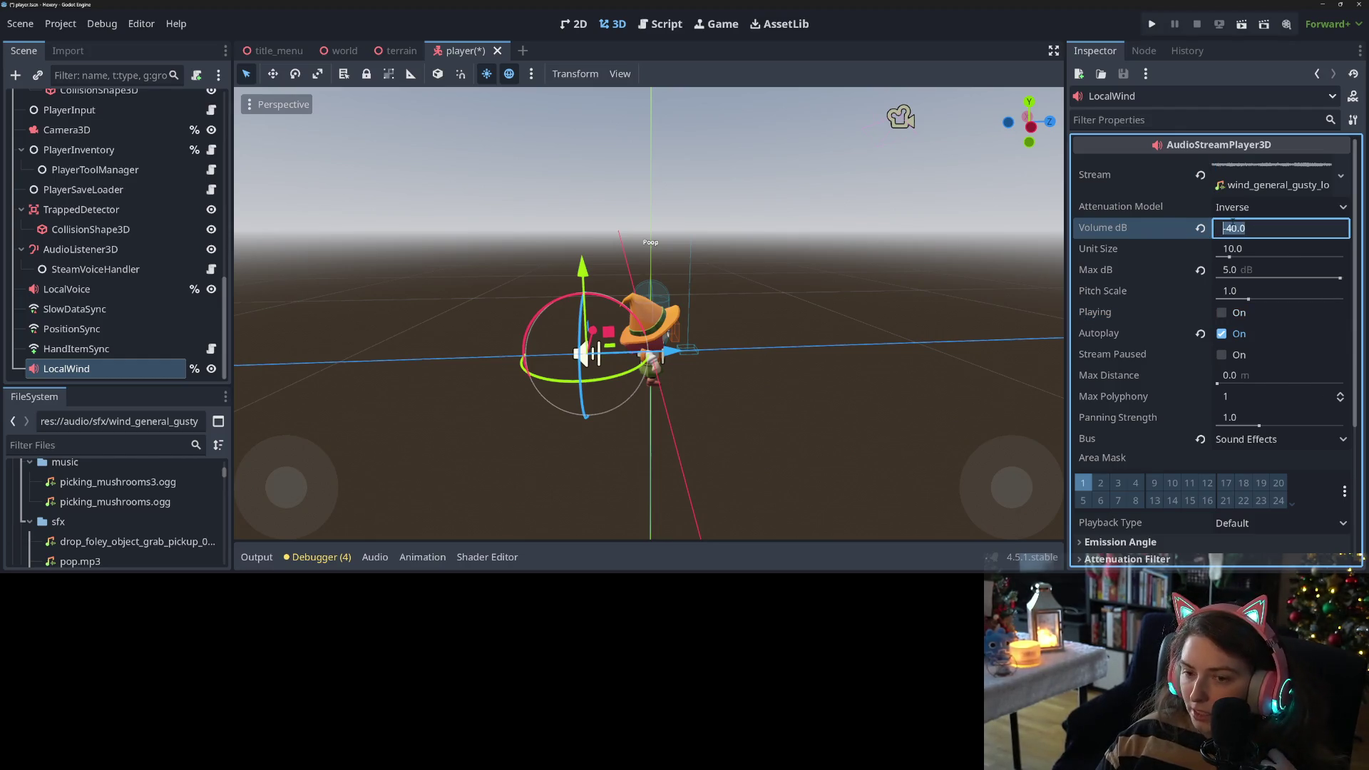
{"action": "scroll", "coordinate": [459, 365], "scroll_direction": "up", "scroll_amount": 5}
{"action": "scroll", "coordinate": [458, 365], "scroll_direction": "up", "scroll_amount": 3}
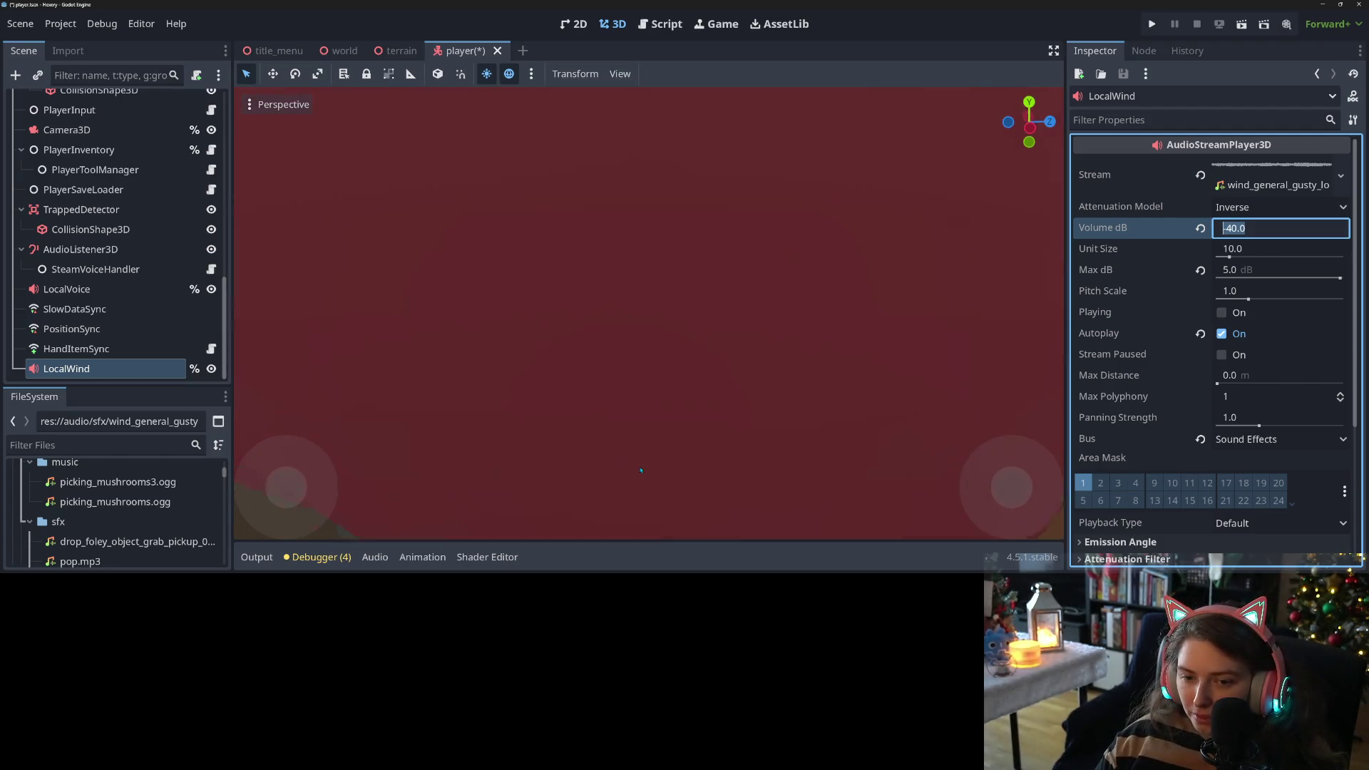
{"action": "scroll", "coordinate": [591, 418], "scroll_direction": "down", "scroll_amount": 5}
{"action": "scroll", "coordinate": [701, 372], "scroll_direction": "up", "scroll_amount": 3}
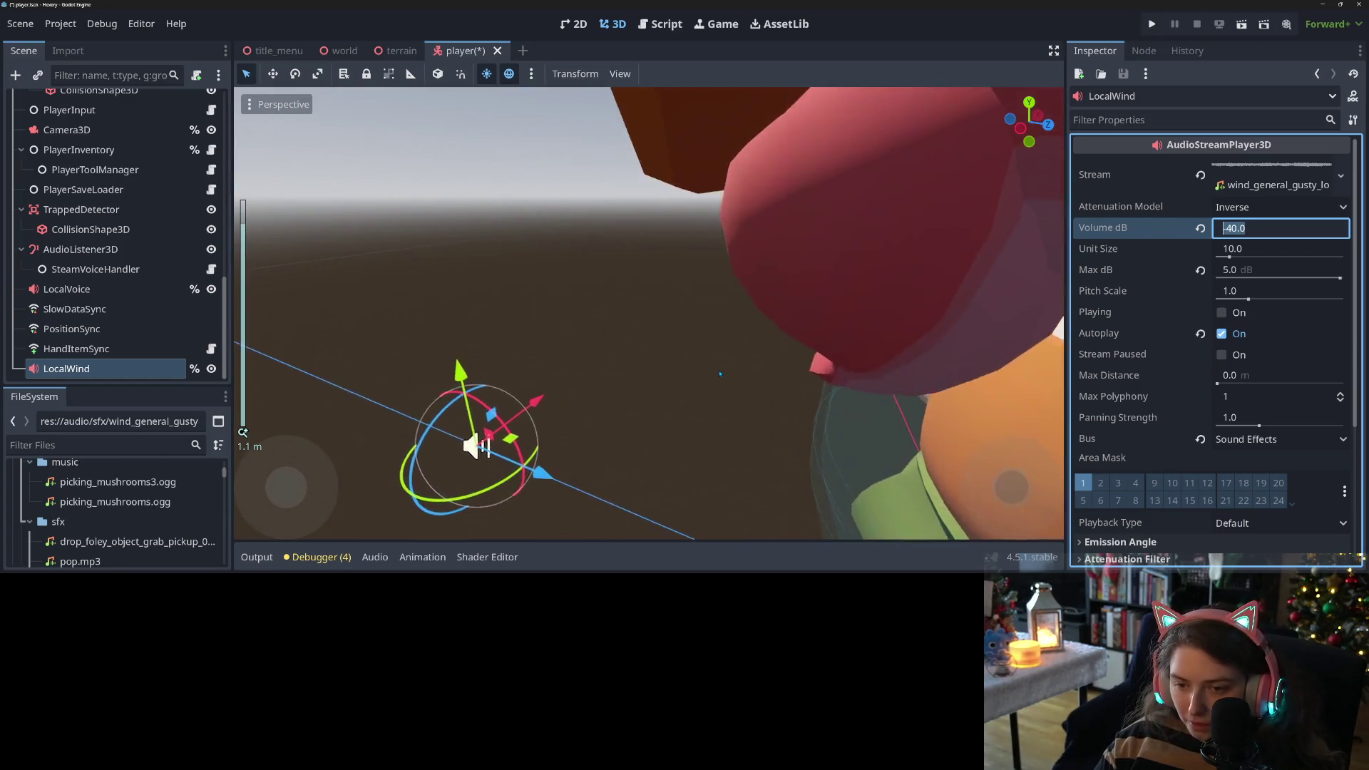
{"action": "left_click", "coordinate": [1221, 313]}
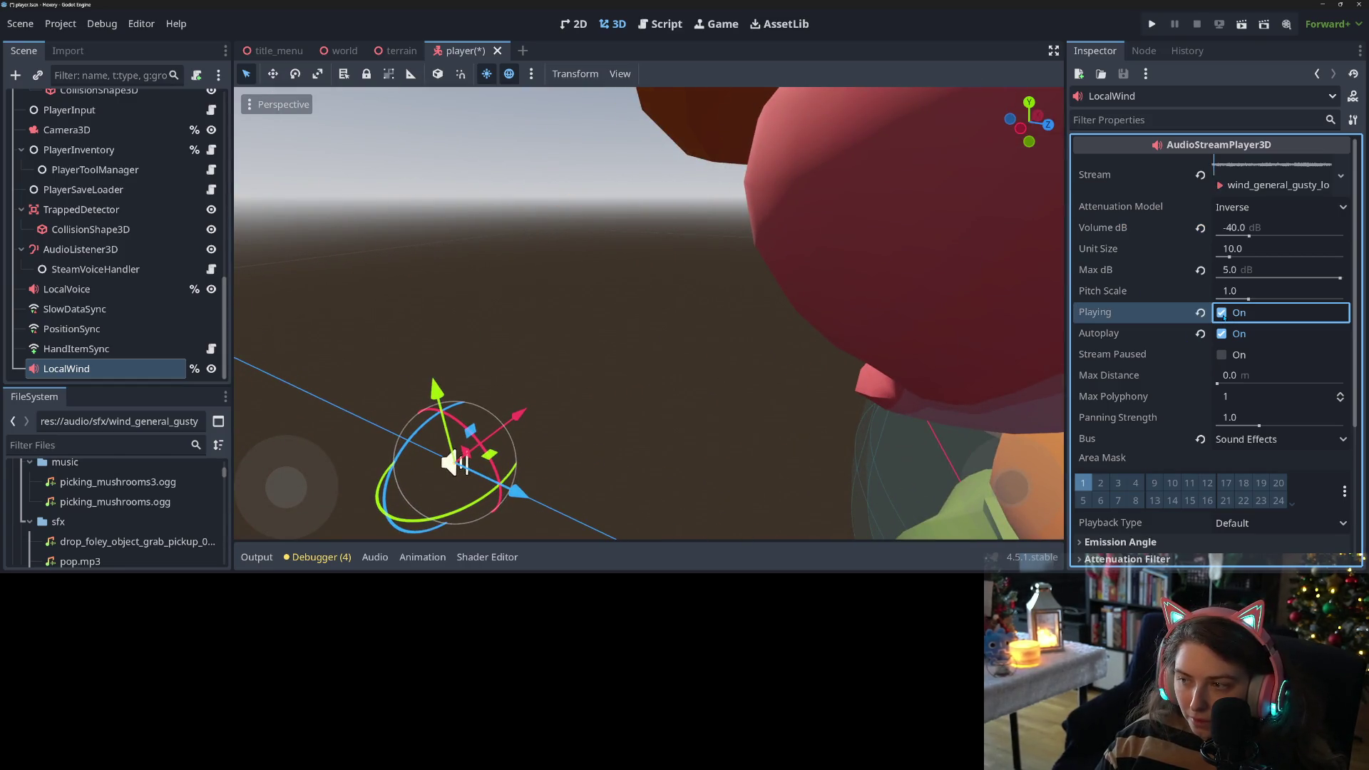
{"action": "left_click", "coordinate": [1221, 313]}
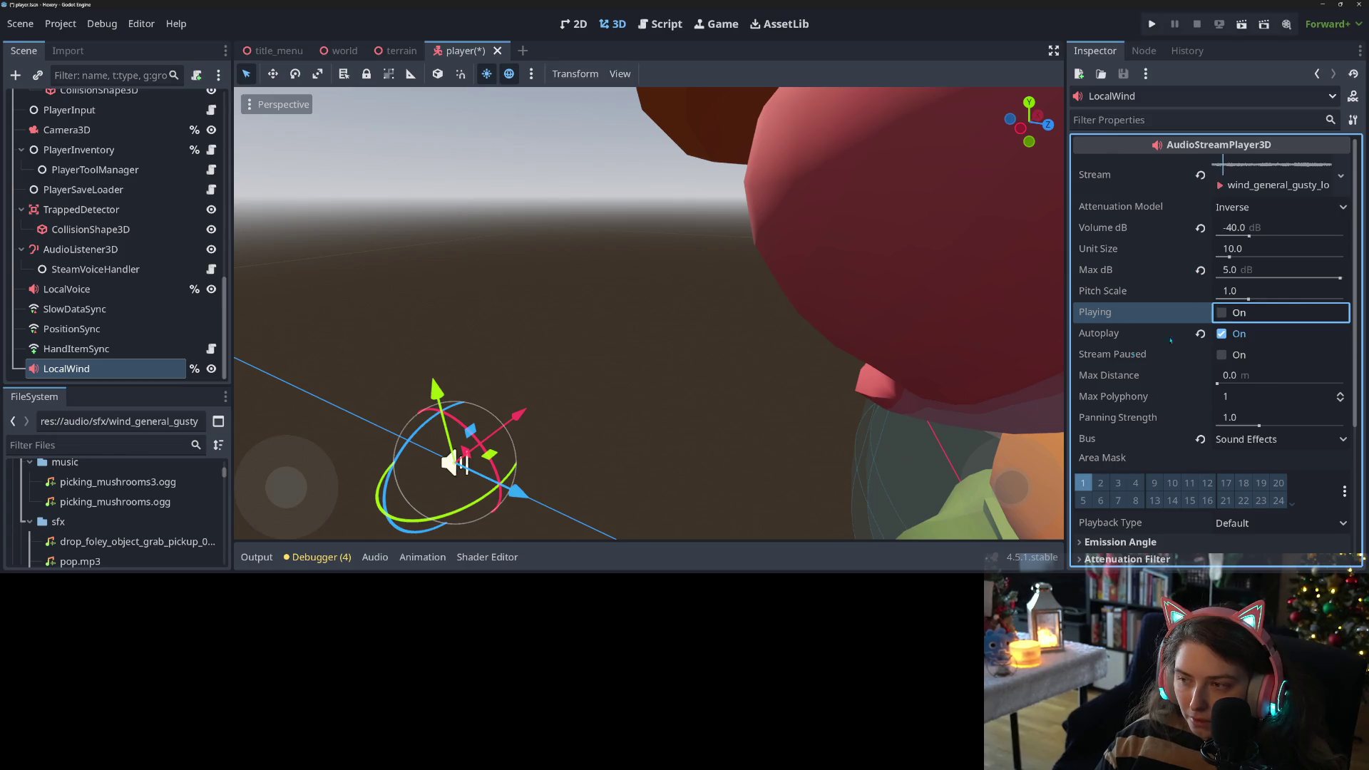
{"action": "left_click_drag", "start_coordinate": [532, 321], "coordinate": [509, 315]}
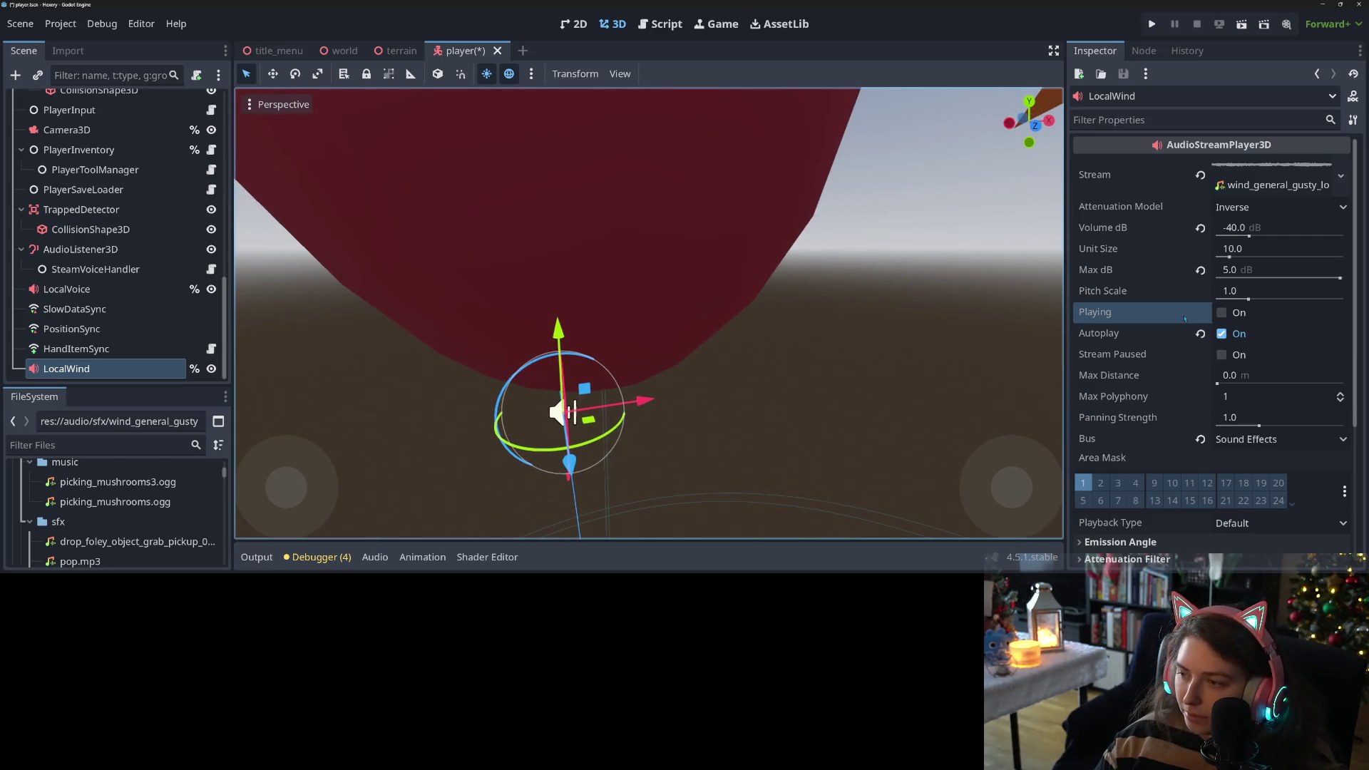
{"action": "left_click", "coordinate": [1222, 312]}
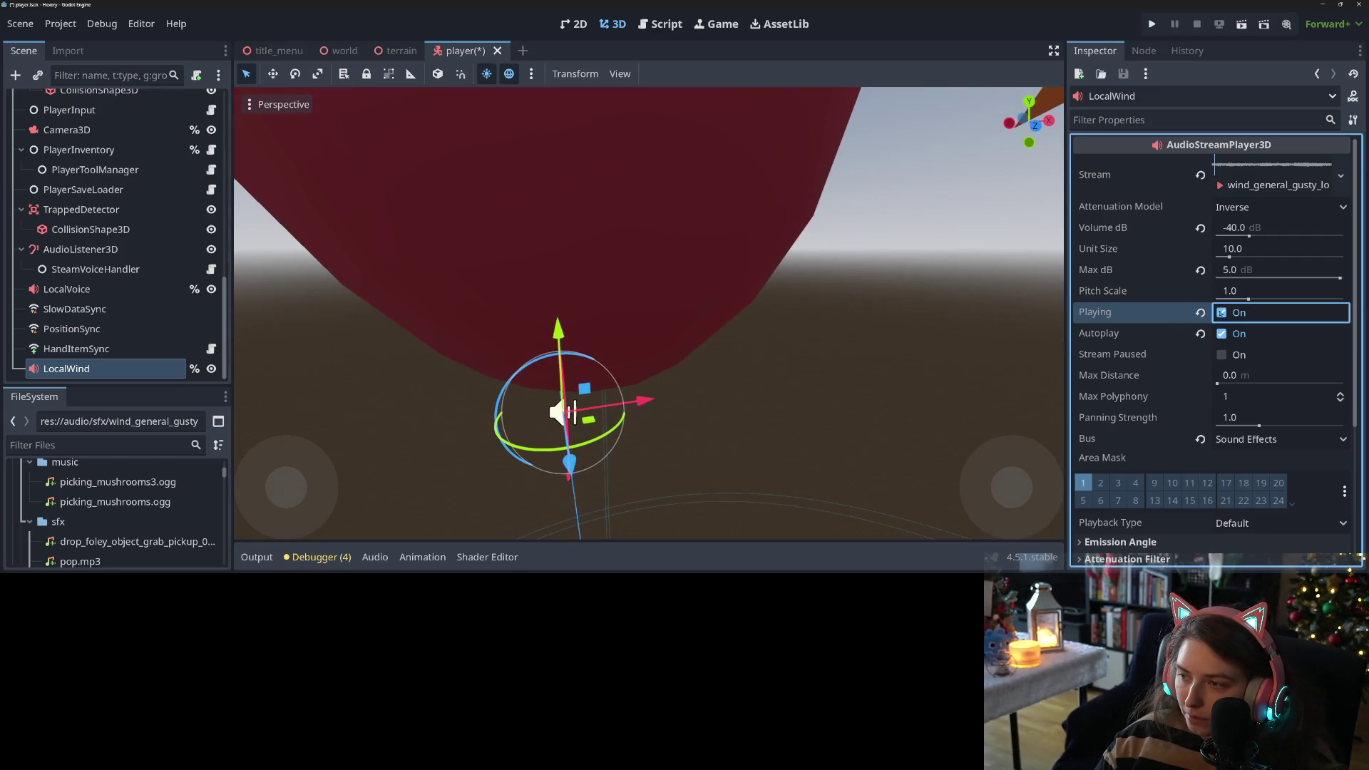
{"action": "left_click", "coordinate": [1248, 228]}
{"action": "type", "text": "-20"}
{"action": "key", "text": "Return"}
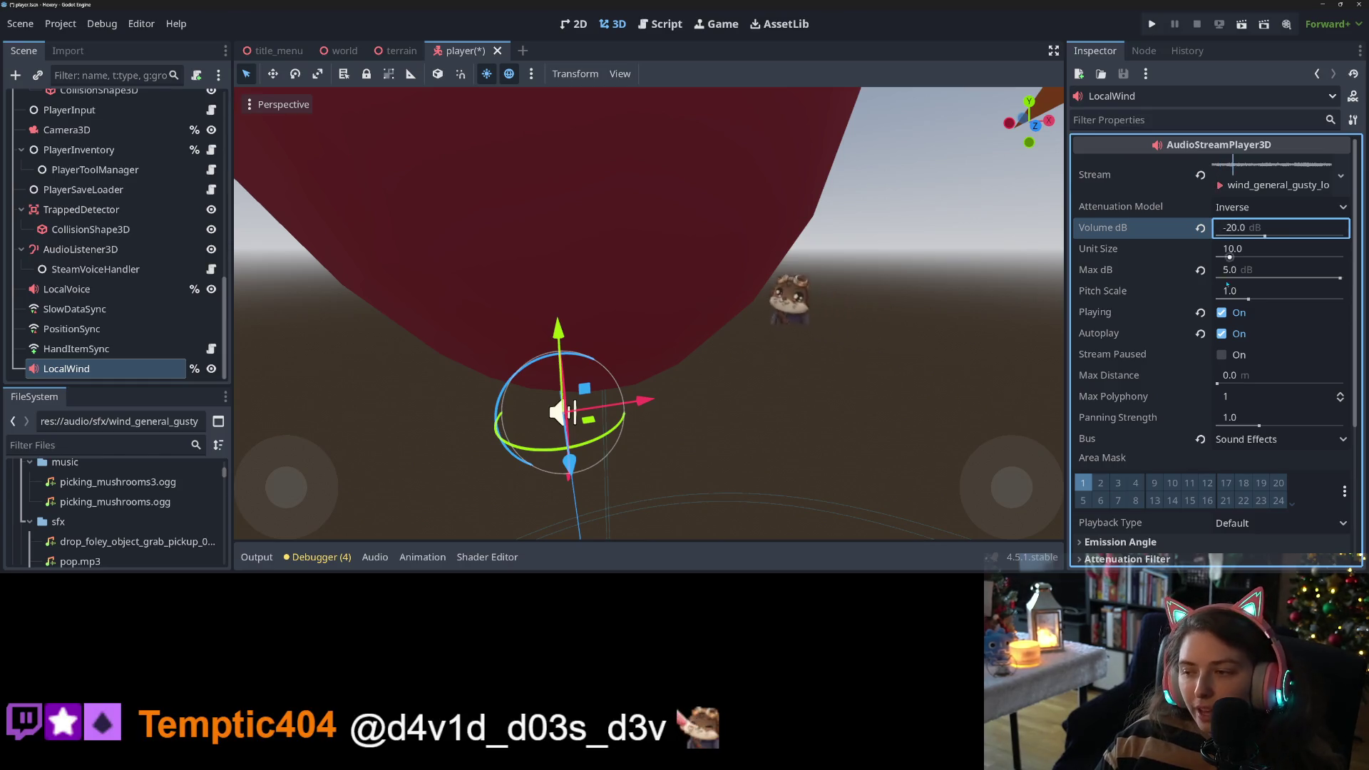
Step: Try LocalWind's Volume dB at 0, 10, -30 and -40
{"action": "left_click", "coordinate": [1252, 226]}
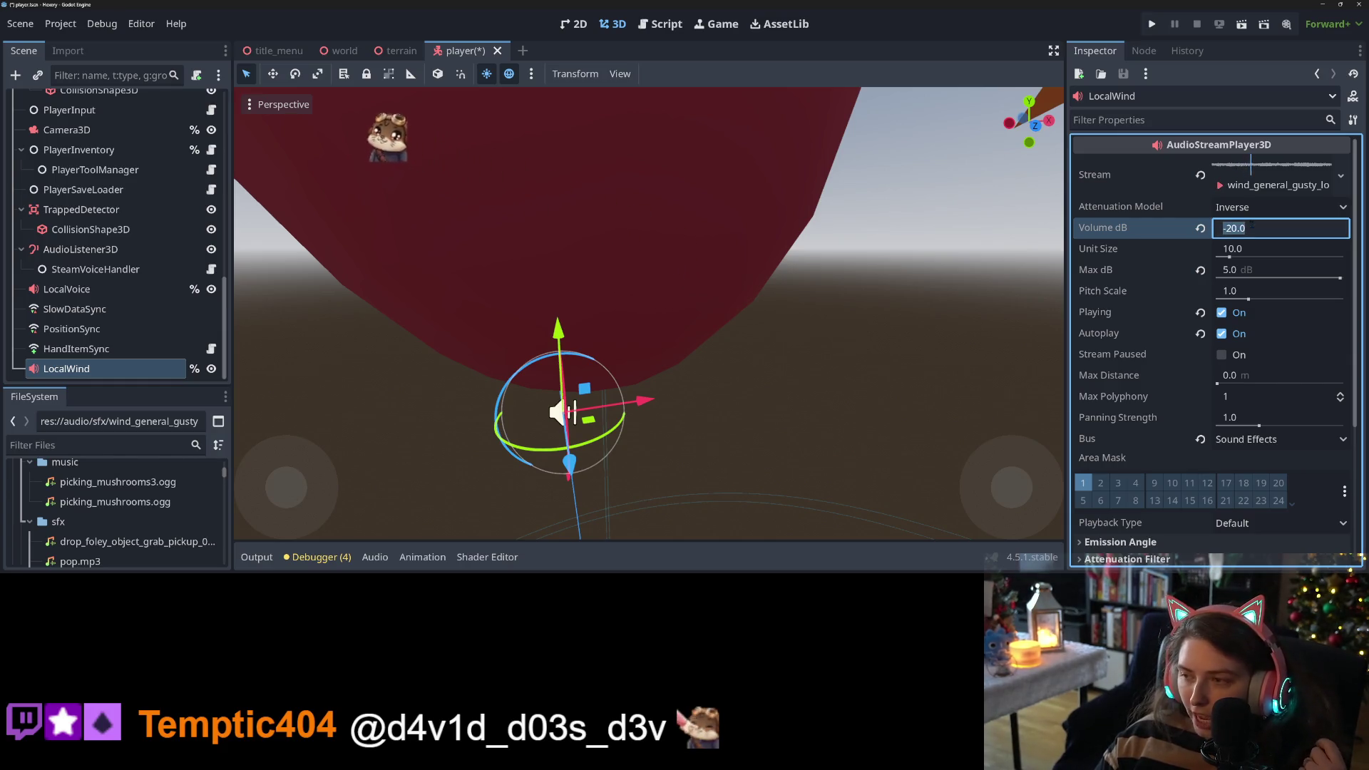
{"action": "type", "text": "0"}
{"action": "key", "text": "Return"}
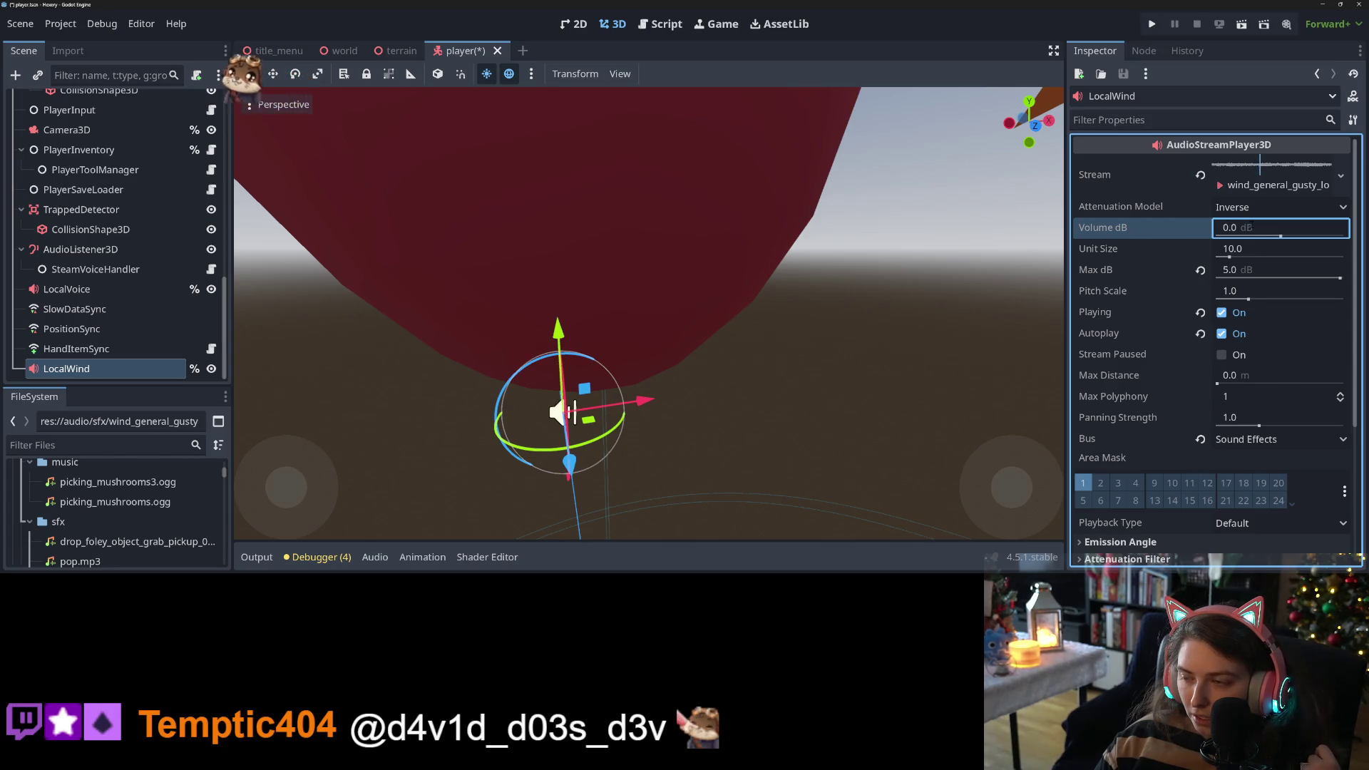
{"action": "type", "text": "10"}
{"action": "key", "text": "Return"}
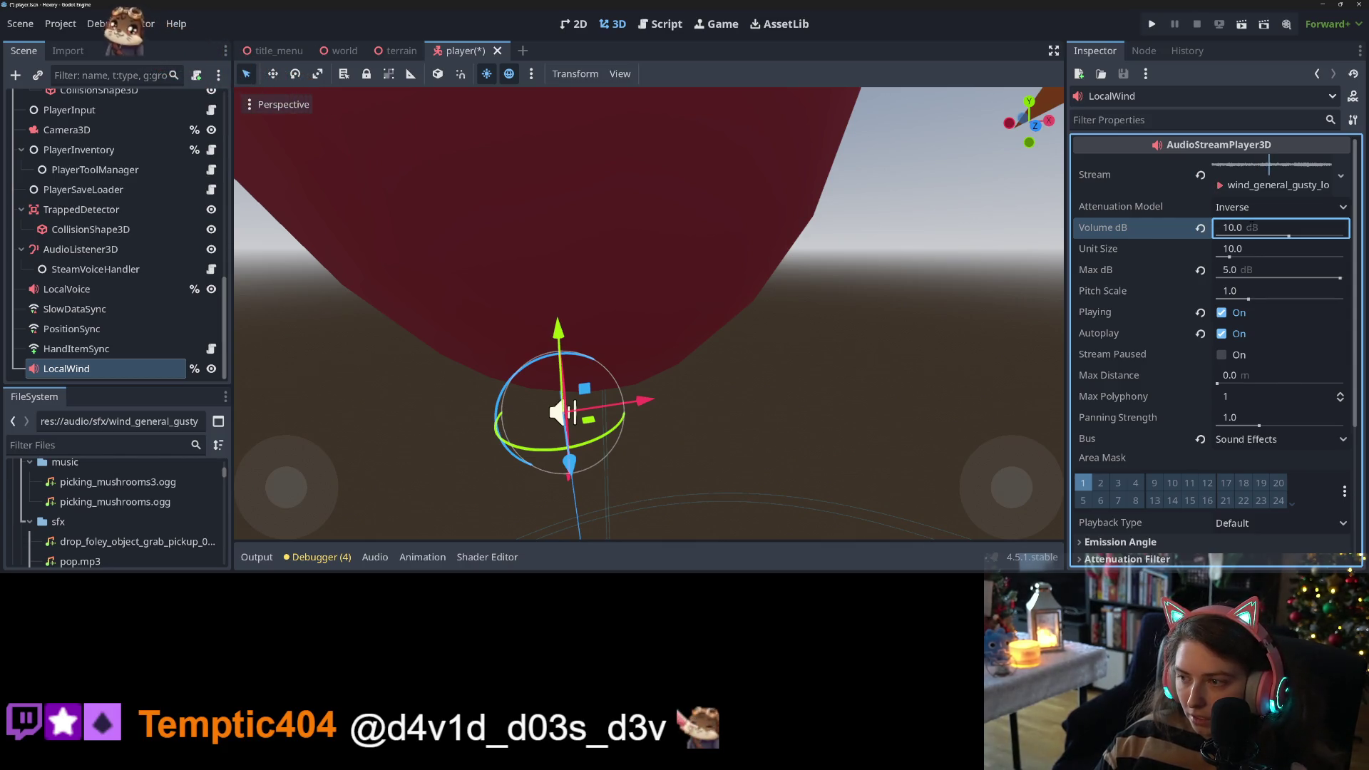
{"action": "left_click", "coordinate": [1251, 225]}
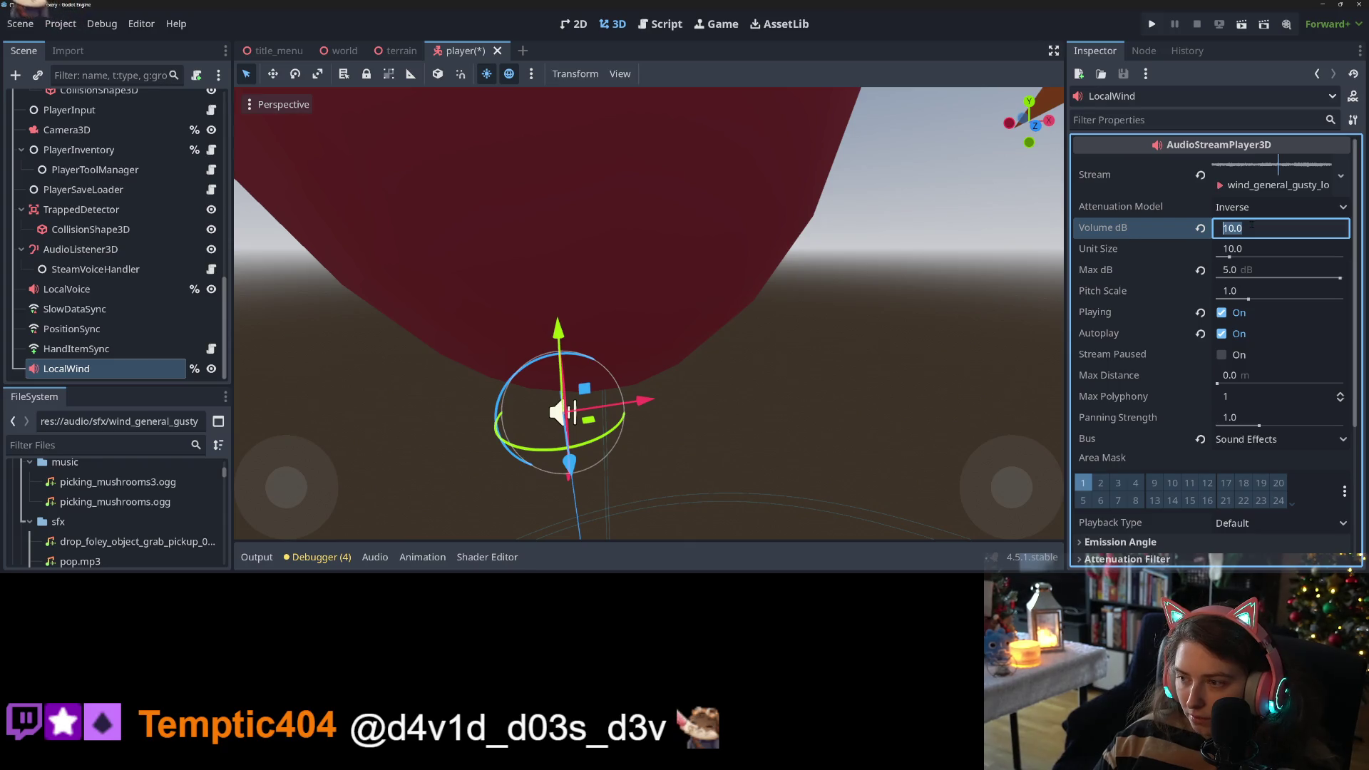
{"action": "type", "text": "-"}
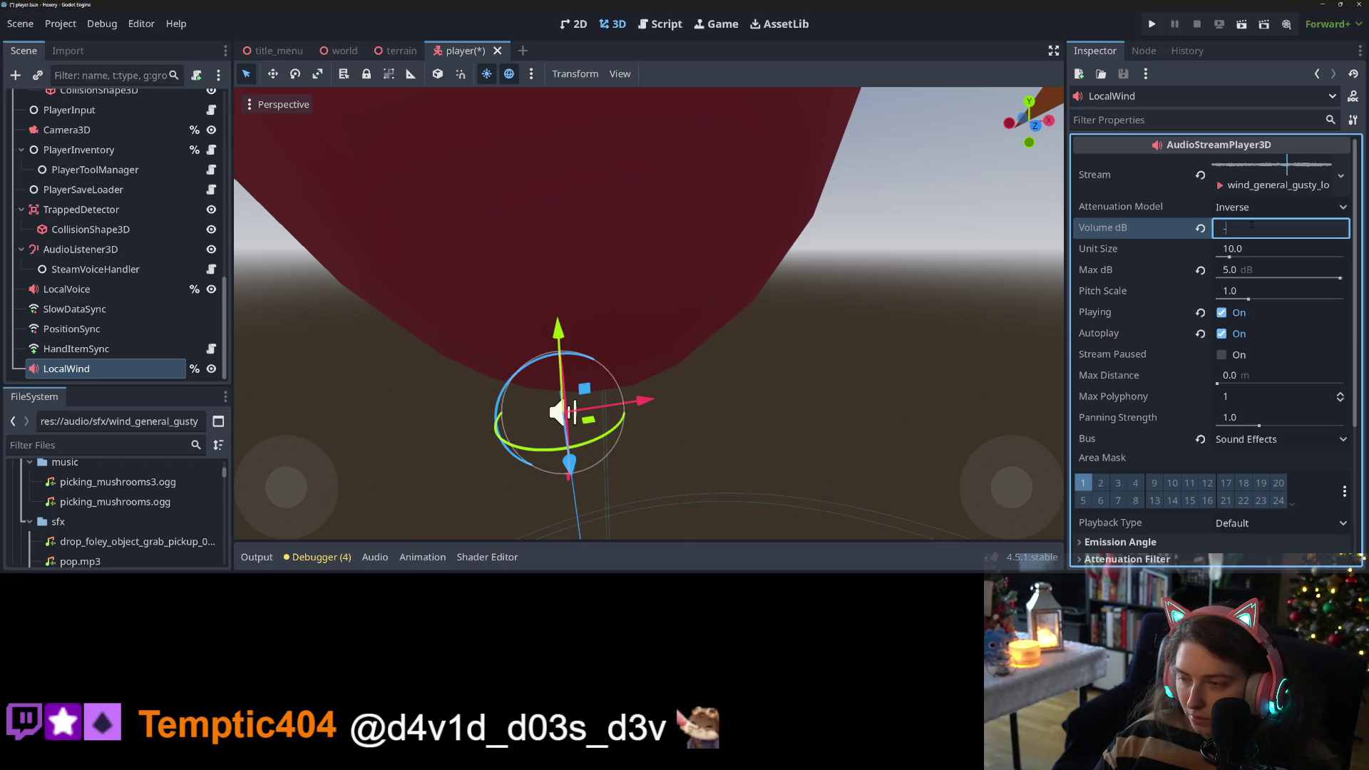
{"action": "type", "text": "30"}
{"action": "key", "text": "Return"}
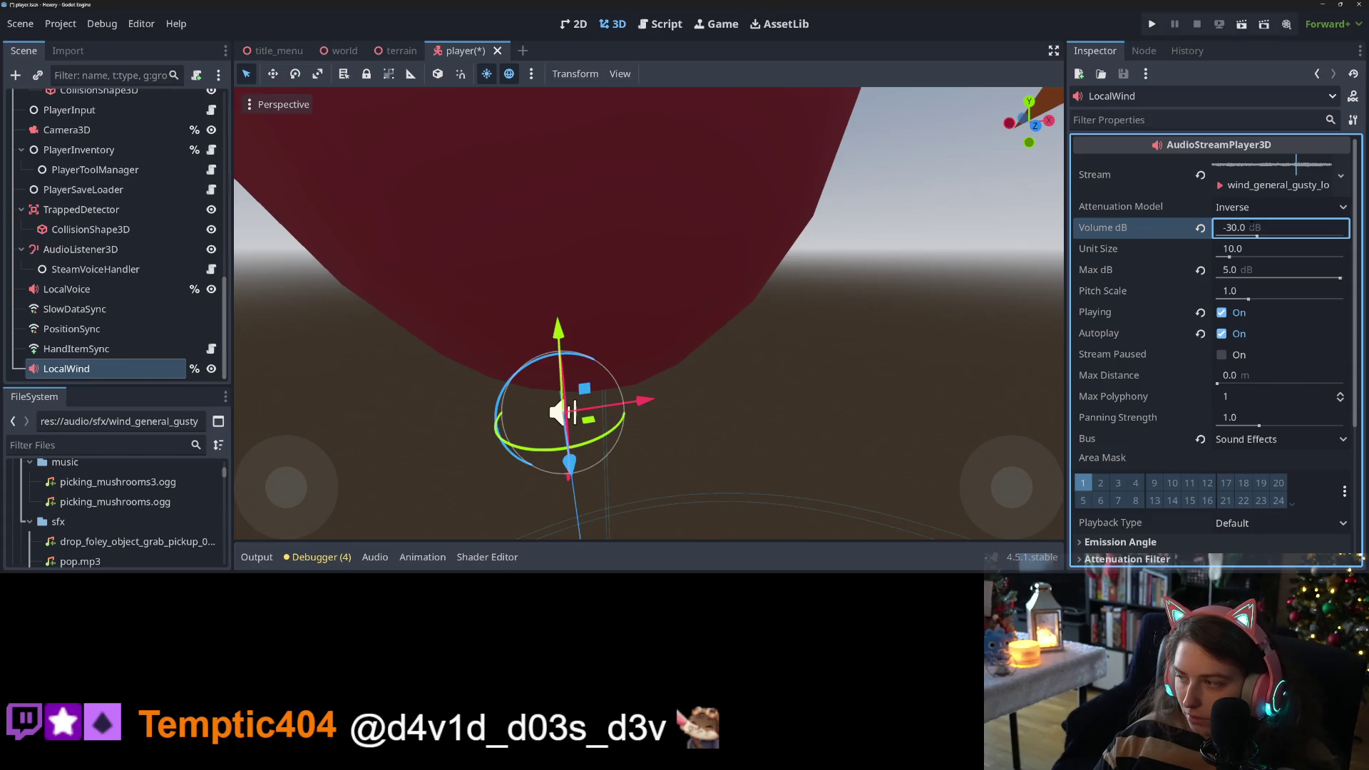
{"action": "left_click", "coordinate": [1251, 225]}
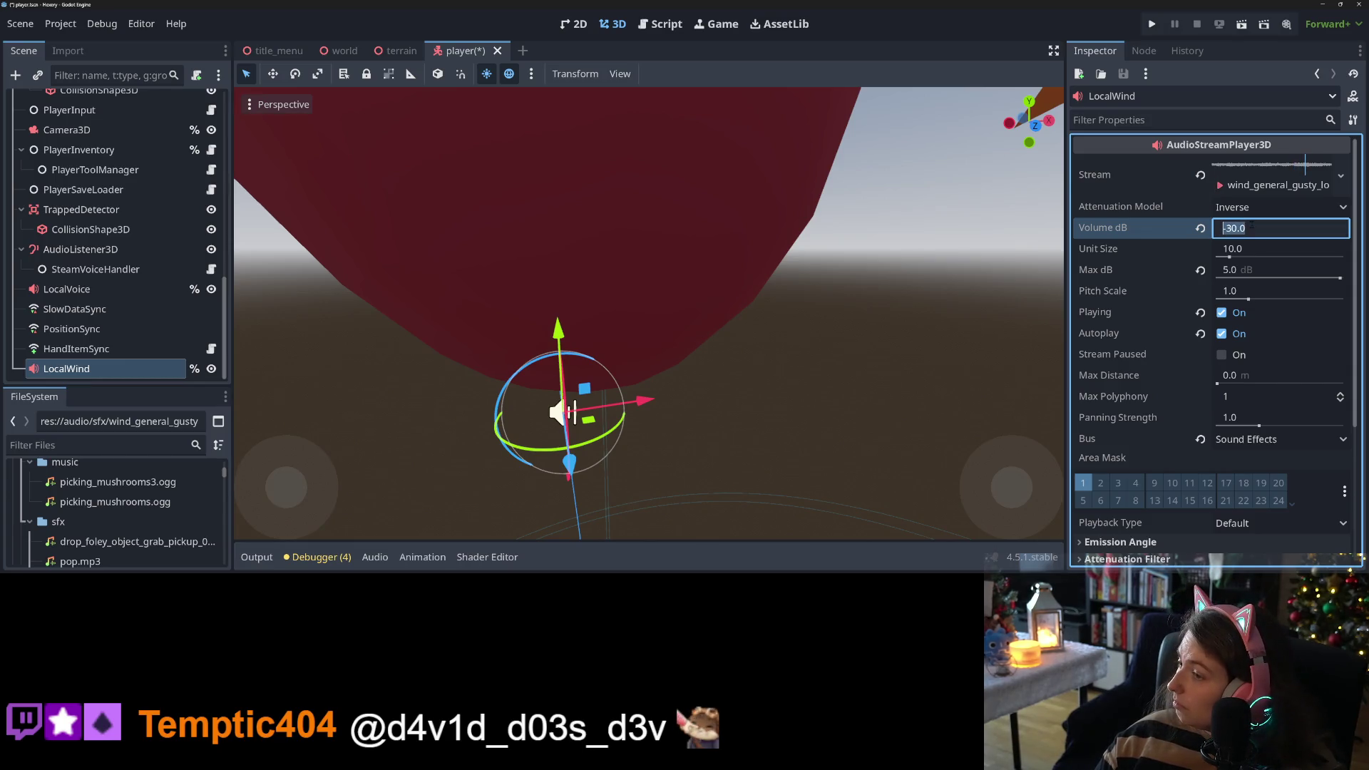
{"action": "type", "text": "-40"}
{"action": "key", "text": "Return"}
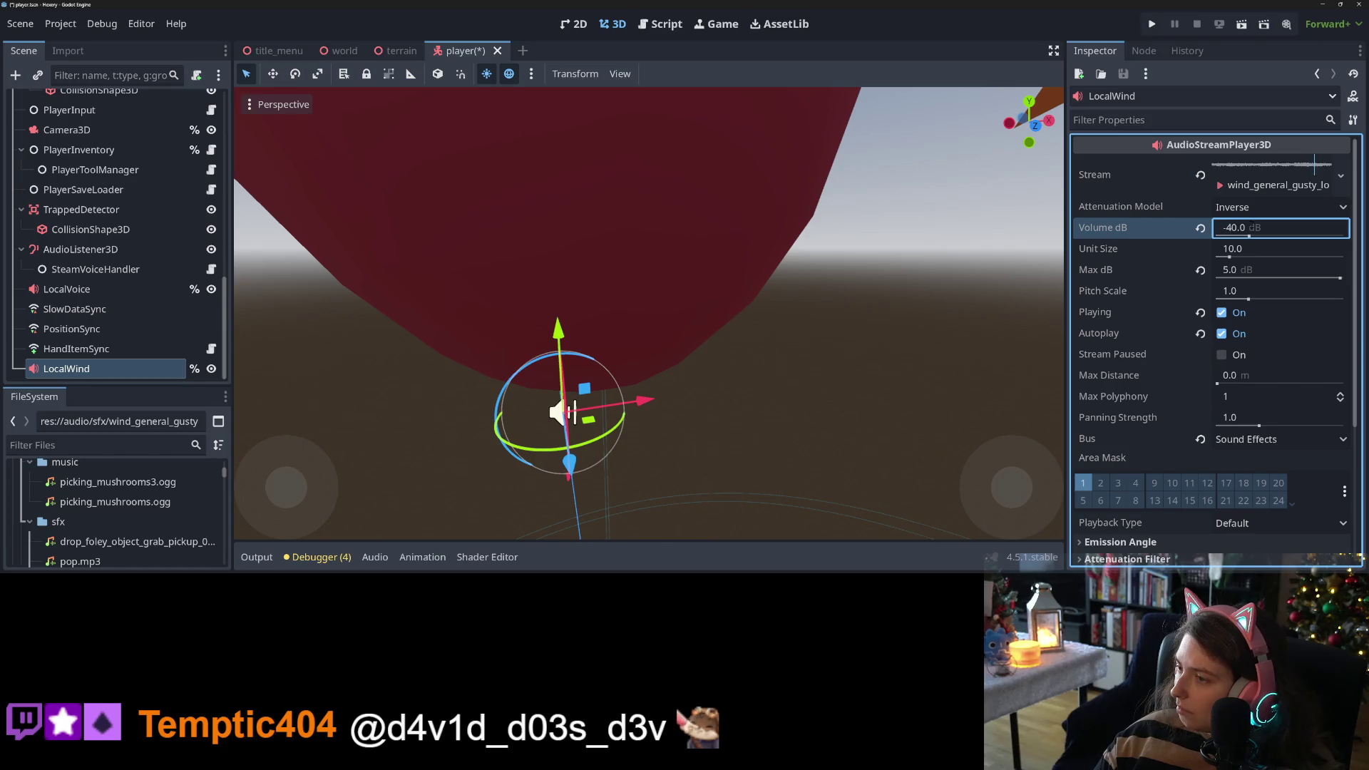
{"action": "left_click", "coordinate": [684, 333]}
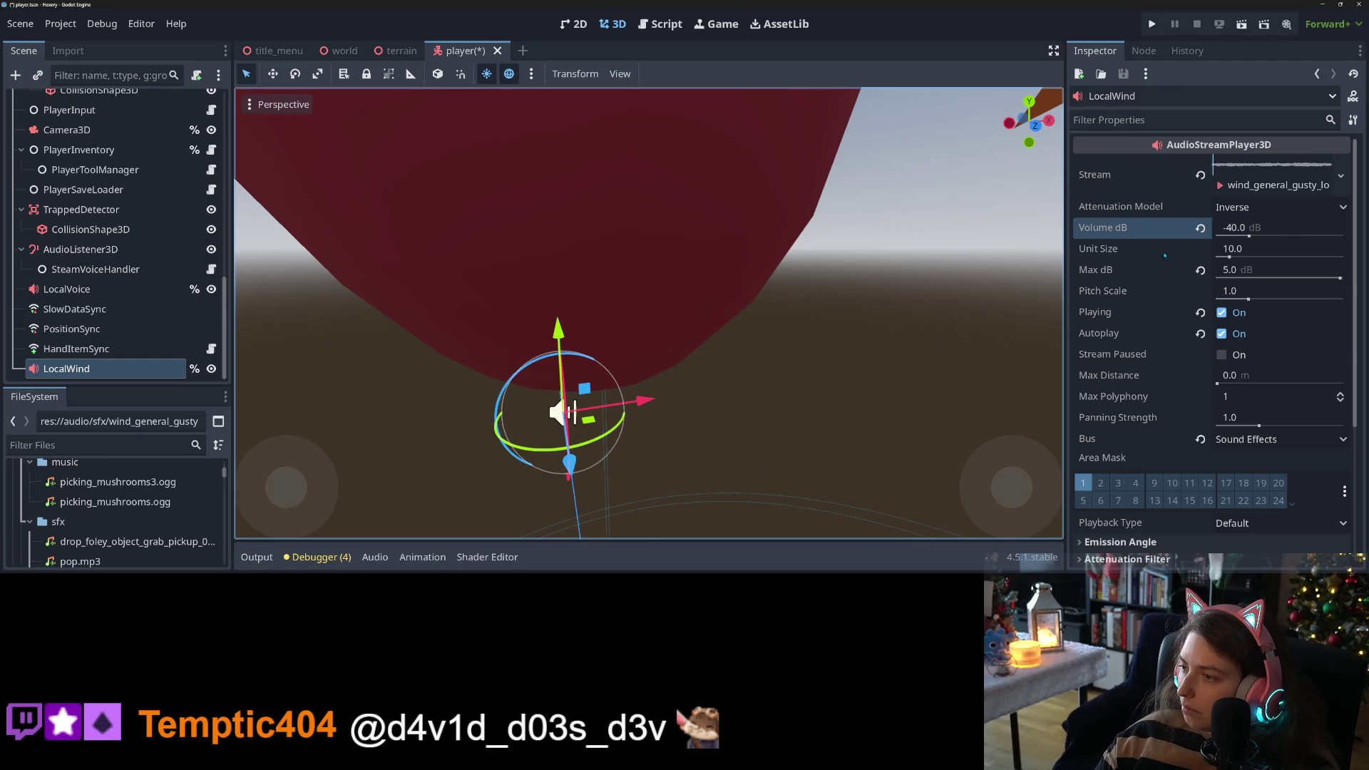
Step: Revert Volume dB to 0, switch Playing off, and save the scene
{"action": "left_click", "coordinate": [1200, 228]}
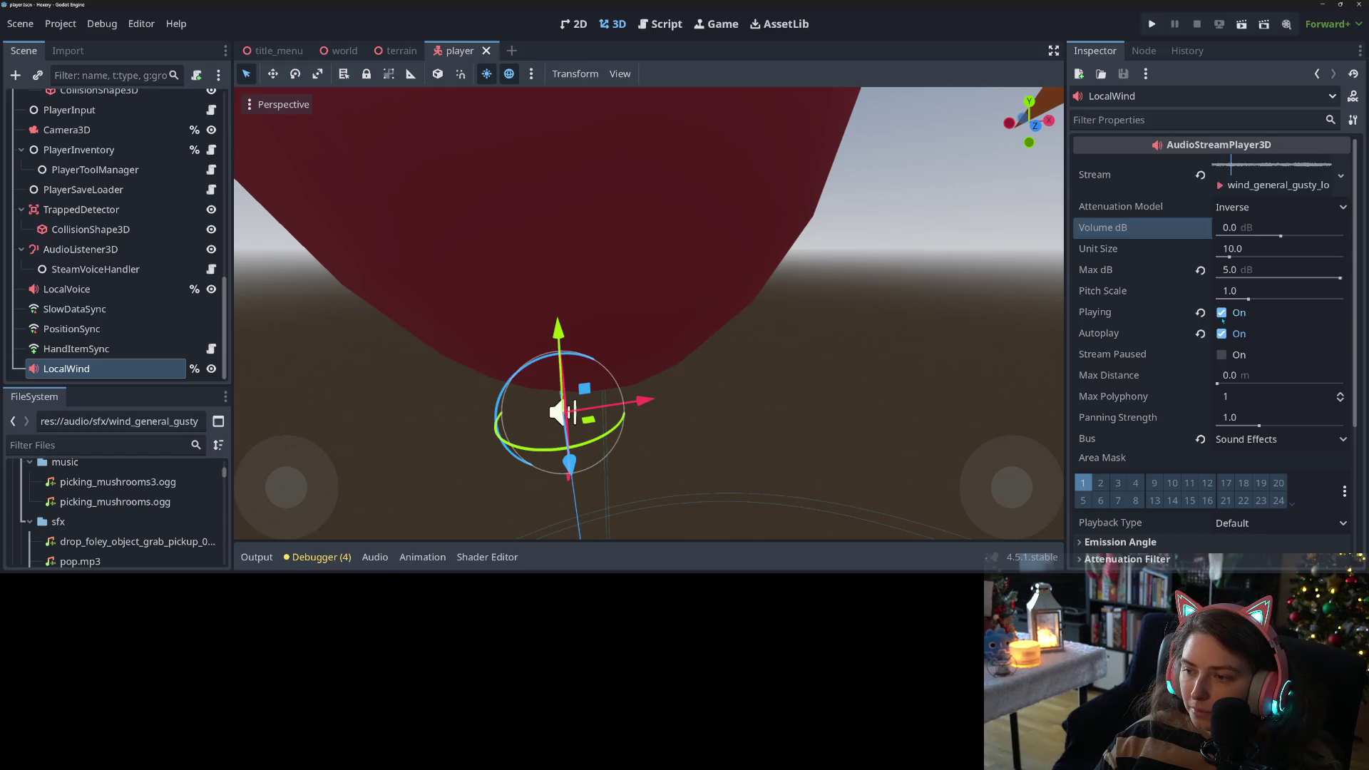
{"action": "left_click", "coordinate": [1200, 312]}
{"action": "key", "text": "ctrl+s"}
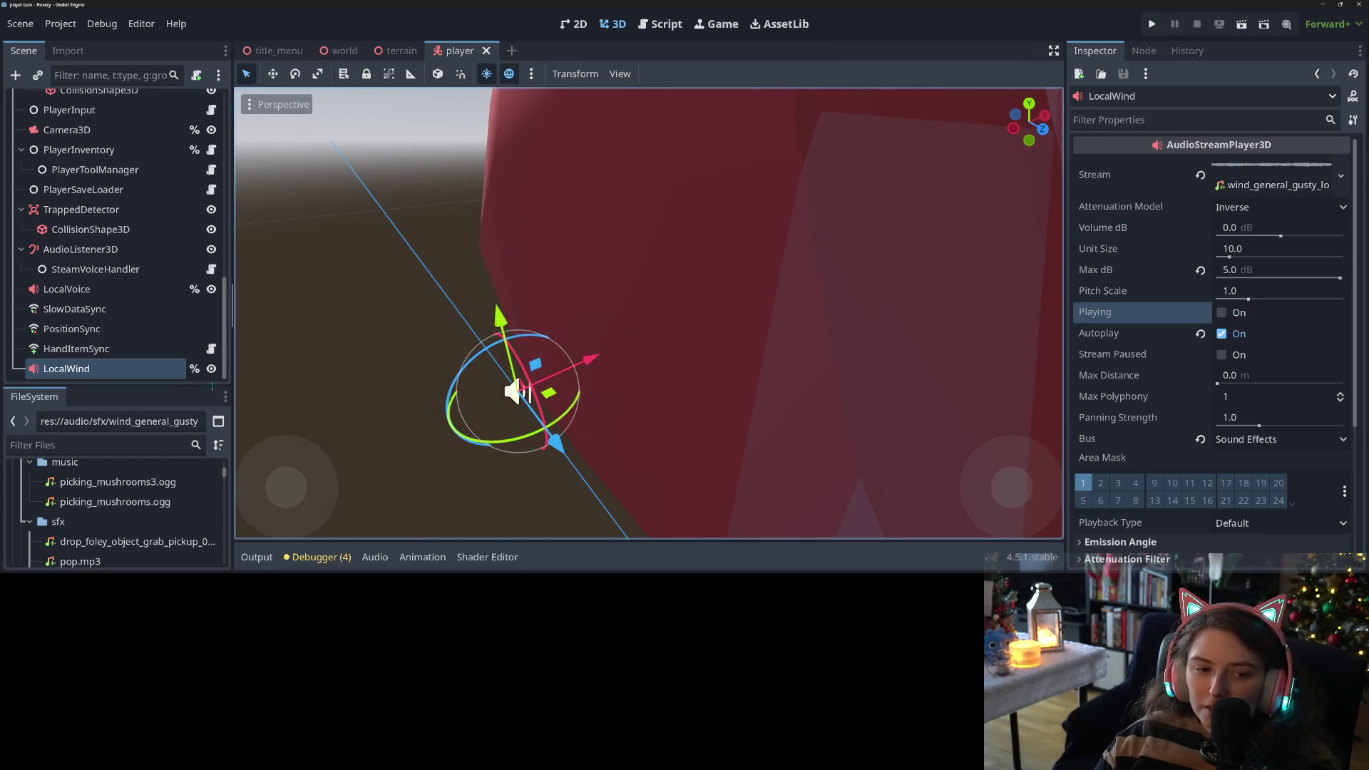
Step: Open the player script, undo back to the 10.0 * vel_stren - 100.0 formula, and save
{"action": "scroll", "coordinate": [188, 308], "scroll_direction": "up", "scroll_amount": 5}
{"action": "scroll", "coordinate": [187, 308], "scroll_direction": "up", "scroll_amount": 10}
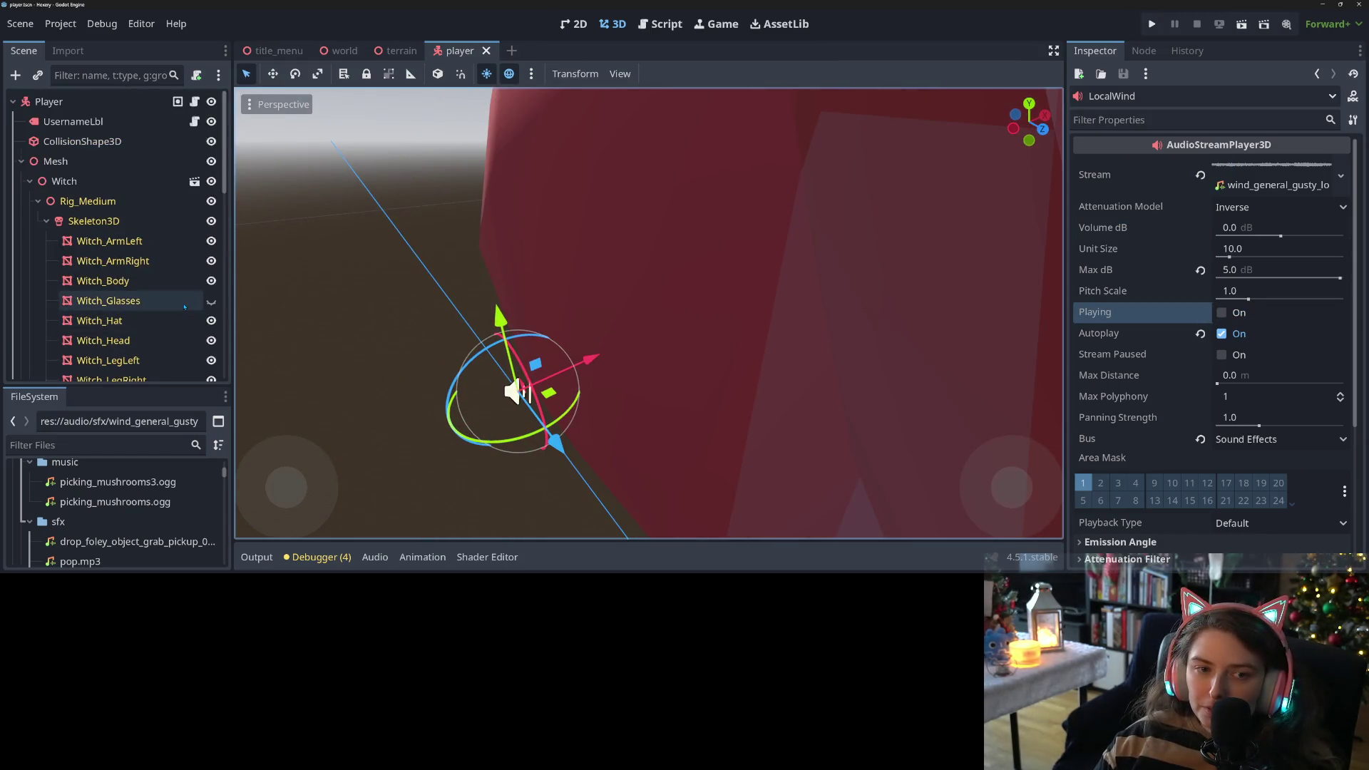
{"action": "left_click", "coordinate": [194, 101]}
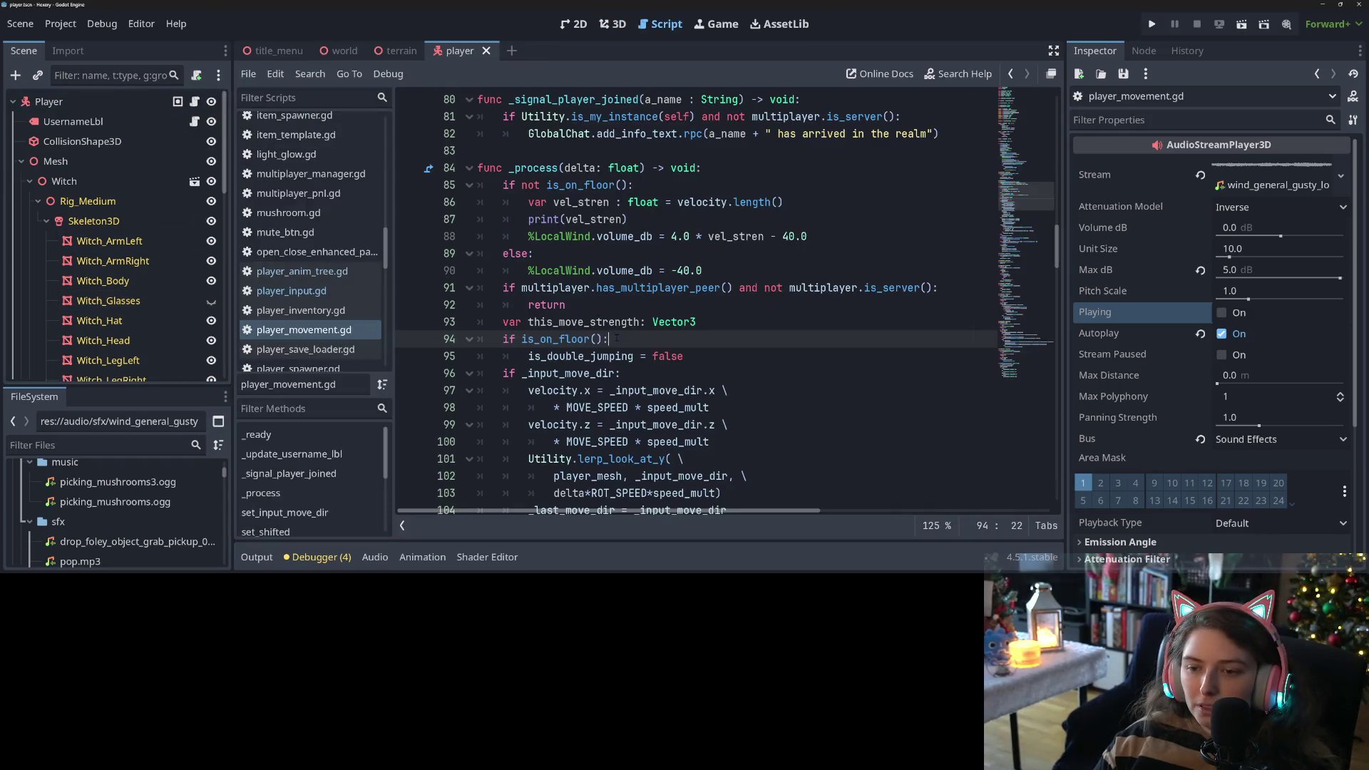
{"action": "key", "text": "ctrl+z"}
{"action": "key", "text": "ctrl+z"}
{"action": "key", "text": "ctrl+z"}
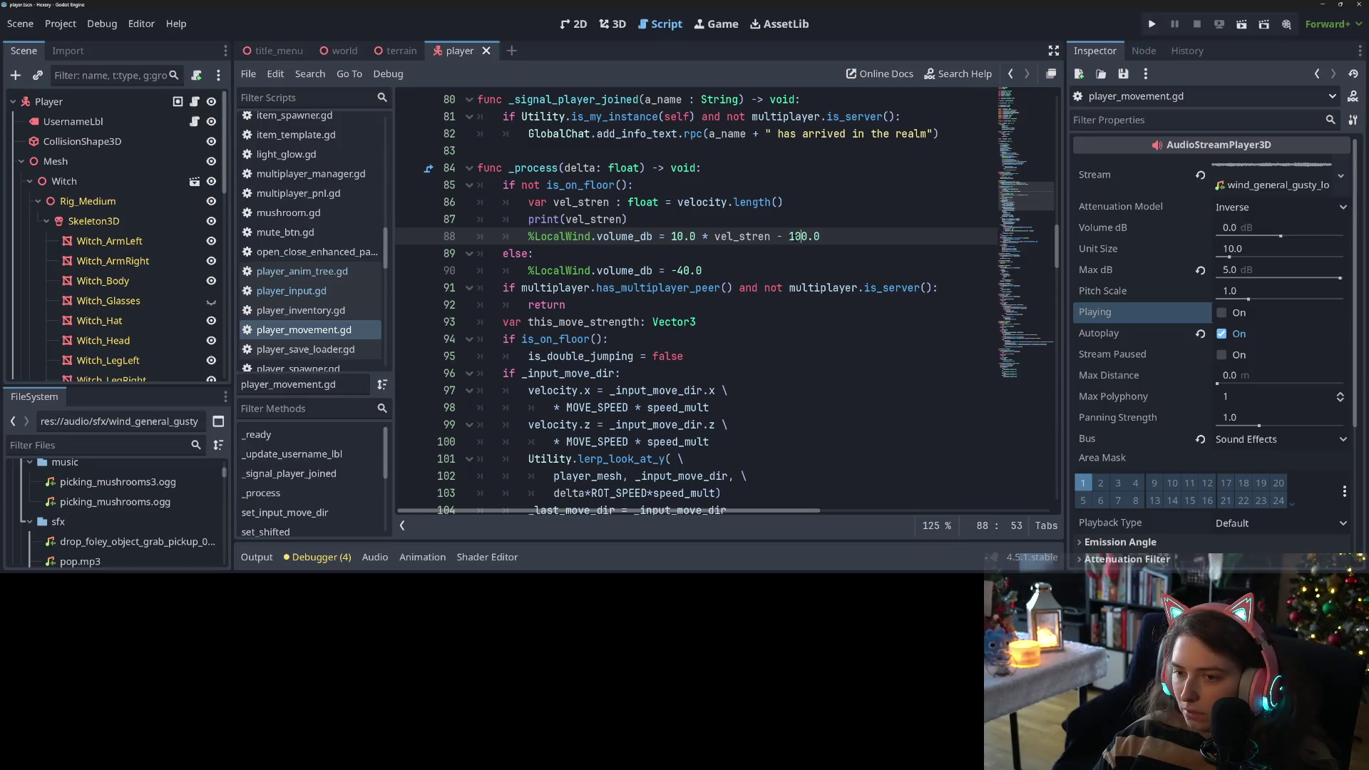
{"action": "key", "text": "ctrl+s"}
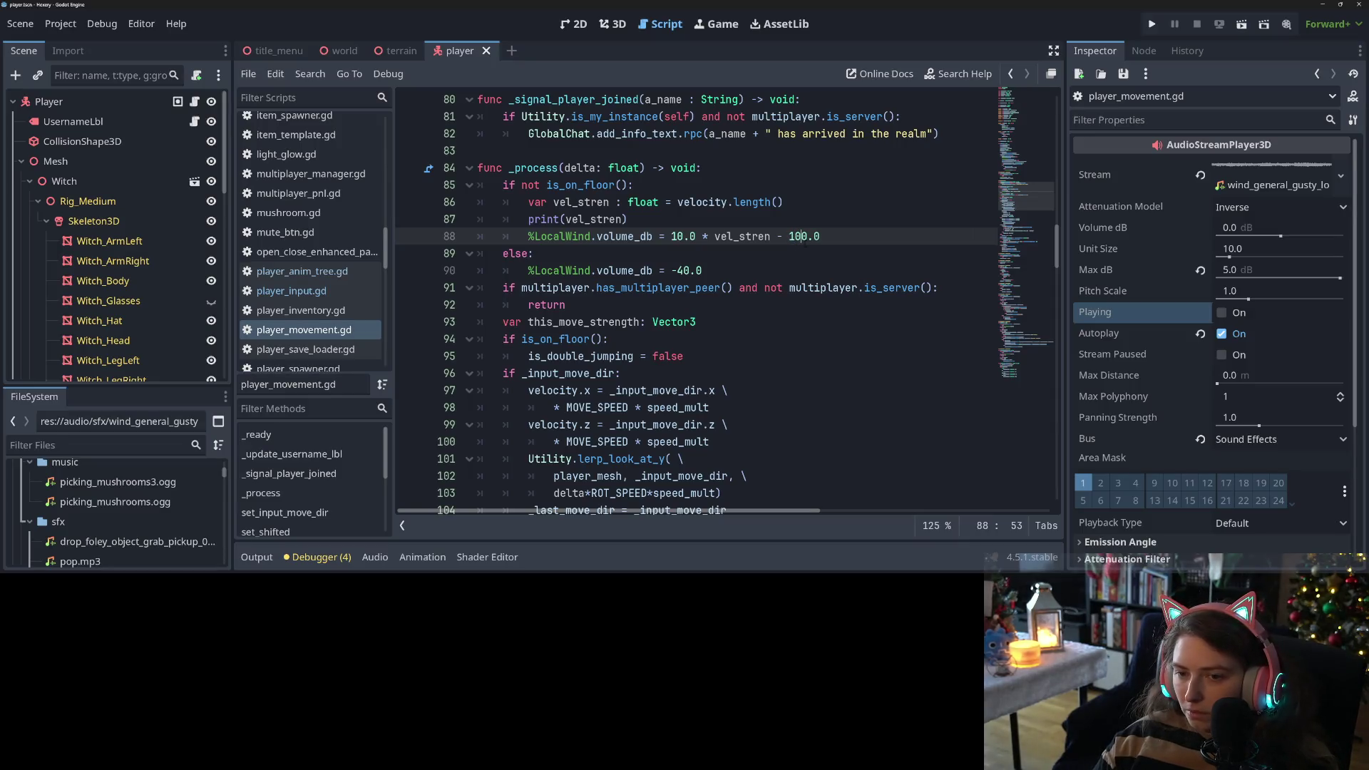
Step: Change the line 88 coefficient from 10 to 8 and save the script
{"action": "left_click", "coordinate": [675, 270]}
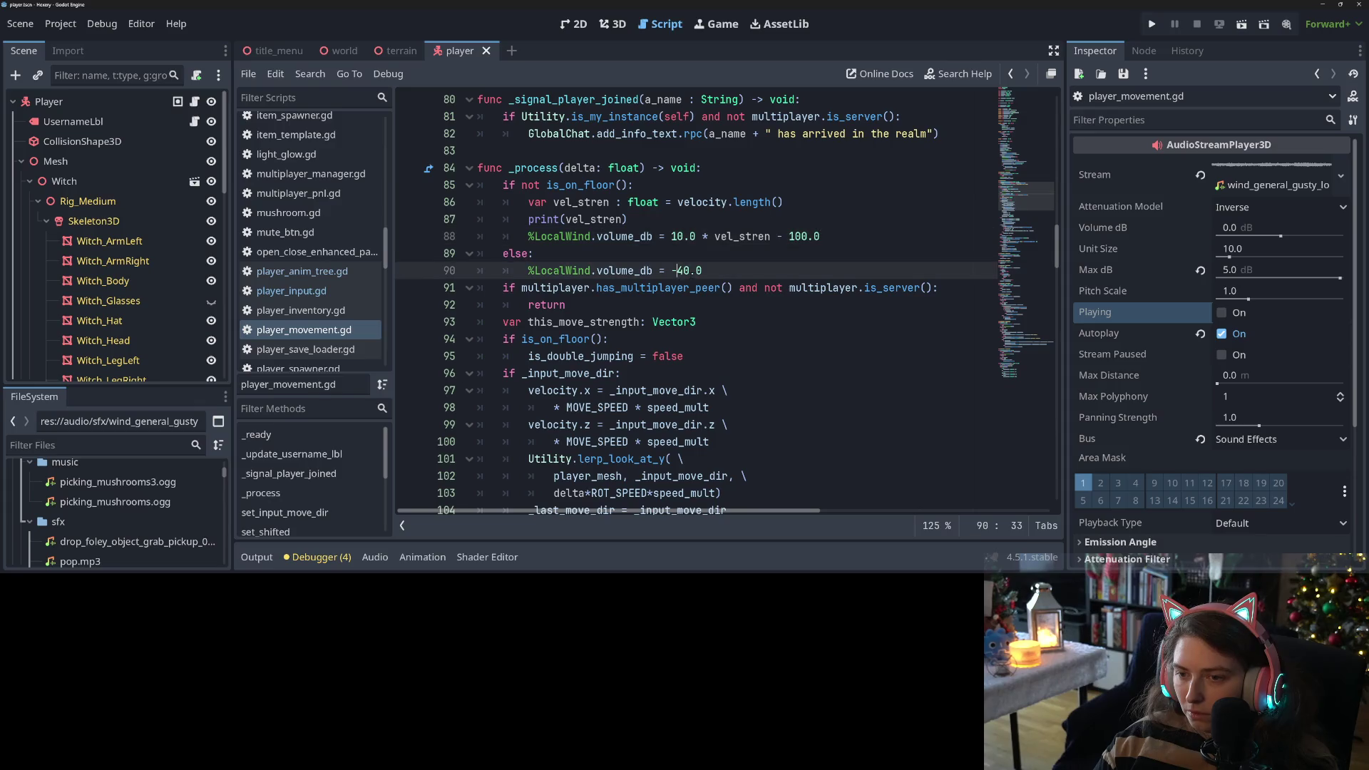
{"action": "double_click", "coordinate": [752, 236]}
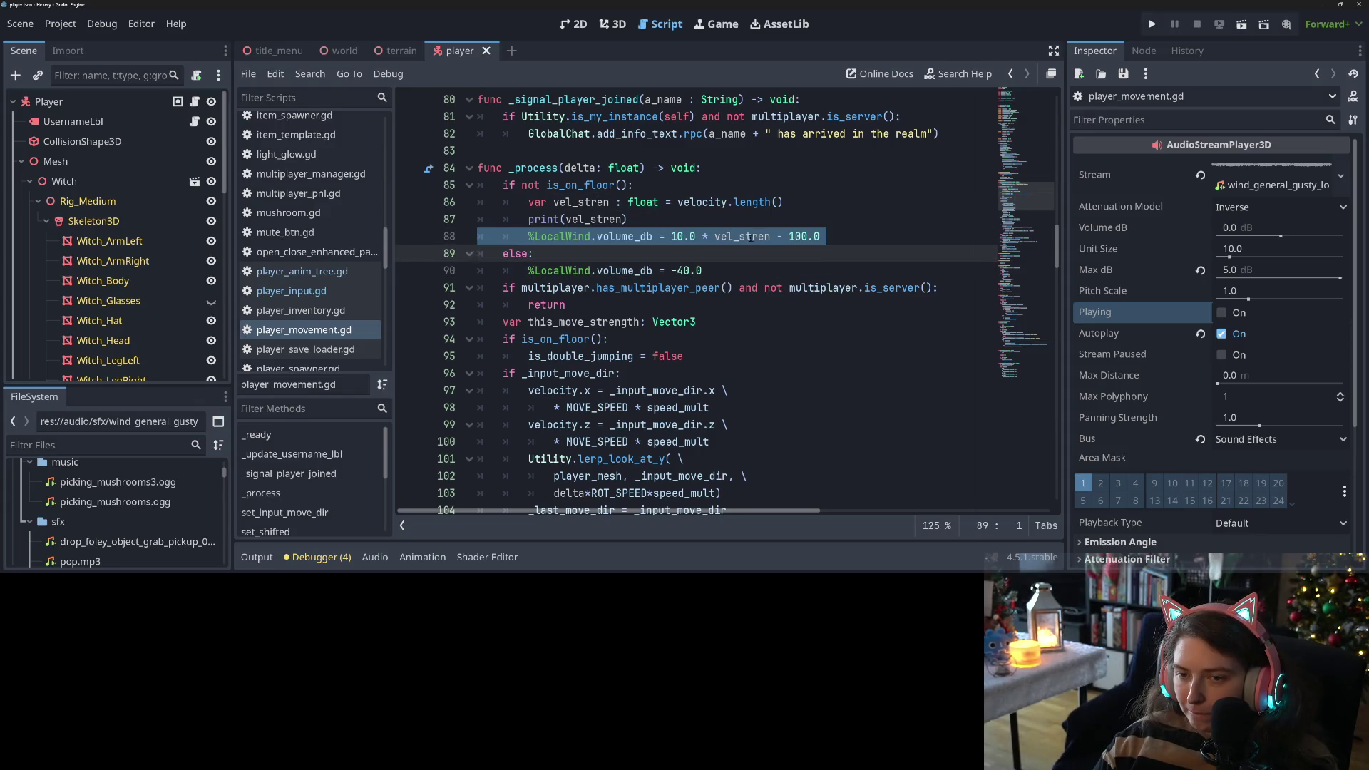
{"action": "mouse_move", "coordinate": [752, 237]}
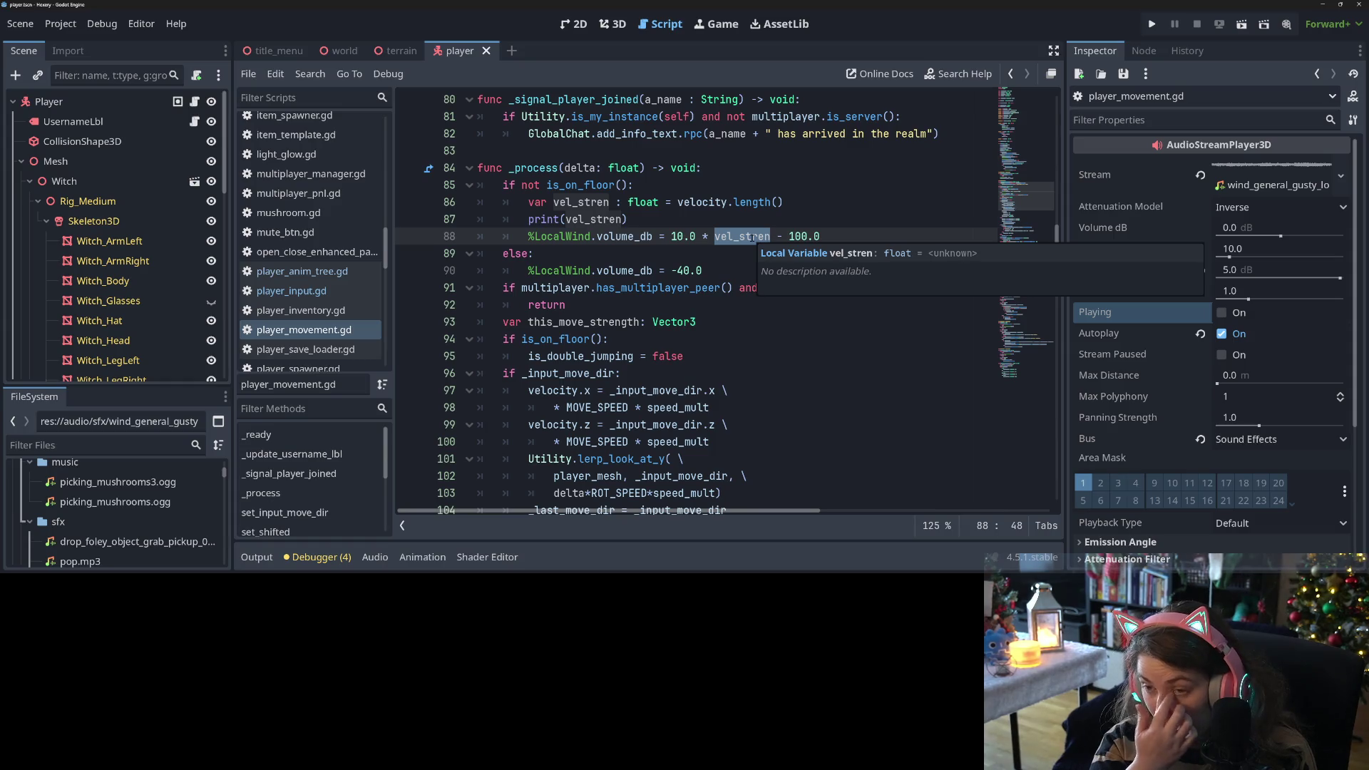
{"action": "left_click", "coordinate": [797, 236]}
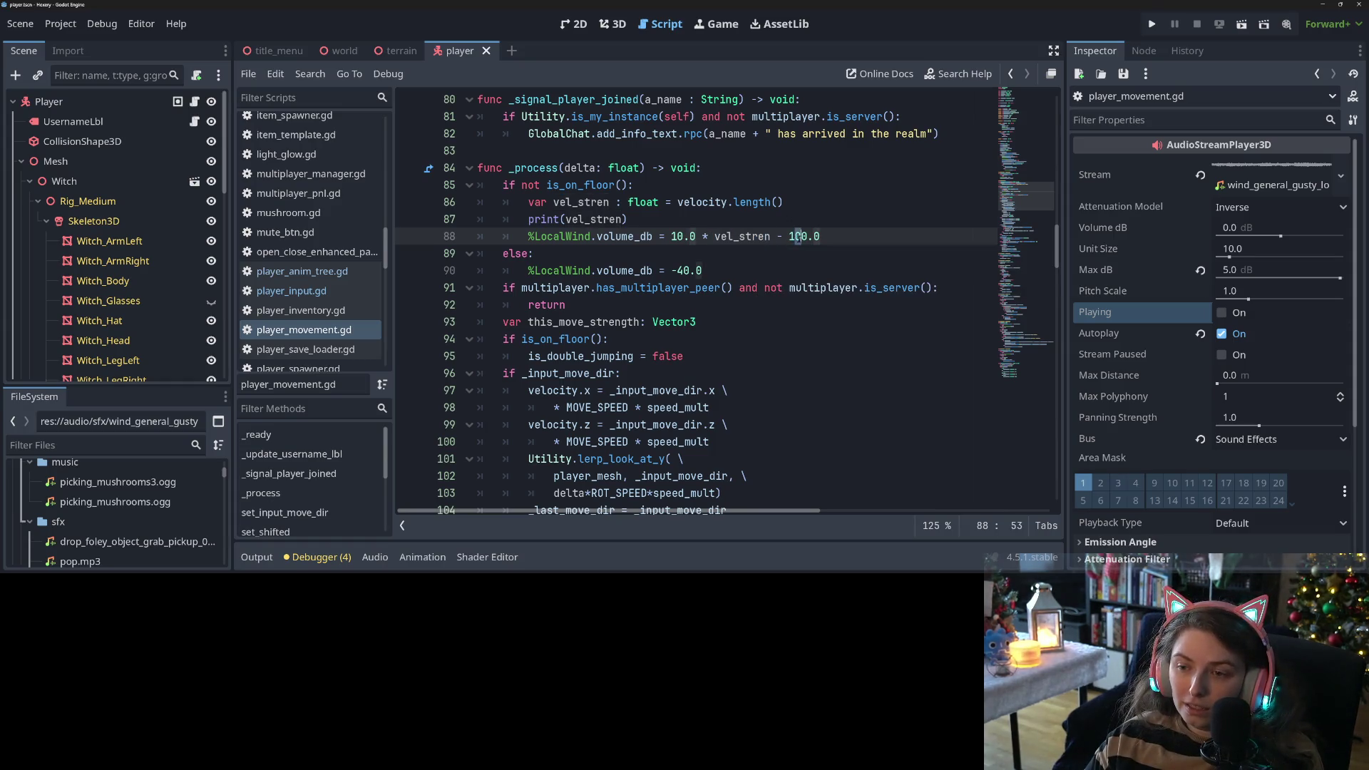
{"action": "left_click_drag", "start_coordinate": [671, 236], "coordinate": [683, 236]}
{"action": "type", "text": "8"}
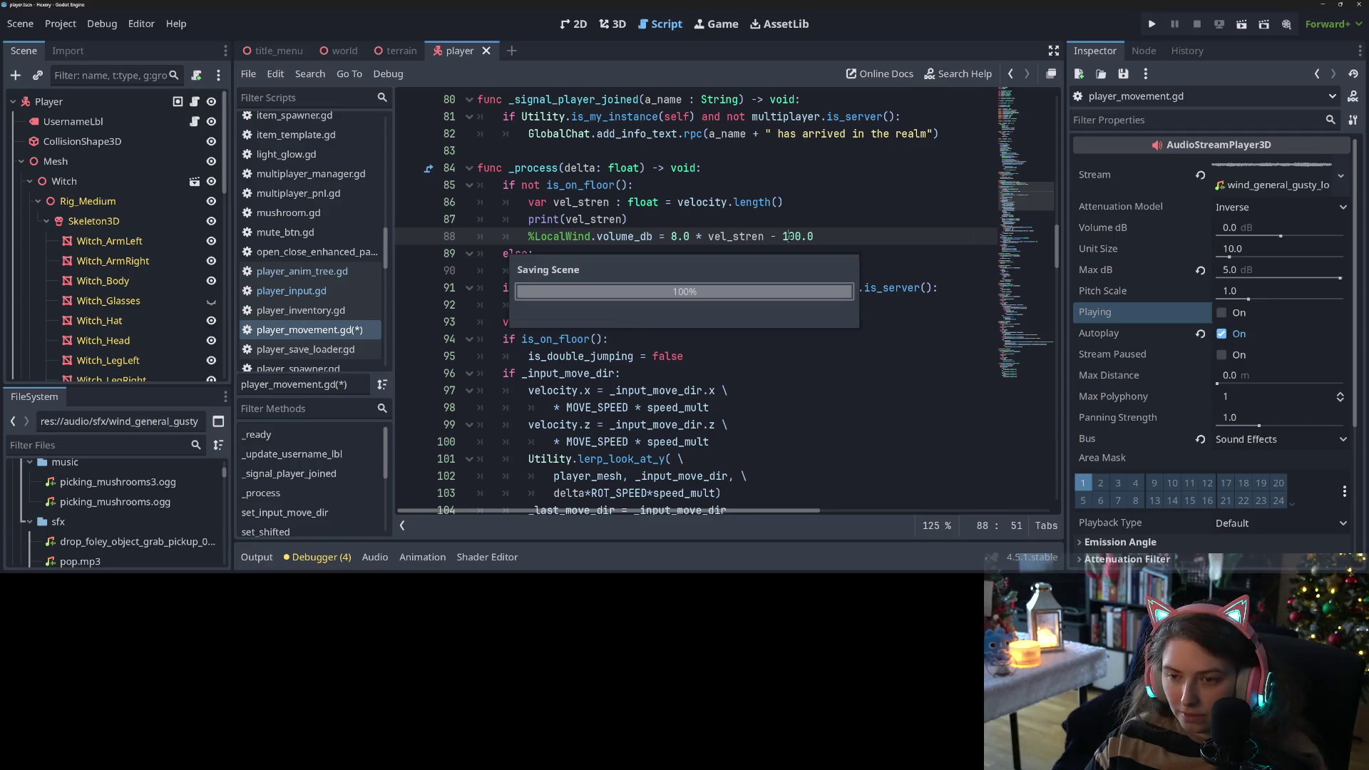
{"action": "key", "text": "ctrl+s"}
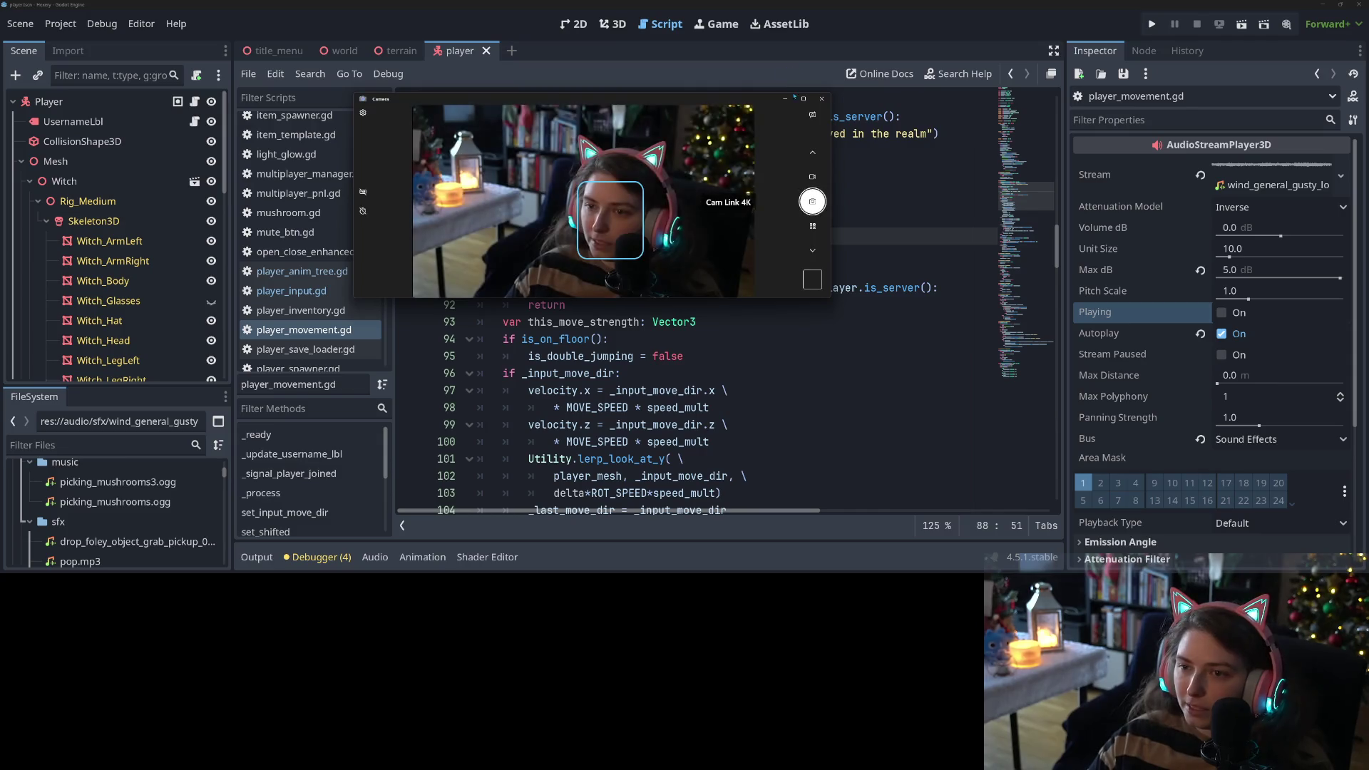
{"action": "left_click", "coordinate": [787, 97]}
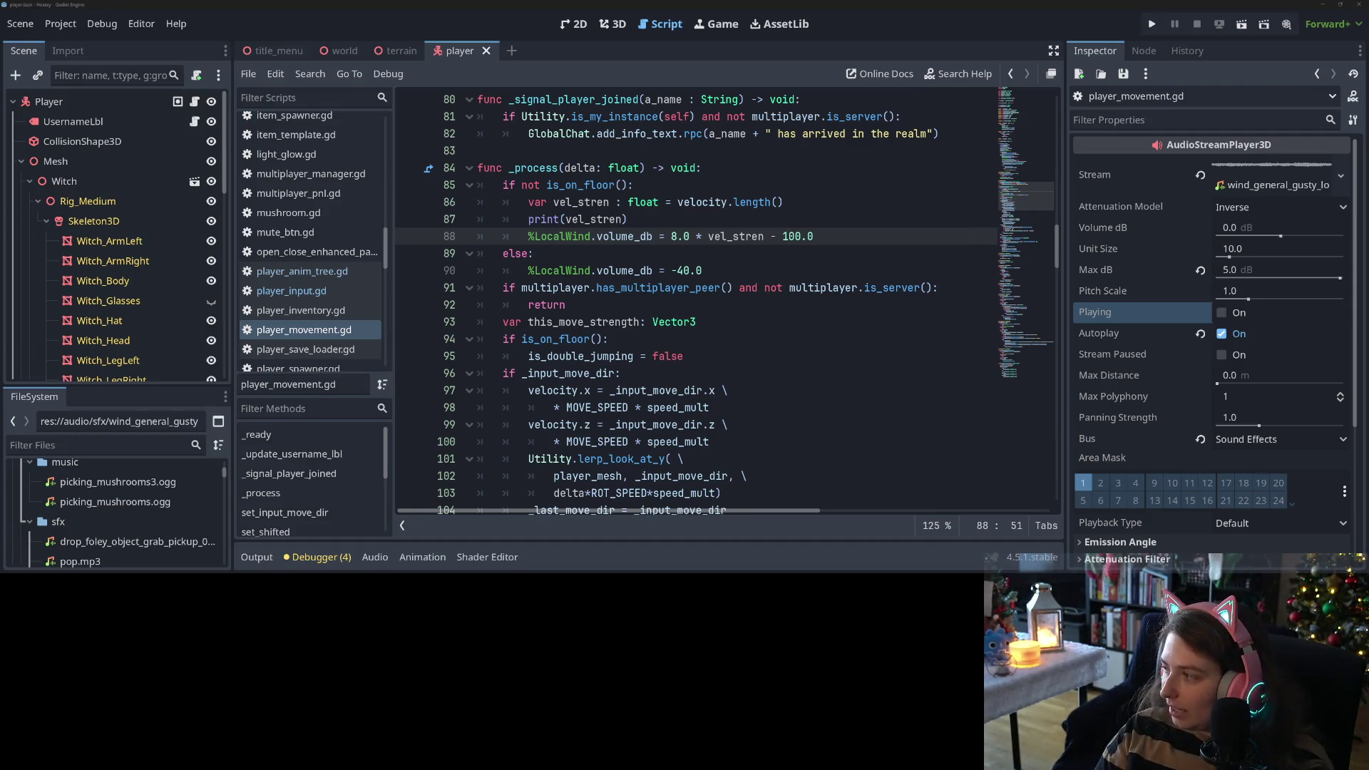
Step: Compute 17×8 in Calculator and change the line 88 coefficient to 5.0
{"action": "key", "text": "XF86Calculator"}
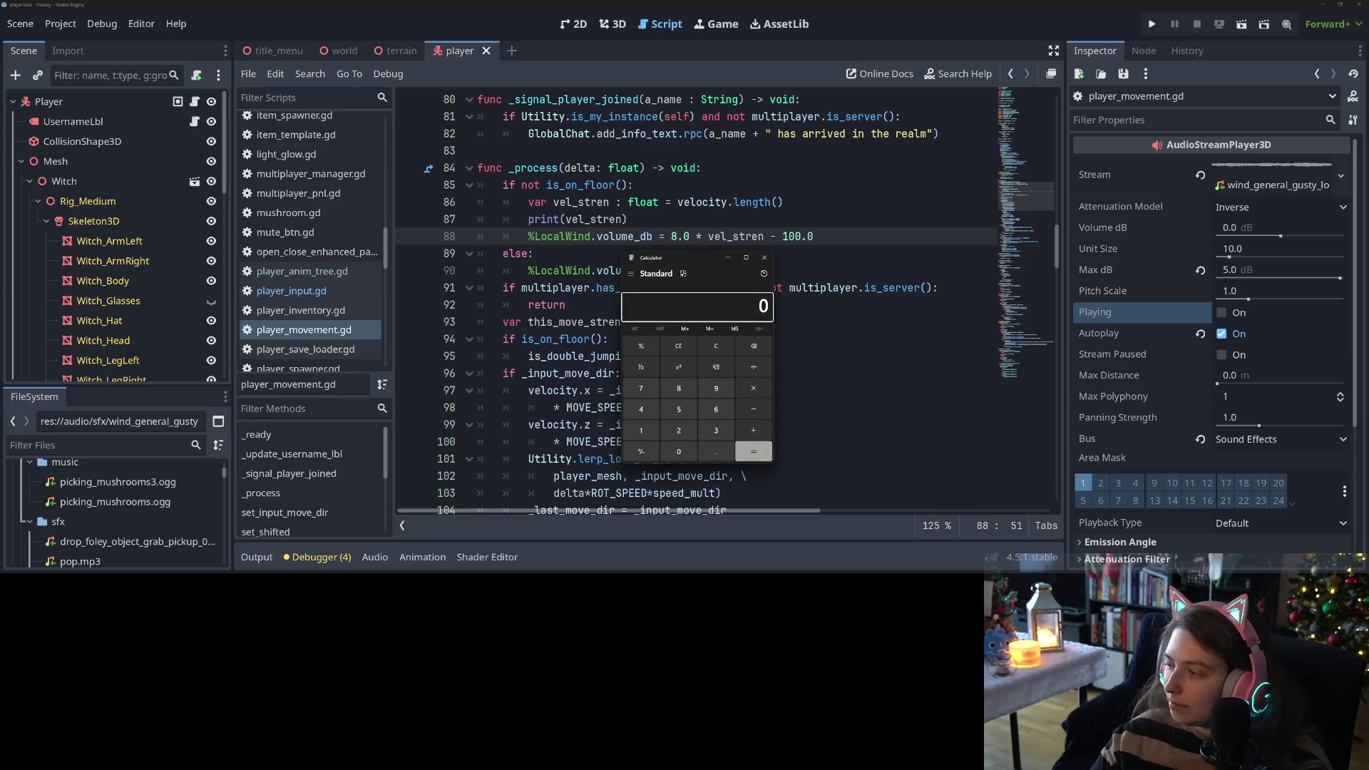
{"action": "mouse_move", "coordinate": [675, 260]}
{"action": "left_mouse_down"}
{"action": "mouse_move", "coordinate": [872, 261]}
{"action": "mouse_move", "coordinate": [921, 153]}
{"action": "left_mouse_up"}
{"action": "type", "text": "17*8"}
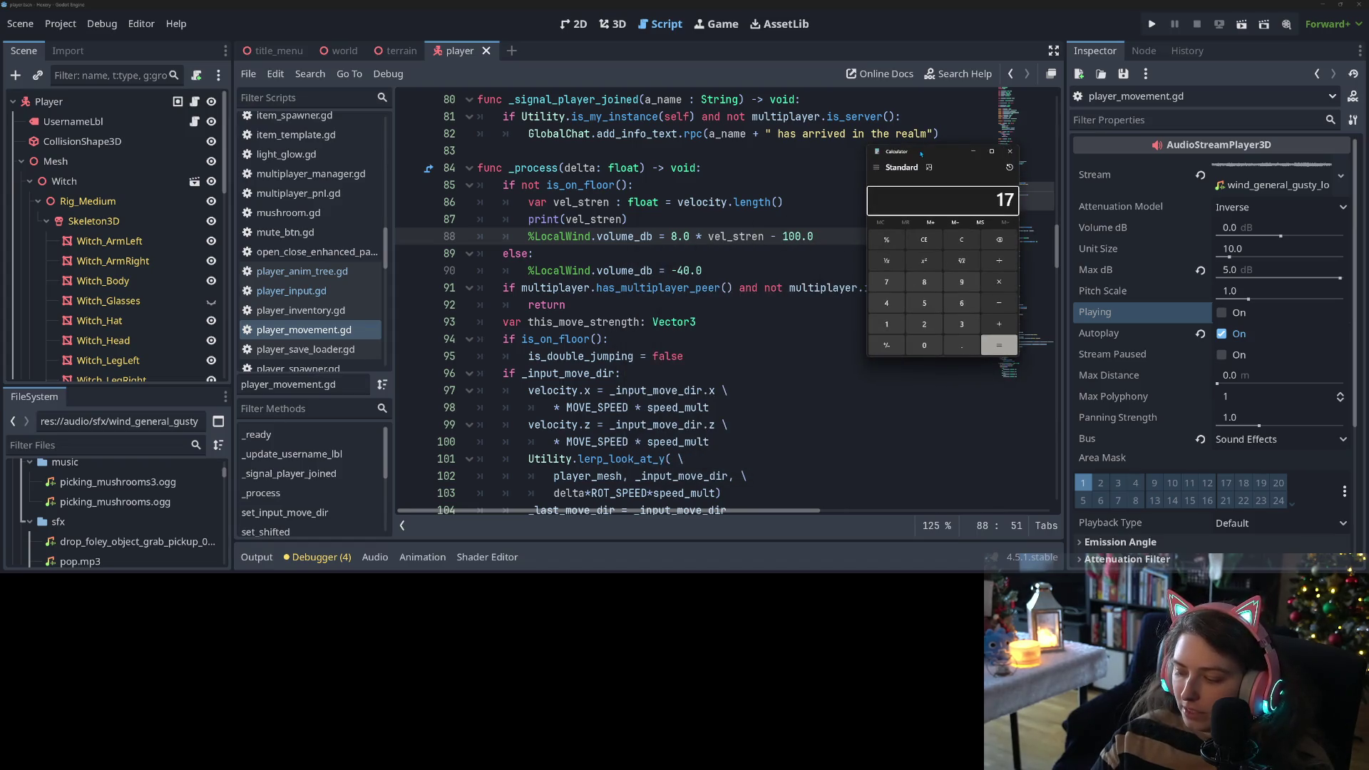
{"action": "key", "text": "Return"}
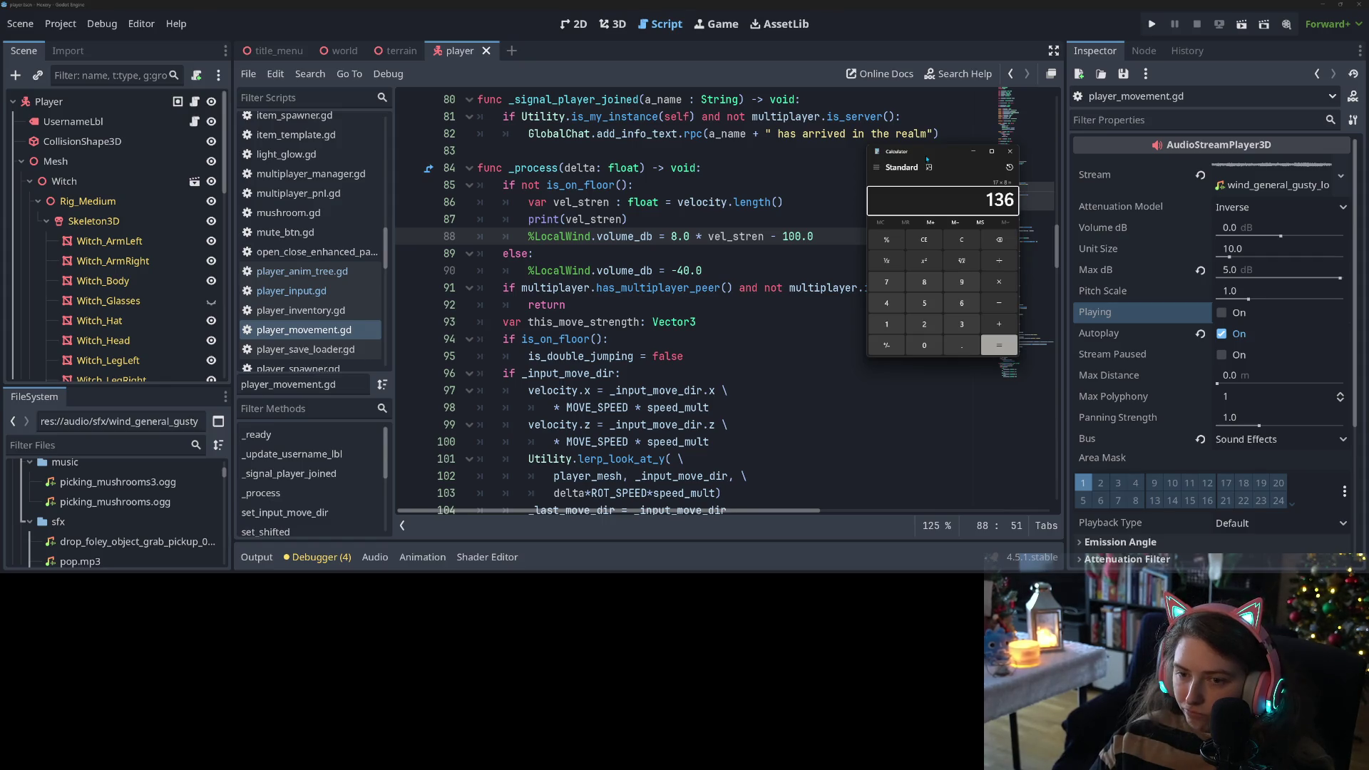
{"action": "left_click", "coordinate": [670, 236]}
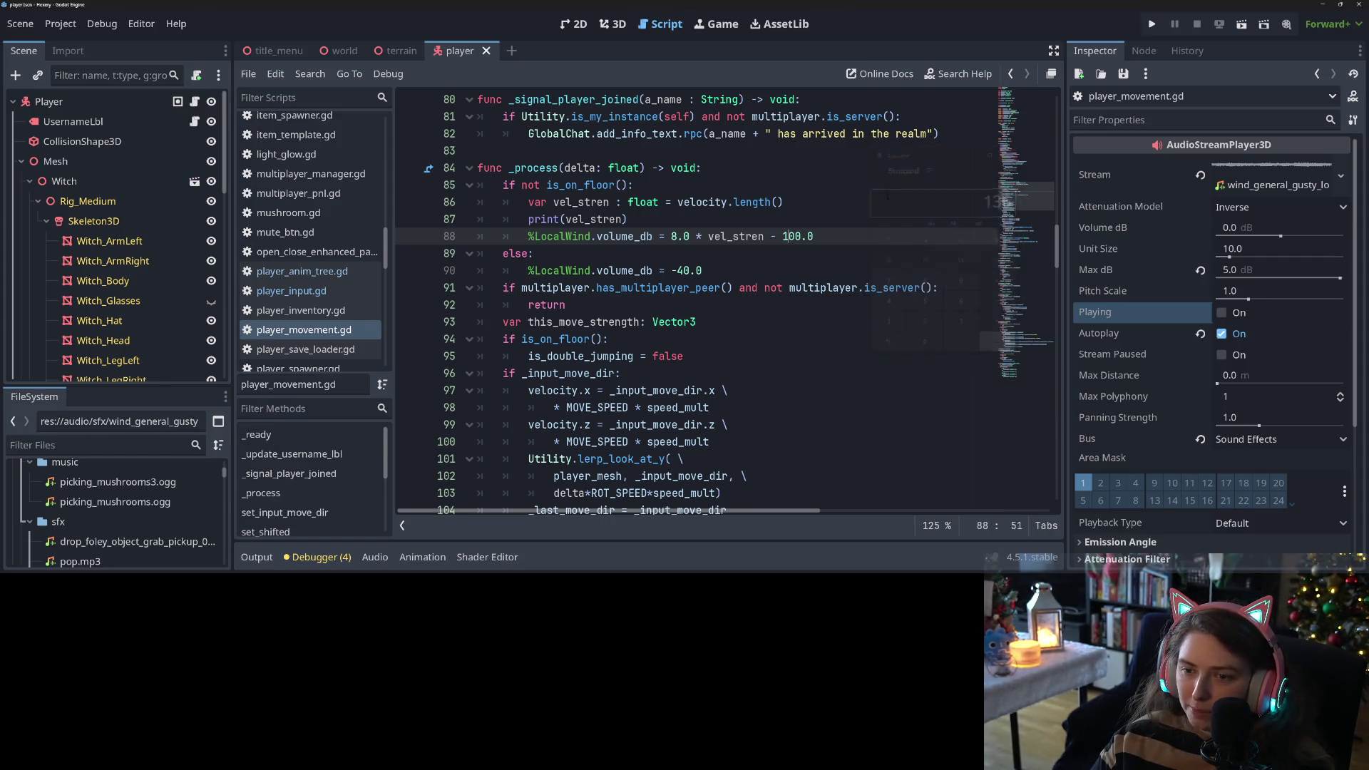
{"action": "key", "text": "Delete"}
{"action": "type", "text": "5"}
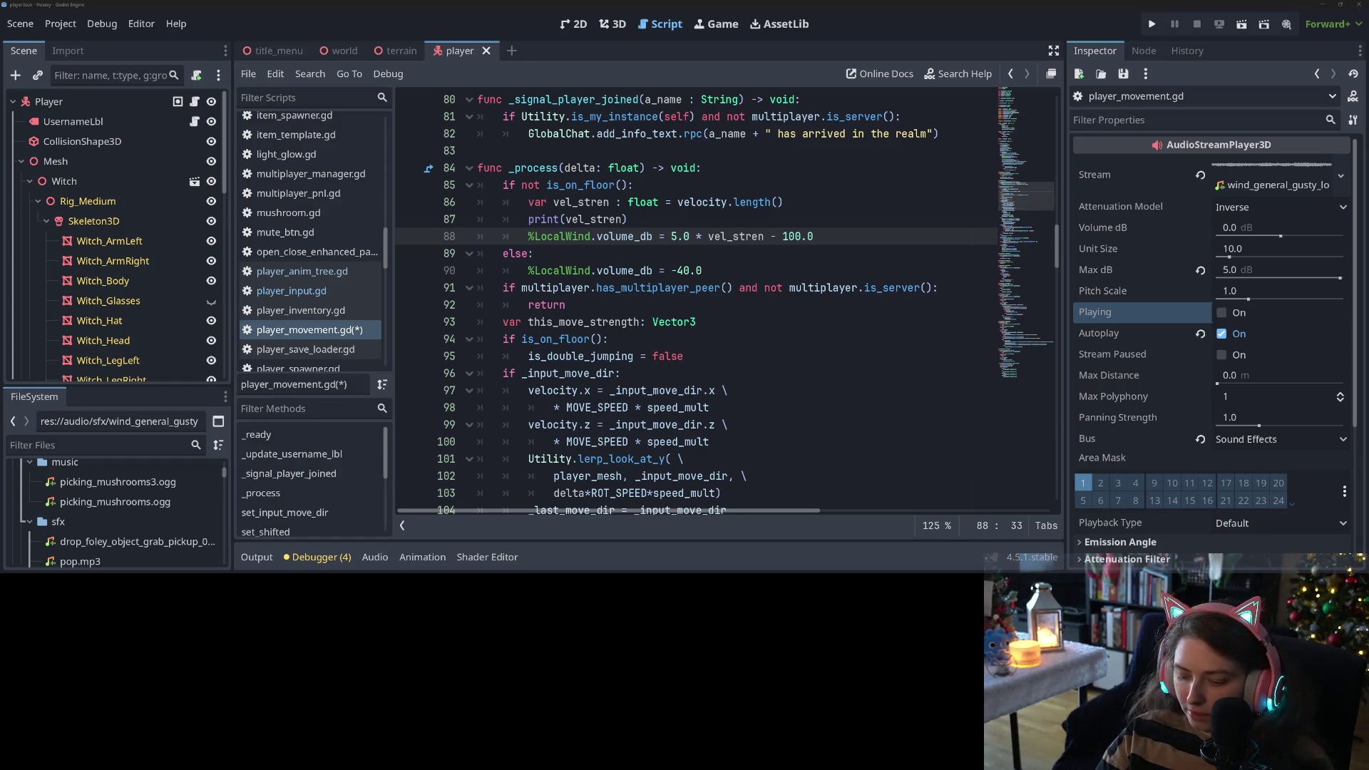
Step: Compute 5×17, change the line 88 offset from 100.0 to 70.0, and save
{"action": "type", "text": "5*17"}
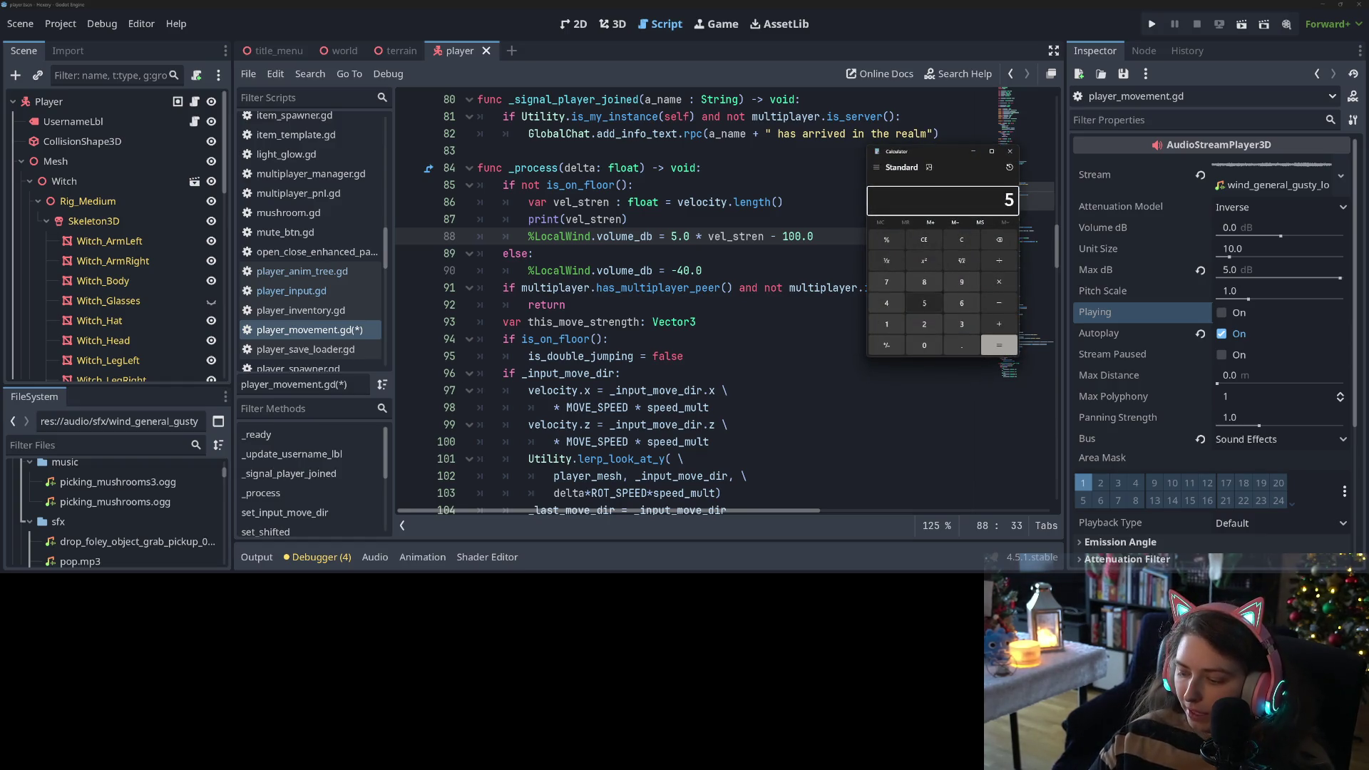
{"action": "key", "text": "Return"}
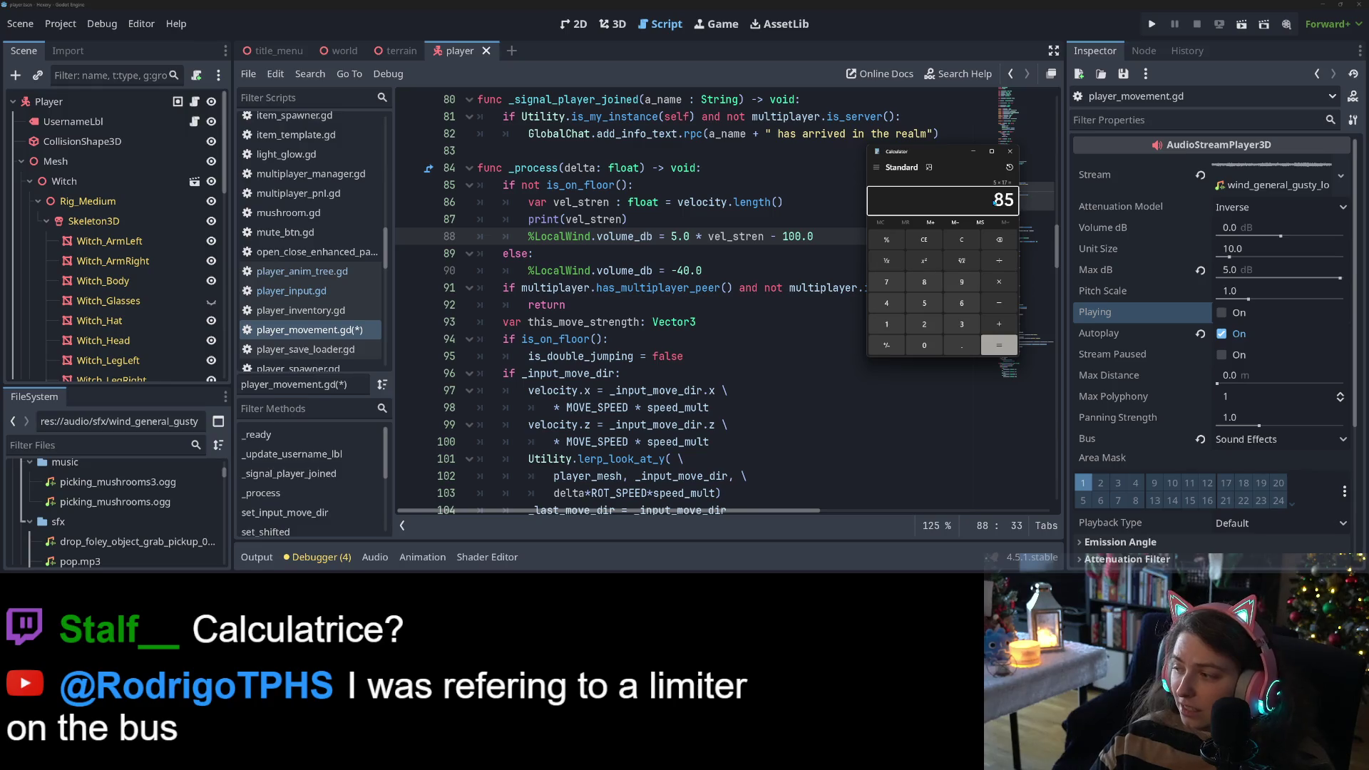
{"action": "left_click_drag", "start_coordinate": [797, 238], "coordinate": [782, 236]}
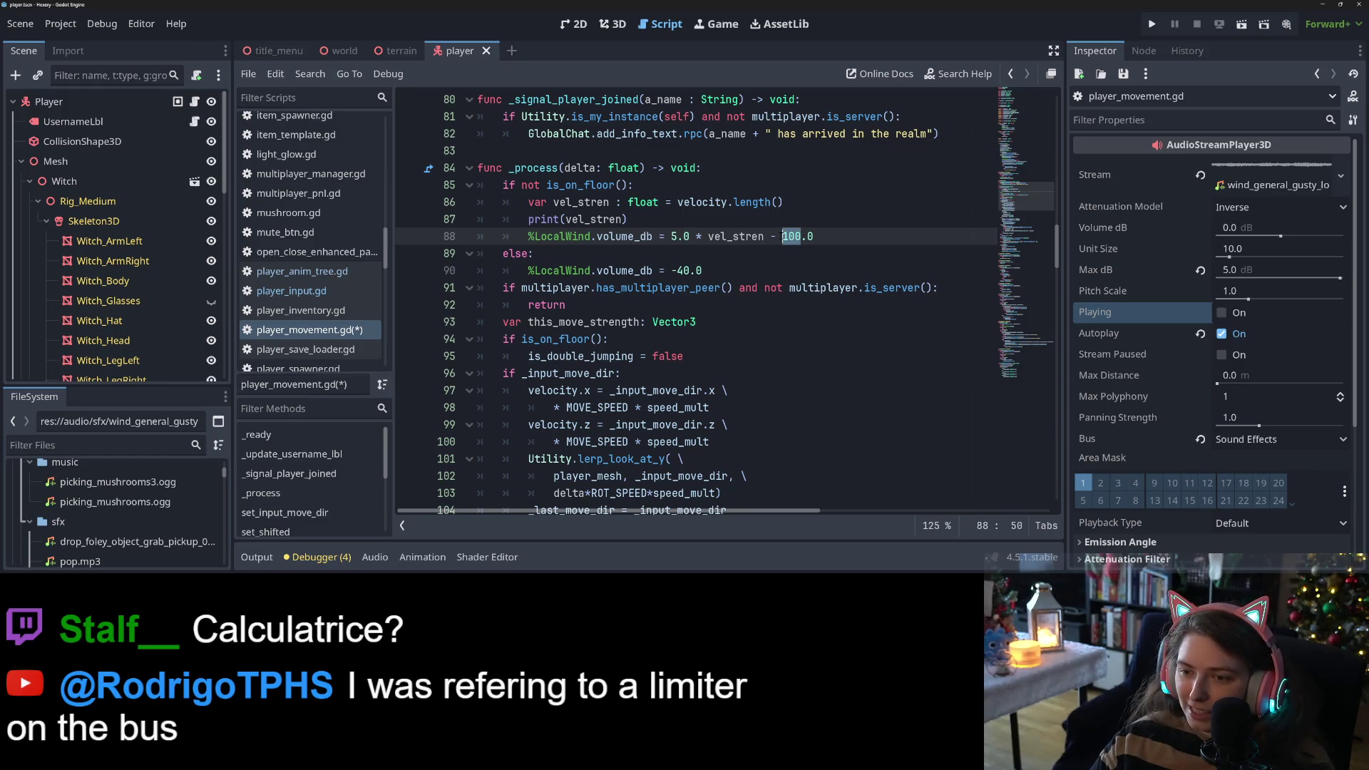
{"action": "type", "text": "70"}
{"action": "key", "text": "ctrl+s"}
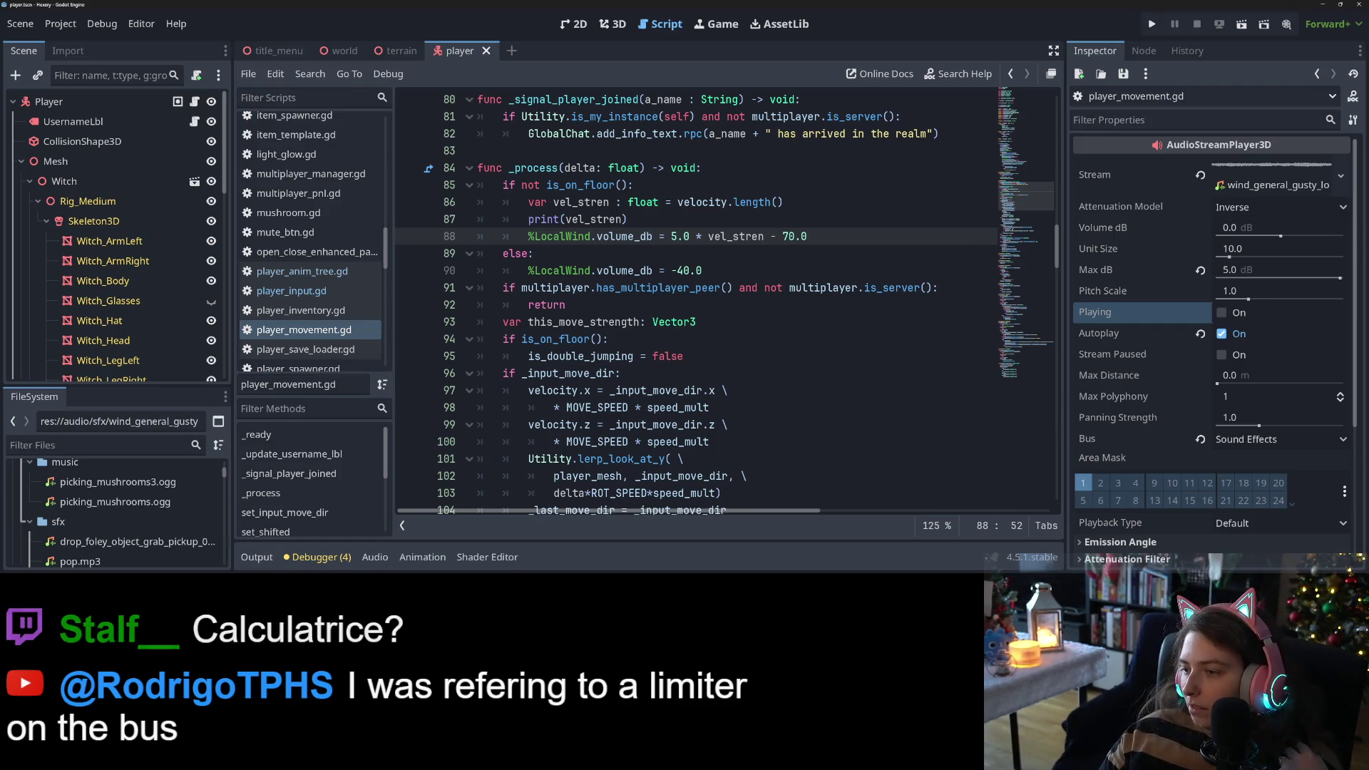
Step: Check LocalWind's max dB setting and reselect vel_stren on line 88
{"action": "left_click", "coordinate": [1110, 417]}
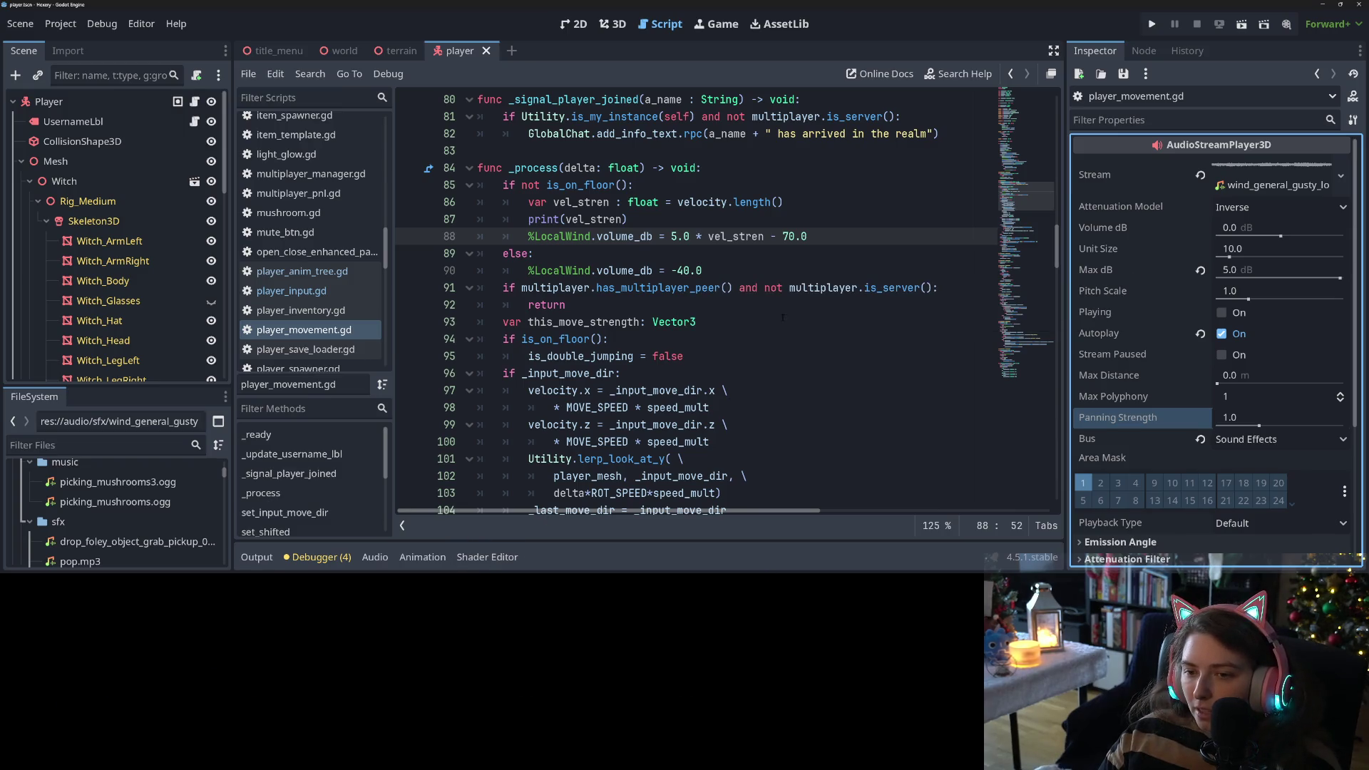
{"action": "left_click", "coordinate": [786, 288]}
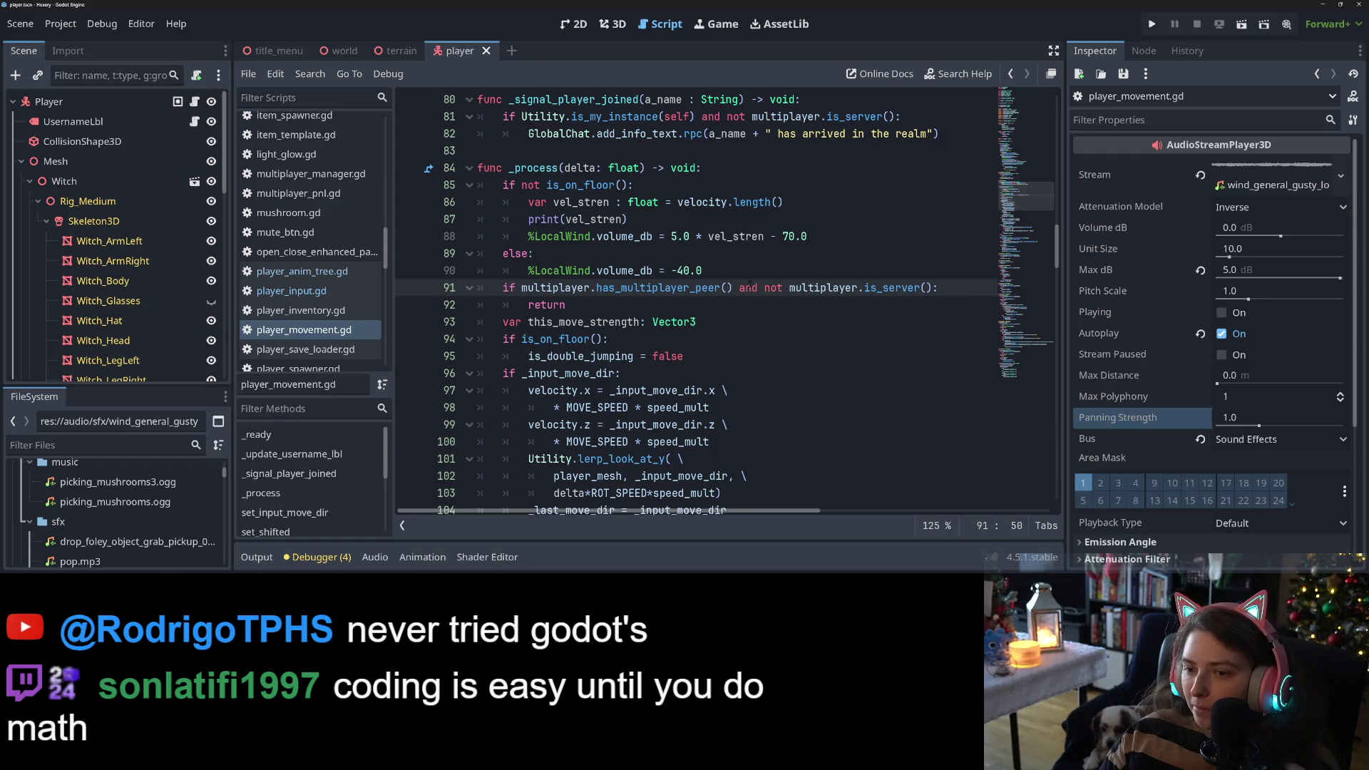
{"action": "left_click", "coordinate": [733, 236]}
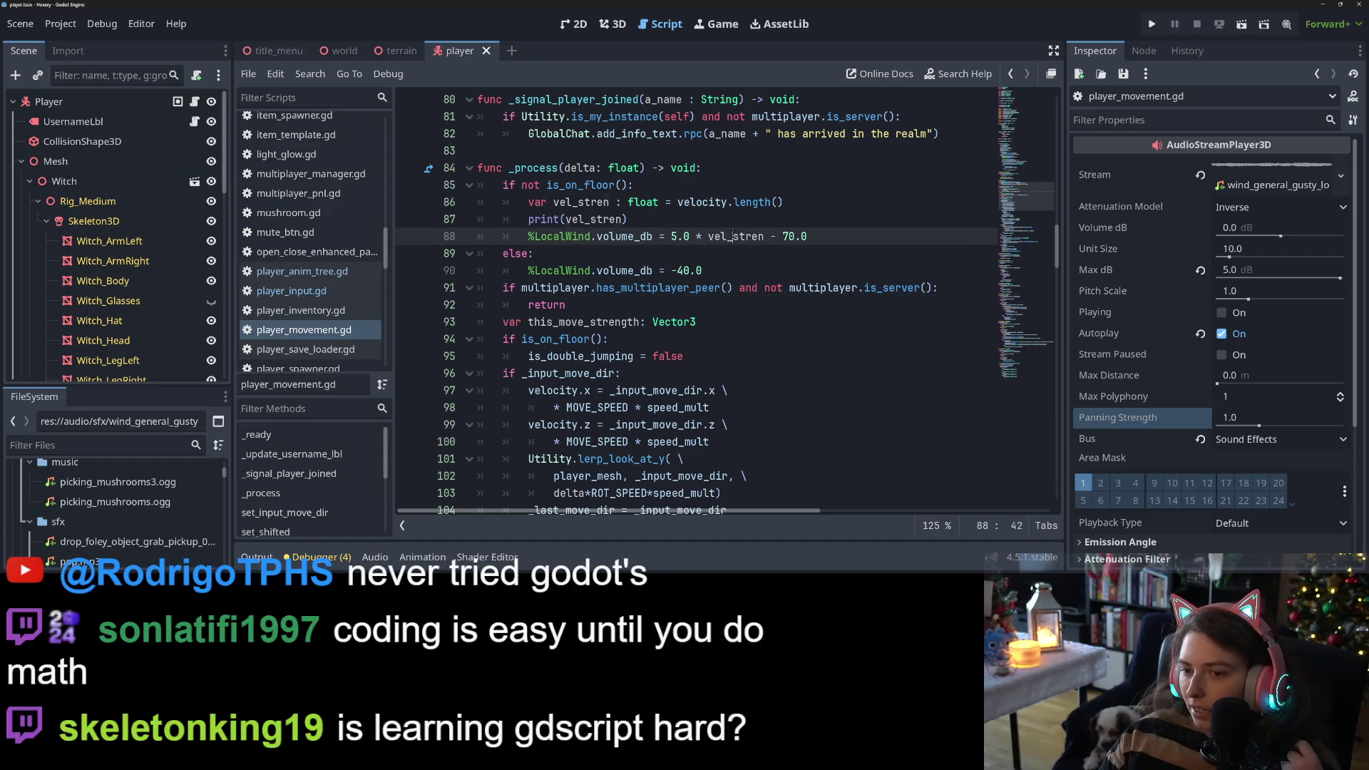
{"action": "double_click", "coordinate": [733, 236]}
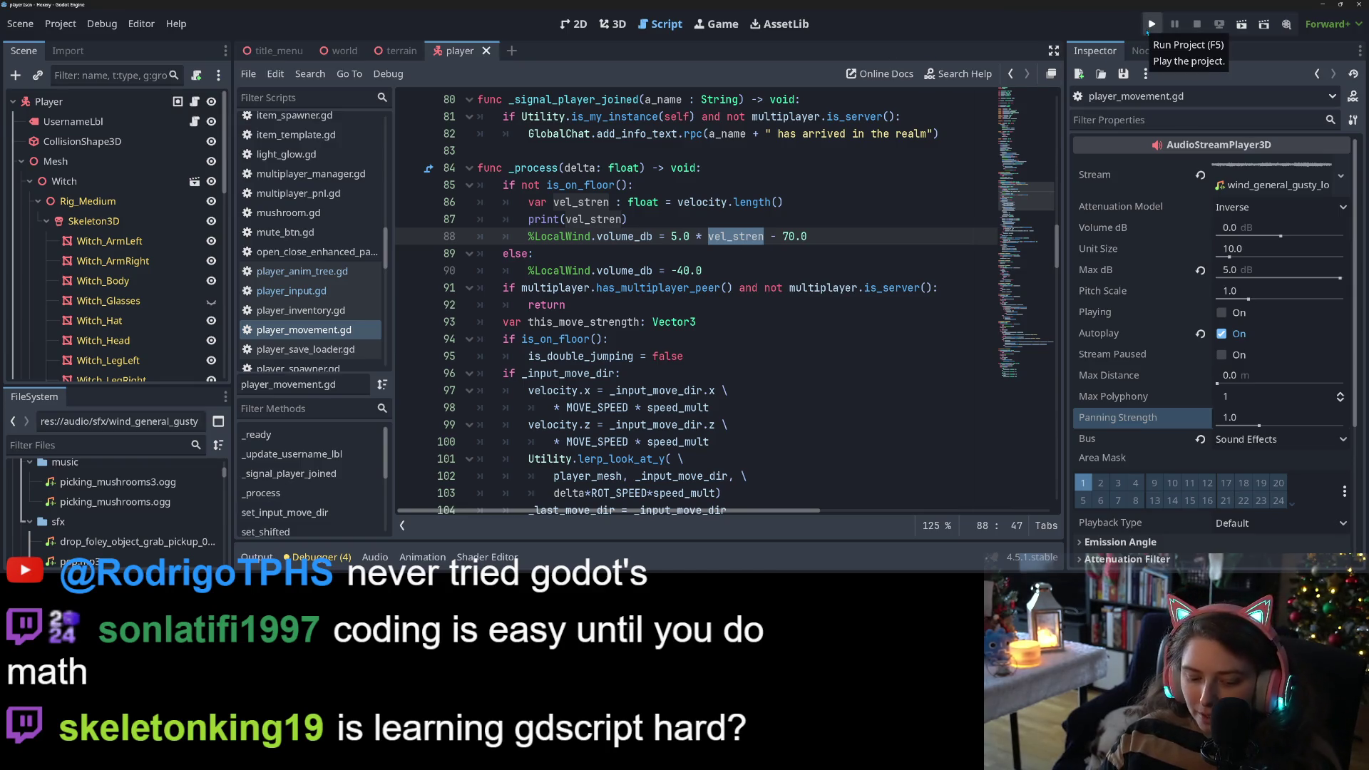
Step: Fly-test the wind volume on the 'test' save, then close the game and return to line 88
{"action": "left_click", "coordinate": [1150, 24]}
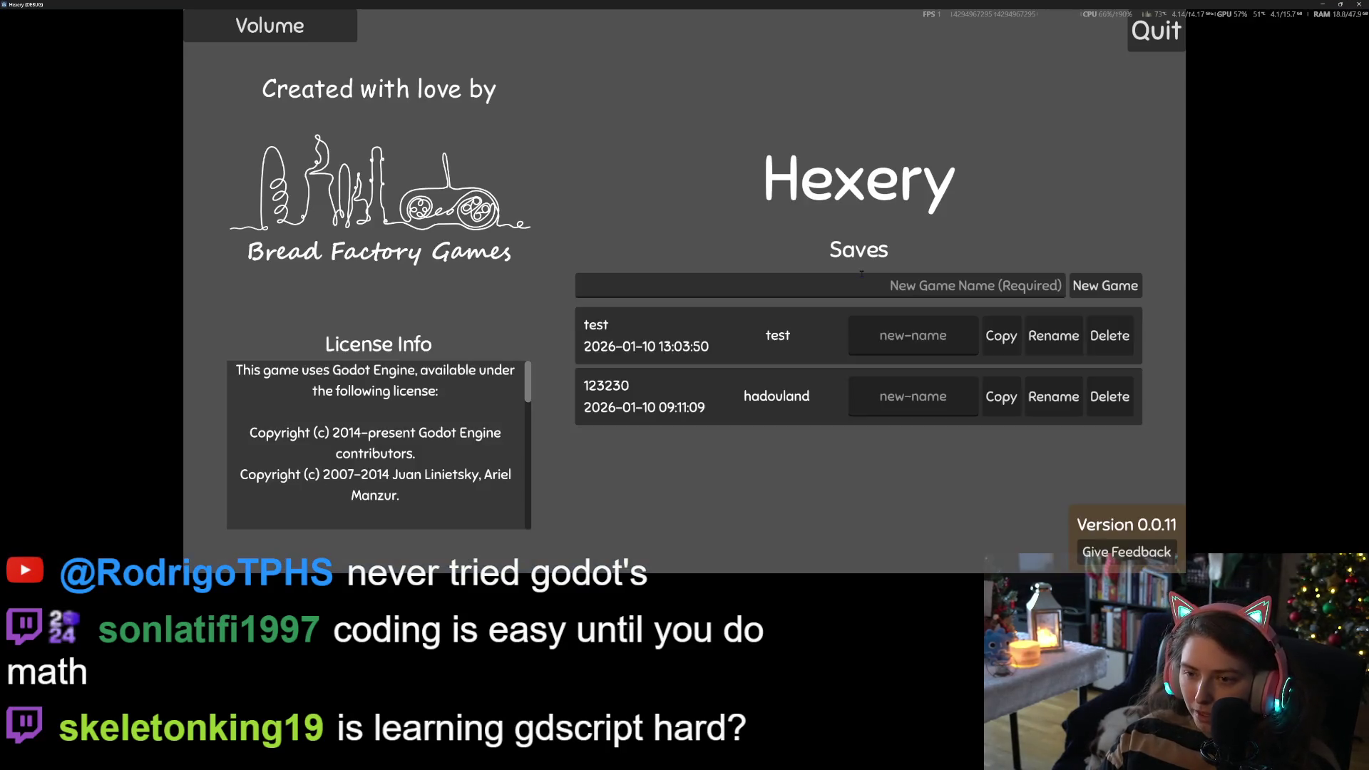
{"action": "left_click", "coordinate": [749, 326]}
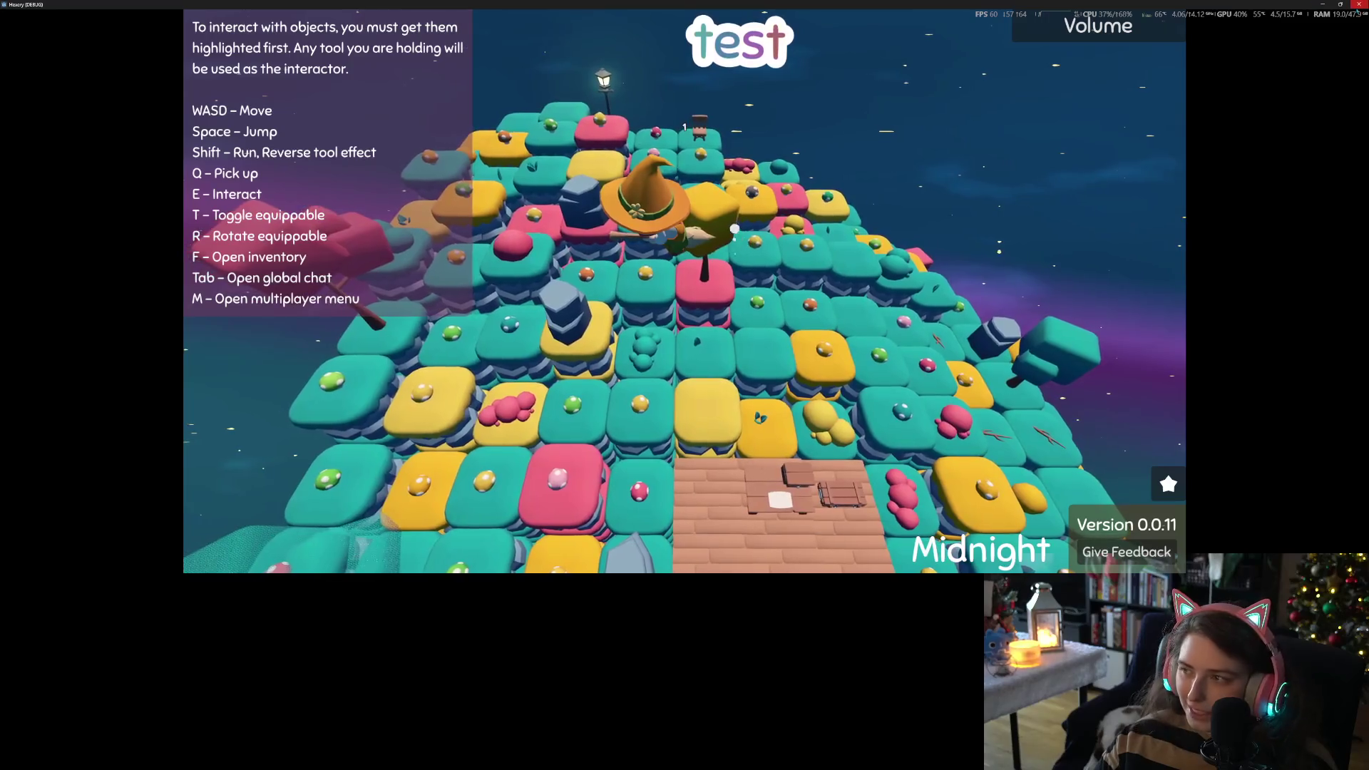
{"action": "left_click", "coordinate": [1358, 4]}
{"action": "left_click", "coordinate": [673, 236]}
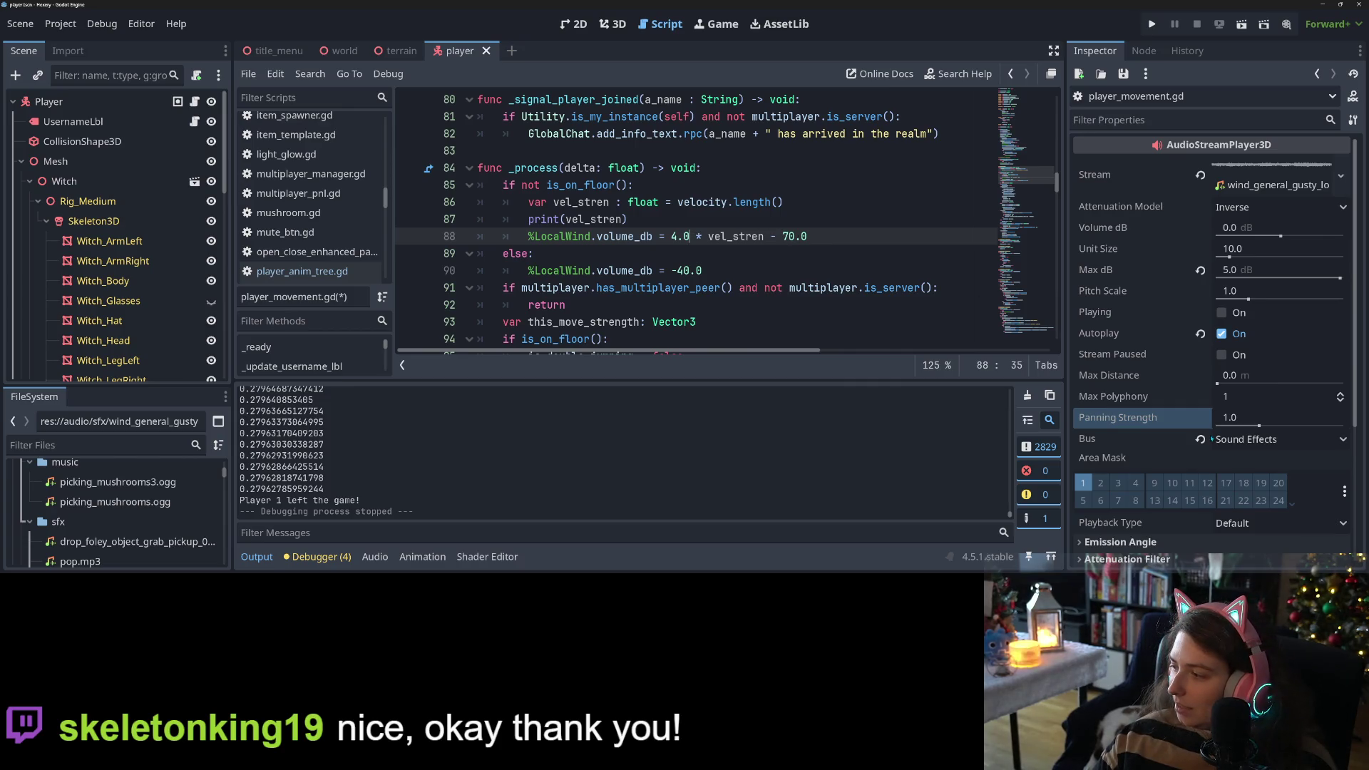
Step: Work out 17 × 4 = 68 and then 68 minus 40 in Calculator
{"action": "mouse_move", "coordinate": [1087, 437]}
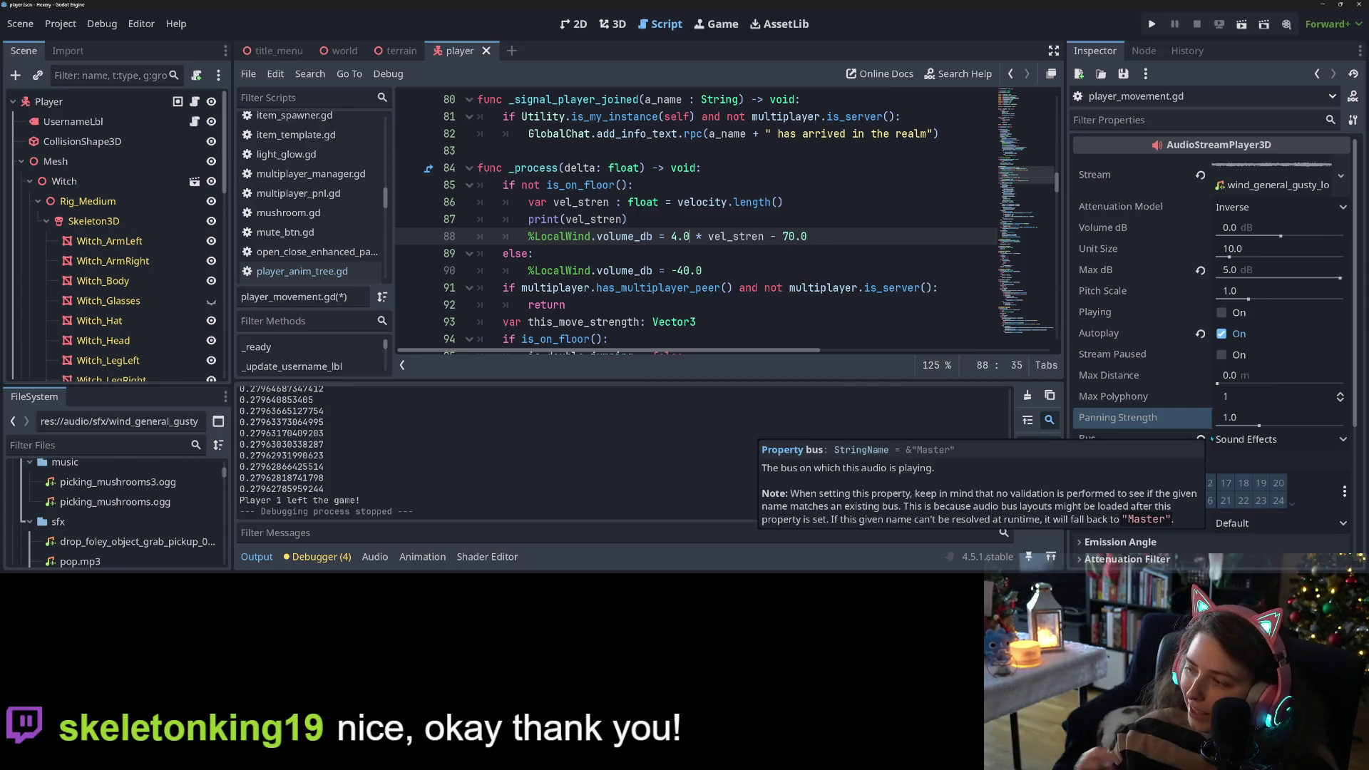
{"action": "key", "text": "alt+Tab"}
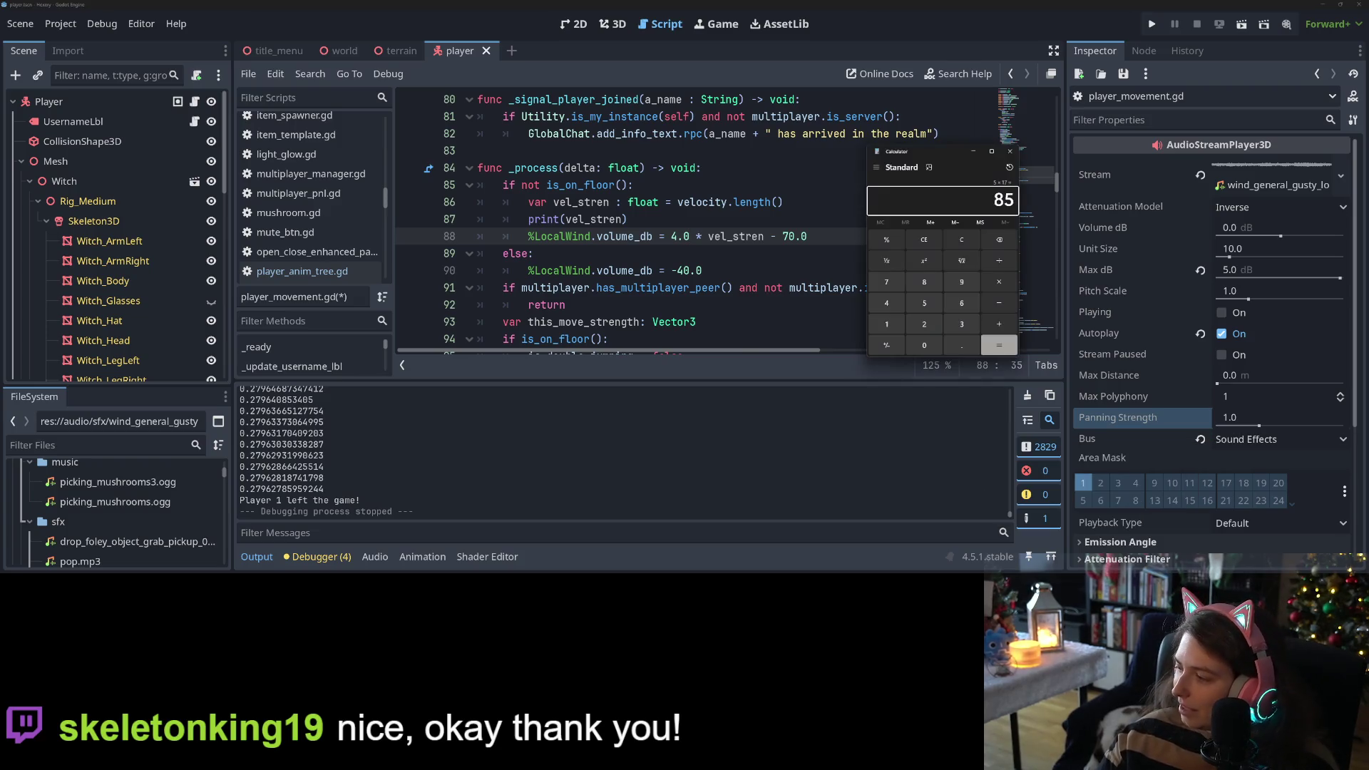
{"action": "left_click", "coordinate": [956, 163]}
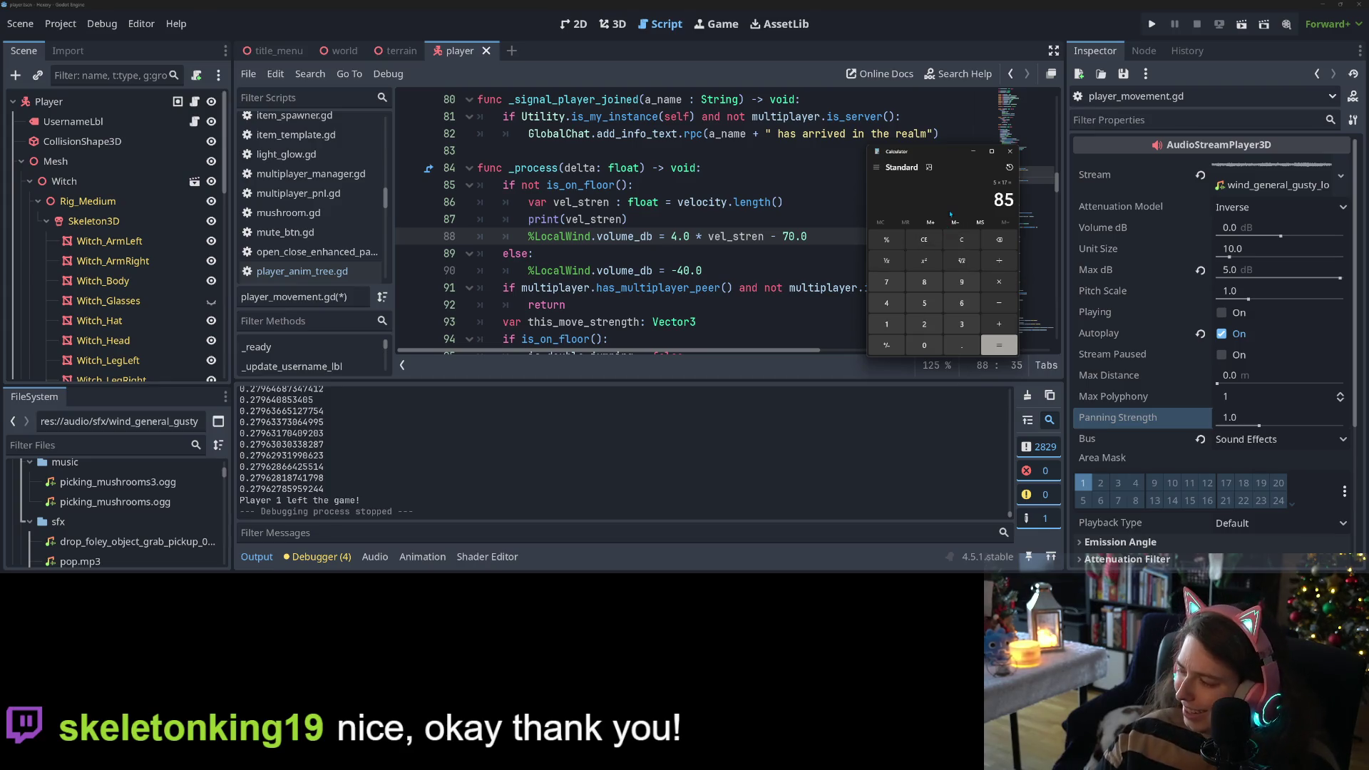
{"action": "type", "text": "17 × "}
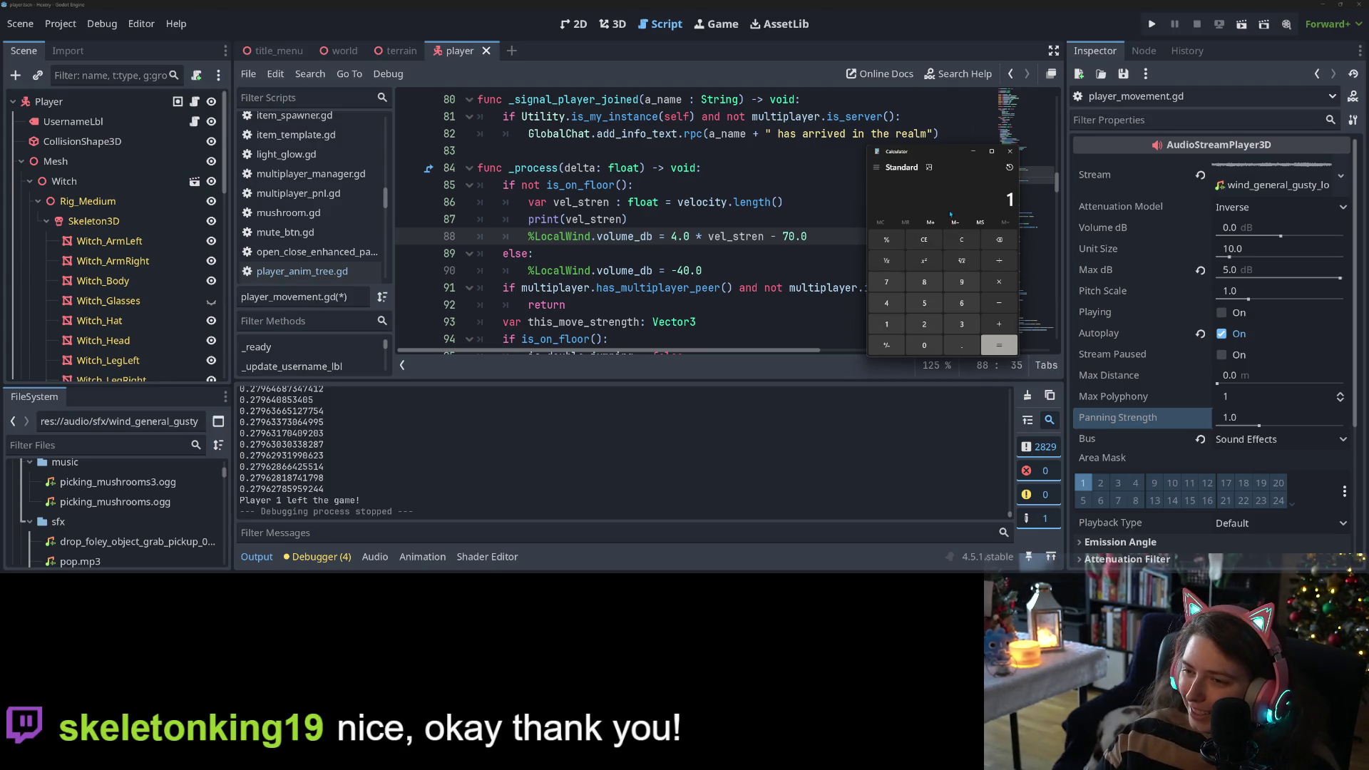
{"action": "type", "text": "4"}
{"action": "key", "text": "Return"}
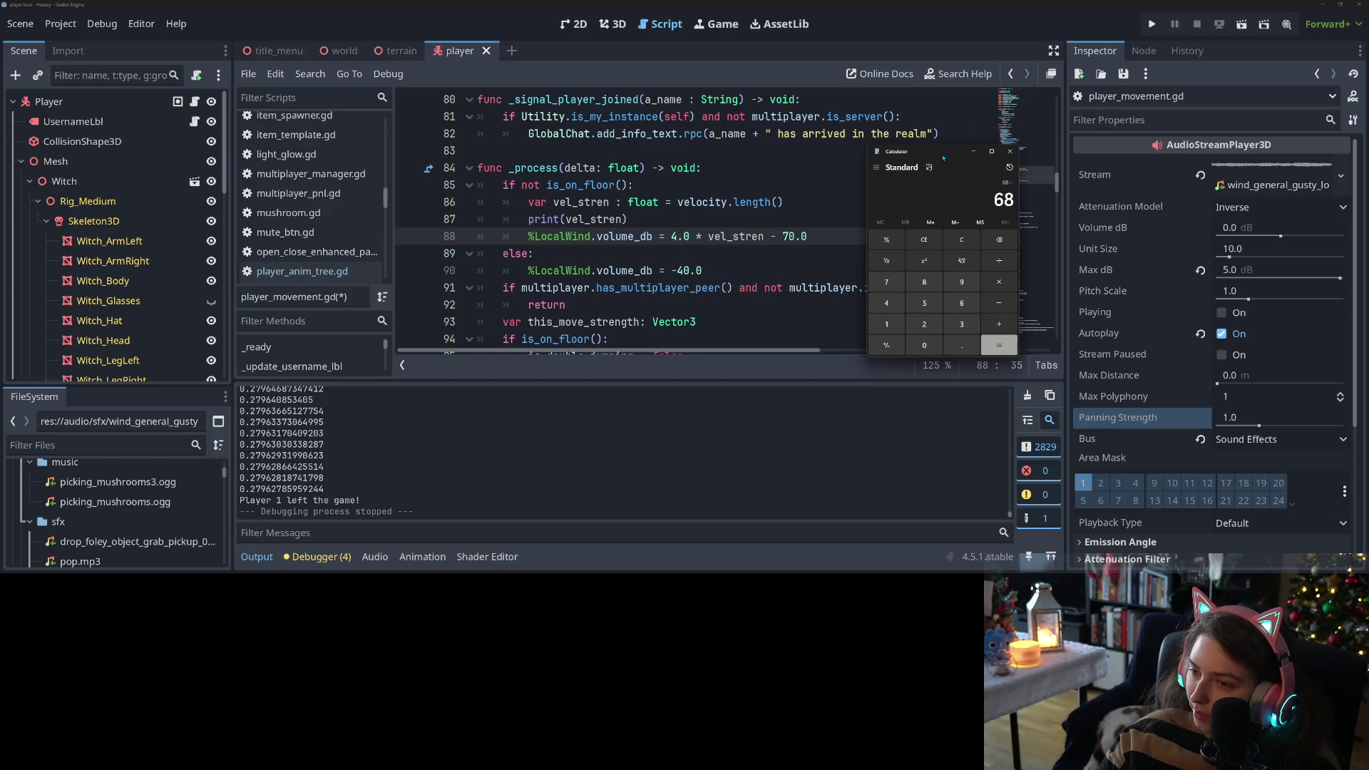
{"action": "type", "text": "40"}
{"action": "key", "text": "Return"}
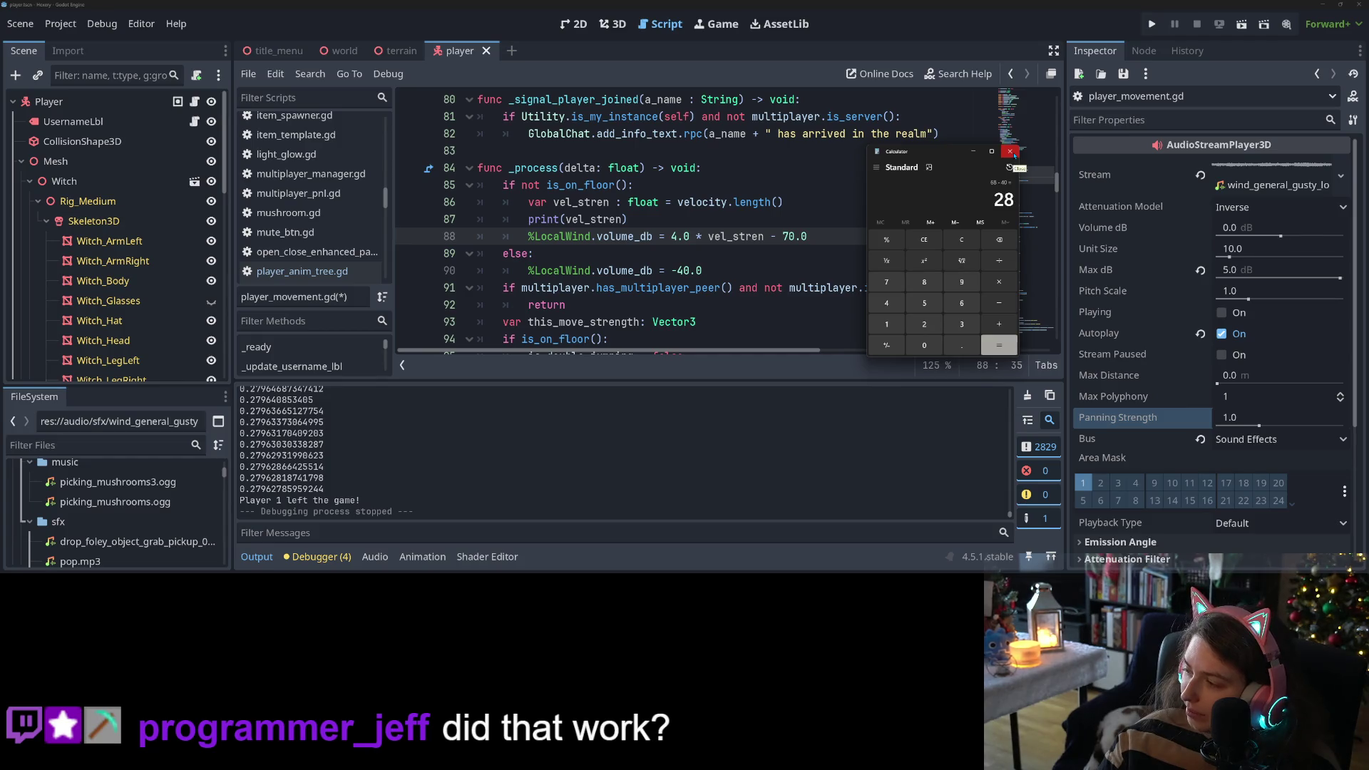
Step: Change the line 88 offset to 60.0, save the script, and relaunch the game
{"action": "left_click", "coordinate": [1010, 153]}
{"action": "left_click", "coordinate": [810, 237]}
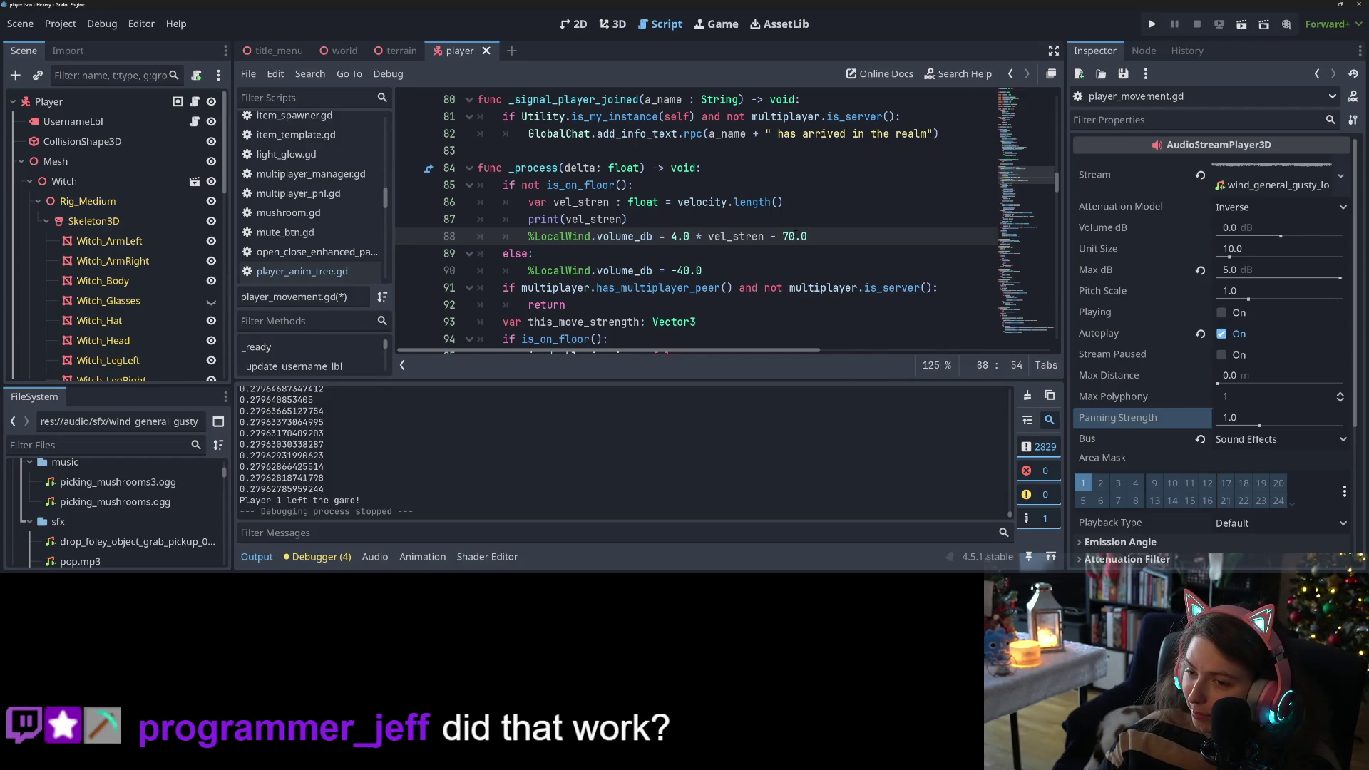
{"action": "key", "text": "Left"}
{"action": "key", "text": "Left"}
{"action": "key", "text": "BackSpace"}
{"action": "type", "text": "0"}
{"action": "key", "text": "Left"}
{"action": "key", "text": "Left"}
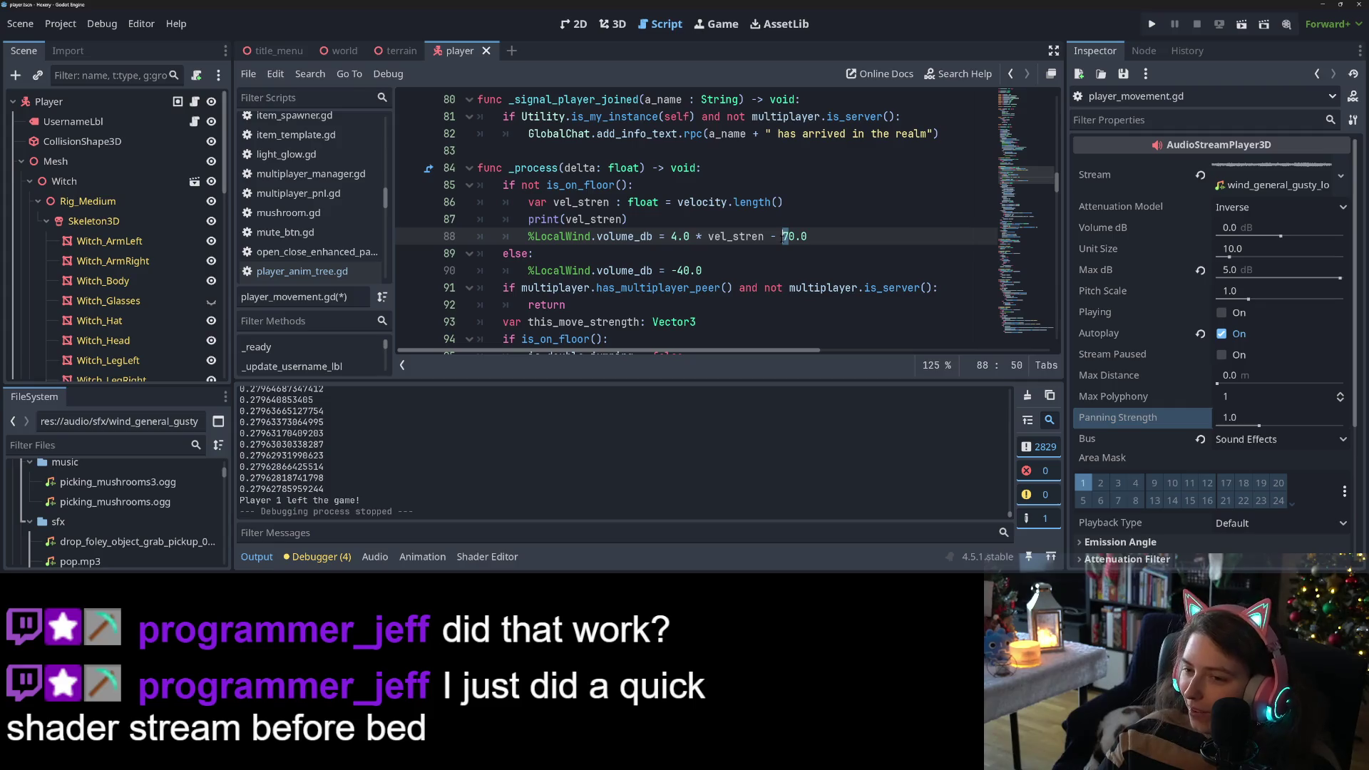
{"action": "key", "text": "Delete"}
{"action": "type", "text": "6"}
{"action": "key", "text": "ctrl+s"}
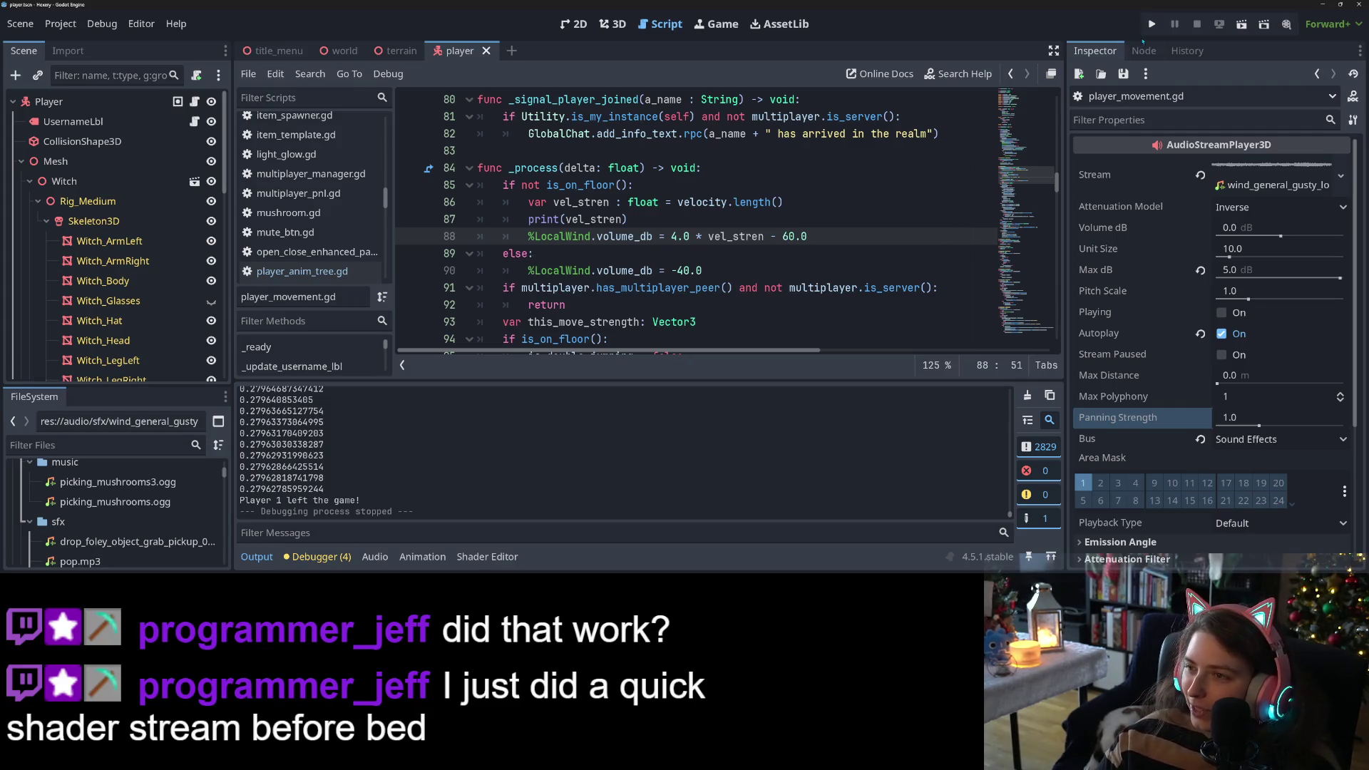
{"action": "left_click", "coordinate": [1160, 25]}
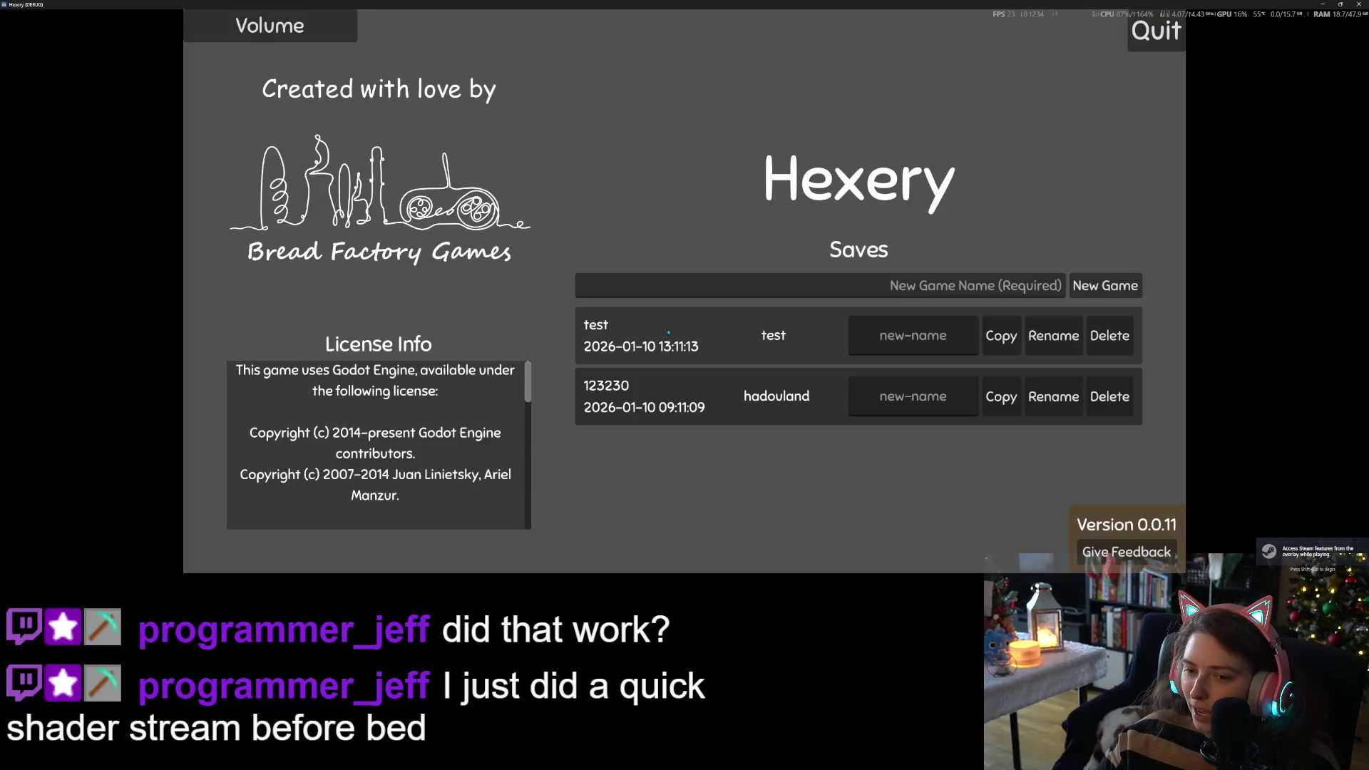
Step: Load the 'test' save, fly to check the -60.0 offset, then stop the game
{"action": "left_click", "coordinate": [1078, 360]}
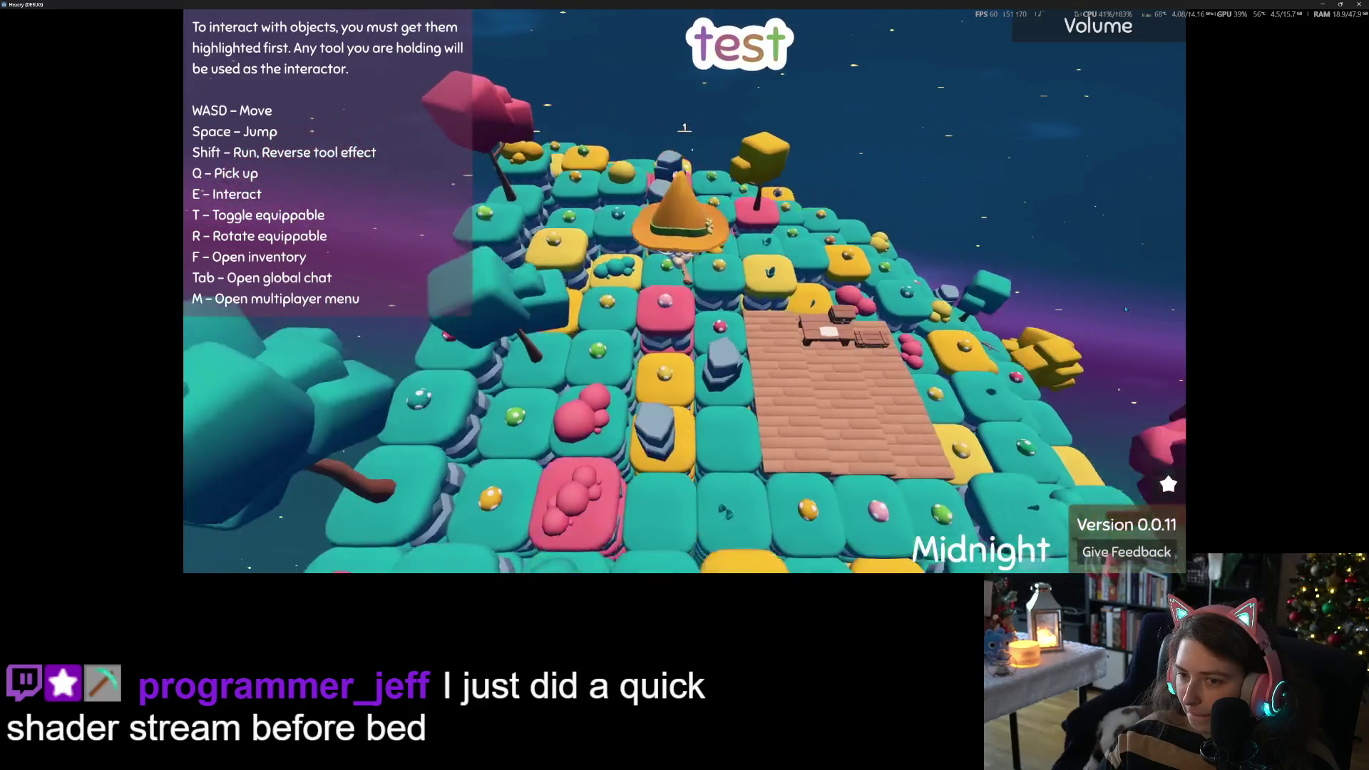
{"action": "key", "text": "F8"}
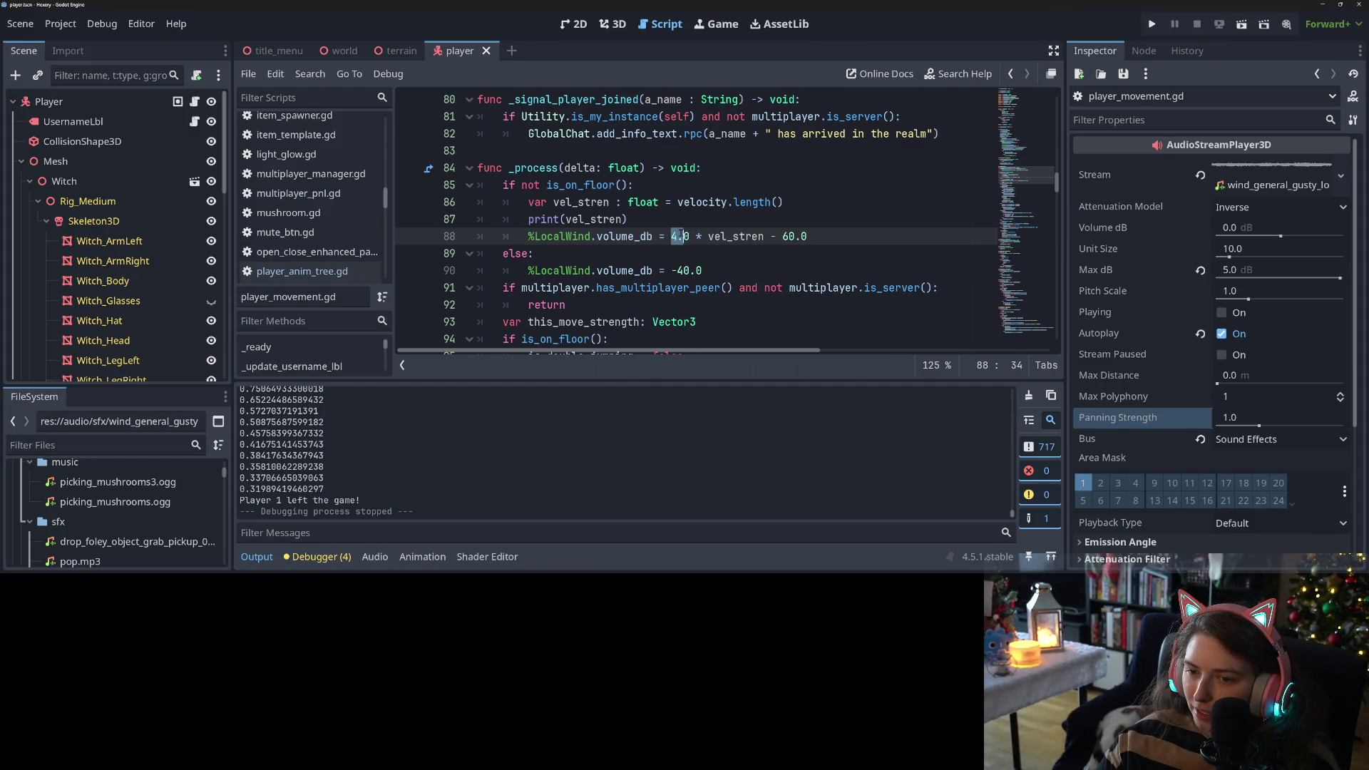
Step: Change the line 88 coefficient from 4.0 to 3.0 and save the script
{"action": "left_click", "coordinate": [674, 270]}
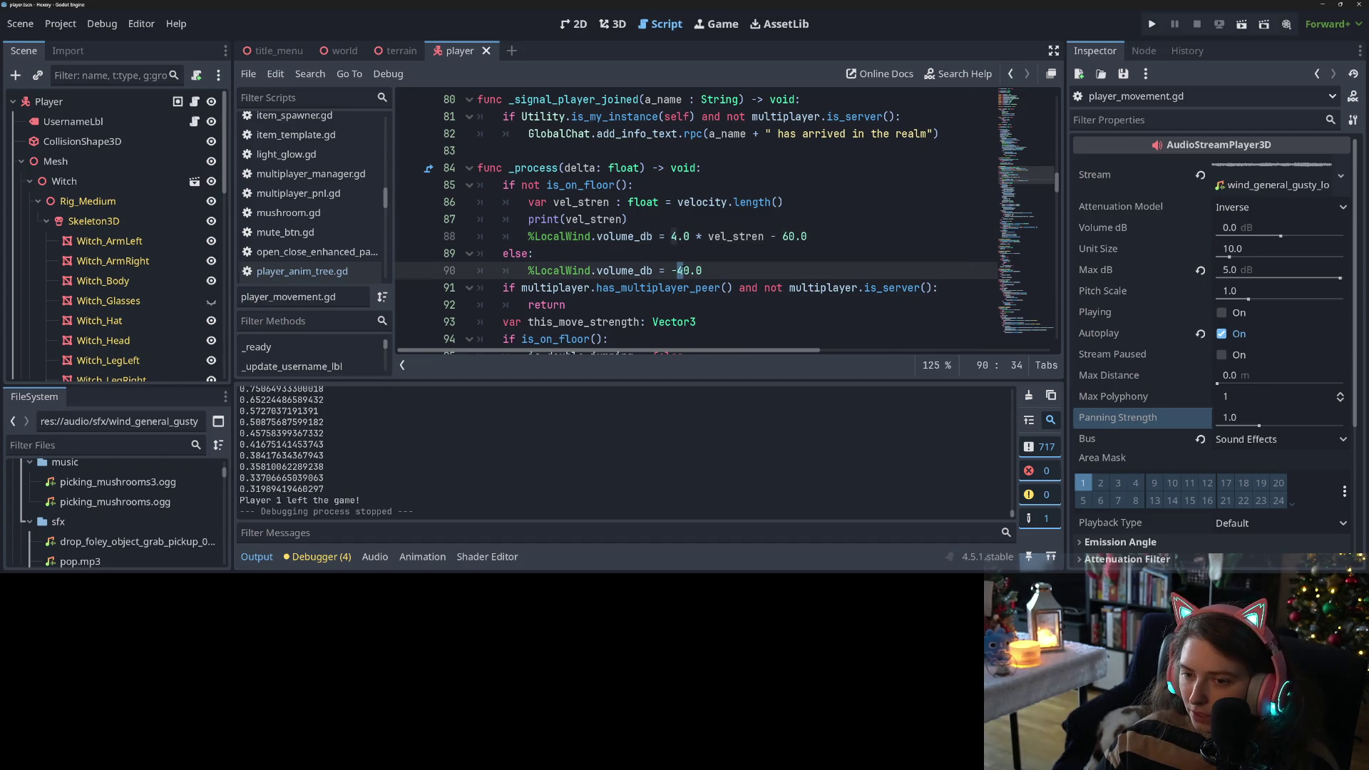
{"action": "left_click", "coordinate": [674, 235]}
{"action": "key", "text": "BackSpace"}
{"action": "type", "text": "3"}
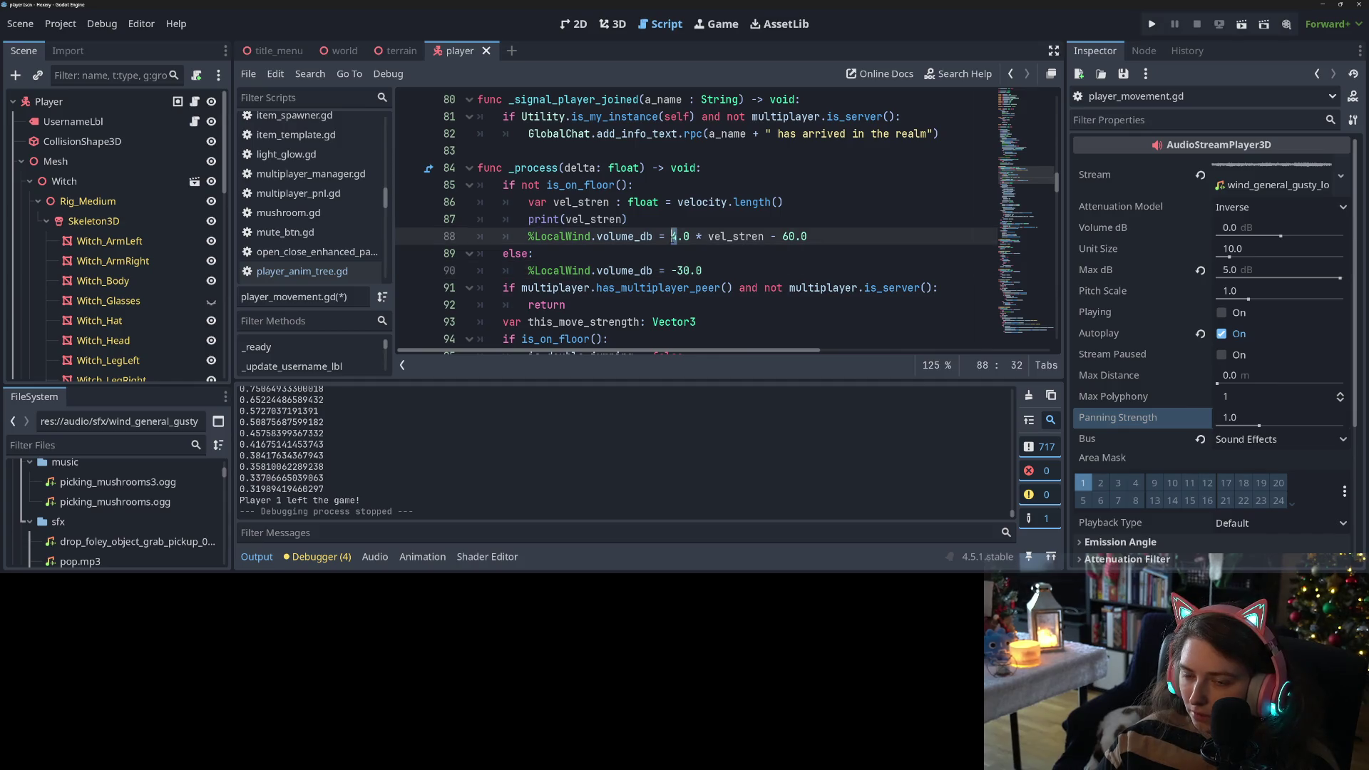
{"action": "left_click", "coordinate": [783, 236]}
{"action": "key", "text": "ctrl+s"}
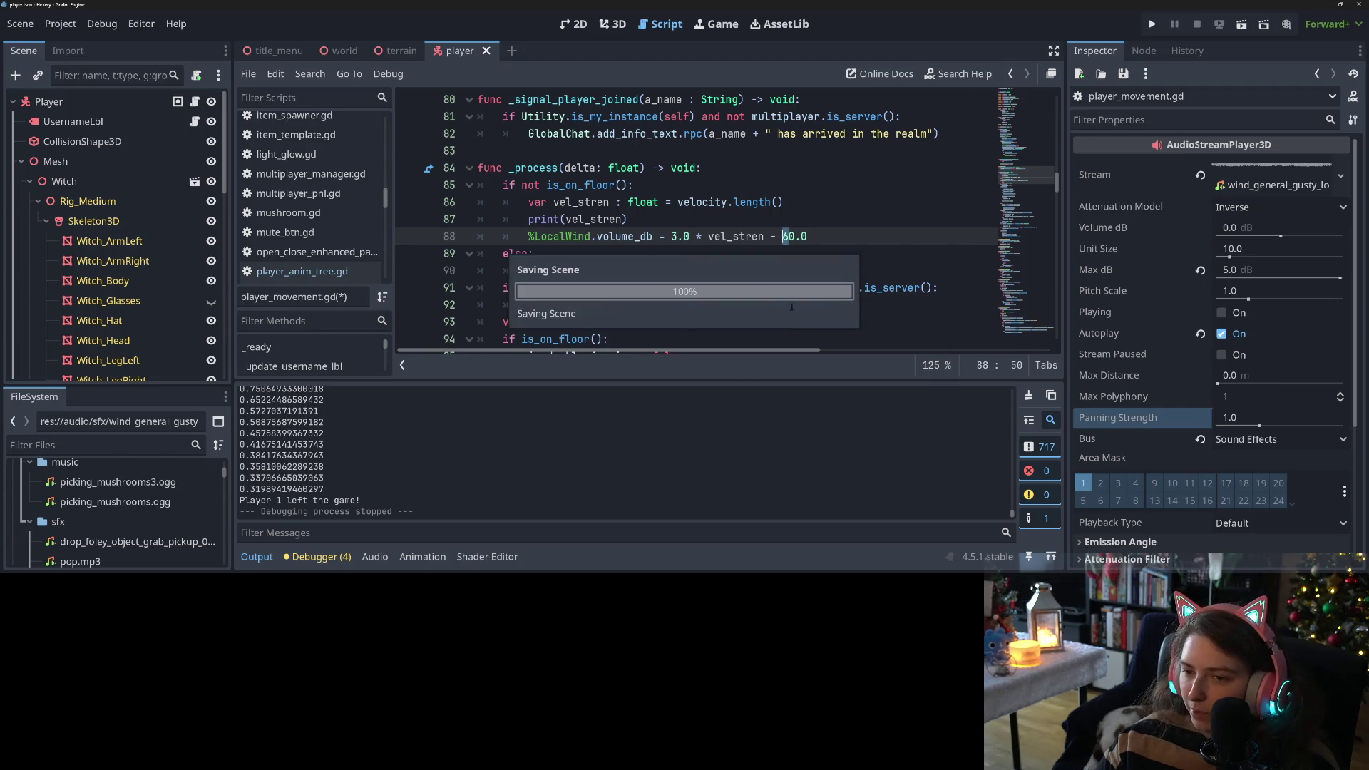
Step: Compute 17 × 3 in Calculator, set the line 88 offset to 45.0, save, and run the game
{"action": "key", "text": "alt+Tab"}
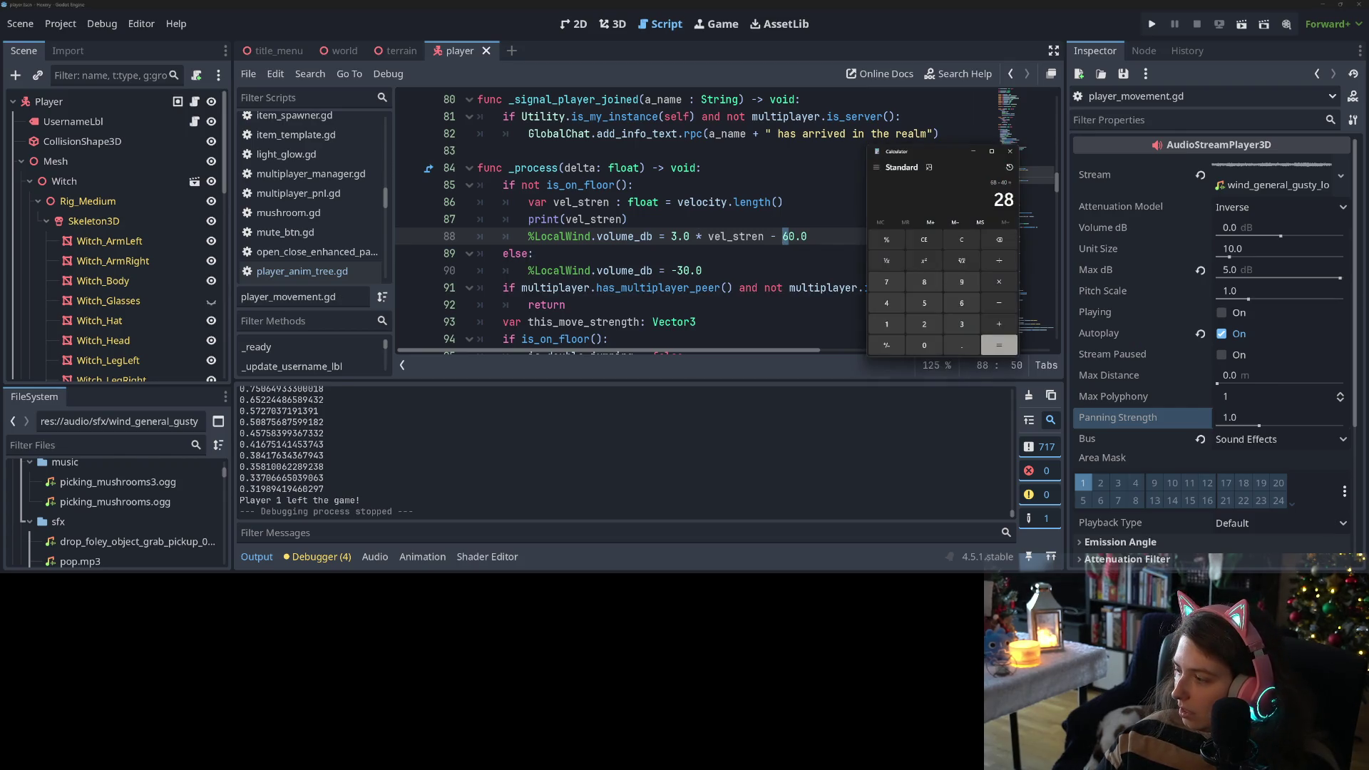
{"action": "type", "text": "17"}
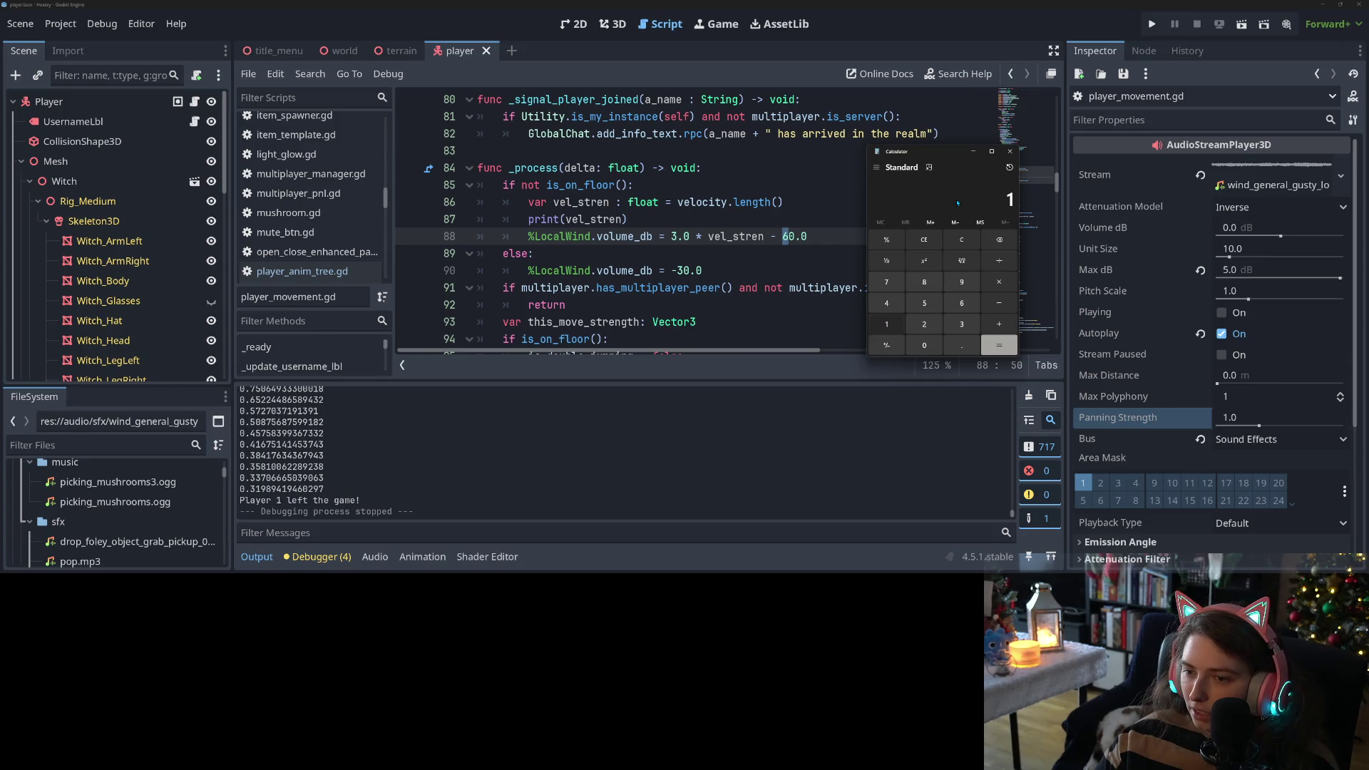
{"action": "key", "text": "Return"}
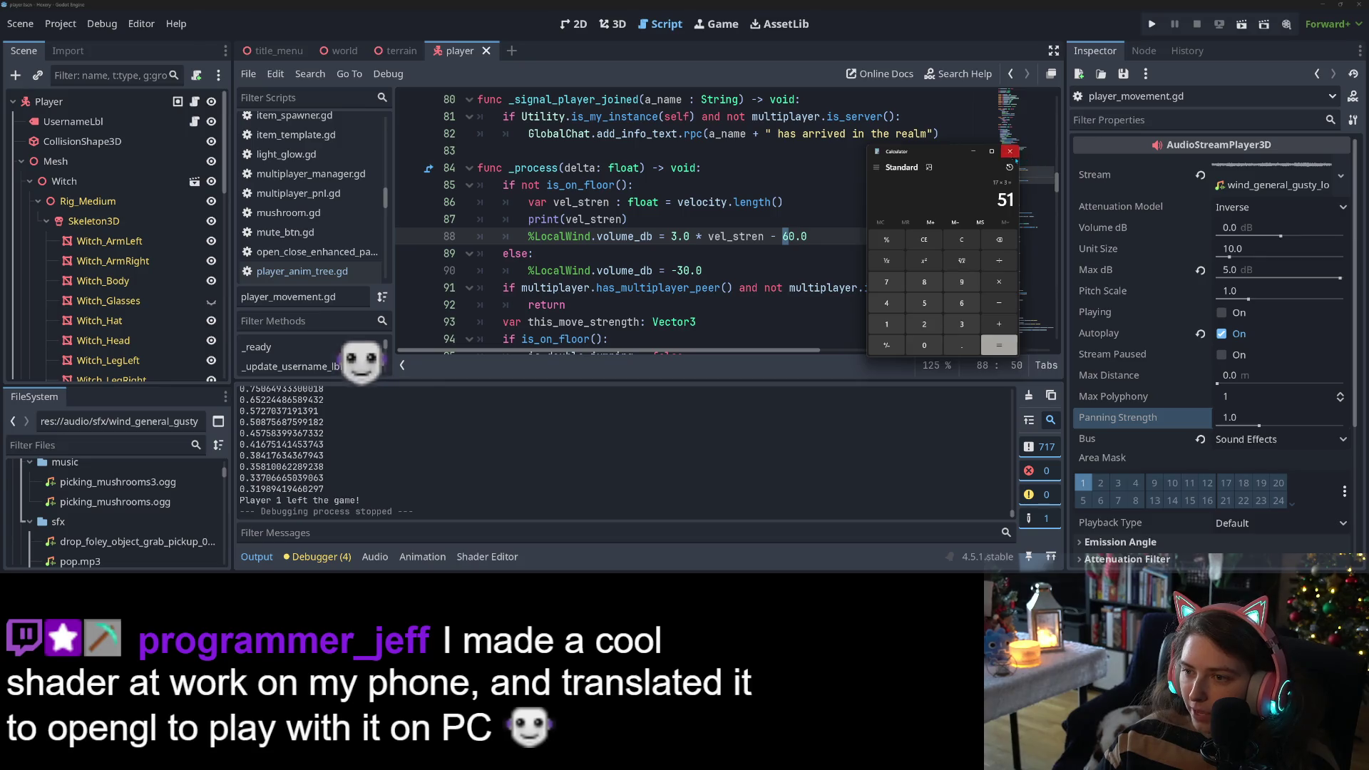
{"action": "left_click", "coordinate": [972, 153]}
{"action": "left_click", "coordinate": [786, 236]}
{"action": "key", "text": "BackSpace"}
{"action": "type", "text": "45"}
{"action": "key", "text": "ctrl+s"}
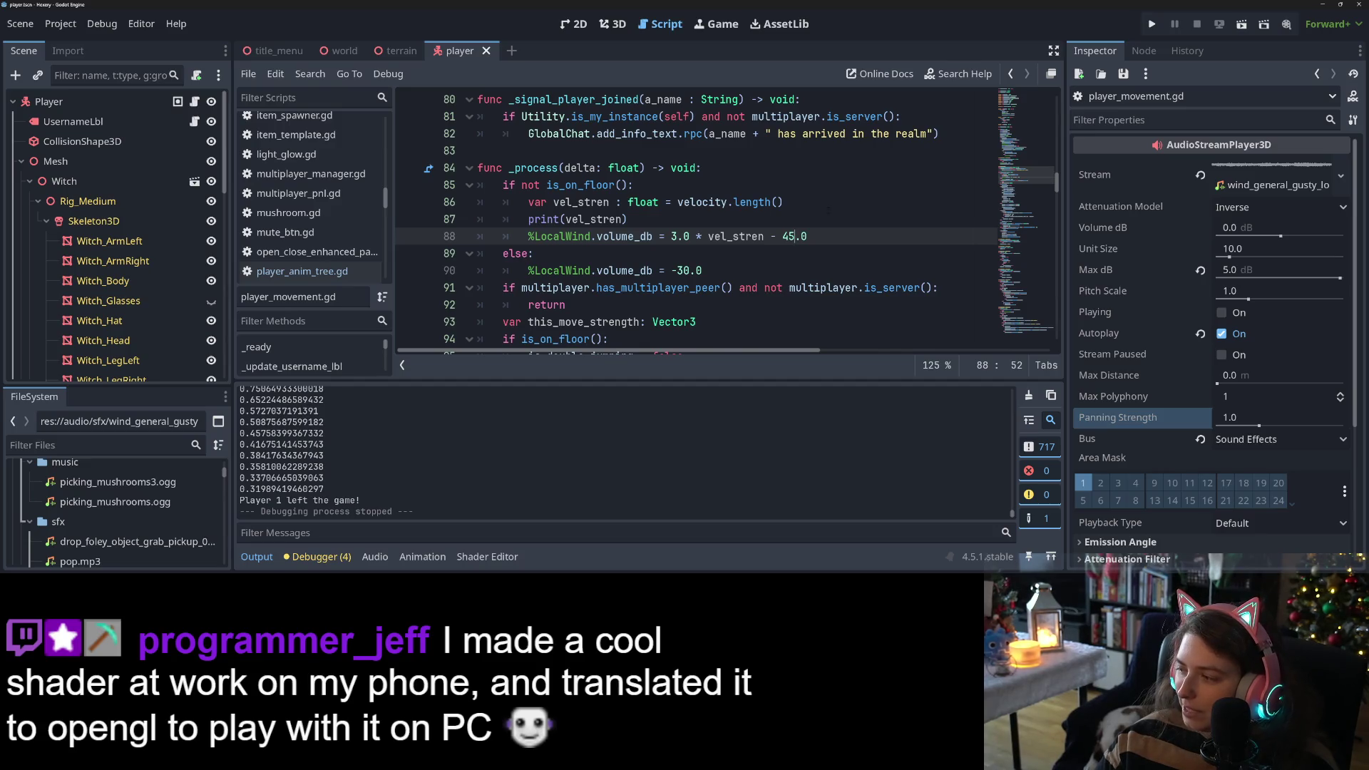
{"action": "left_click", "coordinate": [627, 219]}
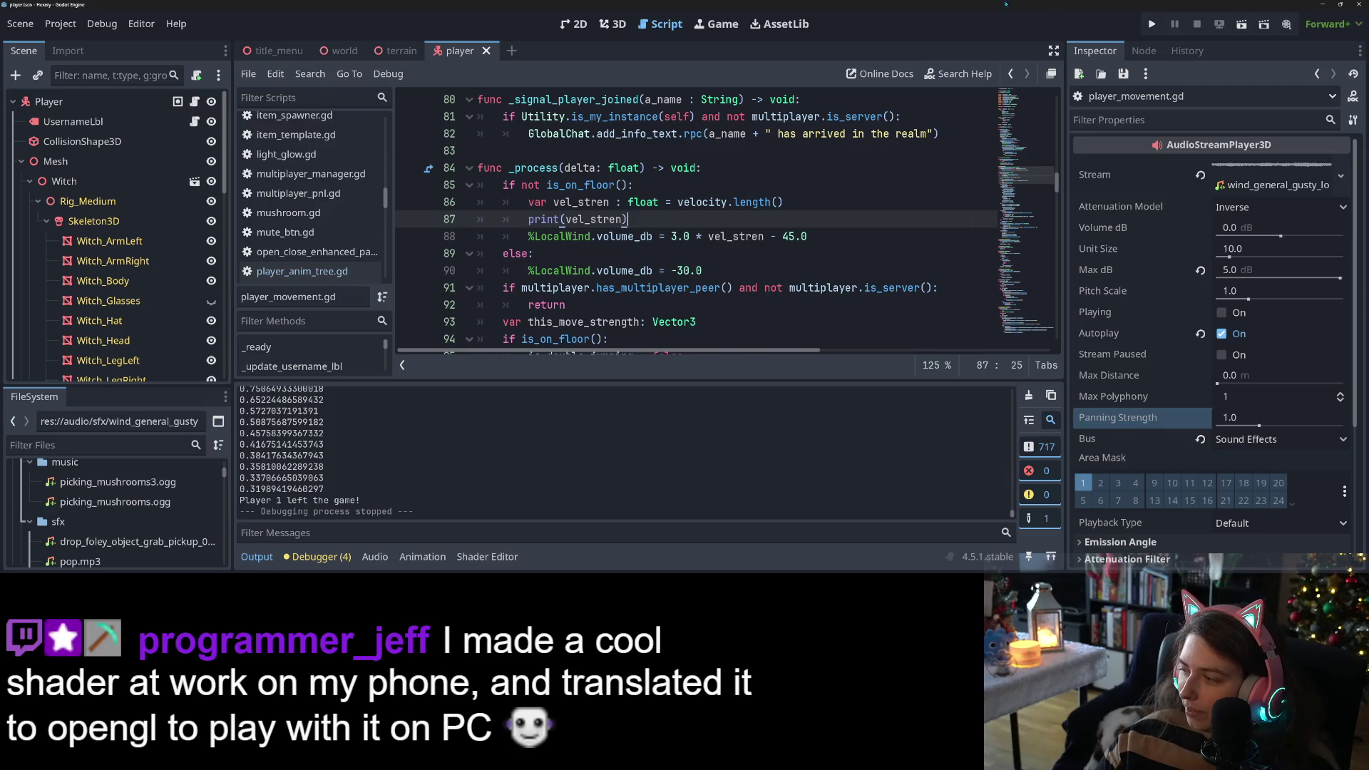
{"action": "key", "text": "F5"}
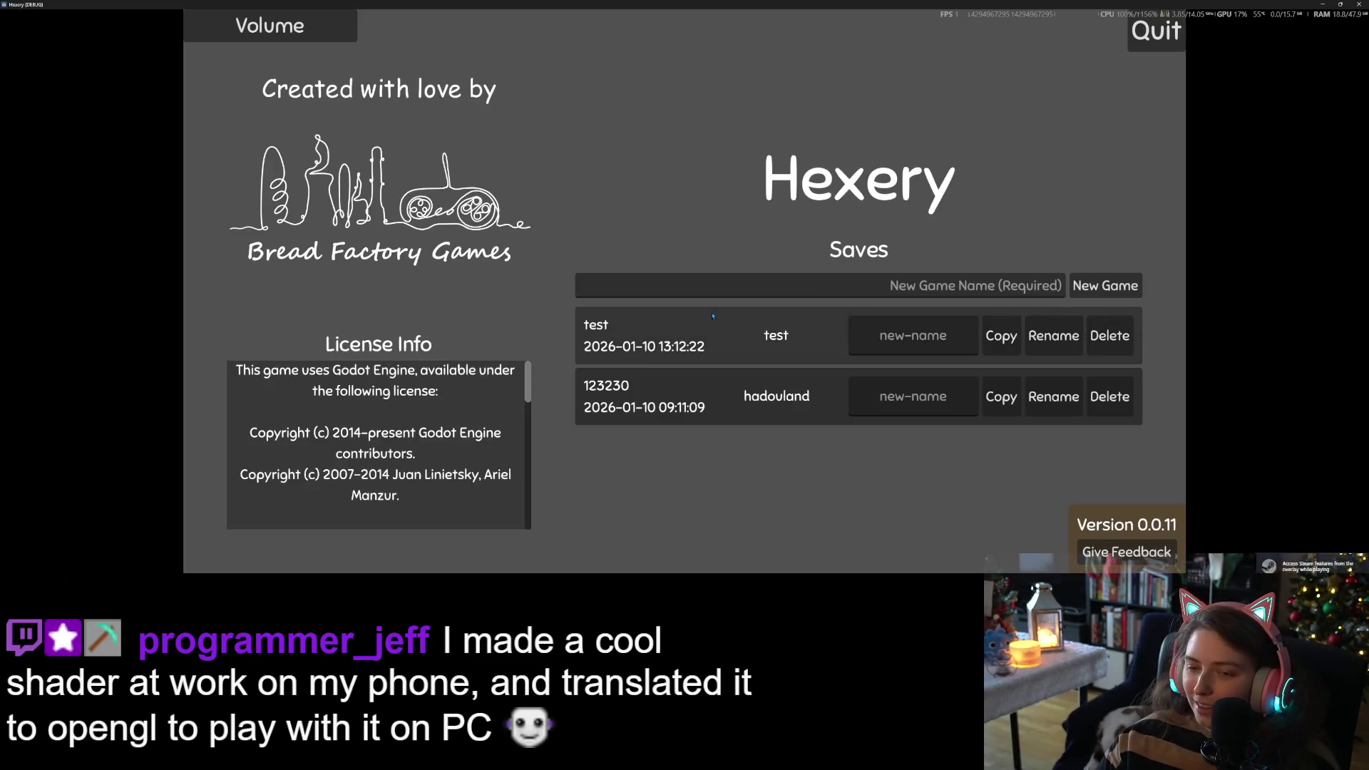
Step: Load the 'test' save, fly over the island, then close the game
{"action": "left_click", "coordinate": [948, 358]}
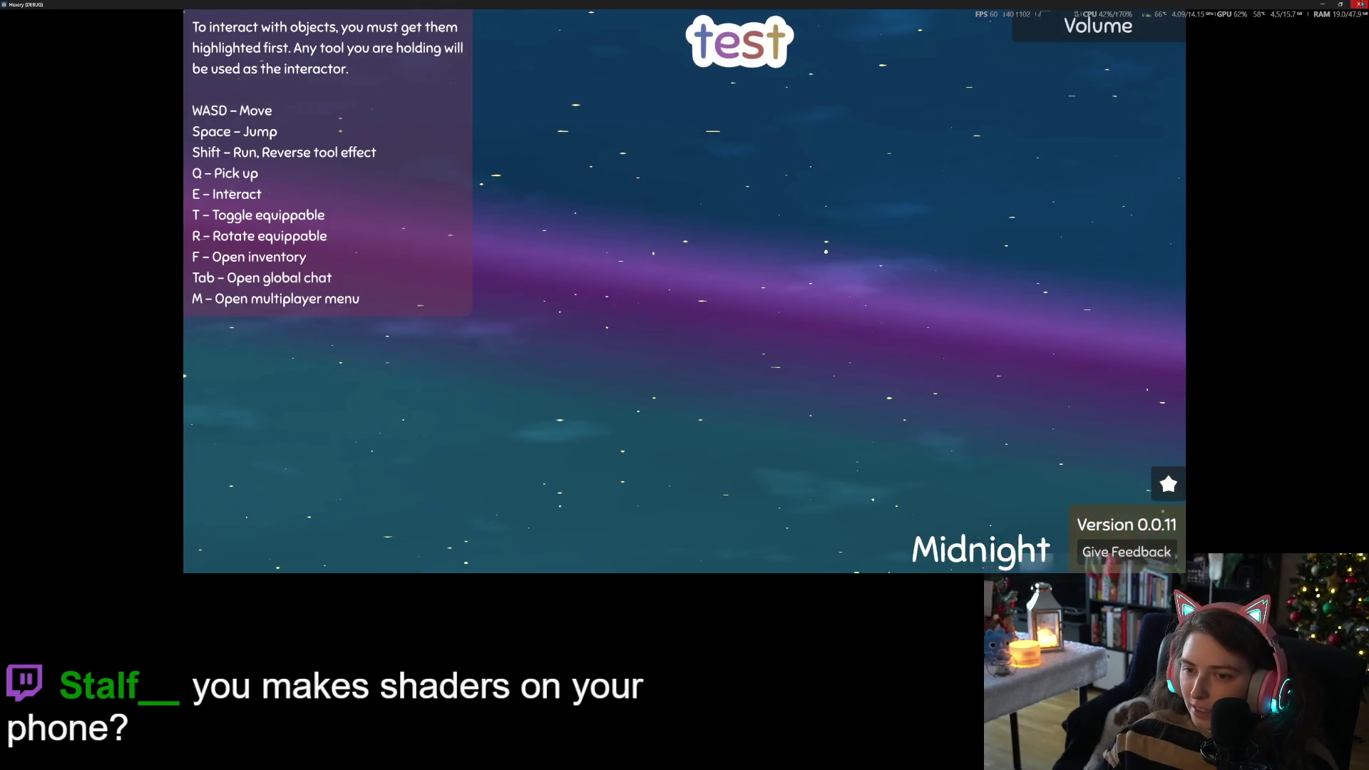
{"action": "key", "text": "alt+F4"}
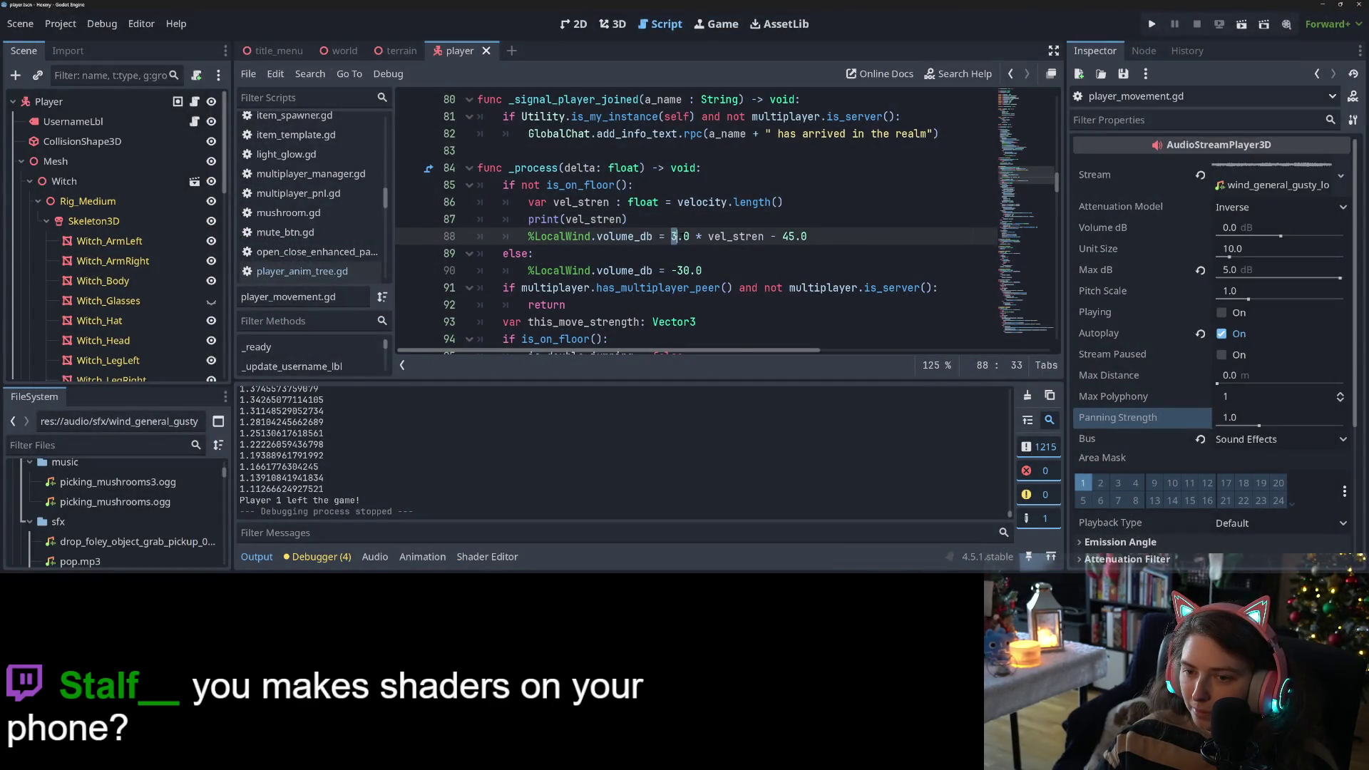
Step: Change line 88 to vel_stren - 10.0, save, and fly-test it in the game
{"action": "key", "text": "BackSpace"}
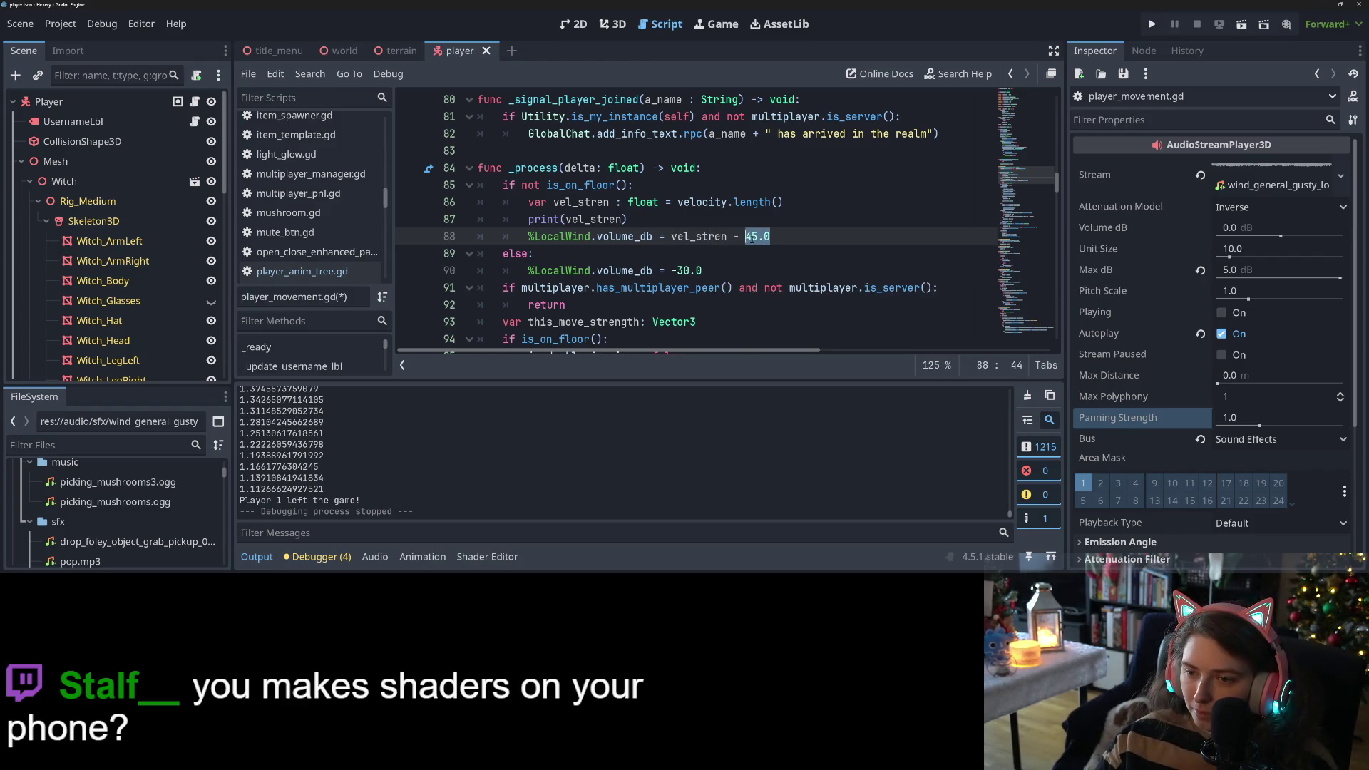
{"action": "key", "text": "shift+Right"}
{"action": "key", "text": "shift+Right"}
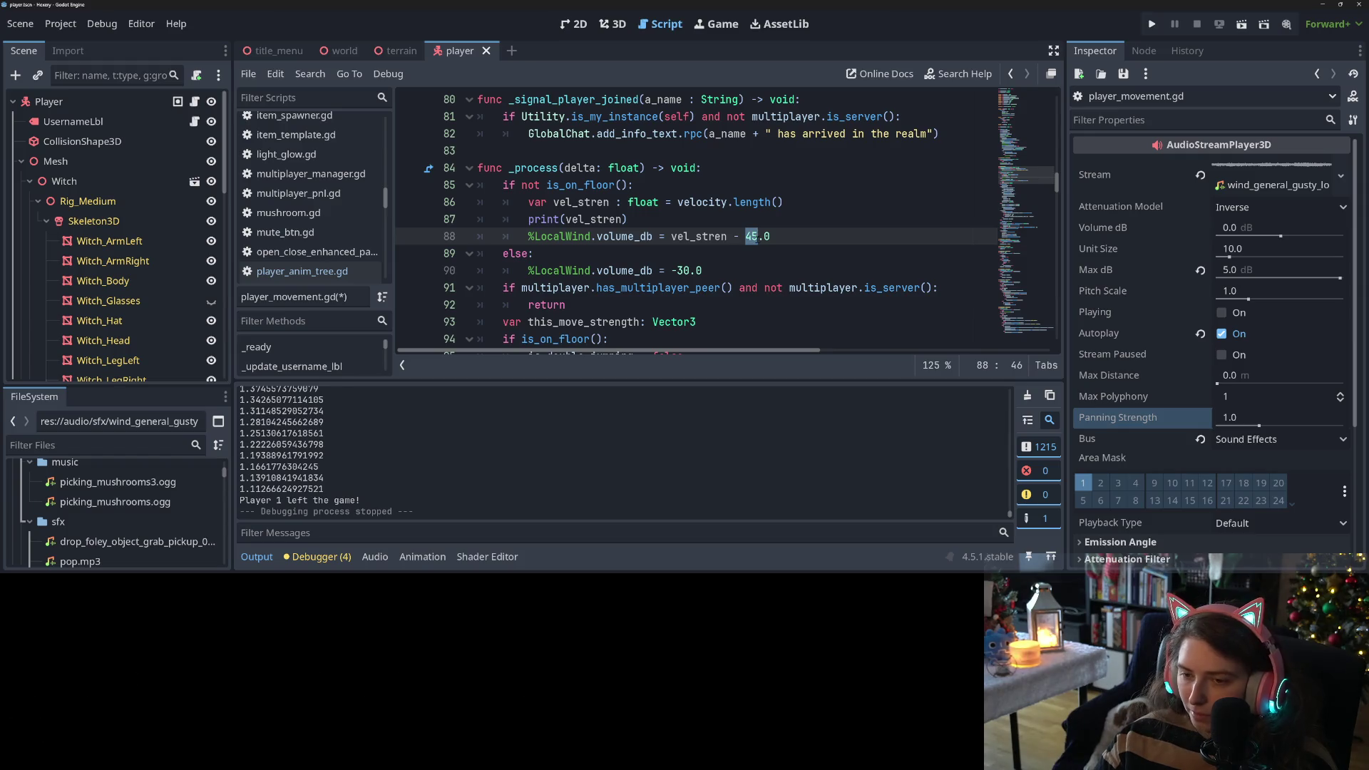
{"action": "key", "text": "ctrl+s"}
{"action": "key", "text": "Up"}
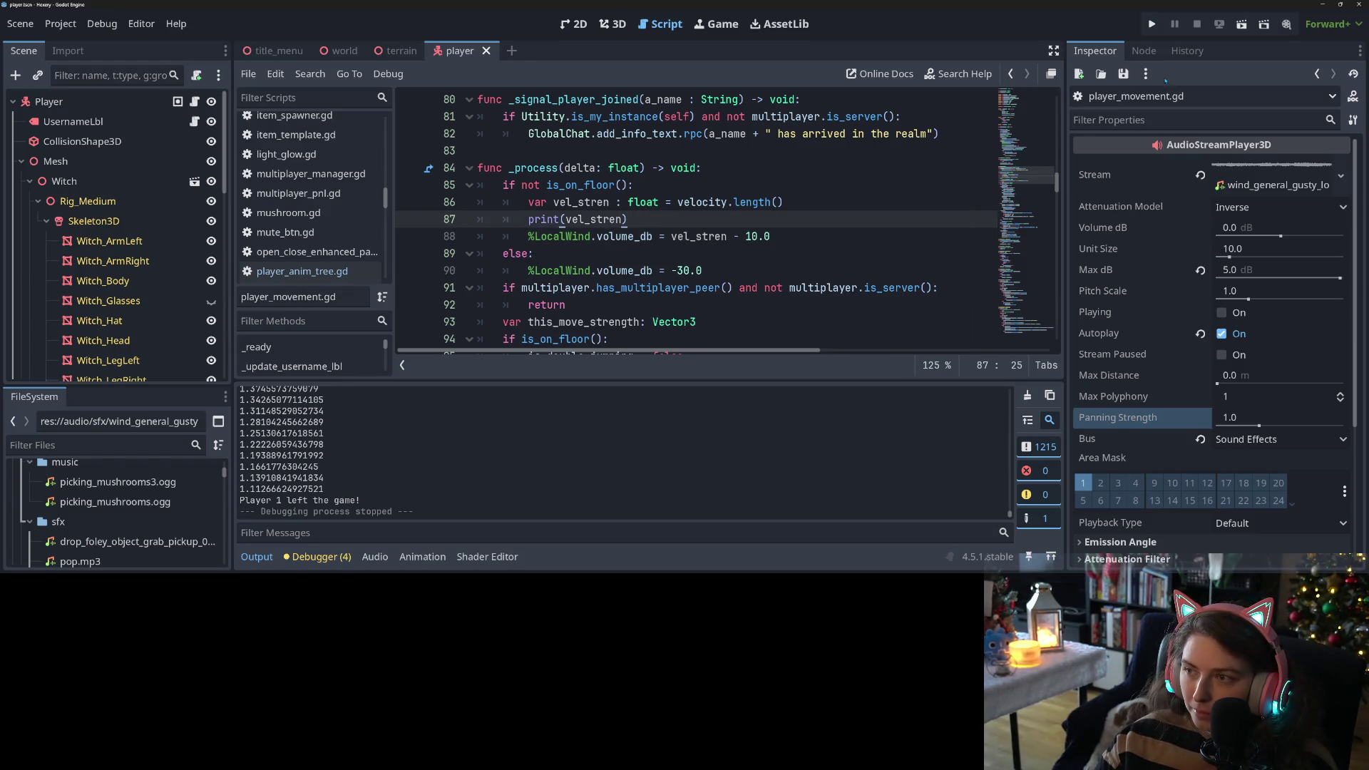
{"action": "left_click", "coordinate": [1151, 24]}
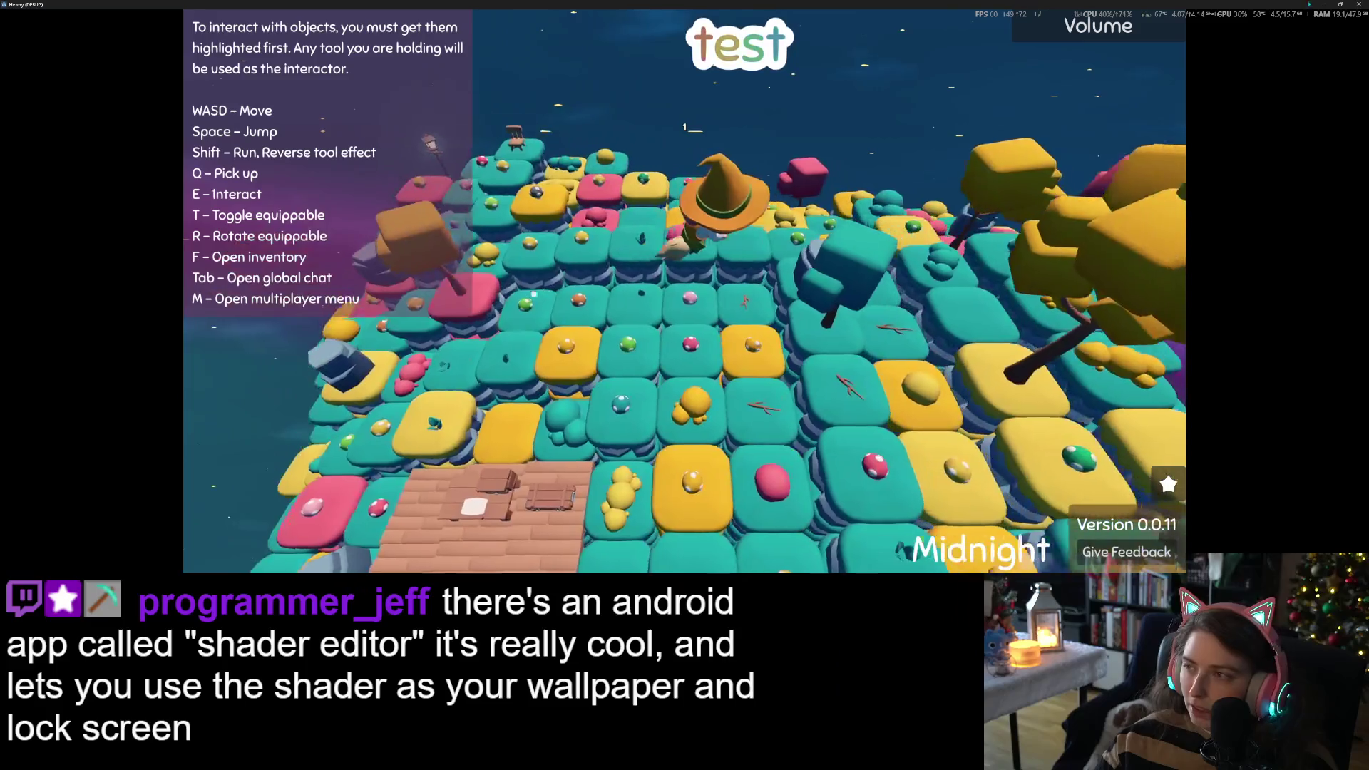
{"action": "left_click", "coordinate": [1357, 3]}
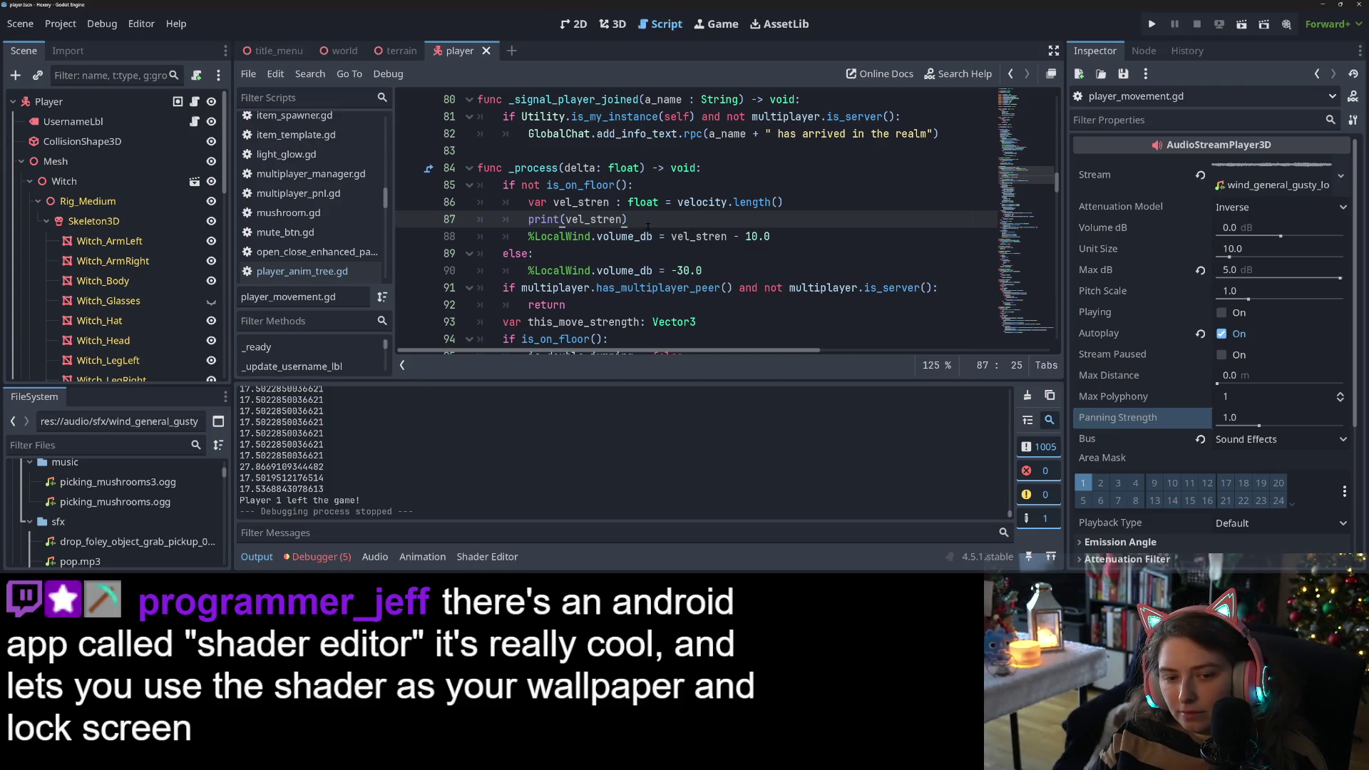
Step: Delete the print(vel_stren) debug line and save the script
{"action": "left_click_drag", "start_coordinate": [627, 218], "coordinate": [422, 226]}
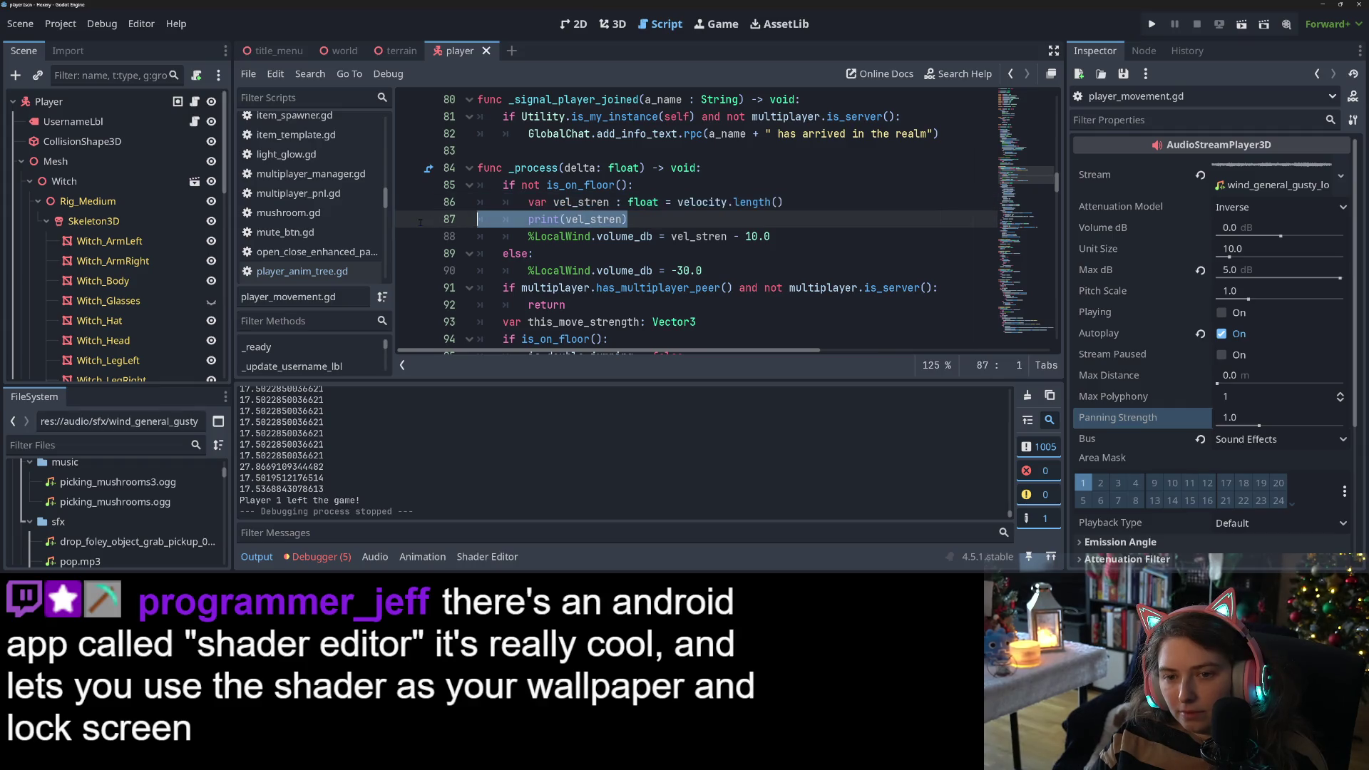
{"action": "key", "text": "BackSpace"}
{"action": "key", "text": "BackSpace"}
{"action": "key", "text": "ctrl+s"}
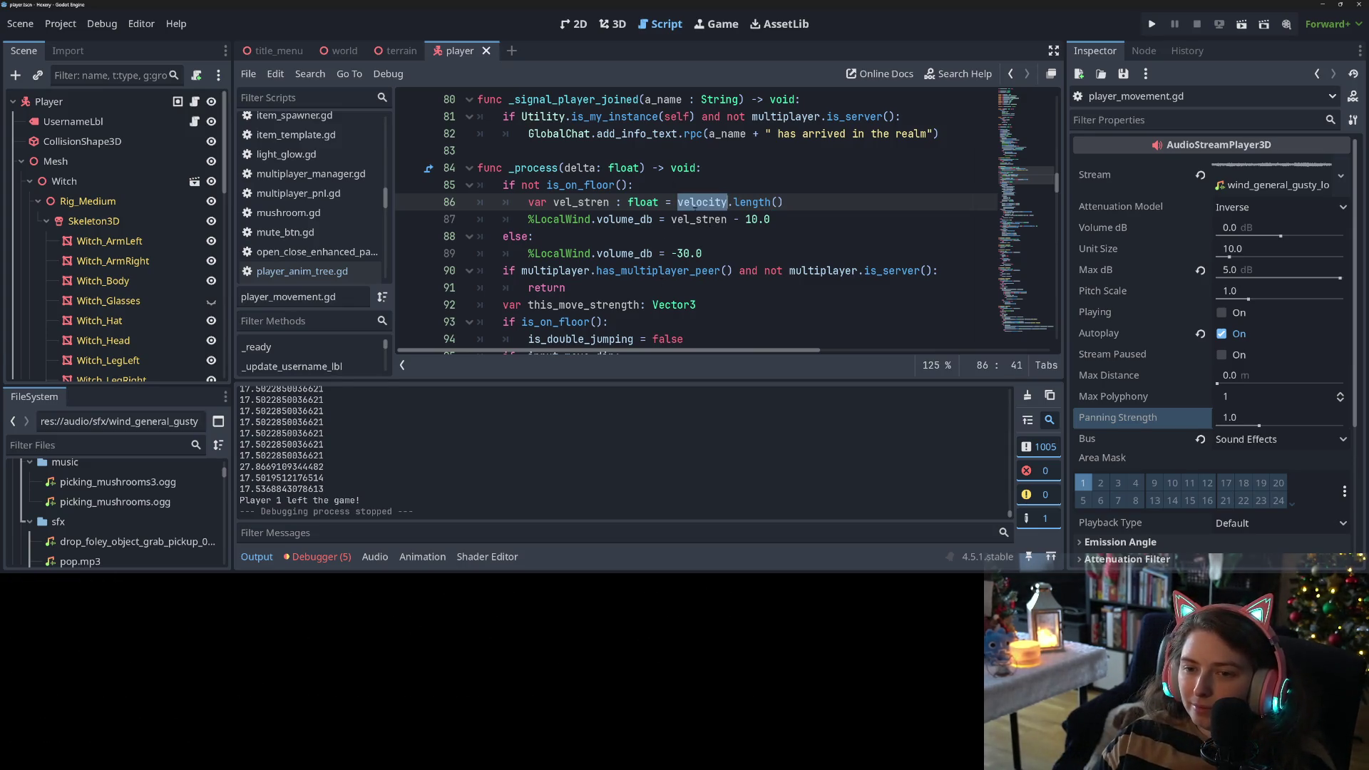
Step: Base vel_stren on get_real_velocity(), add a 2.0 multiplier to the airborne volume, and save
{"action": "type", "text": "get"}
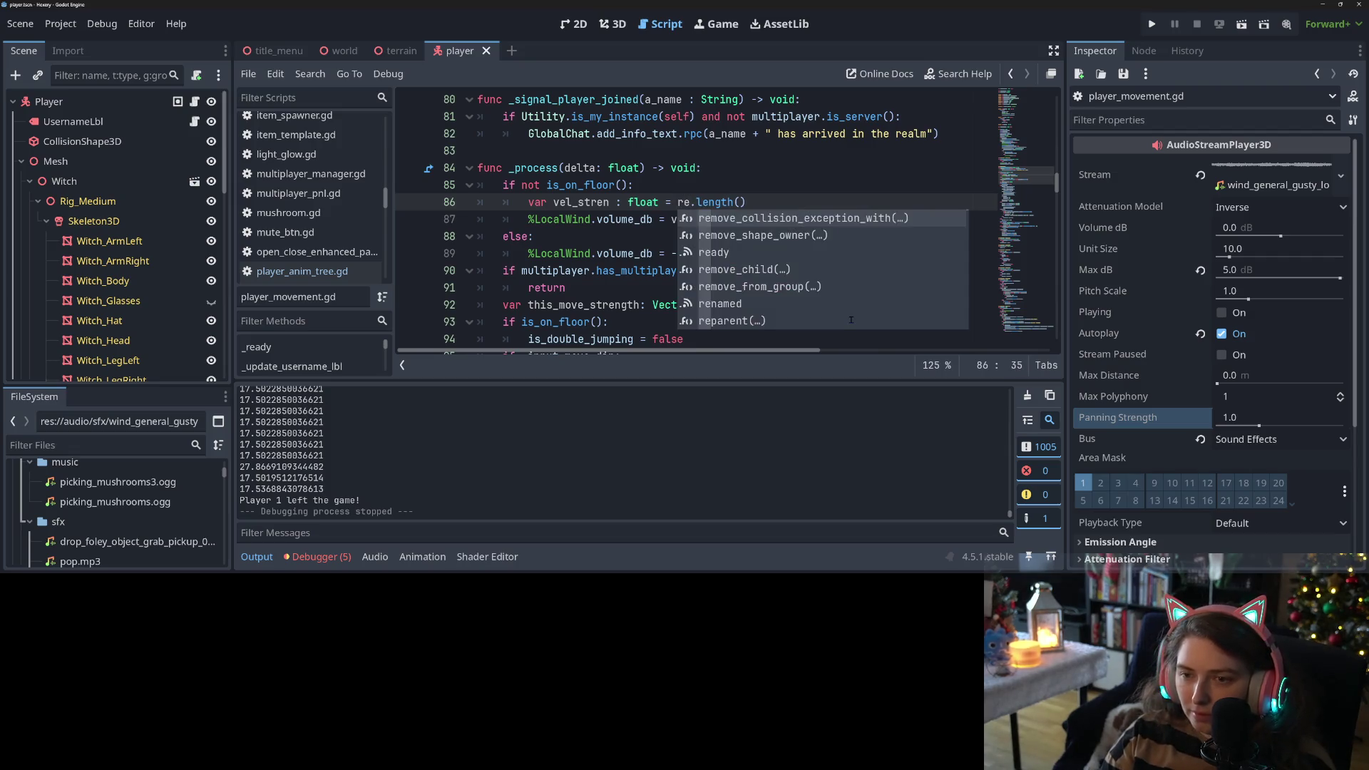
{"action": "type", "text": "_real"}
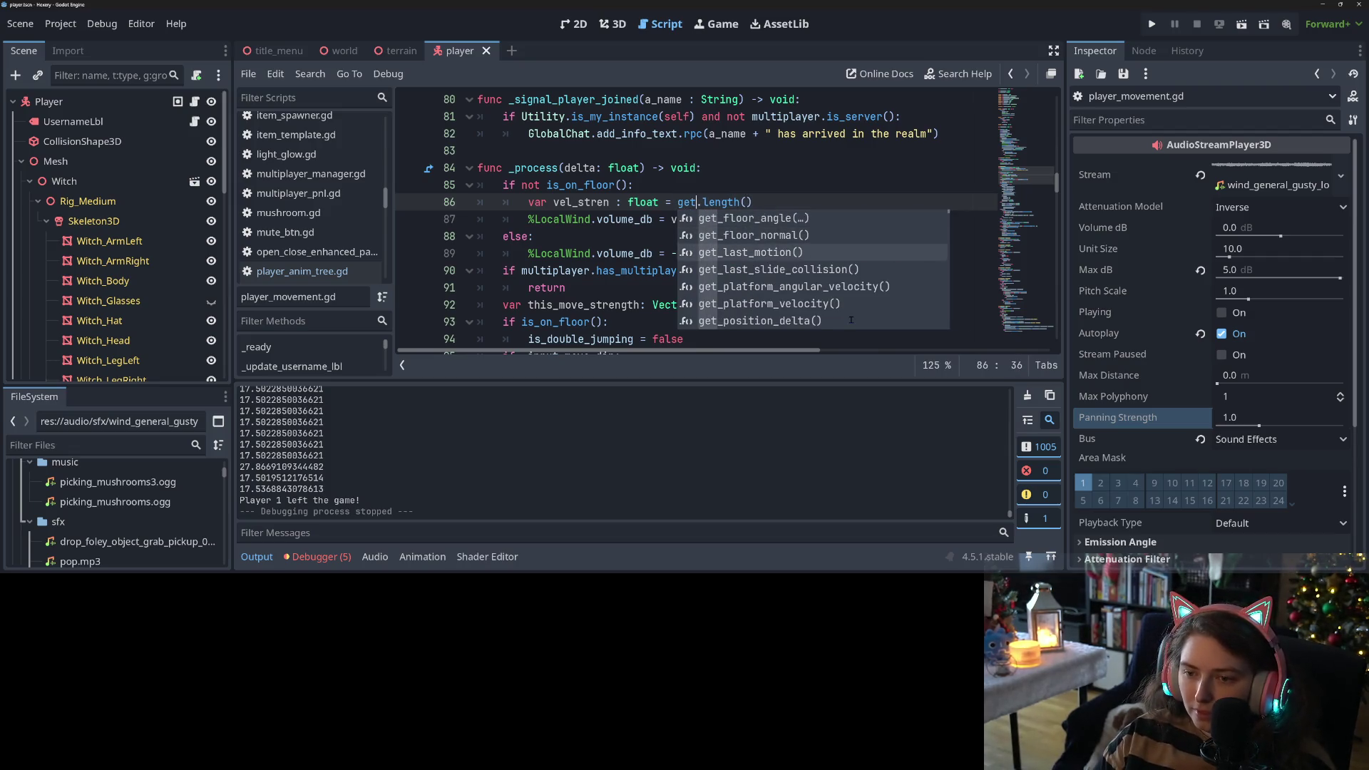
{"action": "key", "text": "Return"}
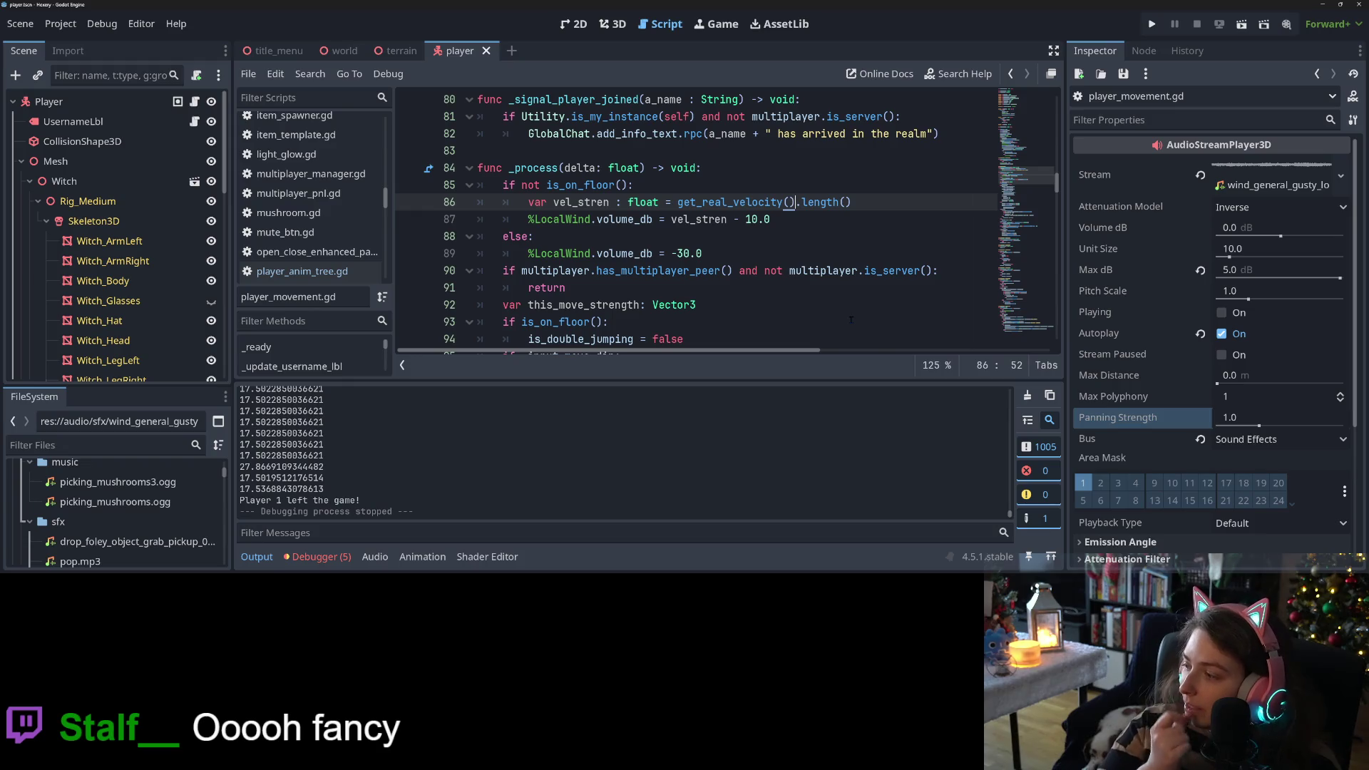
{"action": "left_click", "coordinate": [831, 220]}
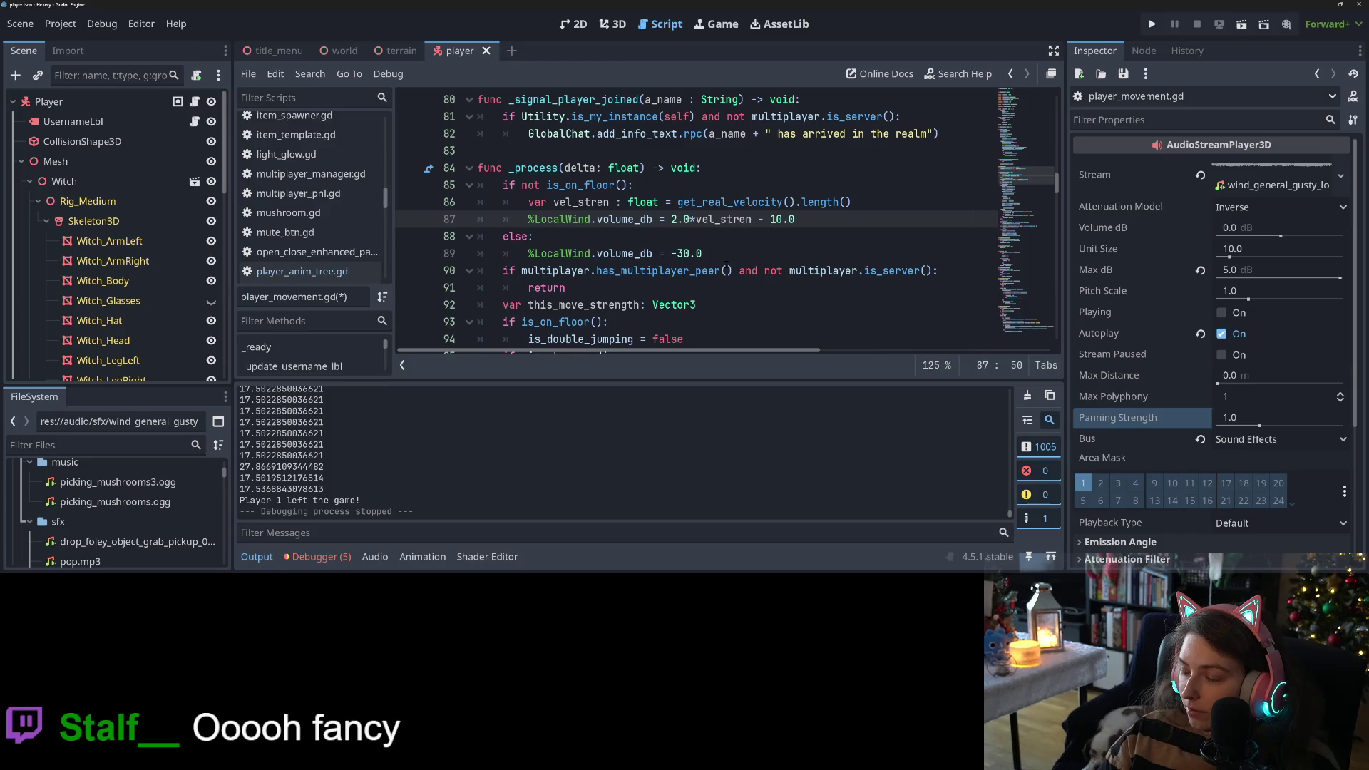
{"action": "key", "text": "ctrl+s"}
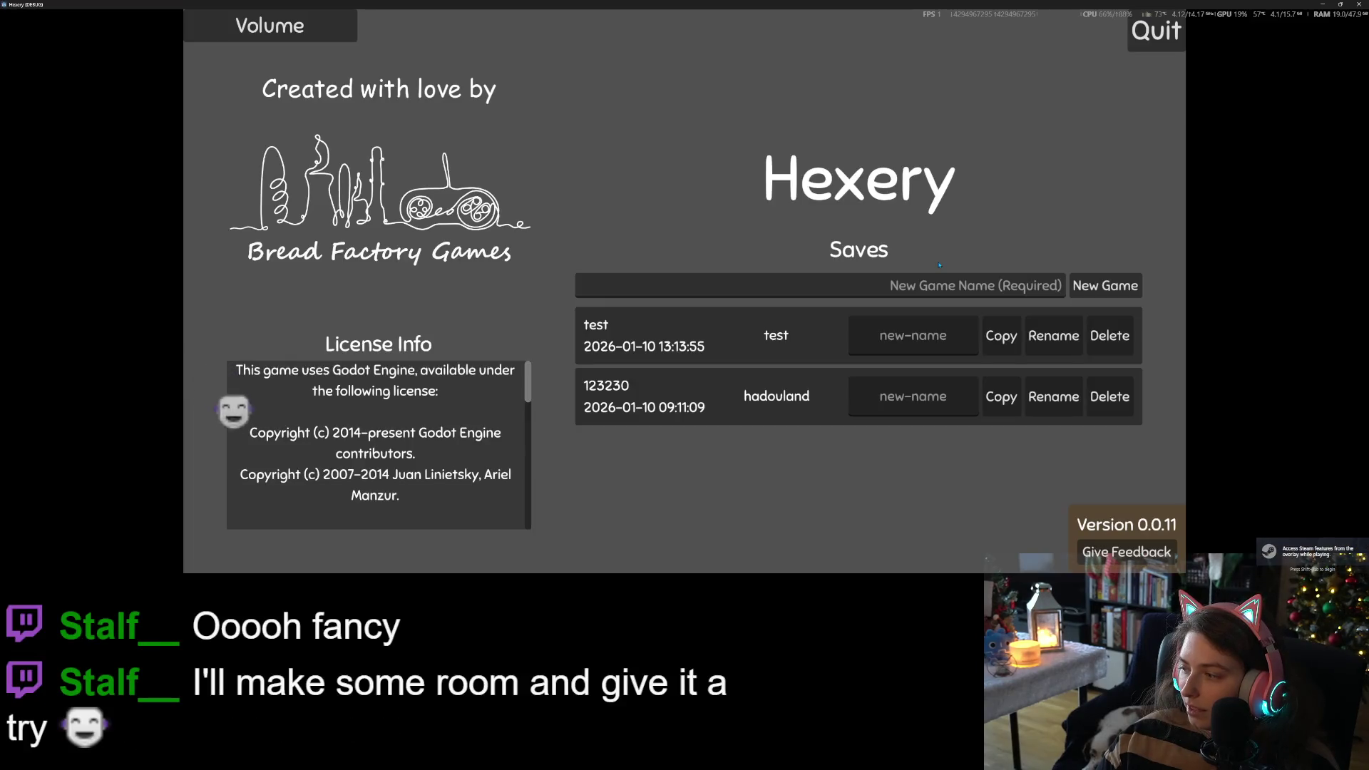
Step: Load Hexery's 'test' save, then switch back through the Godot editor to the Trello board
{"action": "left_click", "coordinate": [818, 339]}
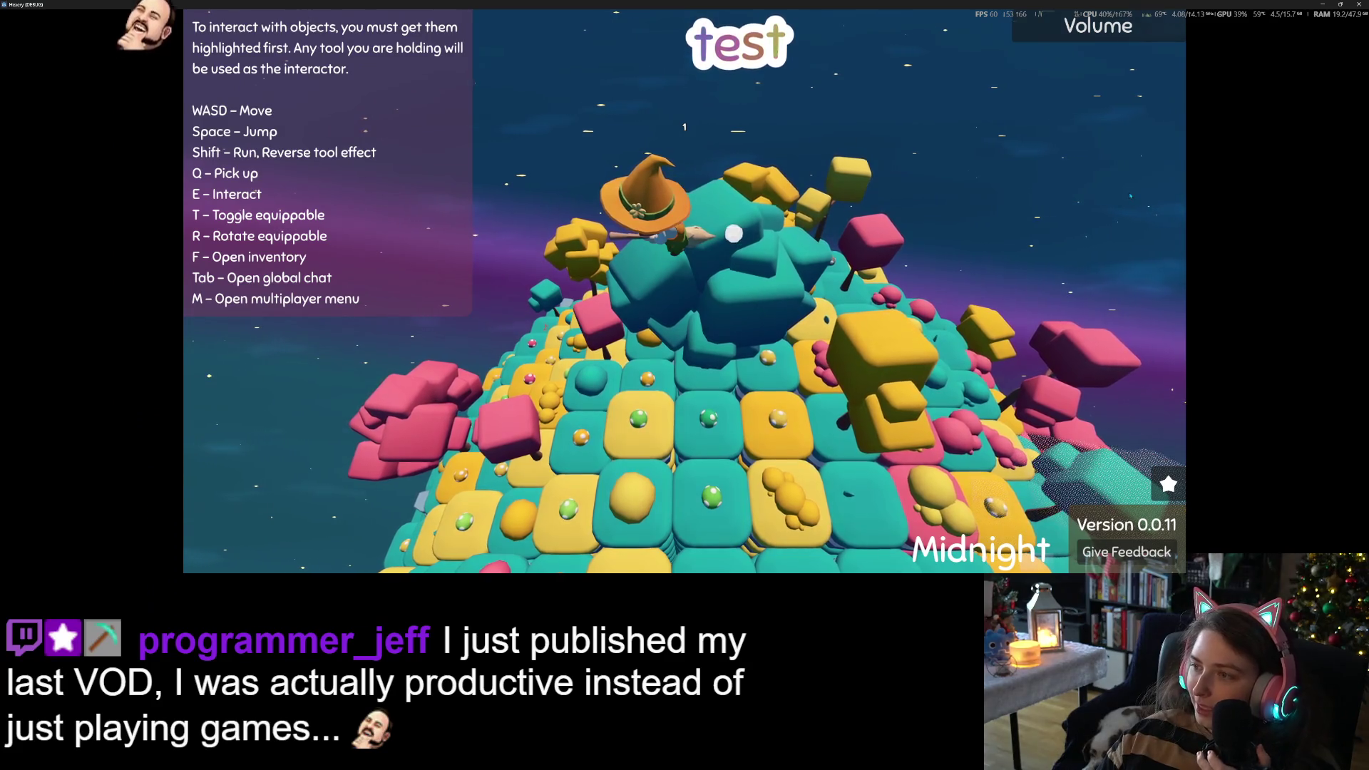
{"action": "key", "text": "alt+Tab"}
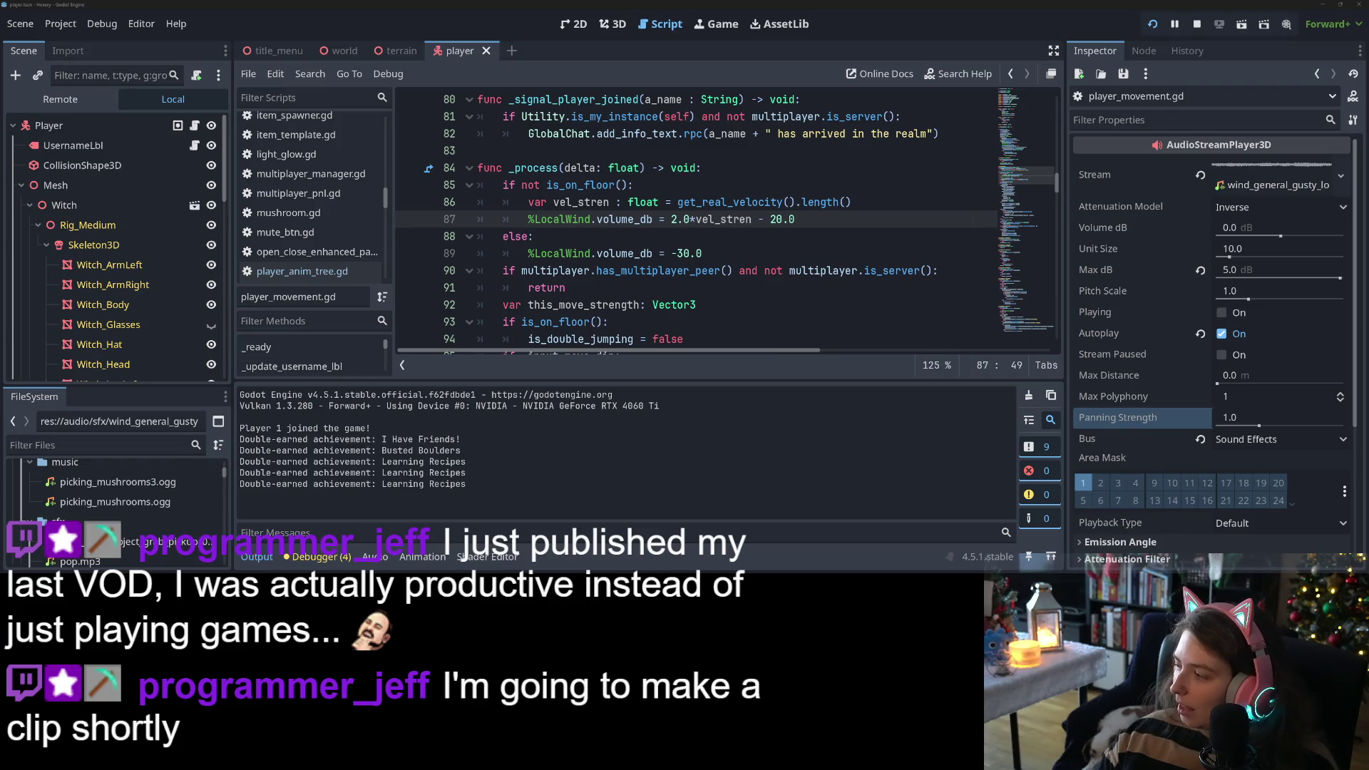
{"action": "key", "text": "alt+Tab"}
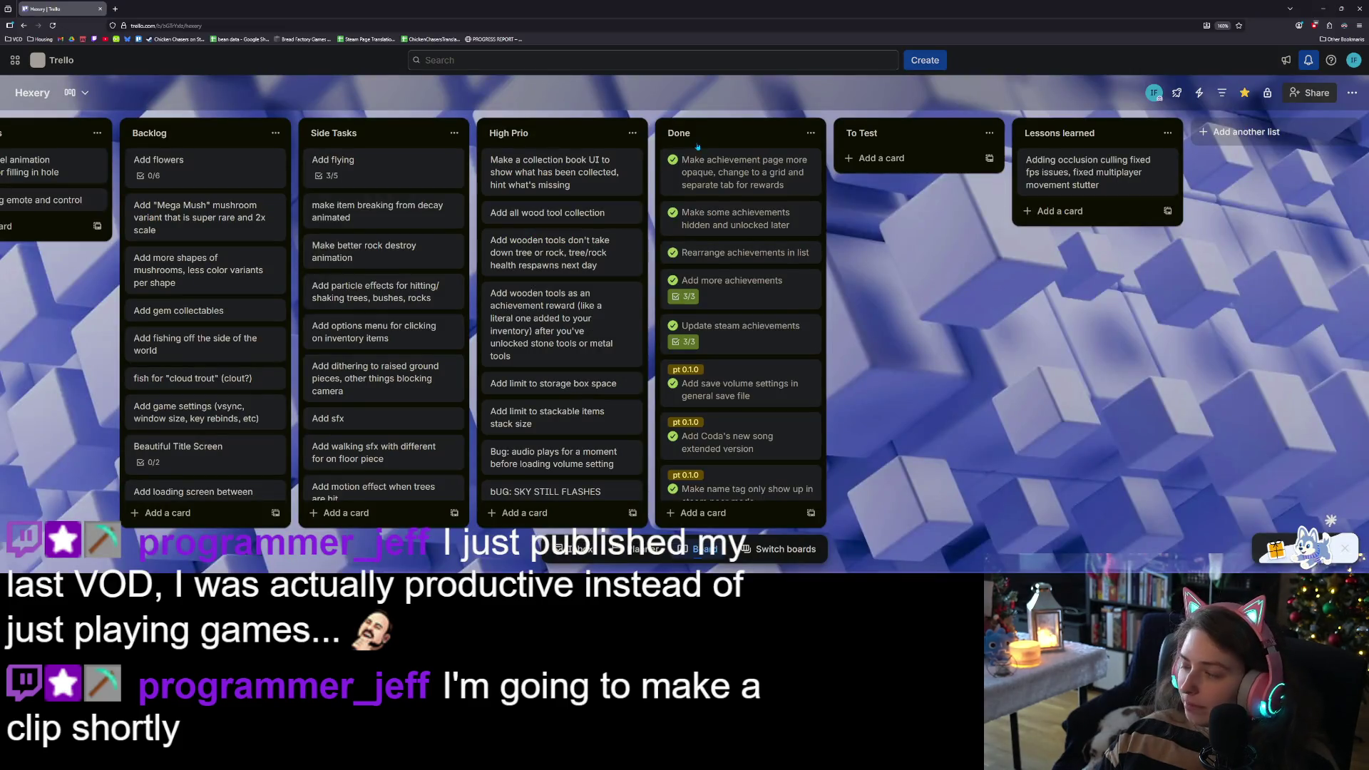
Step: Open twitch.tv in a new tab and search for the chatting viewer's channel
{"action": "left_click", "coordinate": [117, 10]}
{"action": "type", "text": "twitch.tv"}
{"action": "key", "text": "Return"}
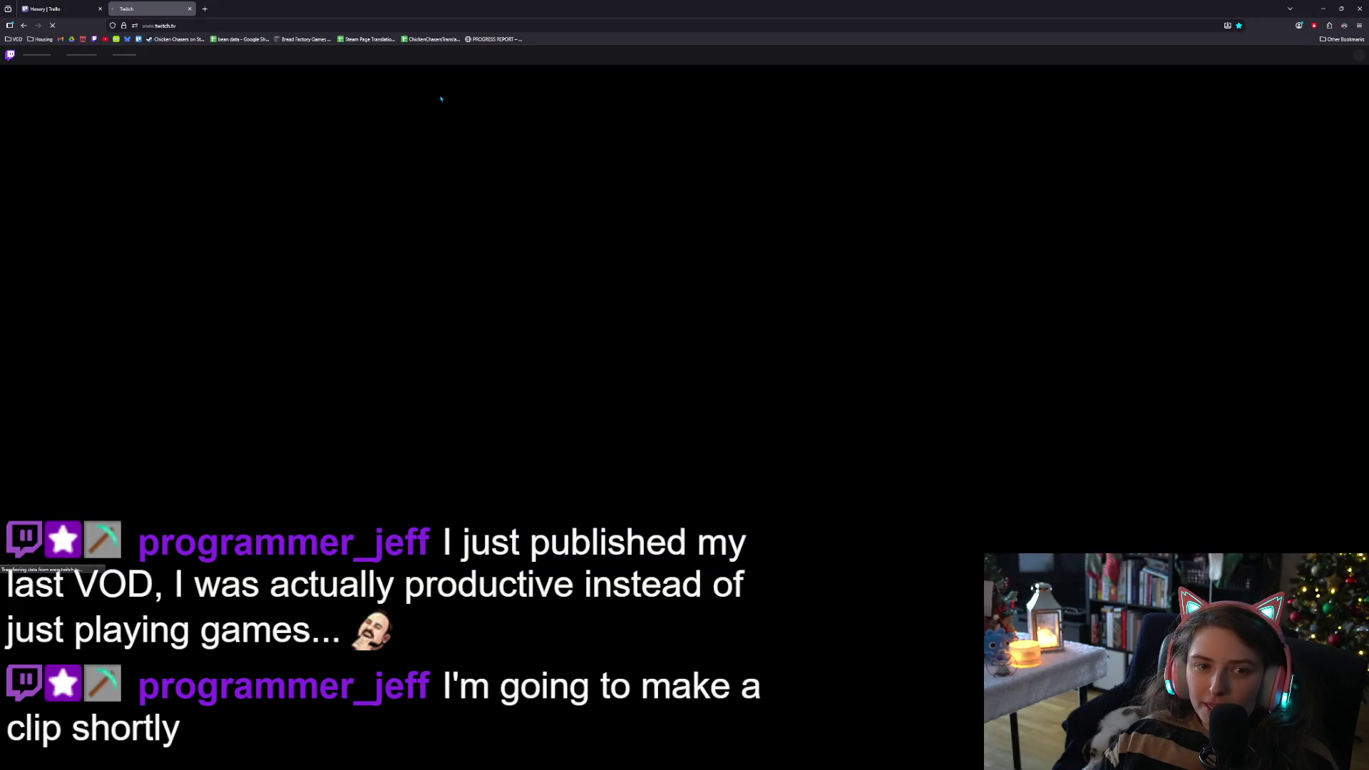
{"action": "type", "text": "progre"}
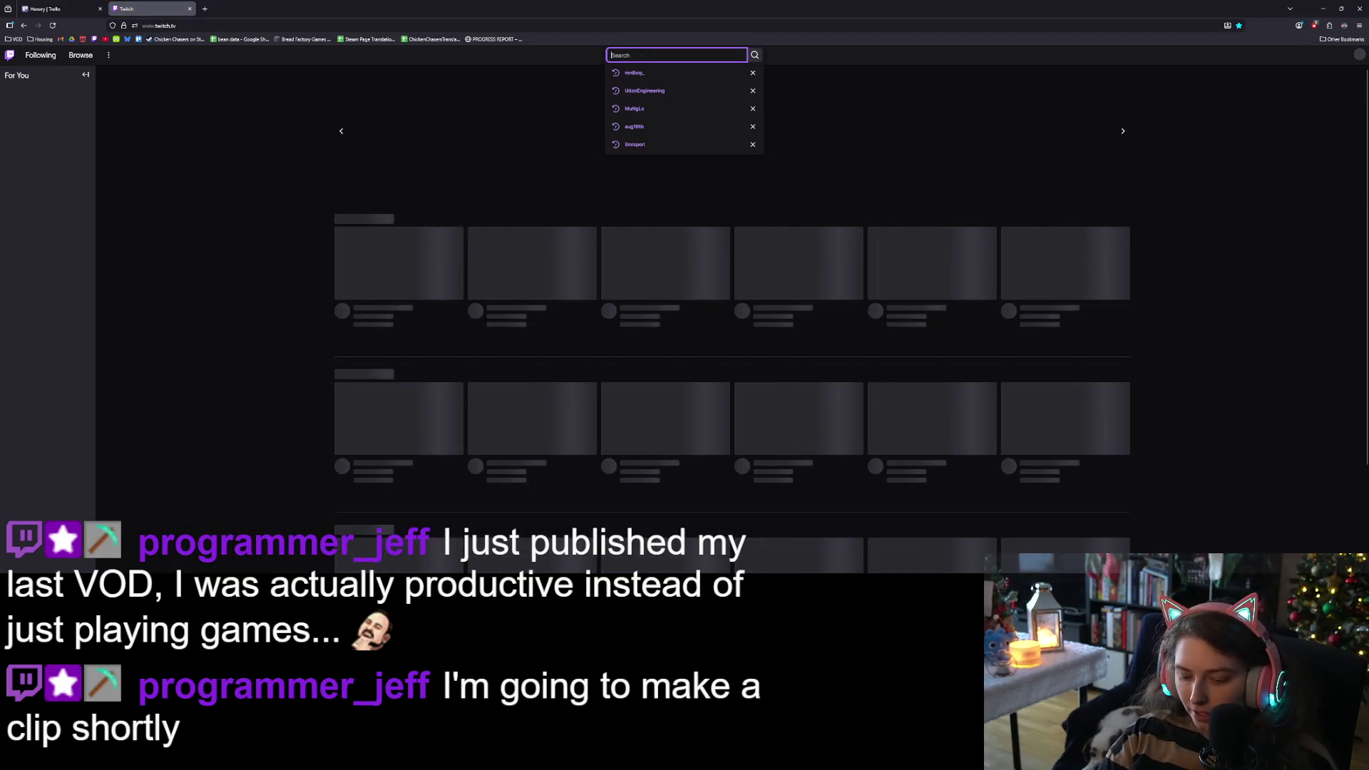
{"action": "key", "text": "BackSpace"}
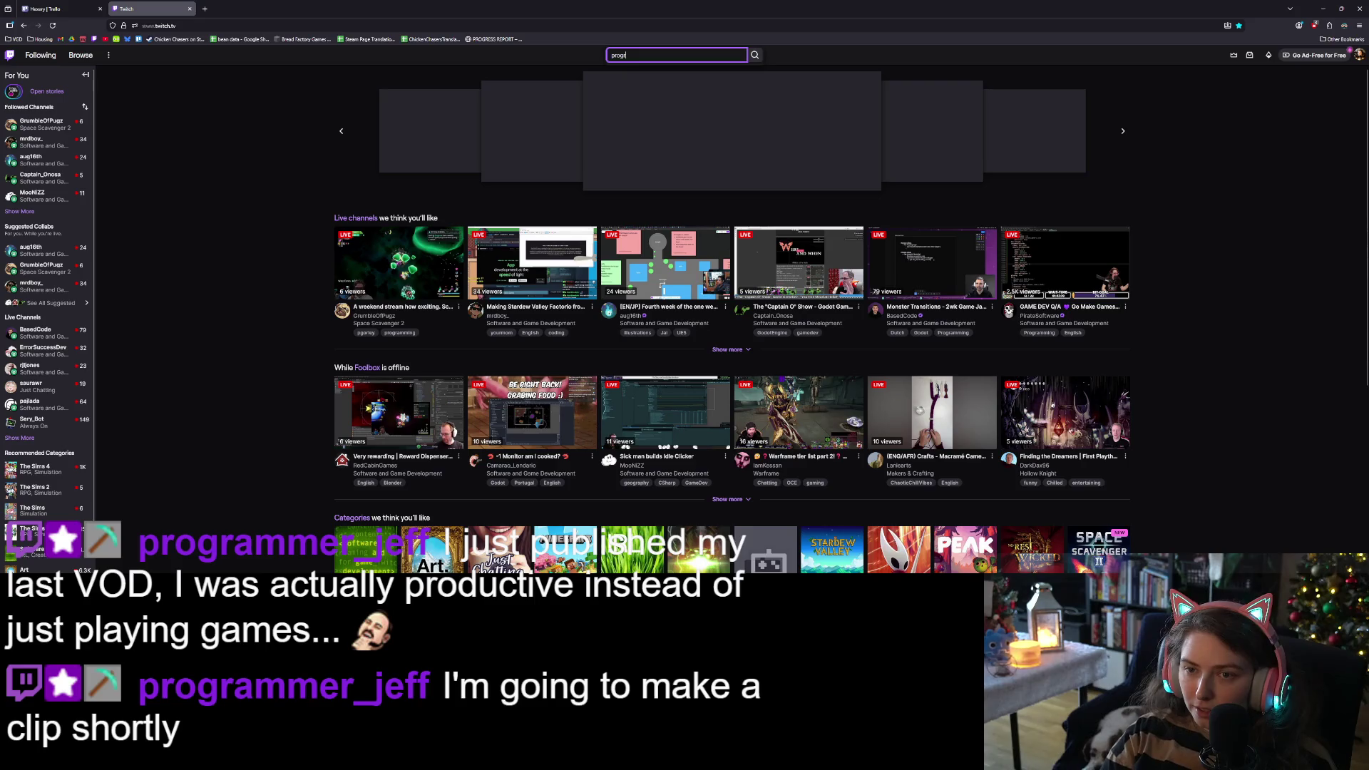
{"action": "type", "text": "ammer_jeff"}
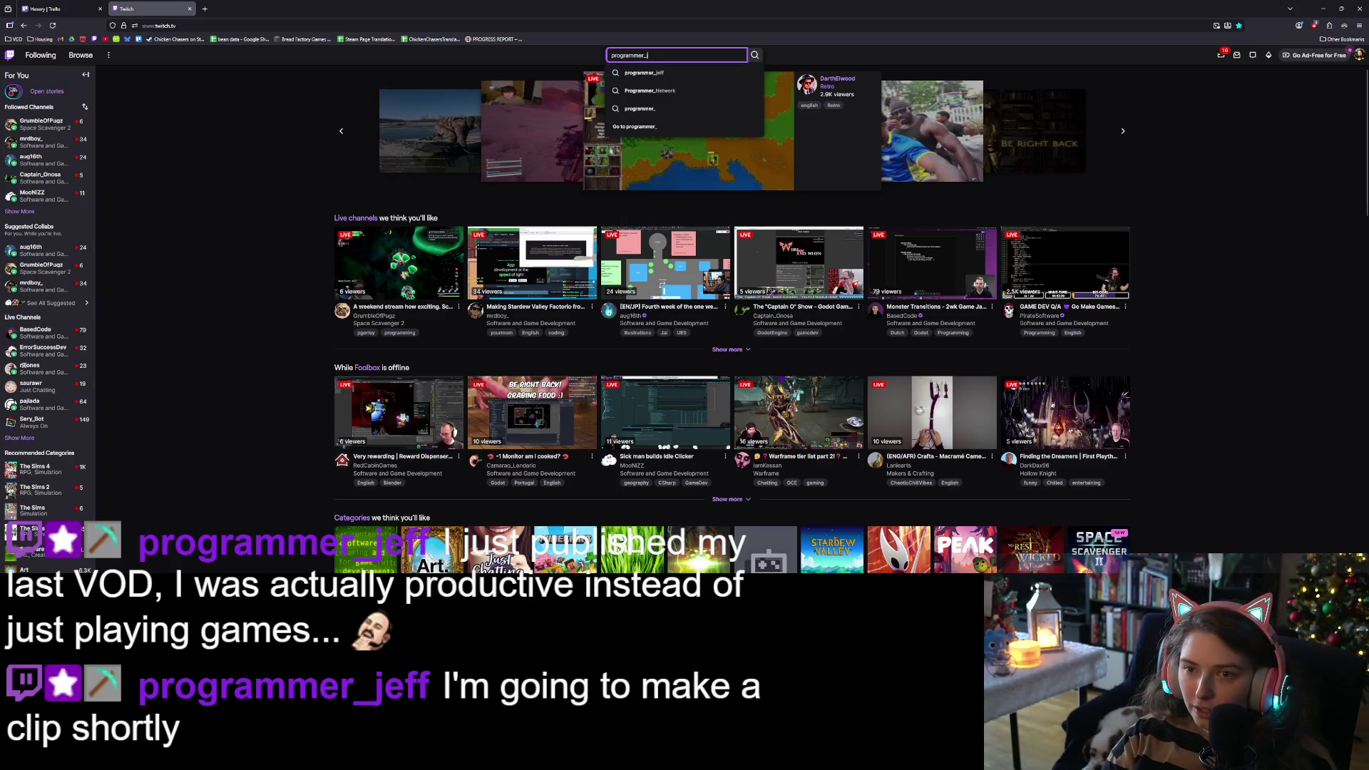
{"action": "key", "text": "Return"}
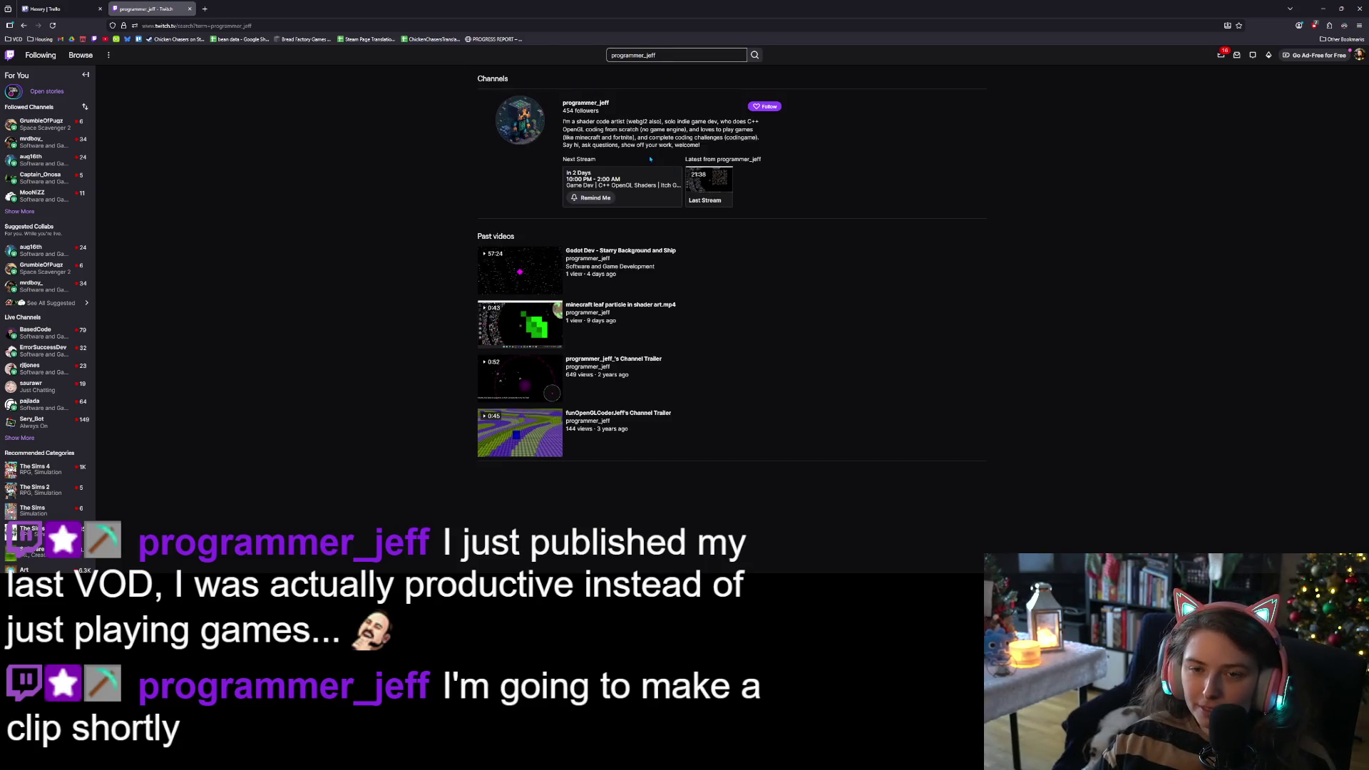
Step: Browse the featured streams on the Twitch home page in an extra tab, then close it
{"action": "middle_click", "coordinate": [95, 39]}
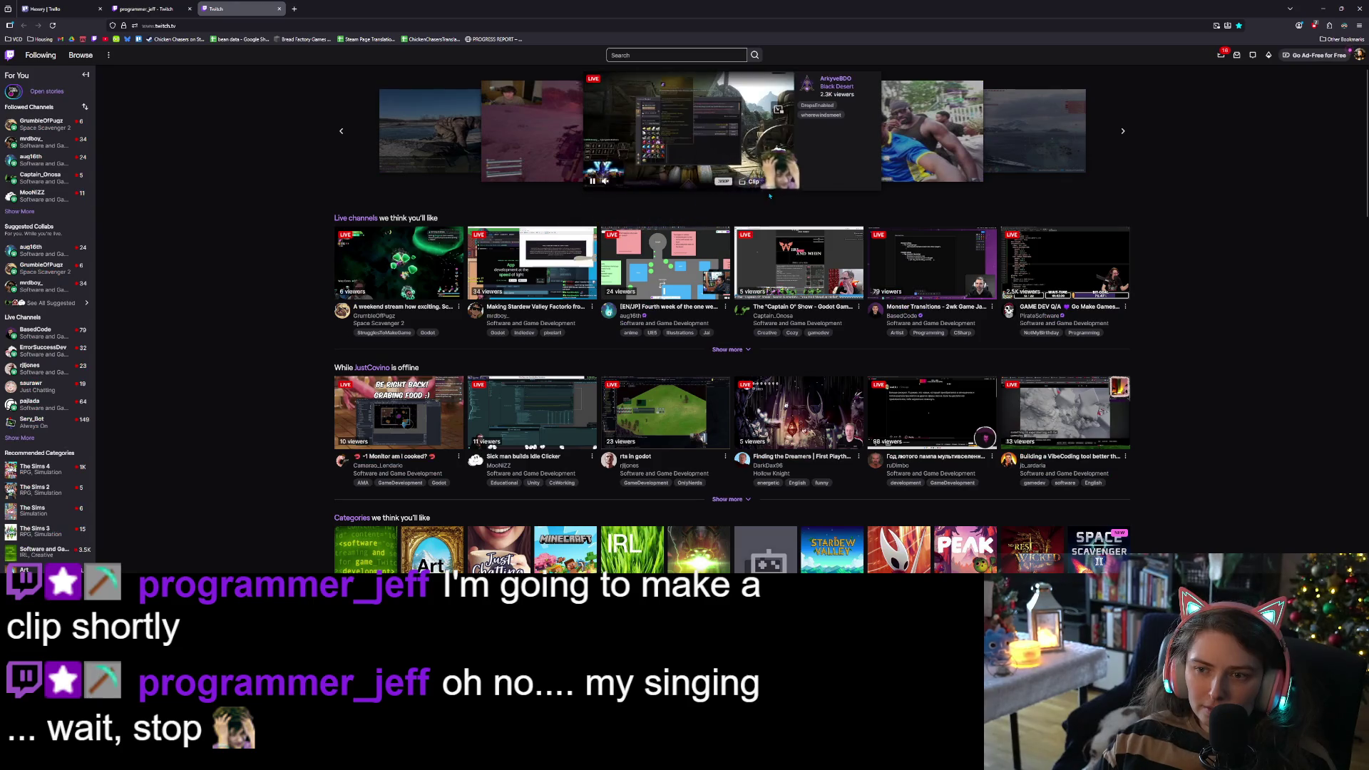
{"action": "left_click", "coordinate": [340, 134]}
{"action": "left_click", "coordinate": [340, 131]}
{"action": "left_click", "coordinate": [340, 131]}
{"action": "left_click", "coordinate": [340, 131]}
{"action": "left_click", "coordinate": [340, 131]}
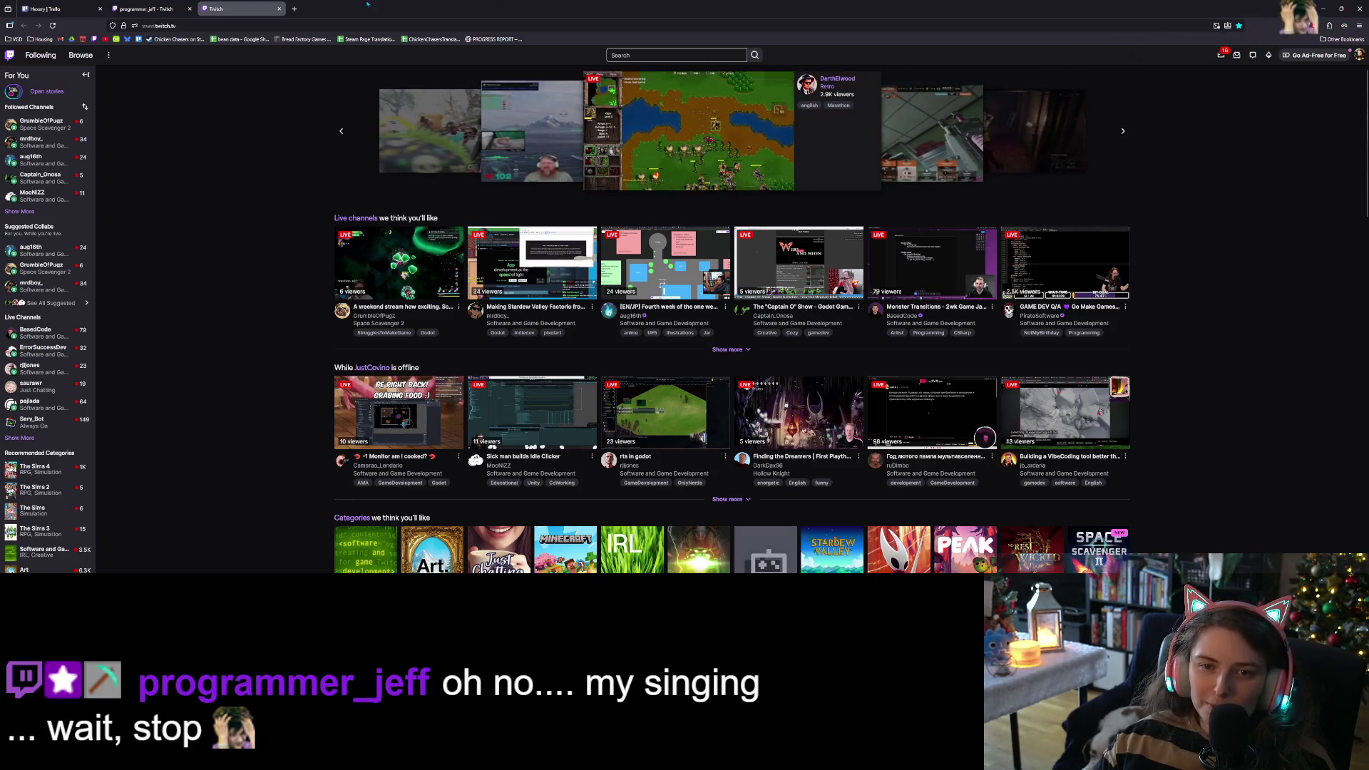
{"action": "left_click", "coordinate": [279, 9]}
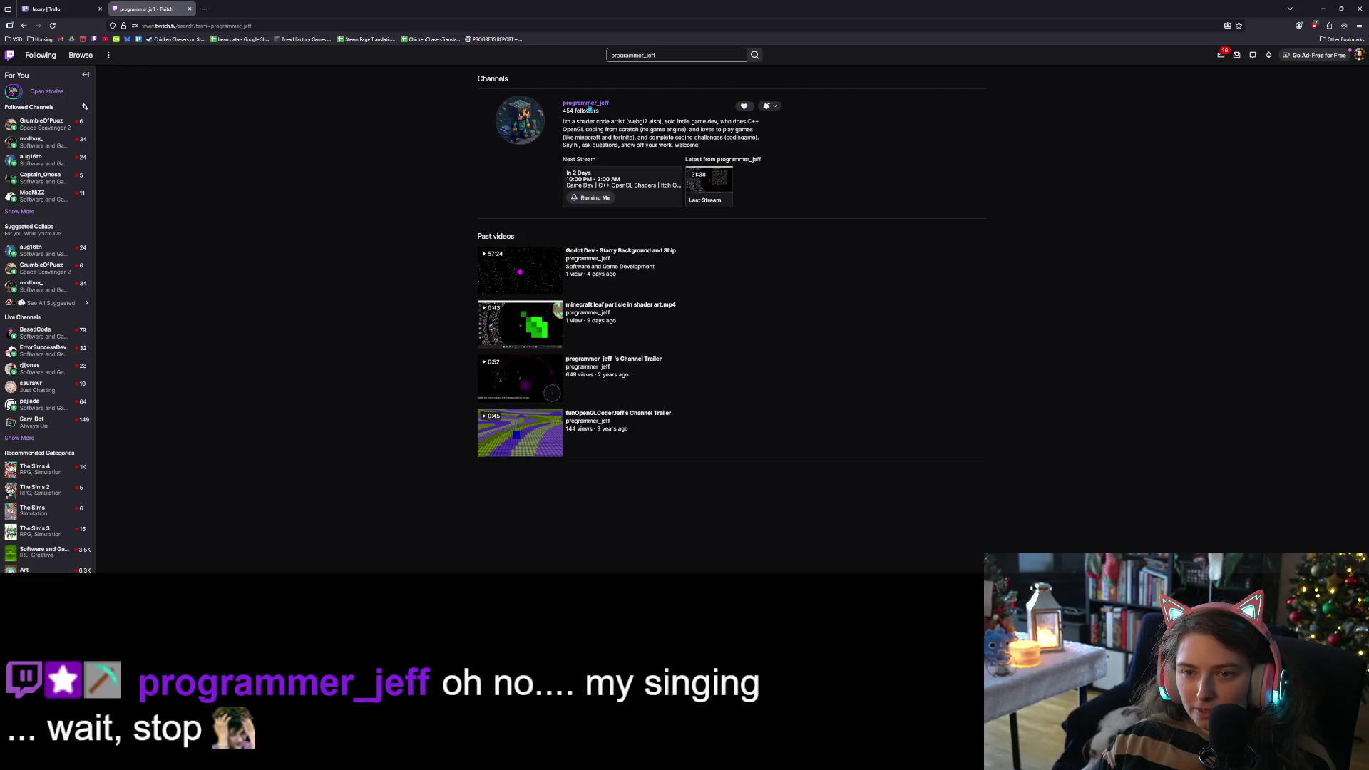
Step: Open the channel's Videos list and start the 'light demo | perlin noise' broadcast
{"action": "left_click", "coordinate": [648, 129]}
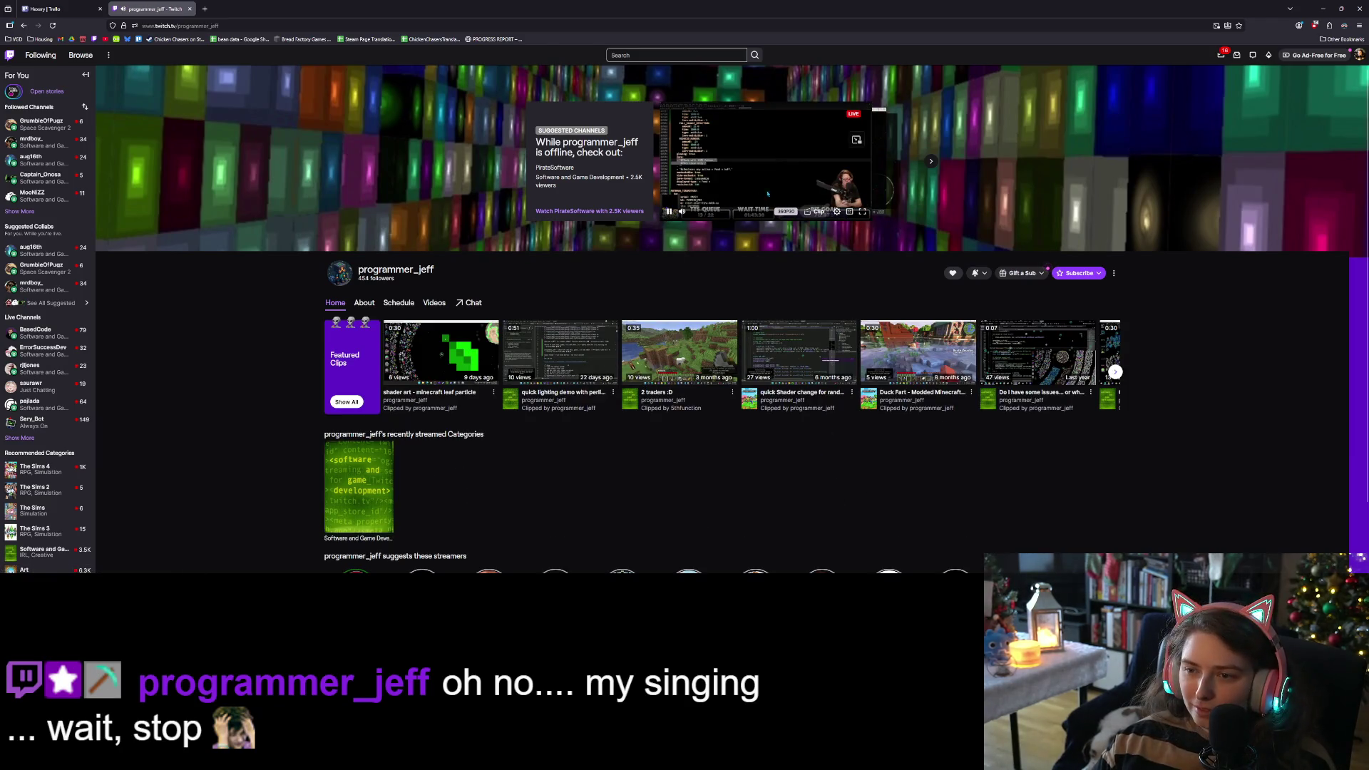
{"action": "left_click", "coordinate": [761, 193]}
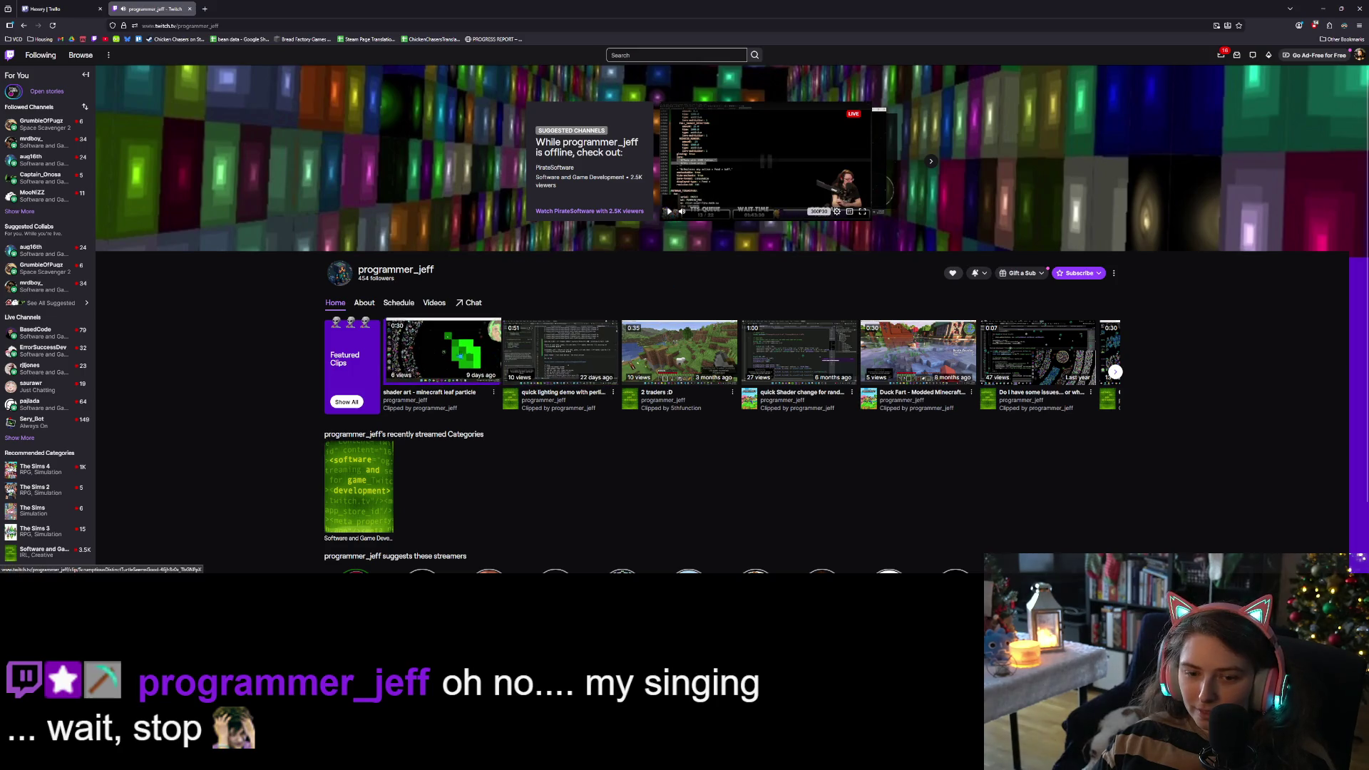
{"action": "left_click", "coordinate": [430, 303]}
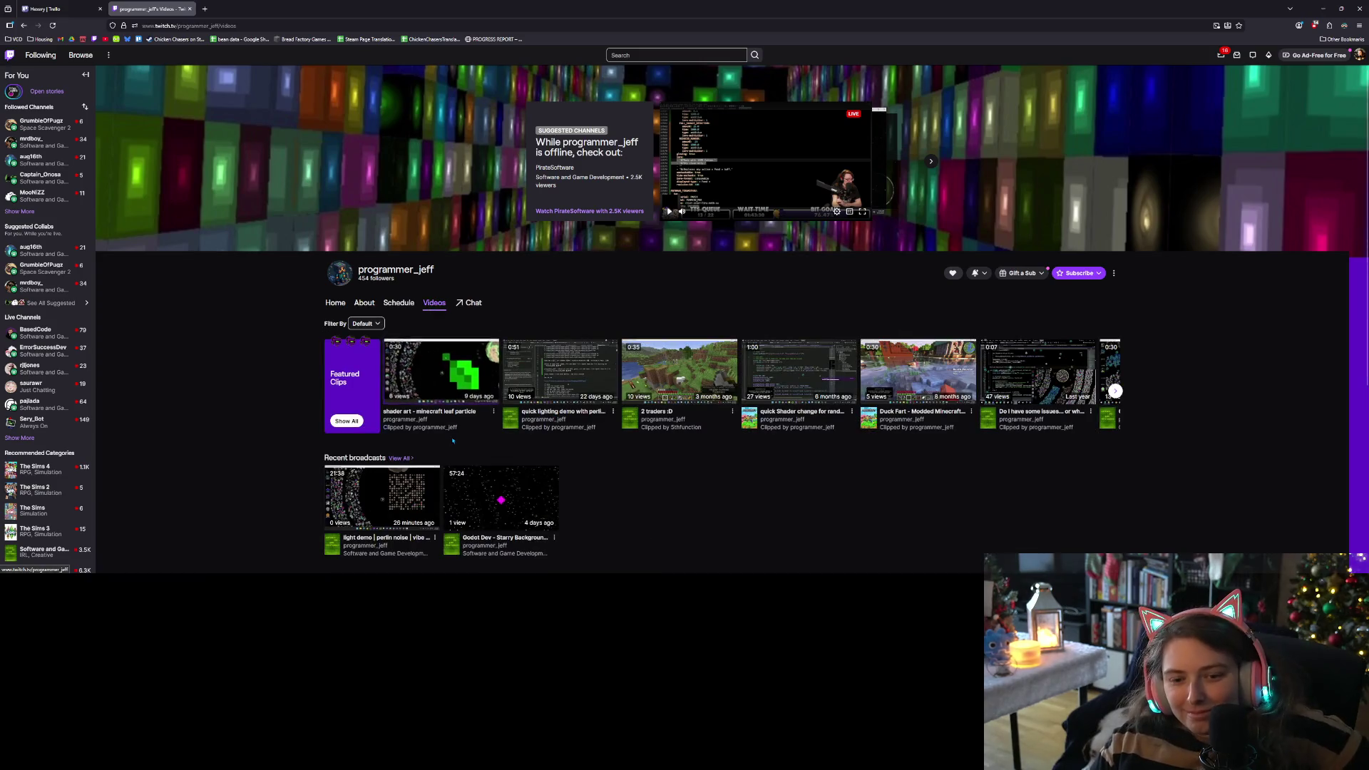
{"action": "scroll", "coordinate": [428, 428], "scroll_direction": "down", "scroll_amount": 2}
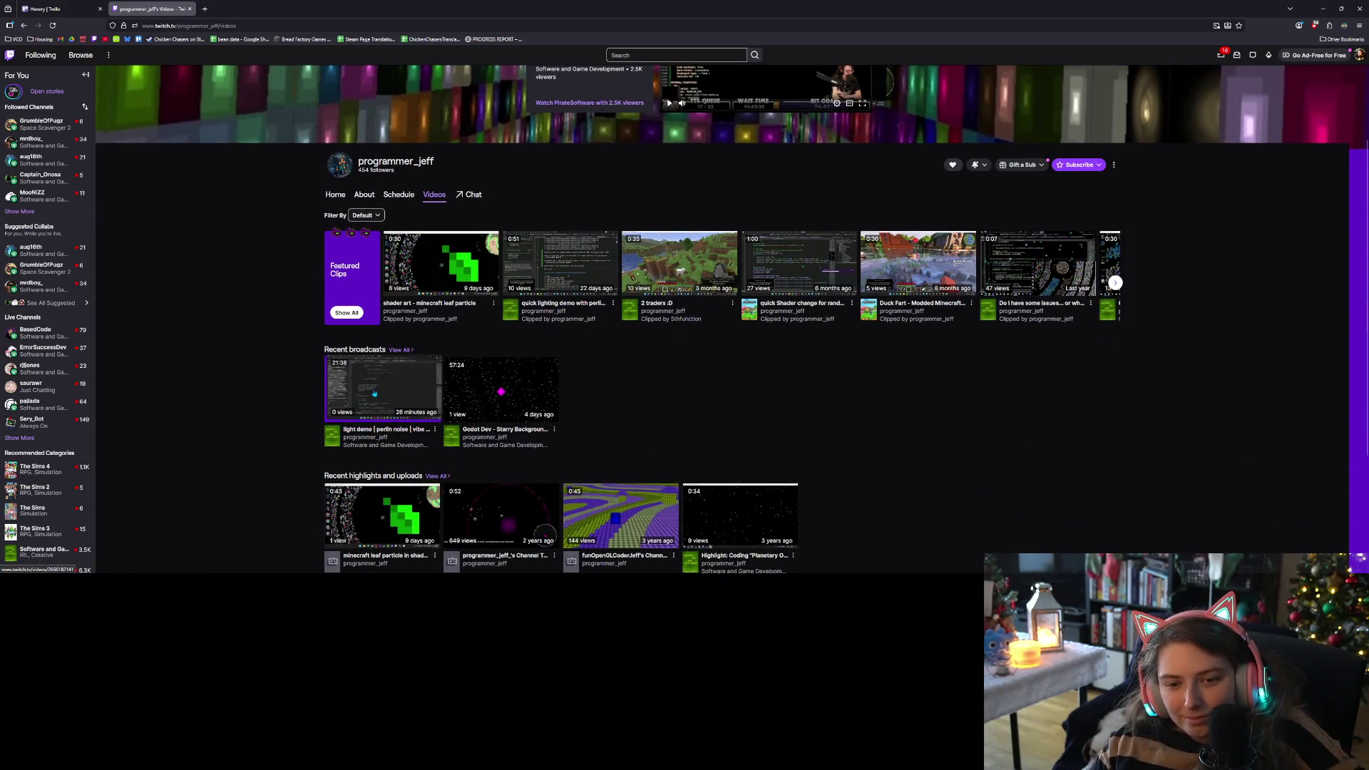
{"action": "left_click", "coordinate": [373, 393]}
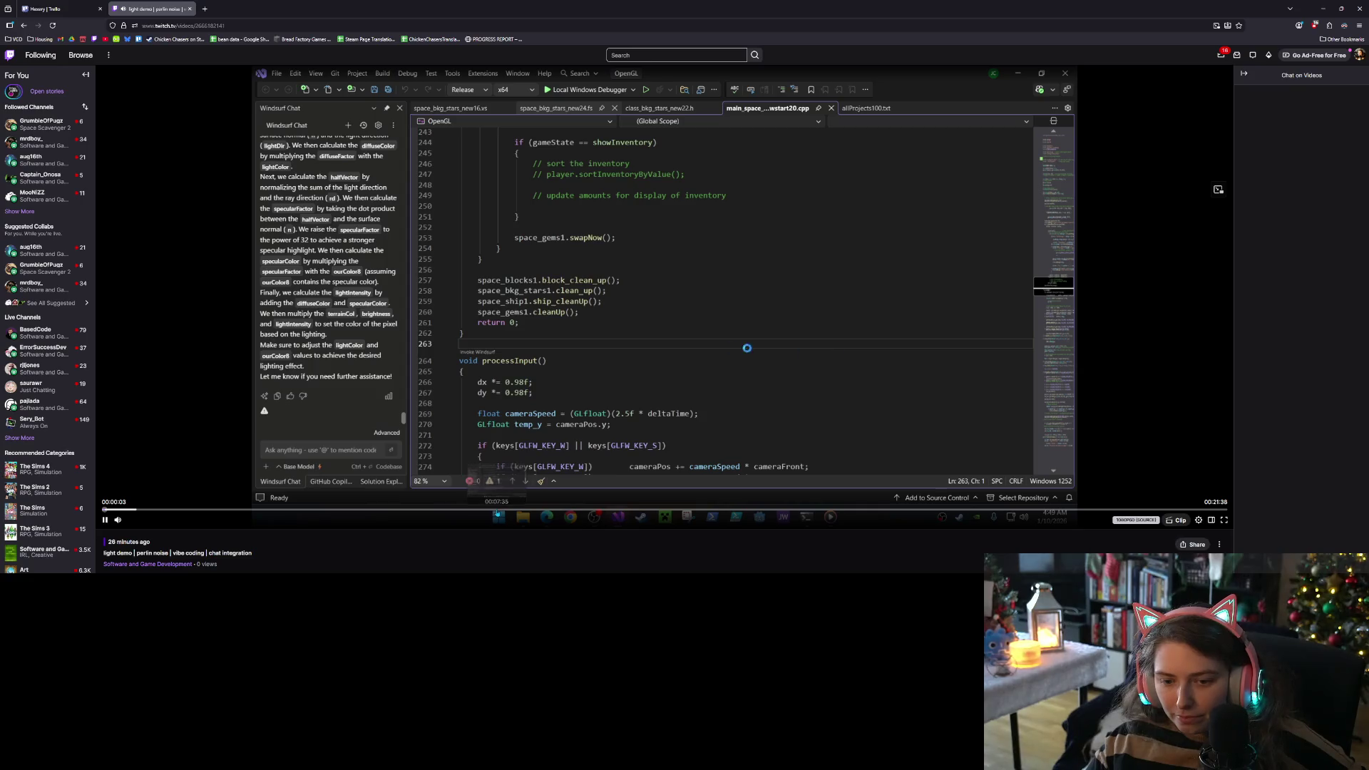
Step: Seek the light demo broadcast ahead in jumps to about 20 minutes and pause it
{"action": "left_click_drag", "start_coordinate": [496, 509], "coordinate": [670, 509]}
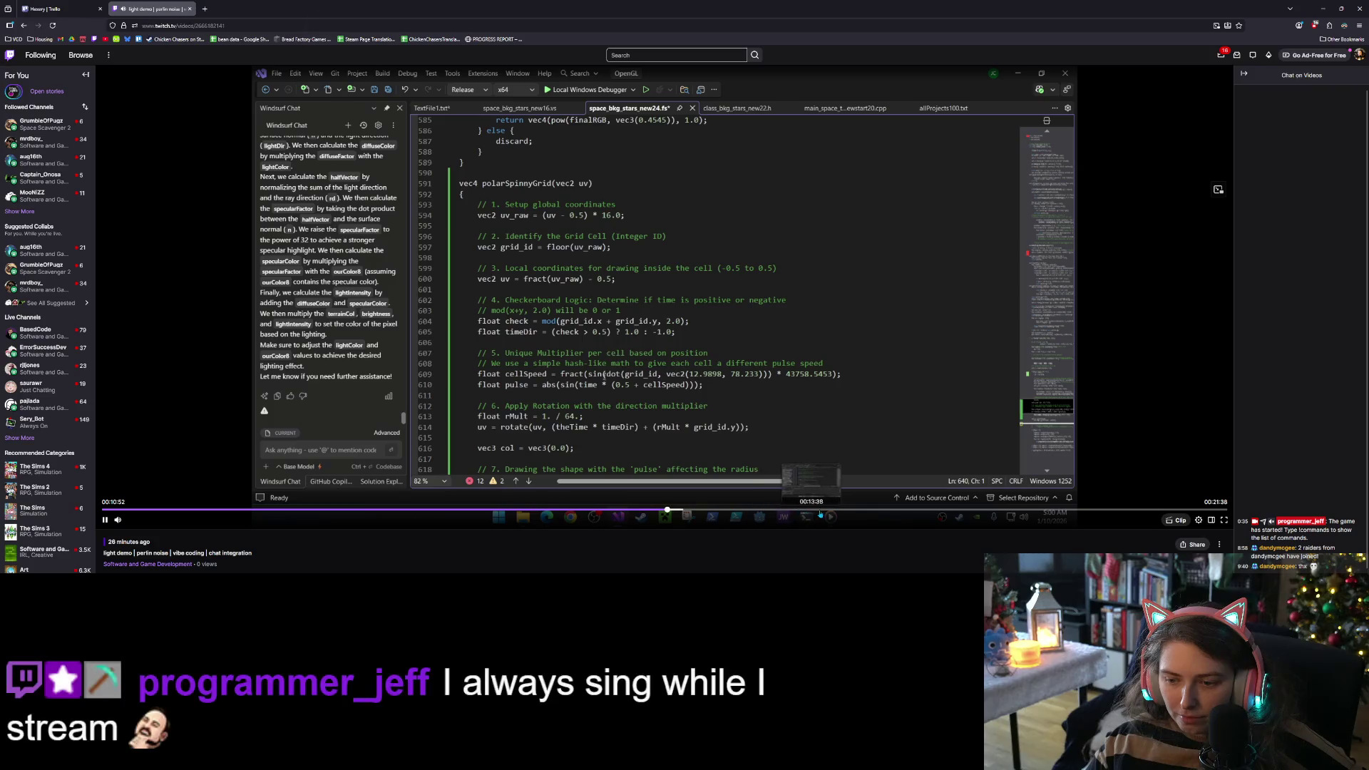
{"action": "left_click", "coordinate": [891, 510]}
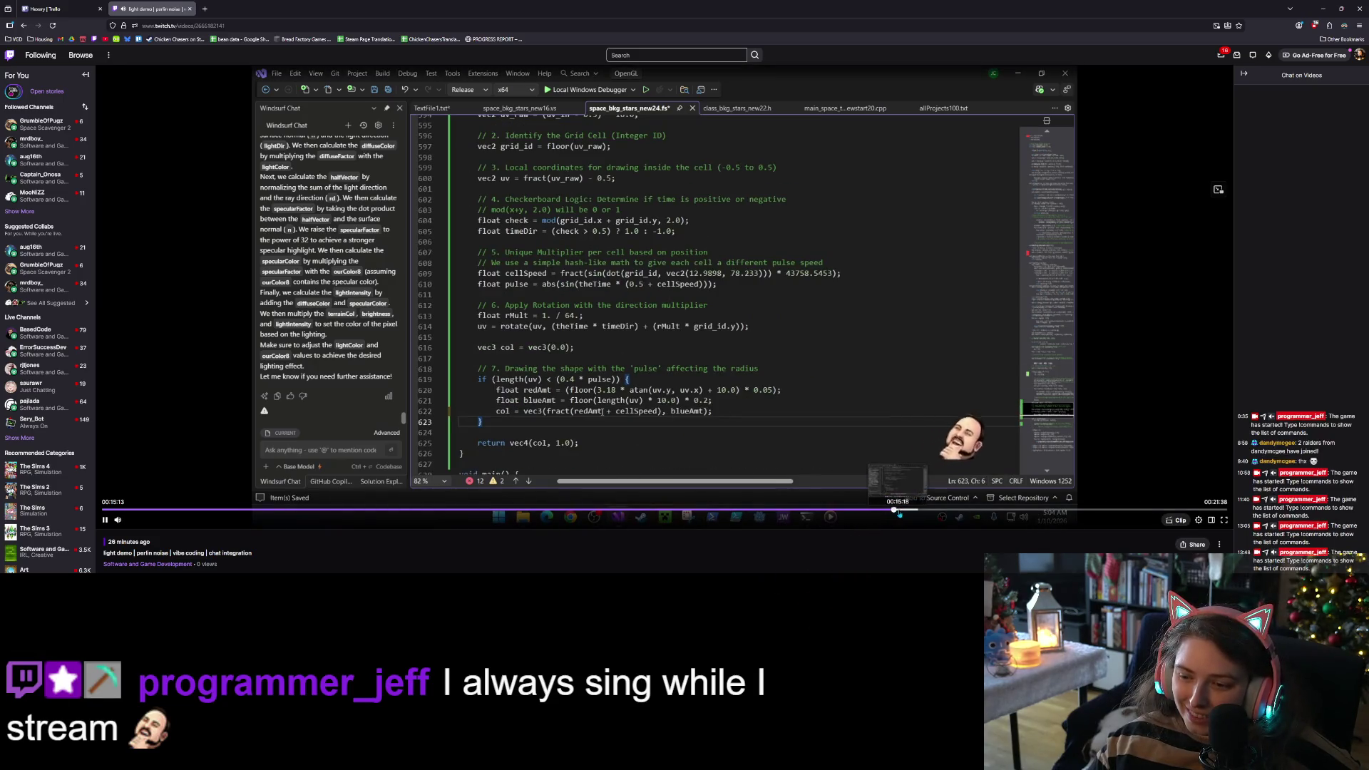
{"action": "left_click", "coordinate": [919, 510]}
{"action": "left_click", "coordinate": [948, 510]}
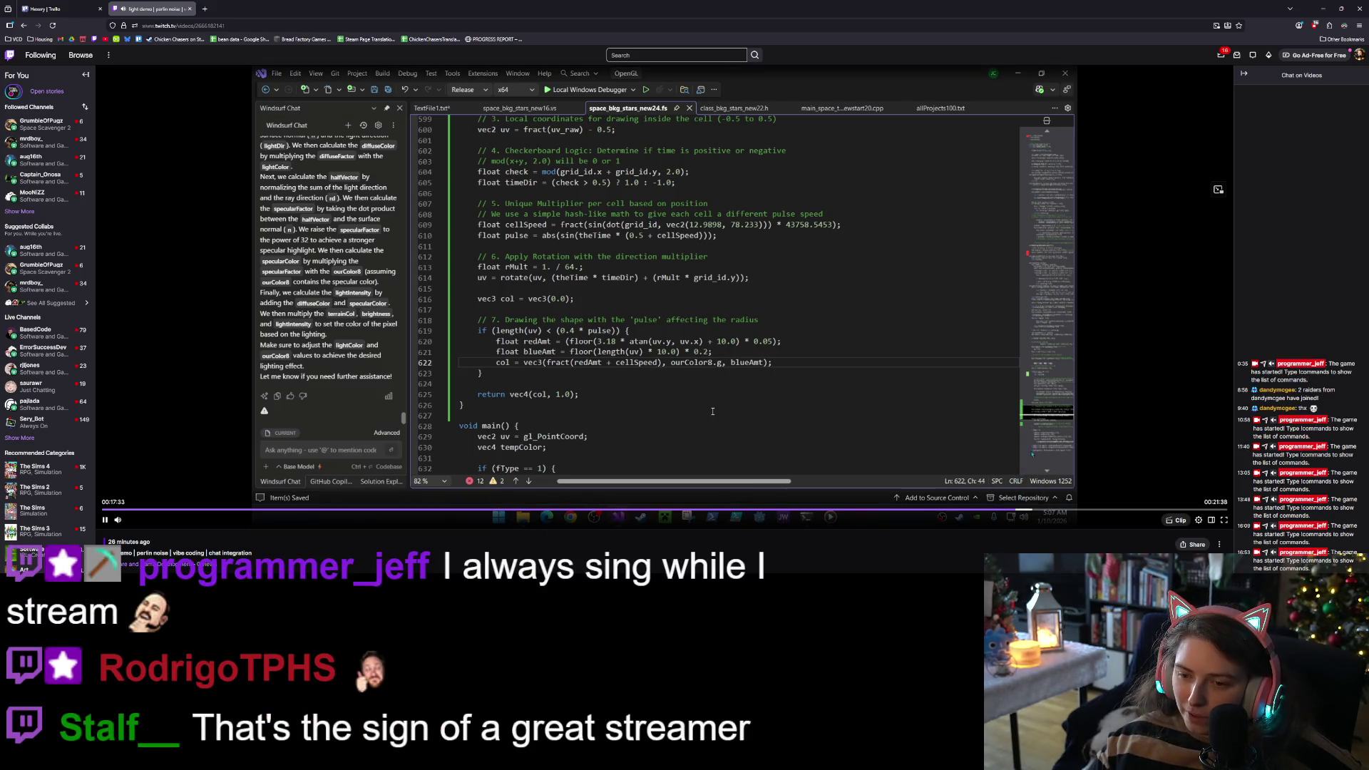
{"action": "left_click", "coordinate": [1165, 509]}
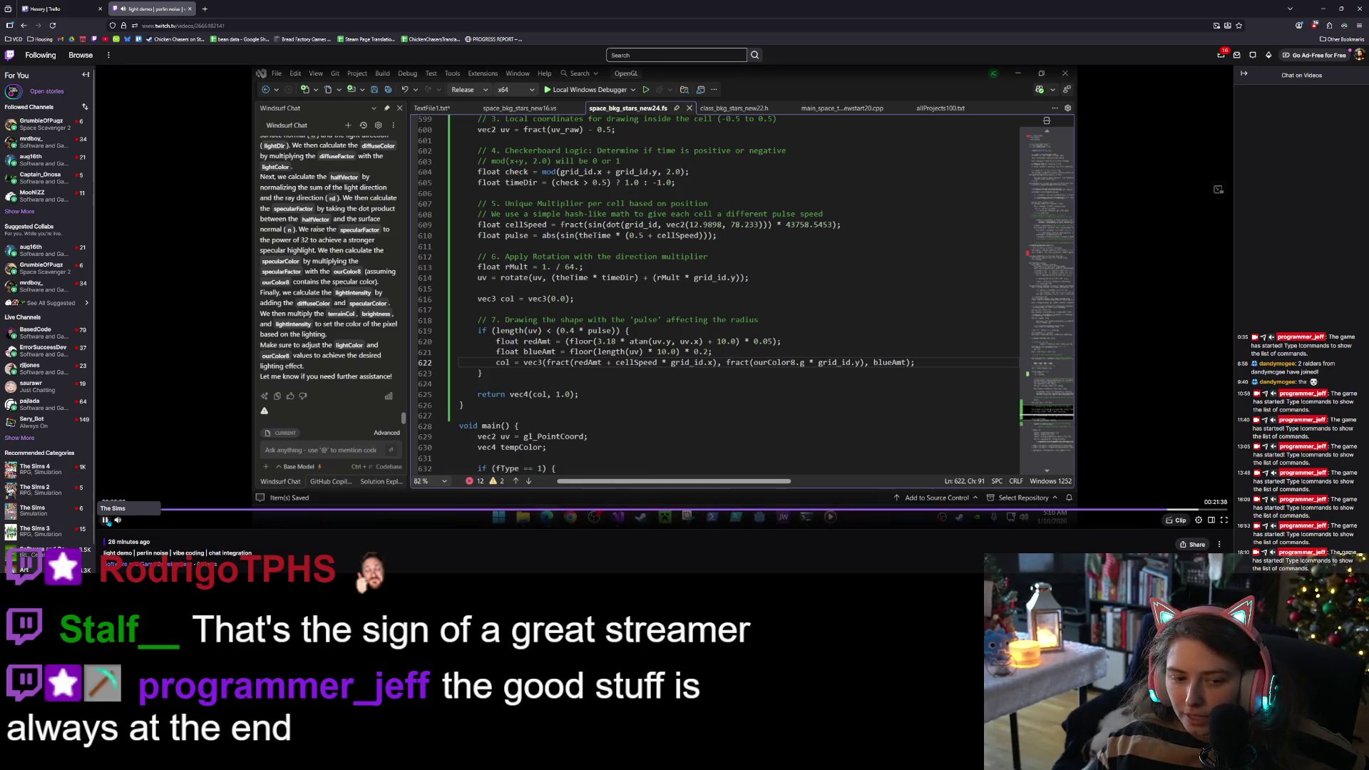
{"action": "key", "text": "space"}
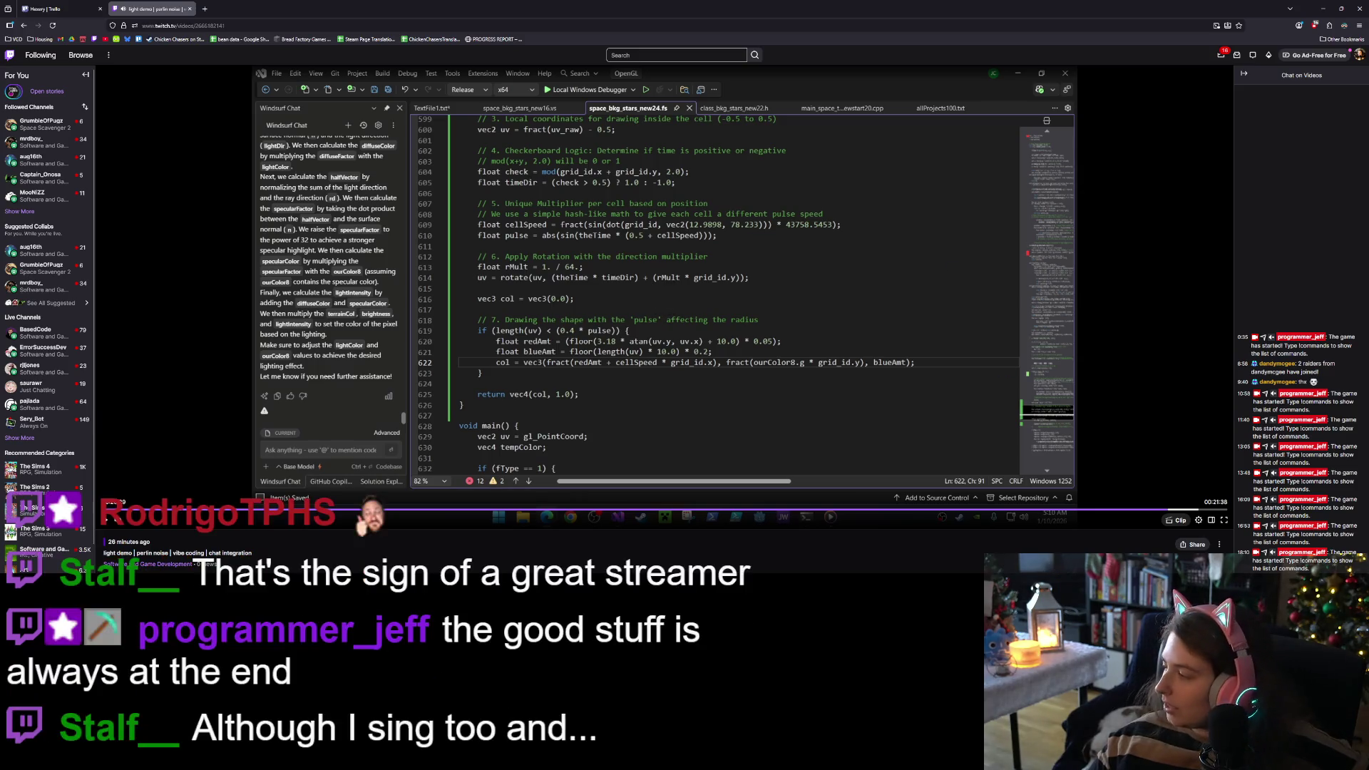
Step: Reload the broadcast page and fine-tune playback to about 00:20:08, leaving it paused
{"action": "key", "text": "alt+Tab"}
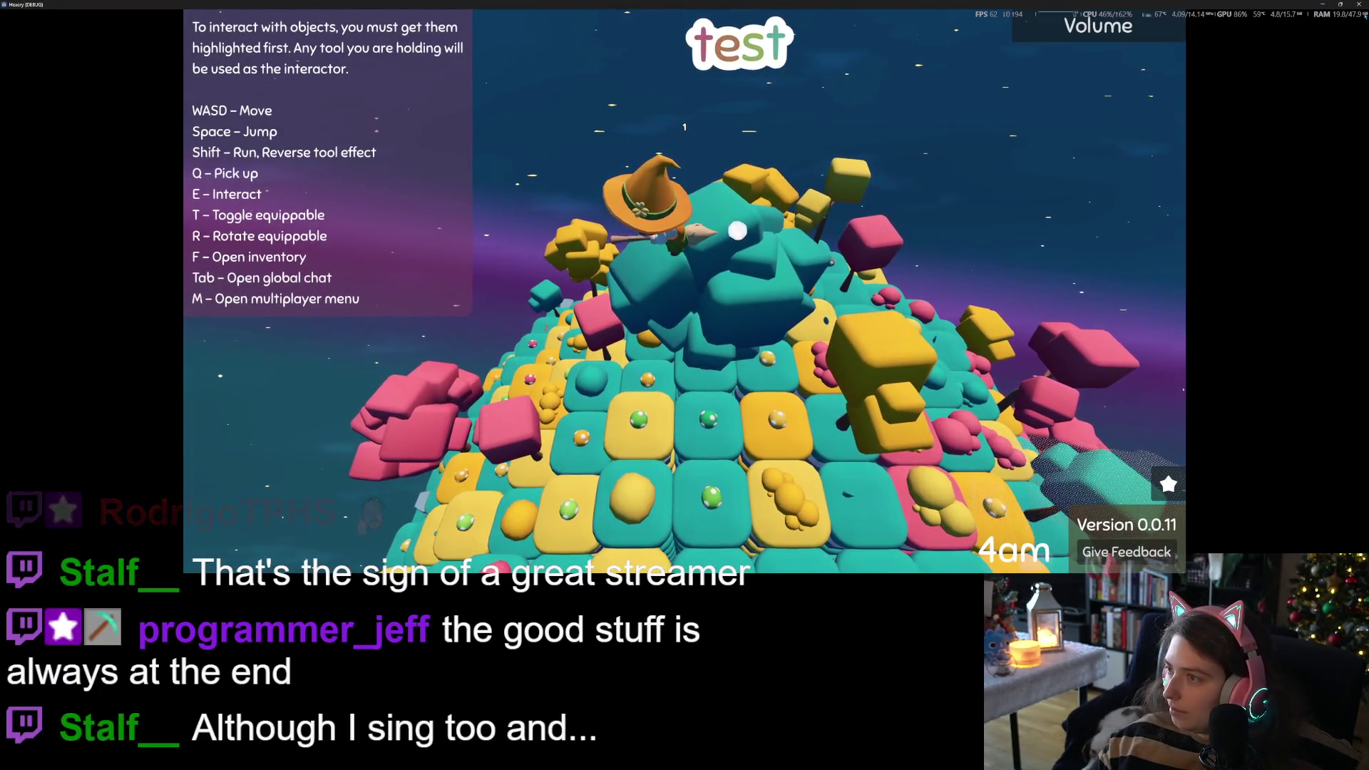
{"action": "key", "text": "alt+Tab"}
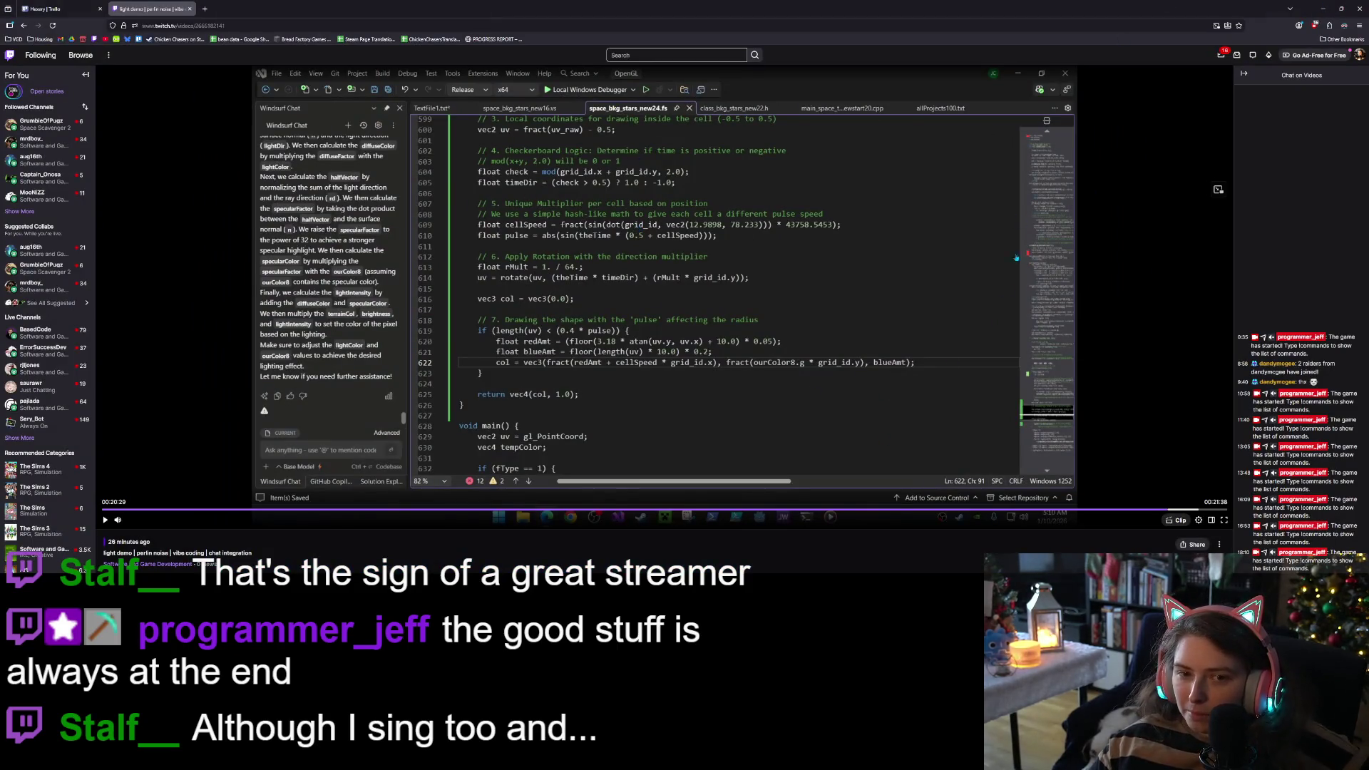
{"action": "left_click", "coordinate": [1149, 510]}
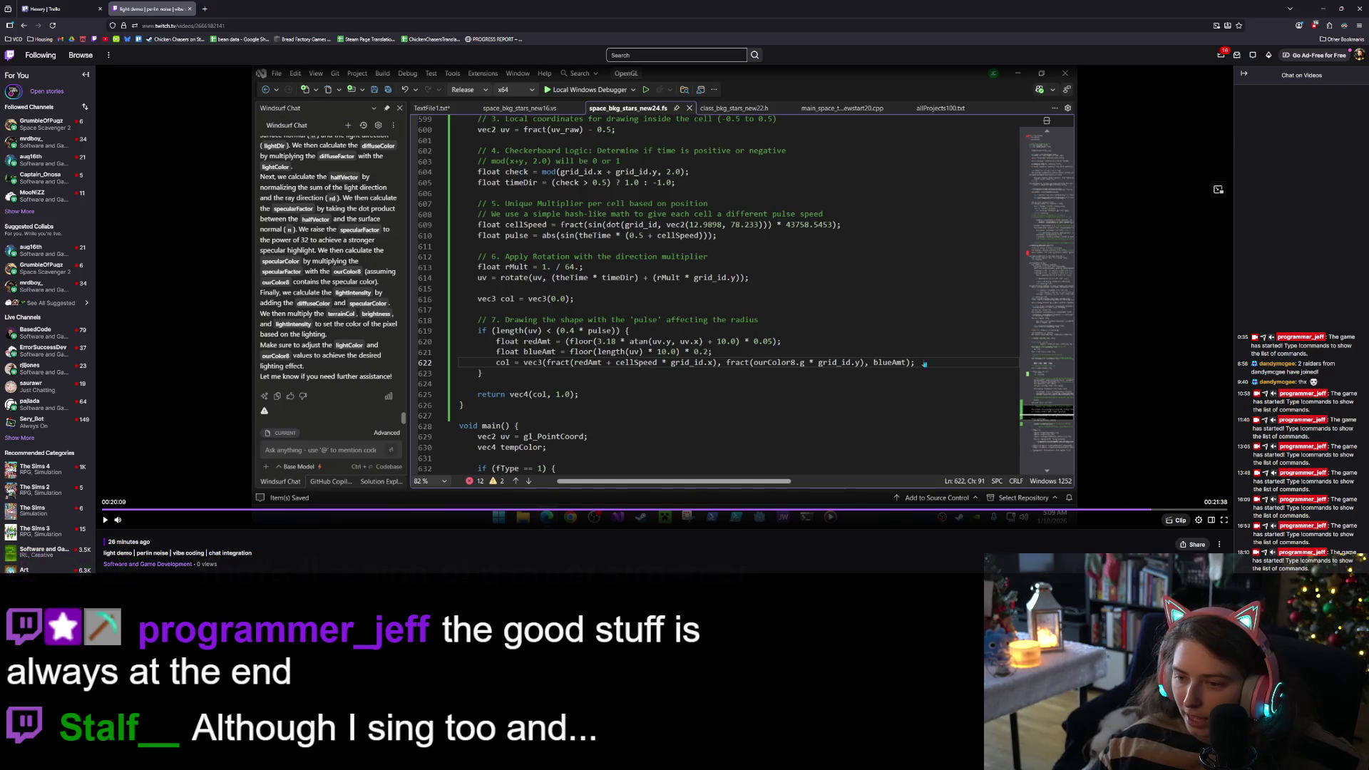
{"action": "left_click", "coordinate": [673, 260]}
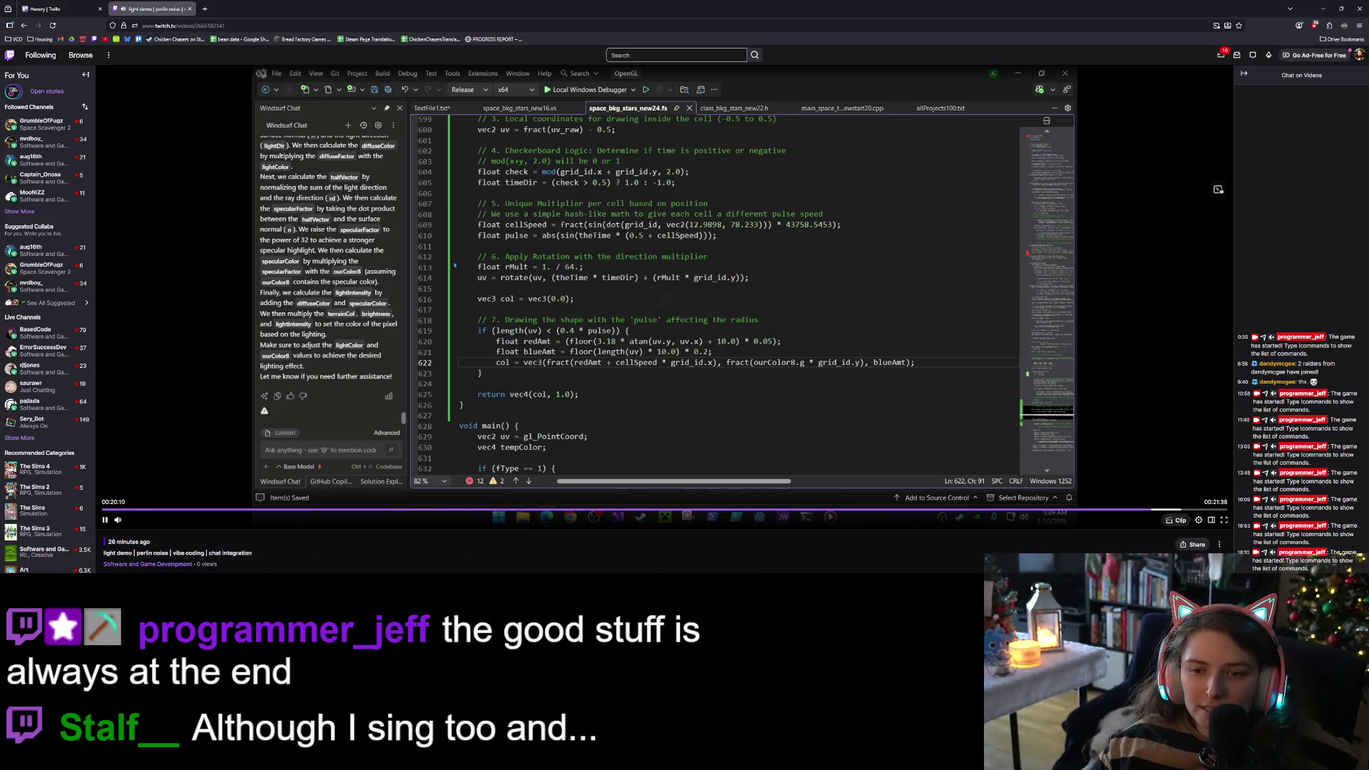
{"action": "key", "text": "F5"}
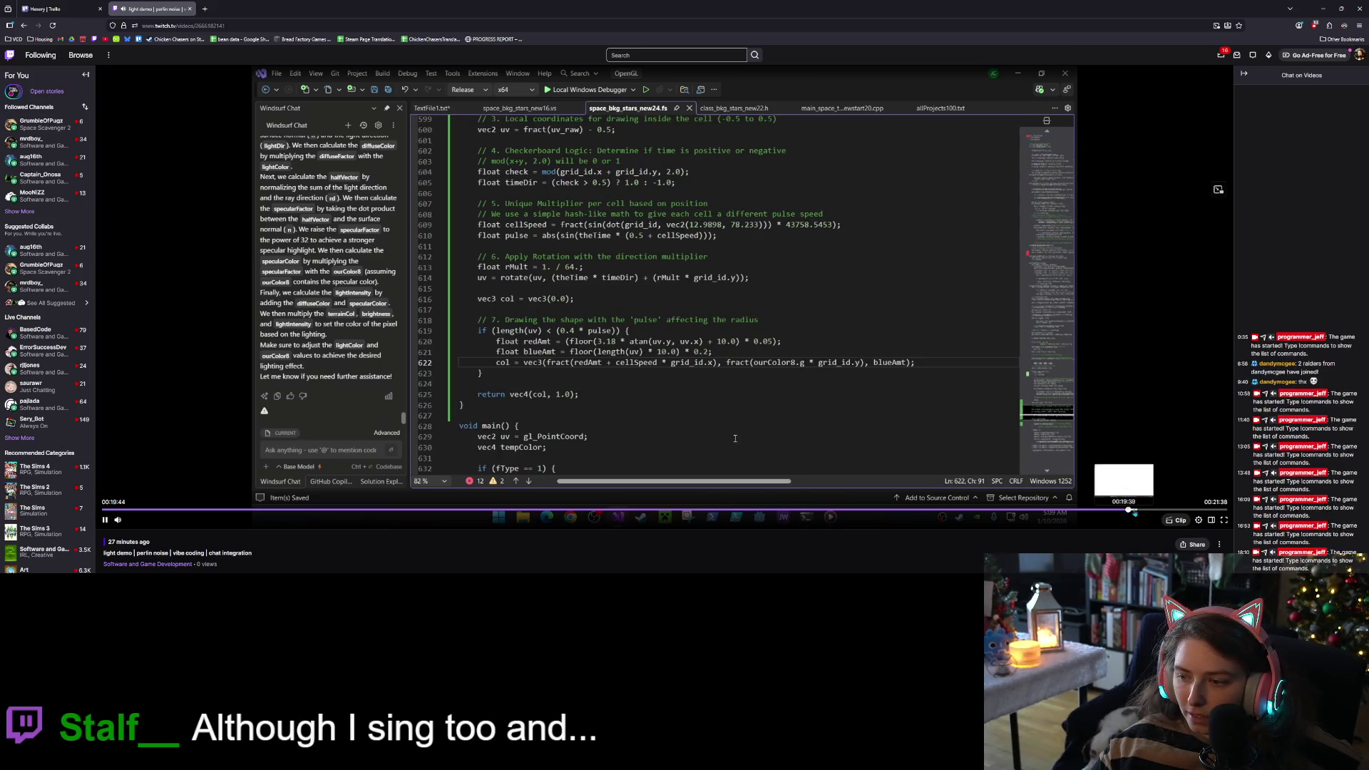
{"action": "key", "text": "Right"}
{"action": "key", "text": "Right"}
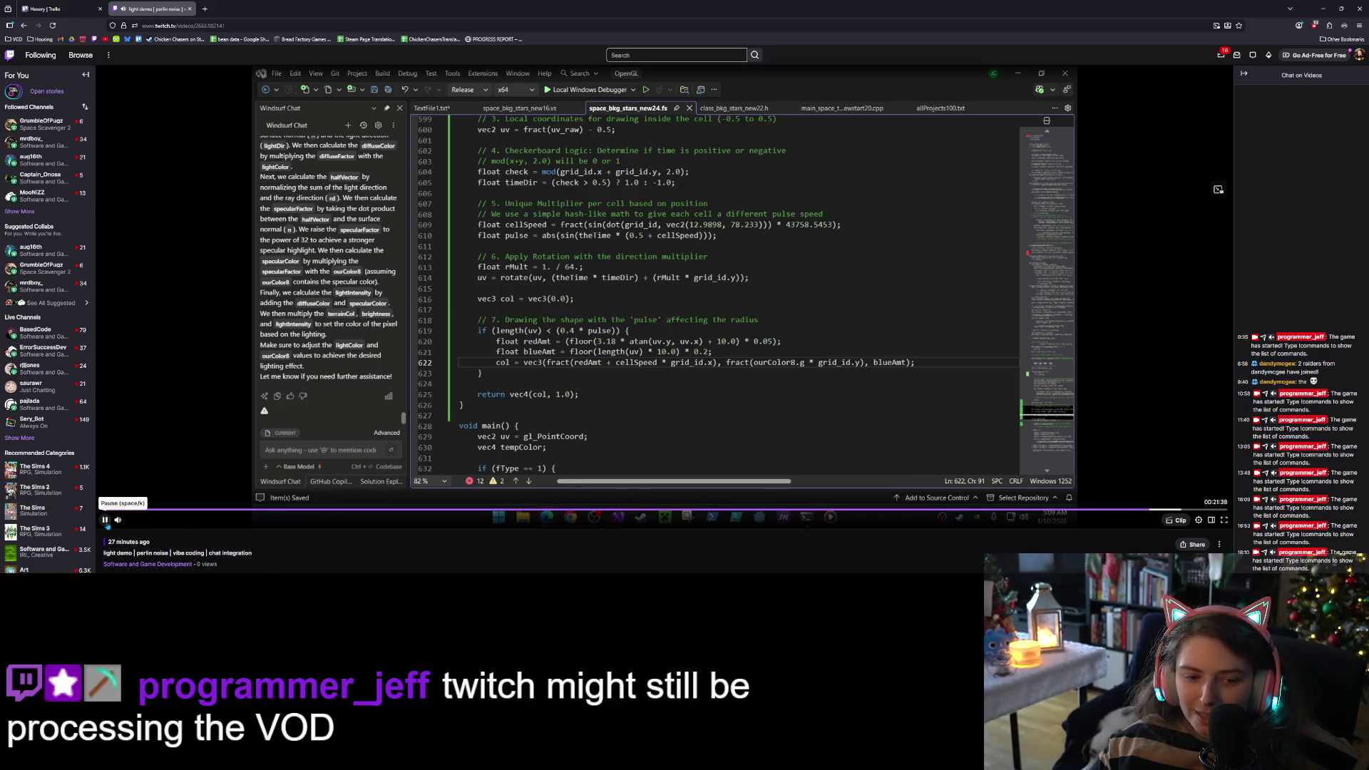
{"action": "key", "text": "space"}
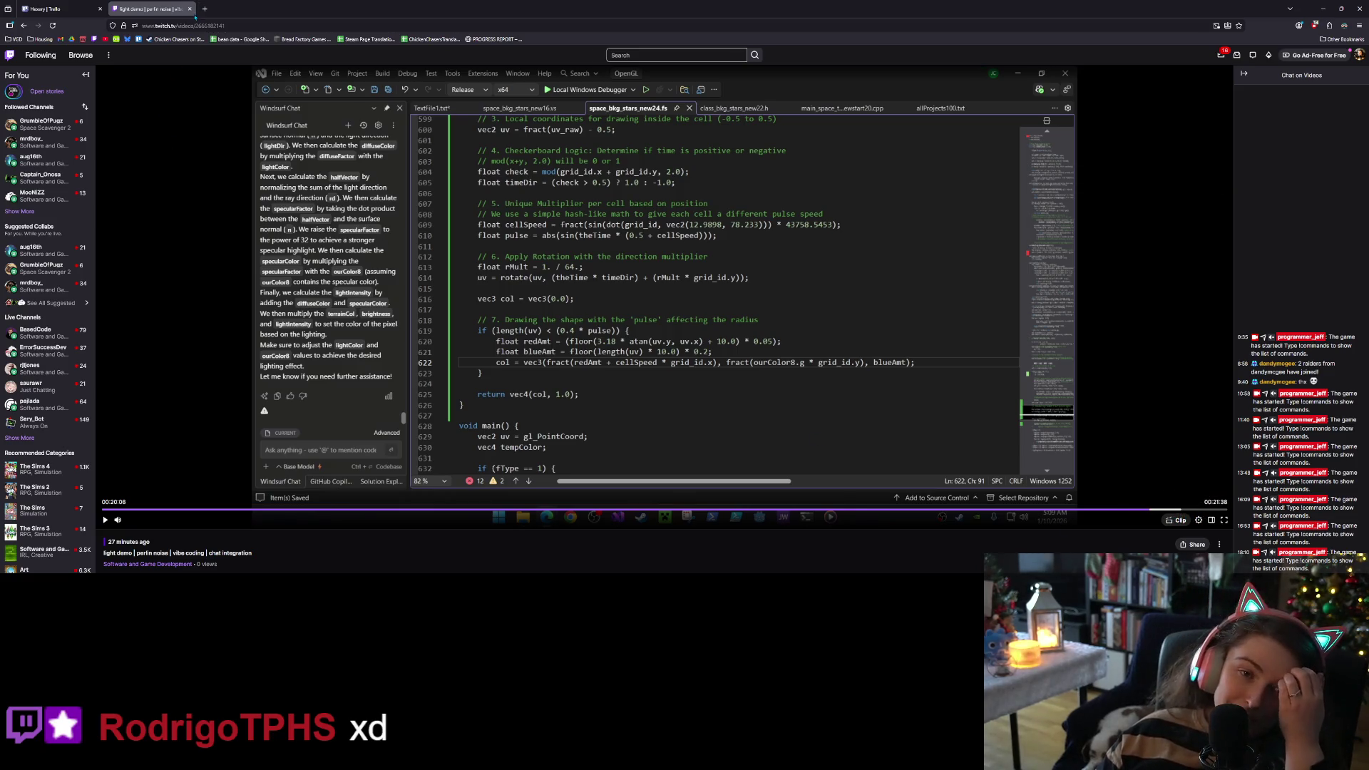
Step: Close the Twitch tab, tick 'particle sputter' on the Add flying card, and minimize the browser
{"action": "left_click", "coordinate": [189, 9]}
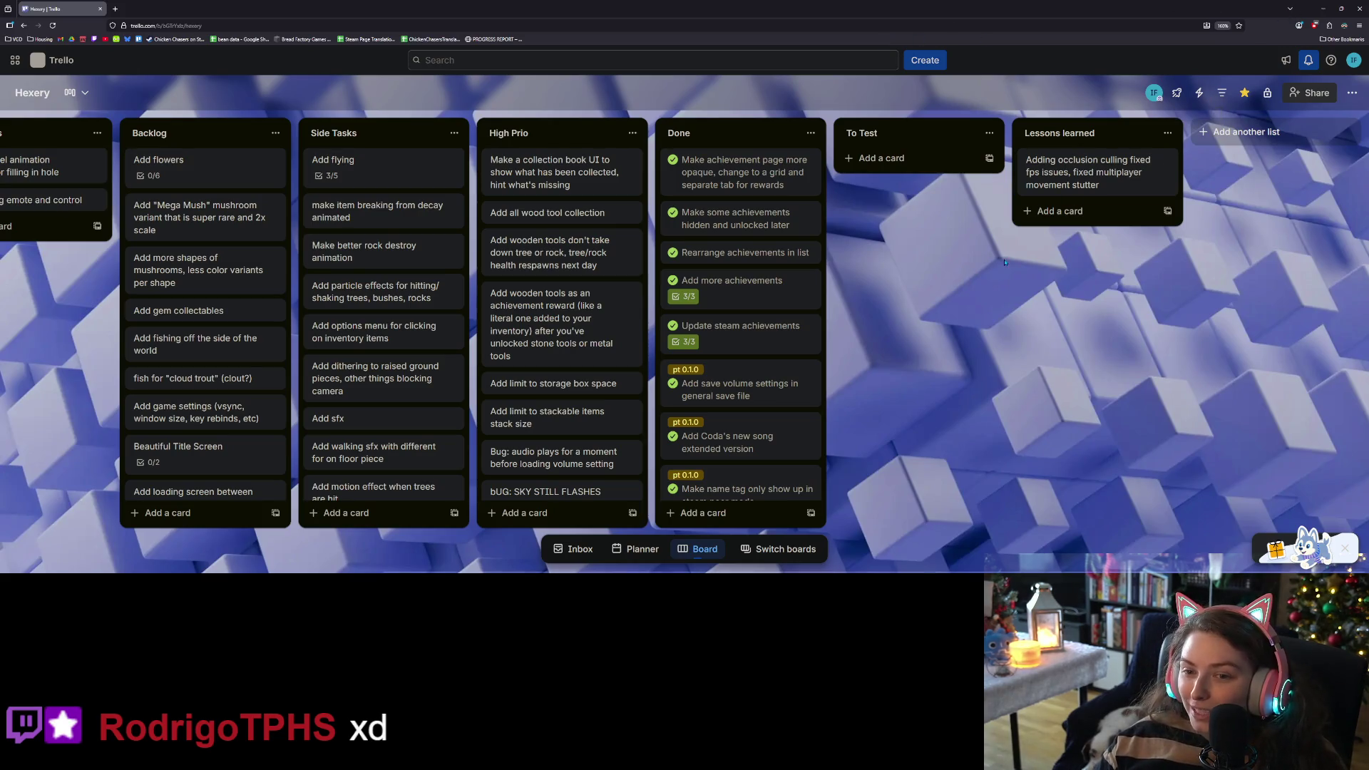
{"action": "left_click", "coordinate": [342, 162]}
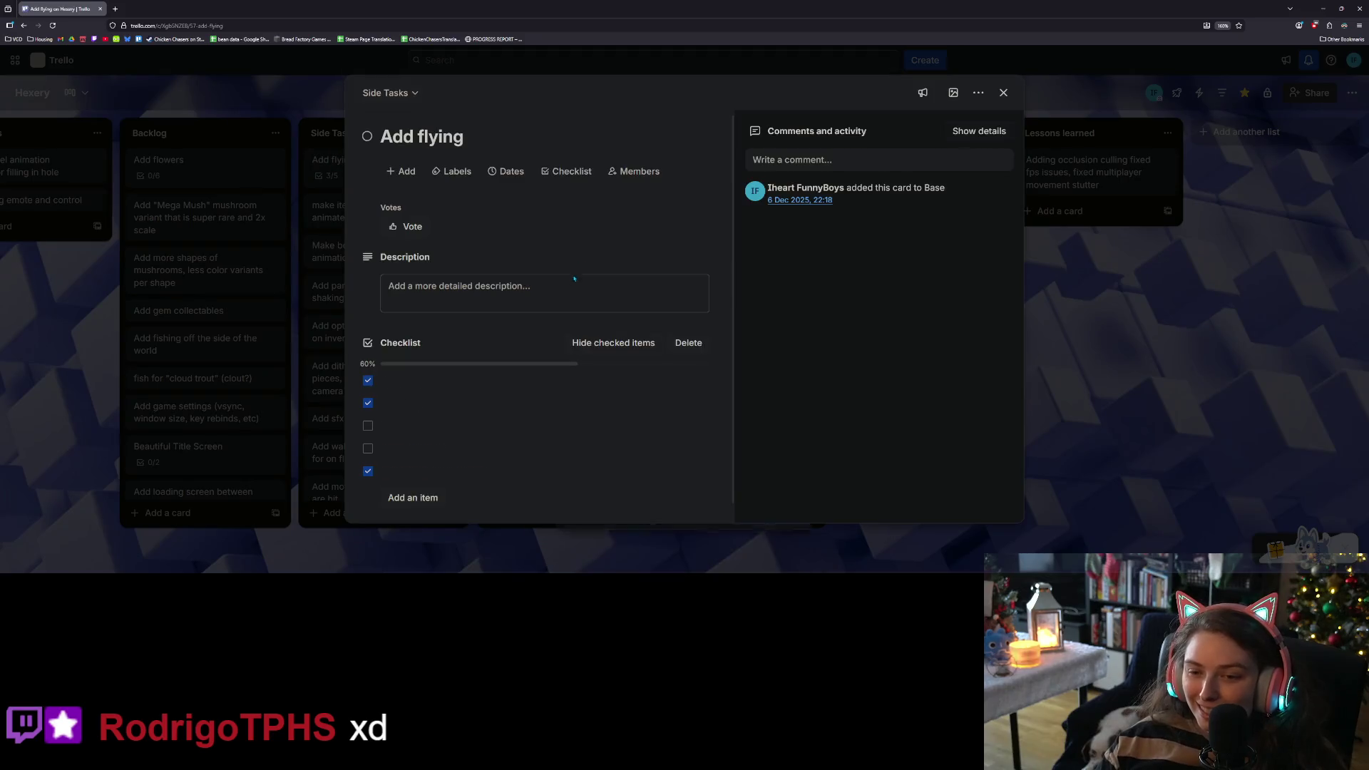
{"action": "left_click", "coordinate": [368, 448]}
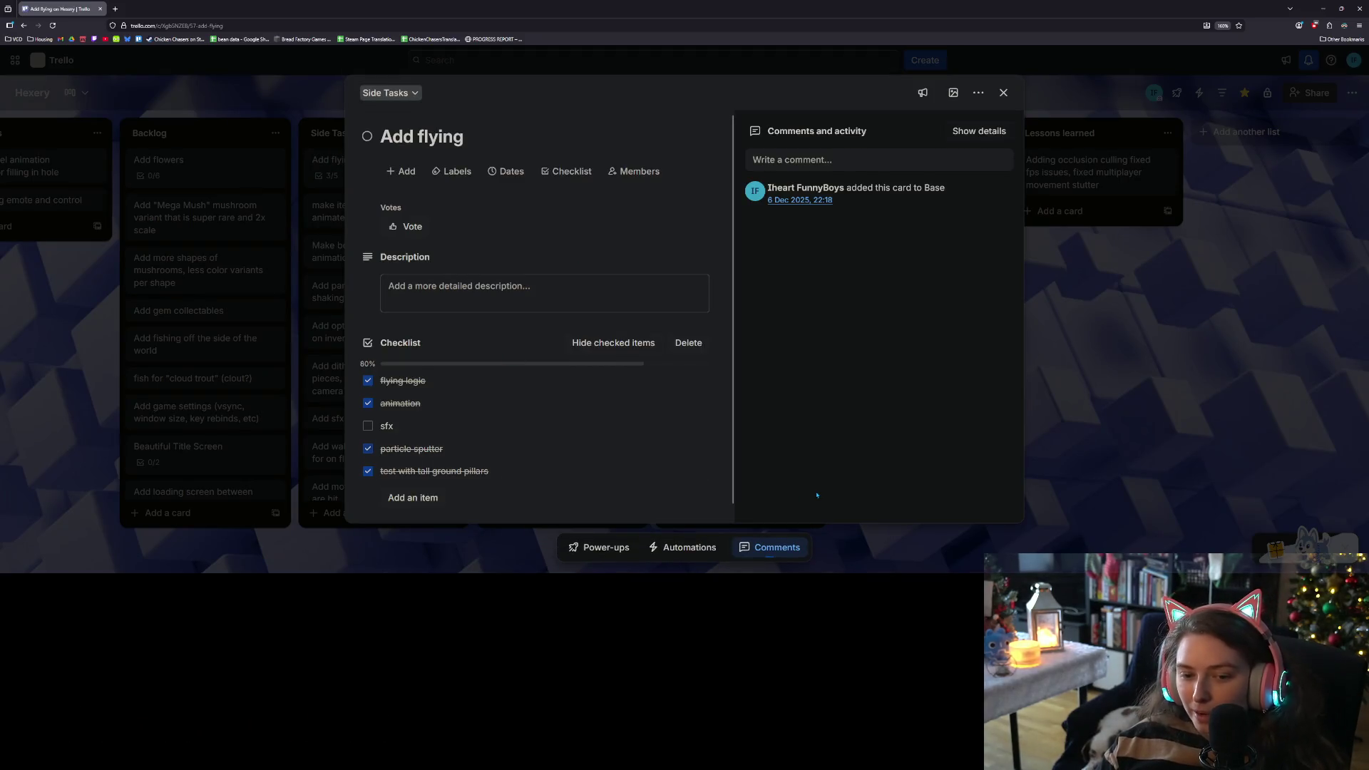
{"action": "left_click", "coordinate": [1323, 8]}
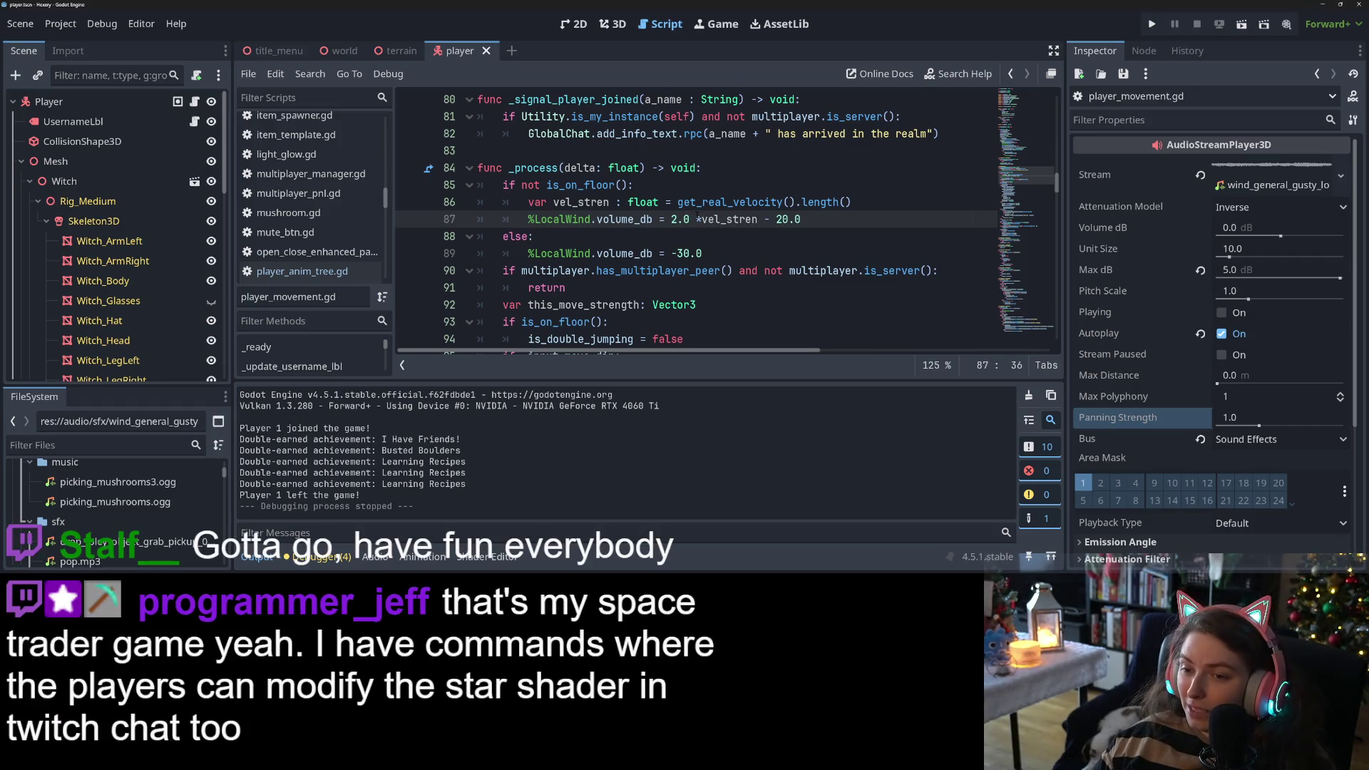
Step: Save player_movement.gd and change the line 87 coefficient from 2.0 to 1.5
{"action": "key", "text": "ctrl+s"}
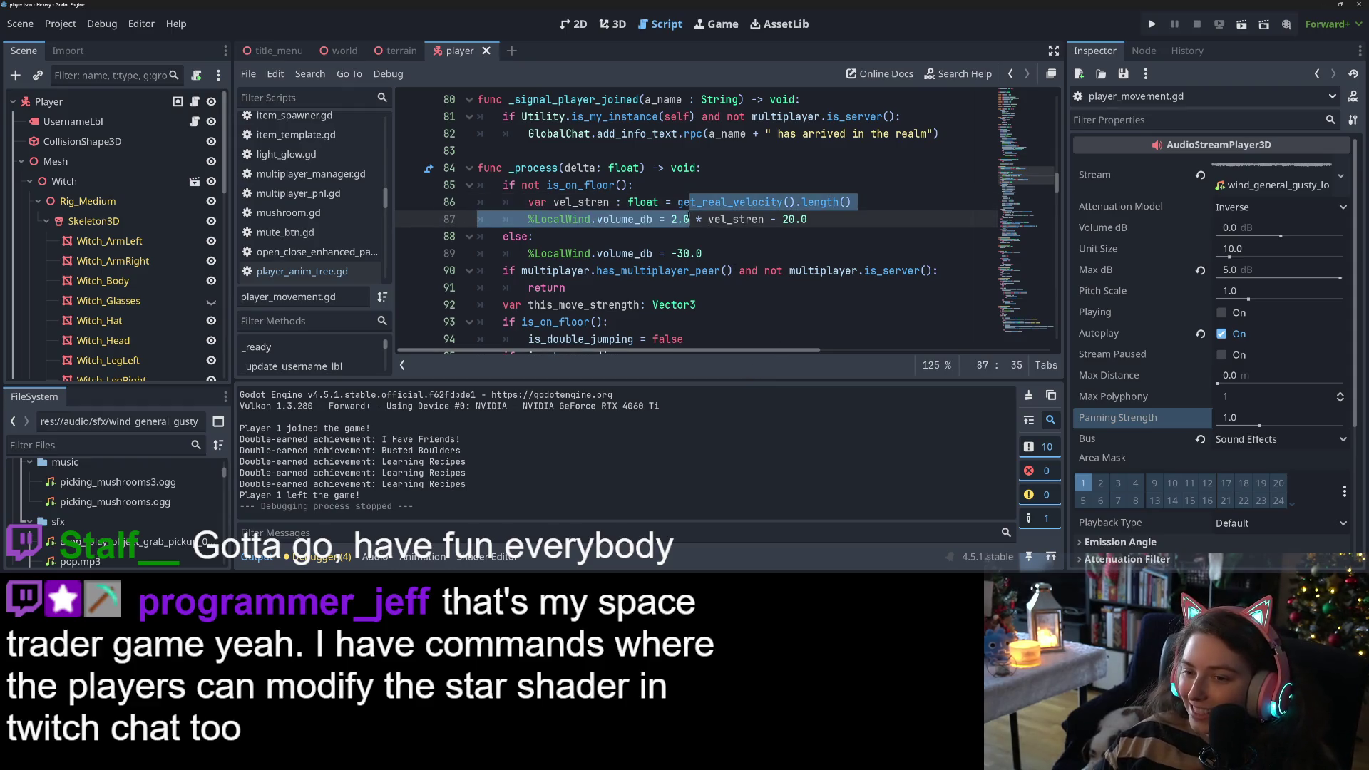
{"action": "left_click_drag", "start_coordinate": [690, 219], "coordinate": [671, 219]}
{"action": "type", "text": "1.5"}
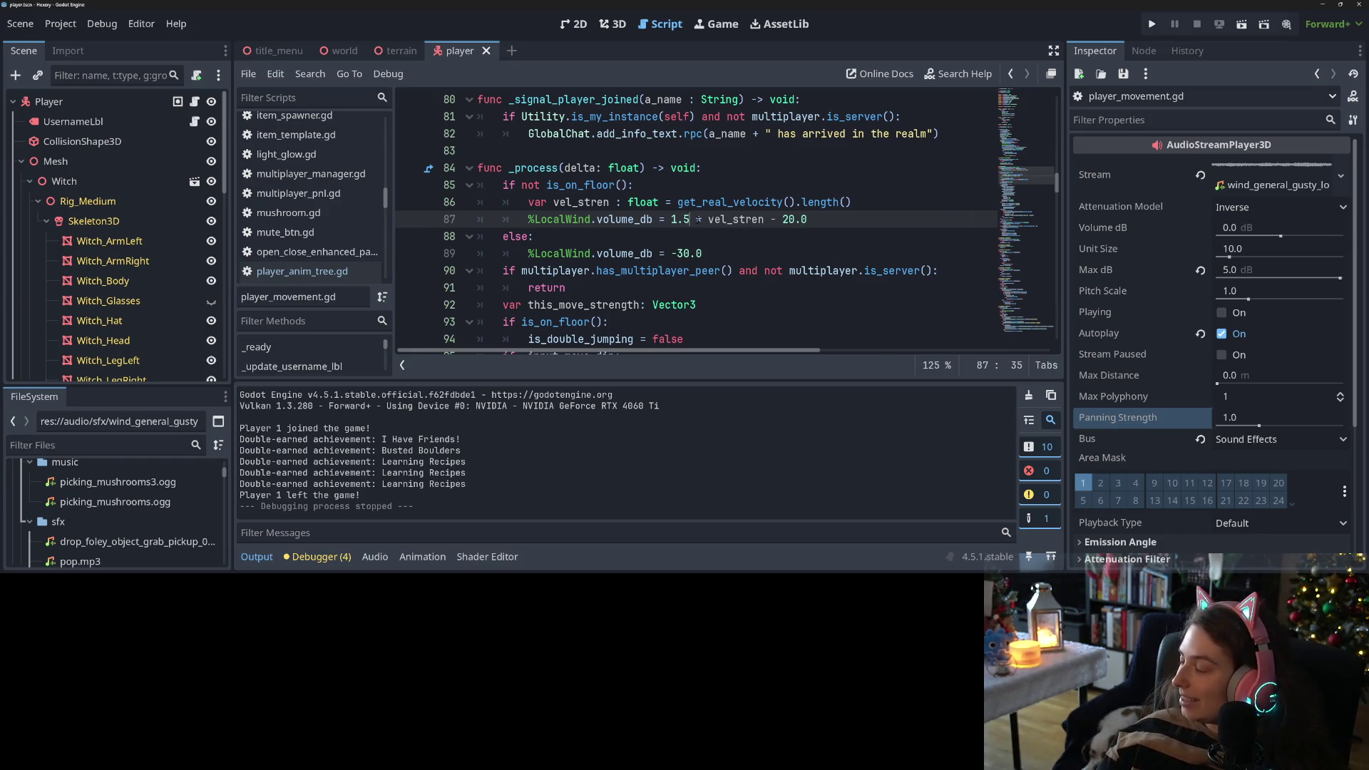
Step: Hide the output panel and review the surrounding code on lines 89–98
{"action": "left_click", "coordinate": [774, 250]}
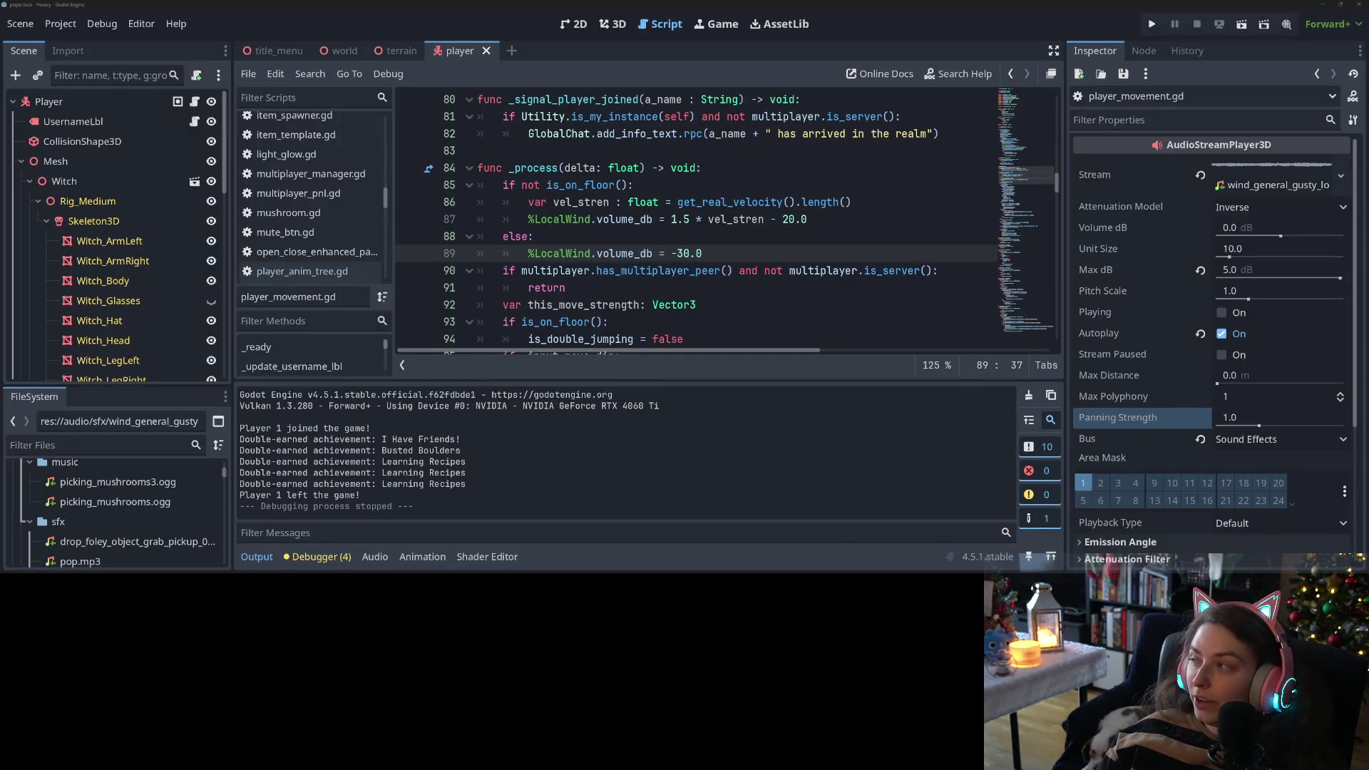
{"action": "left_click", "coordinate": [266, 557]}
{"action": "left_click", "coordinate": [802, 414]}
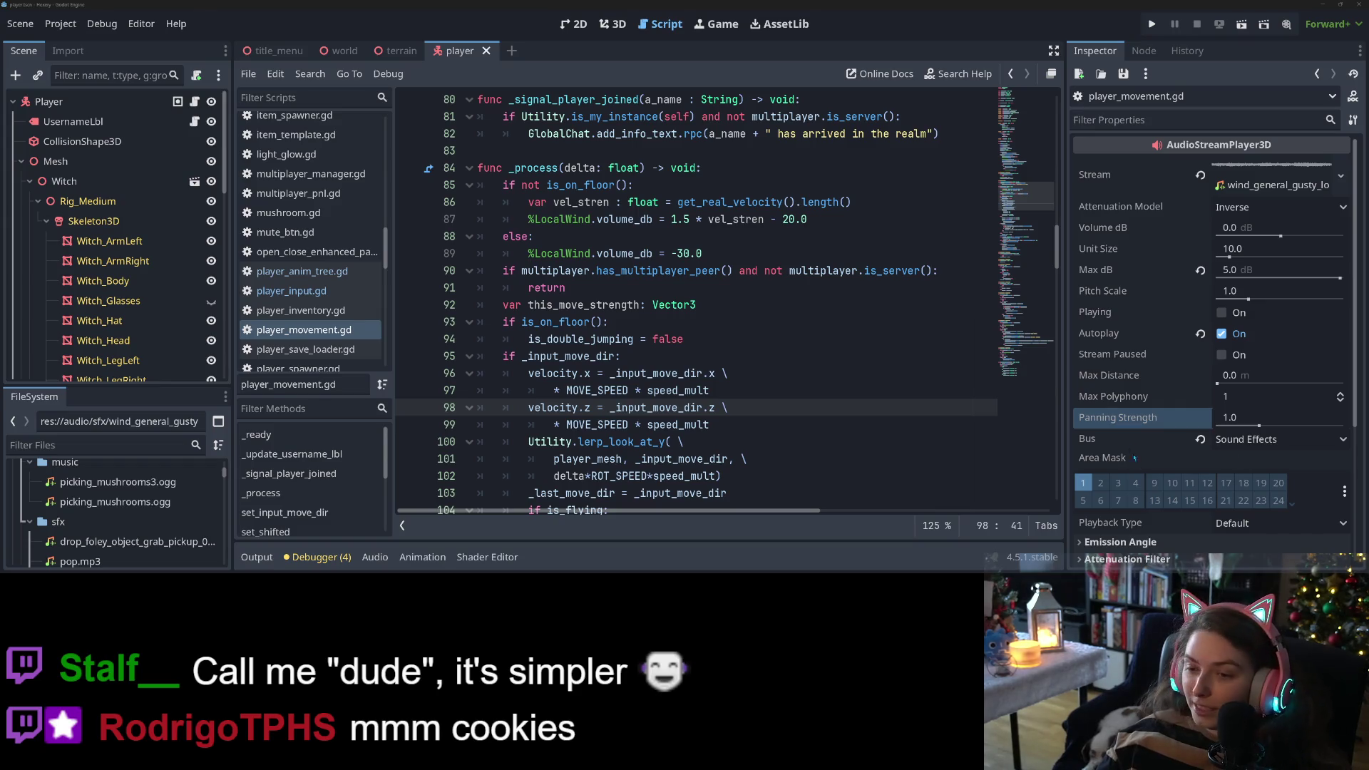
{"action": "left_click", "coordinate": [675, 352]}
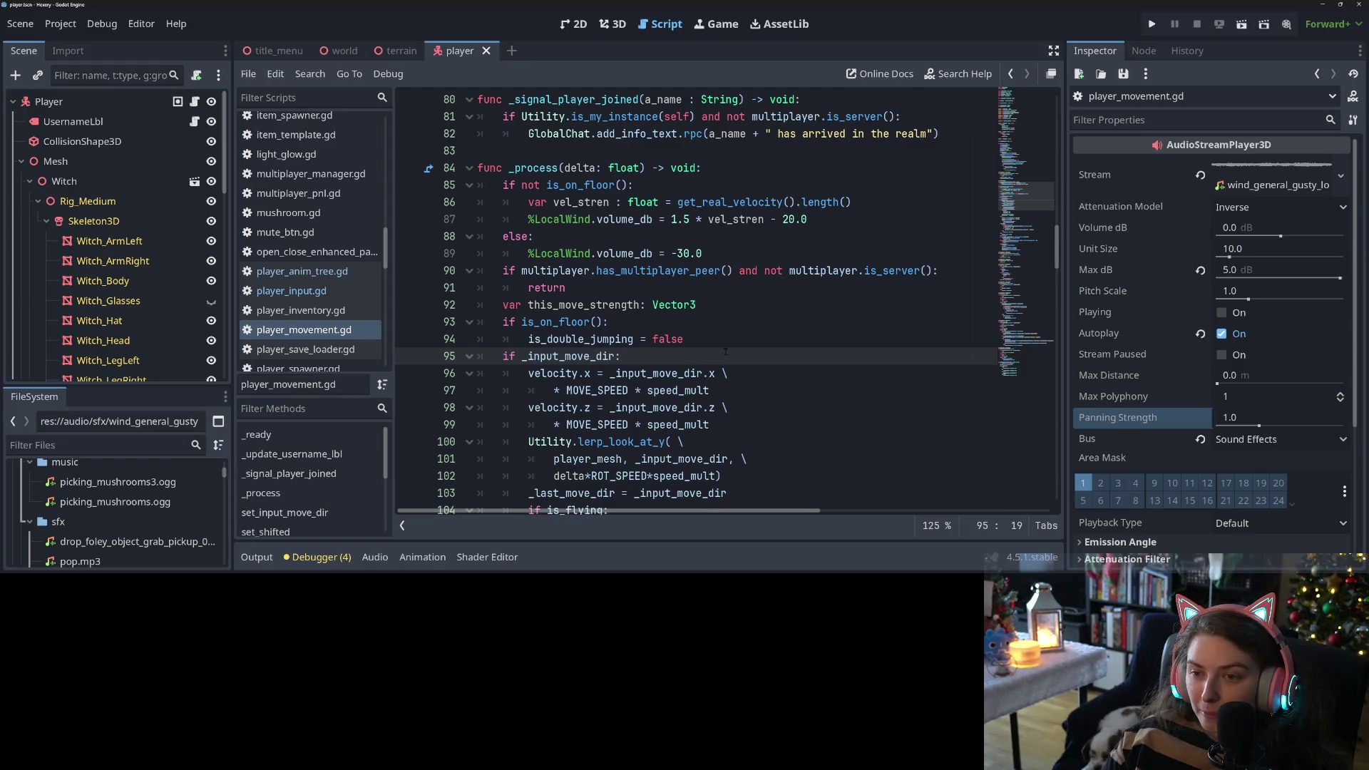
{"action": "scroll", "coordinate": [725, 352], "scroll_direction": "down", "scroll_amount": 1}
{"action": "scroll", "coordinate": [745, 347], "scroll_direction": "down", "scroll_amount": 1}
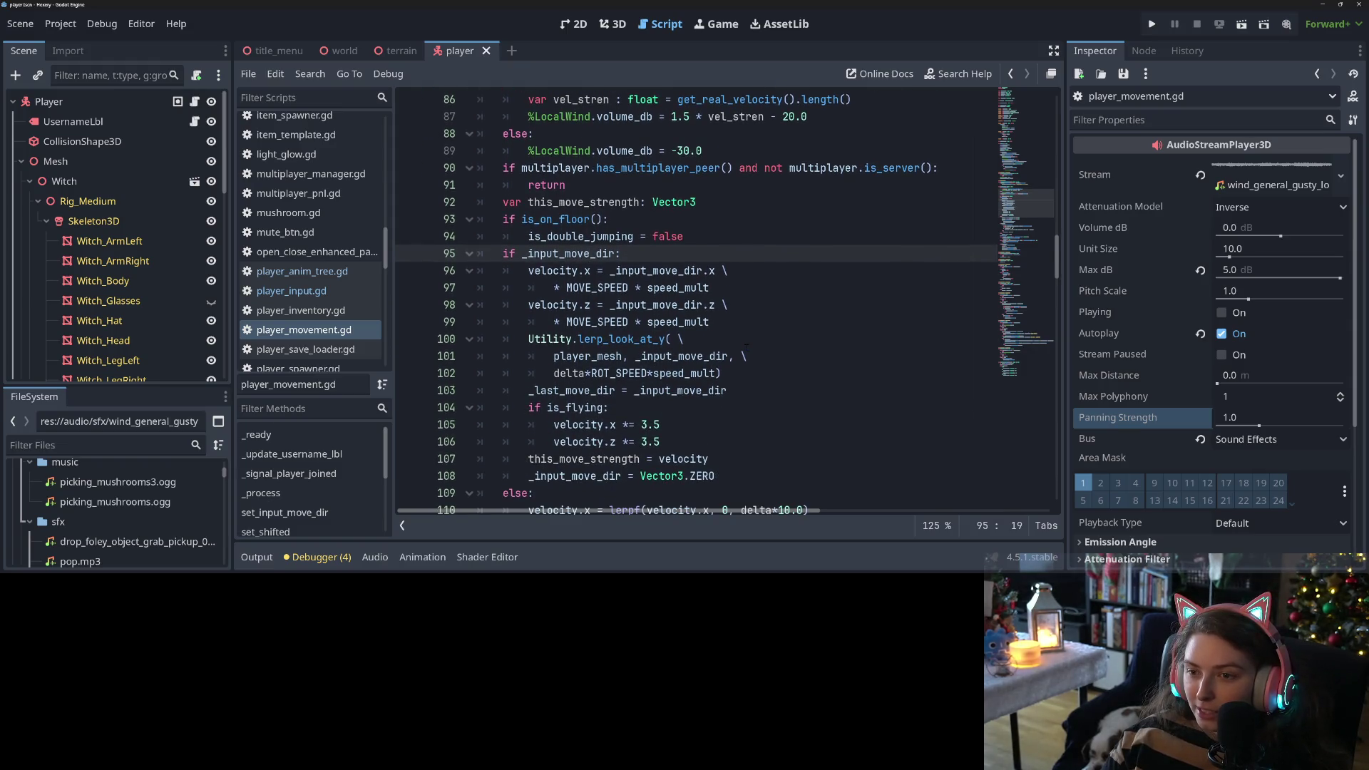
{"action": "scroll", "coordinate": [747, 346], "scroll_direction": "down", "scroll_amount": 2}
{"action": "scroll", "coordinate": [761, 359], "scroll_direction": "up", "scroll_amount": 5}
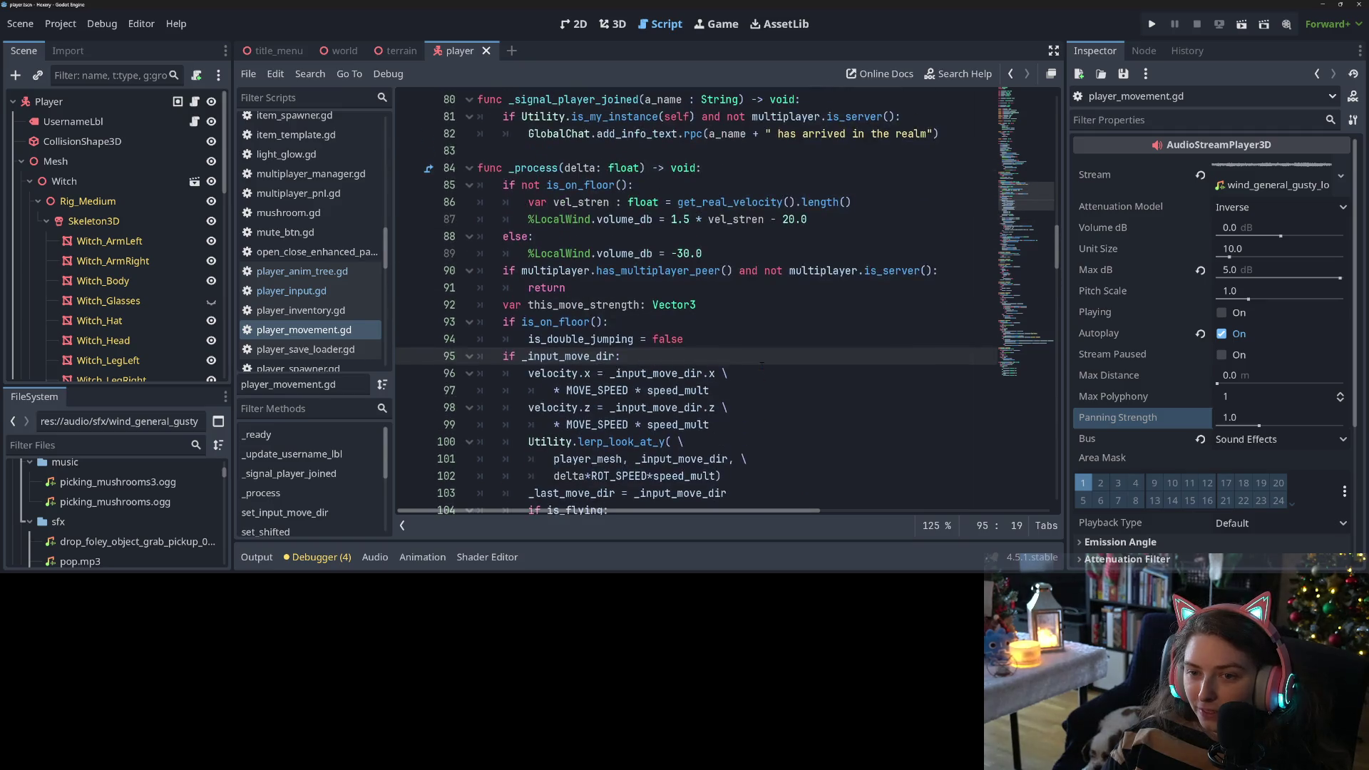
{"action": "left_click", "coordinate": [622, 304]}
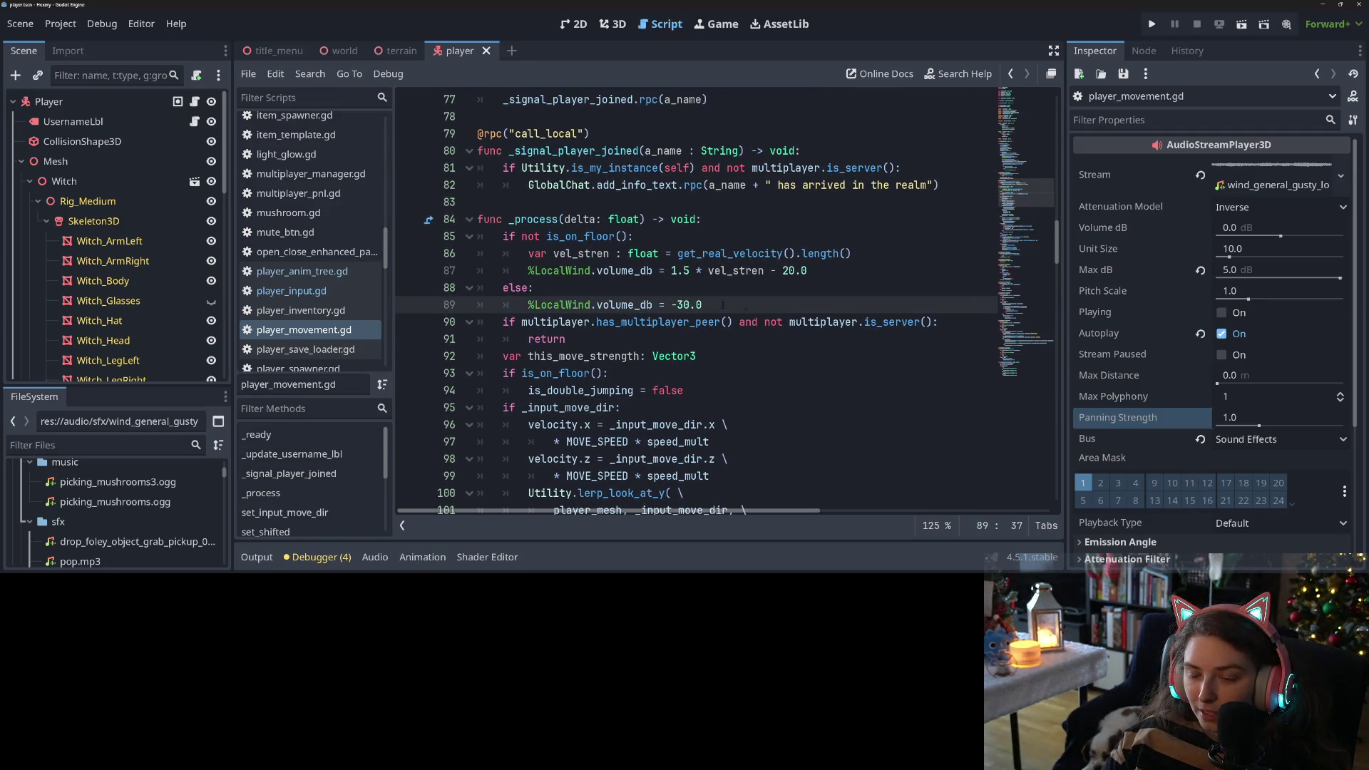
{"action": "double_click", "coordinate": [624, 304]}
{"action": "double_click", "coordinate": [631, 271]}
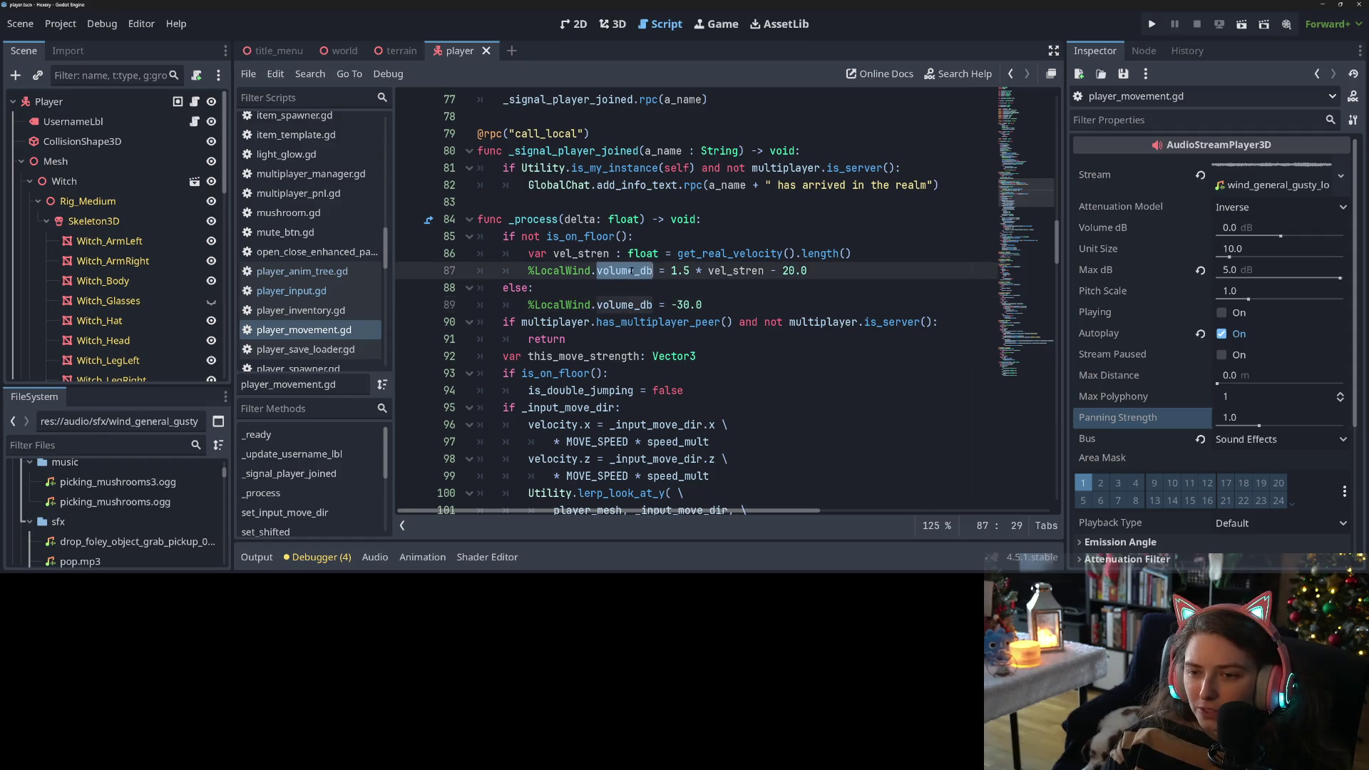
{"action": "mouse_move", "coordinate": [631, 270]}
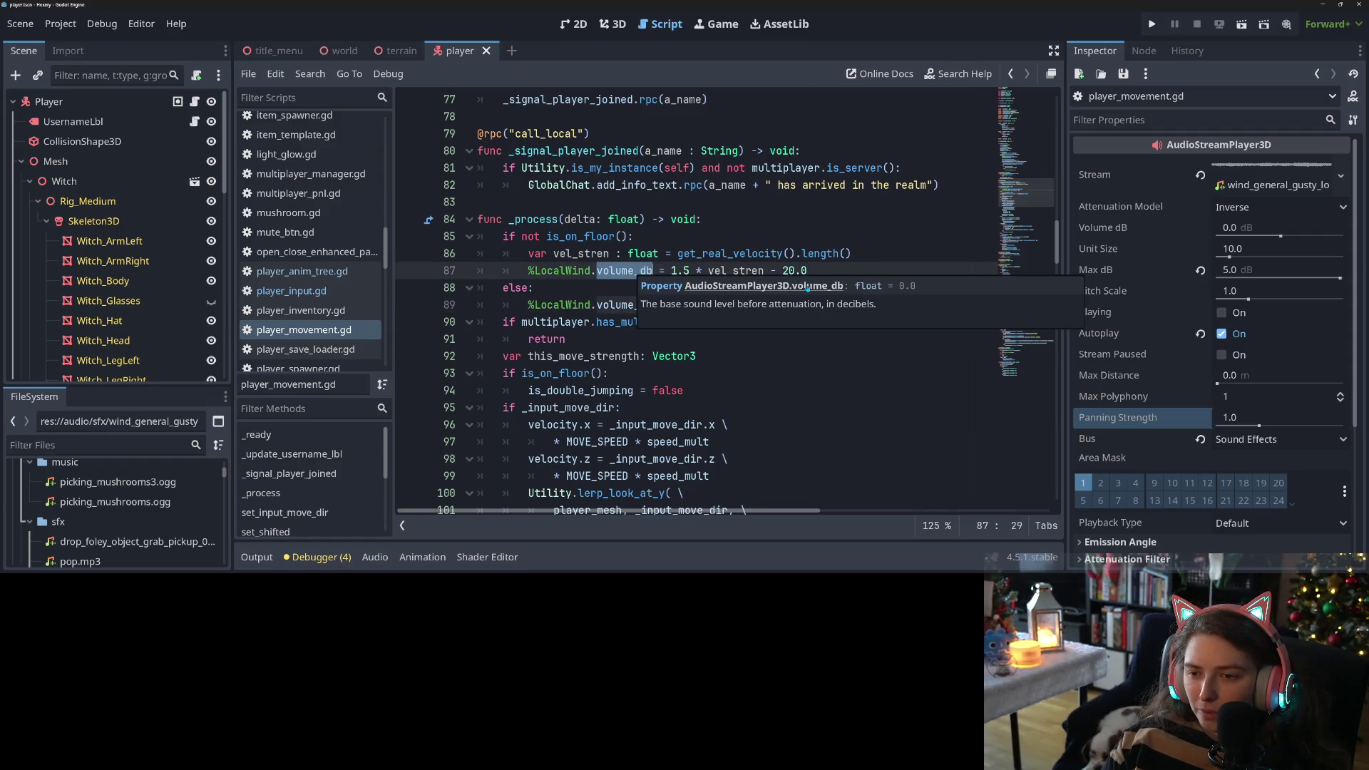
{"action": "left_click", "coordinate": [770, 285]}
{"action": "left_click", "coordinate": [298, 330]}
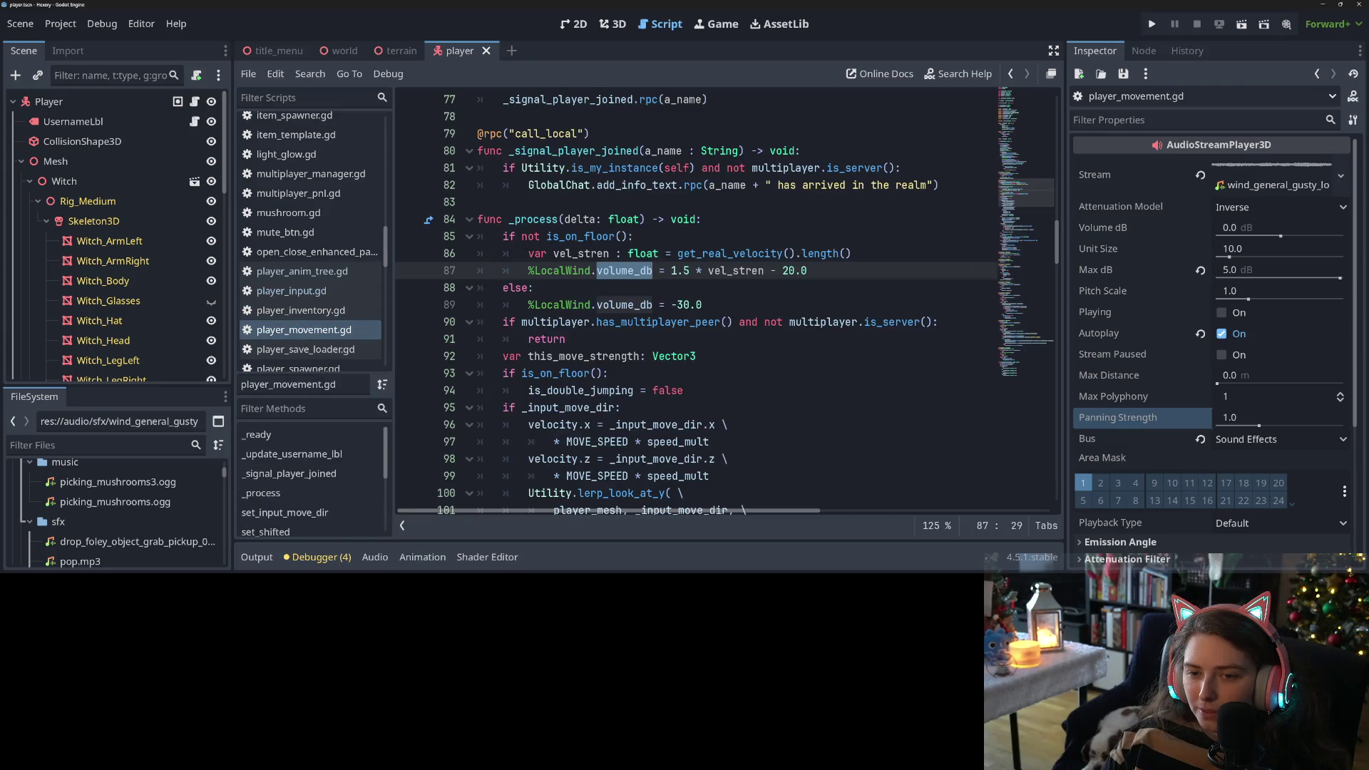
{"action": "left_click", "coordinate": [722, 254]}
{"action": "left_click", "coordinate": [681, 270]}
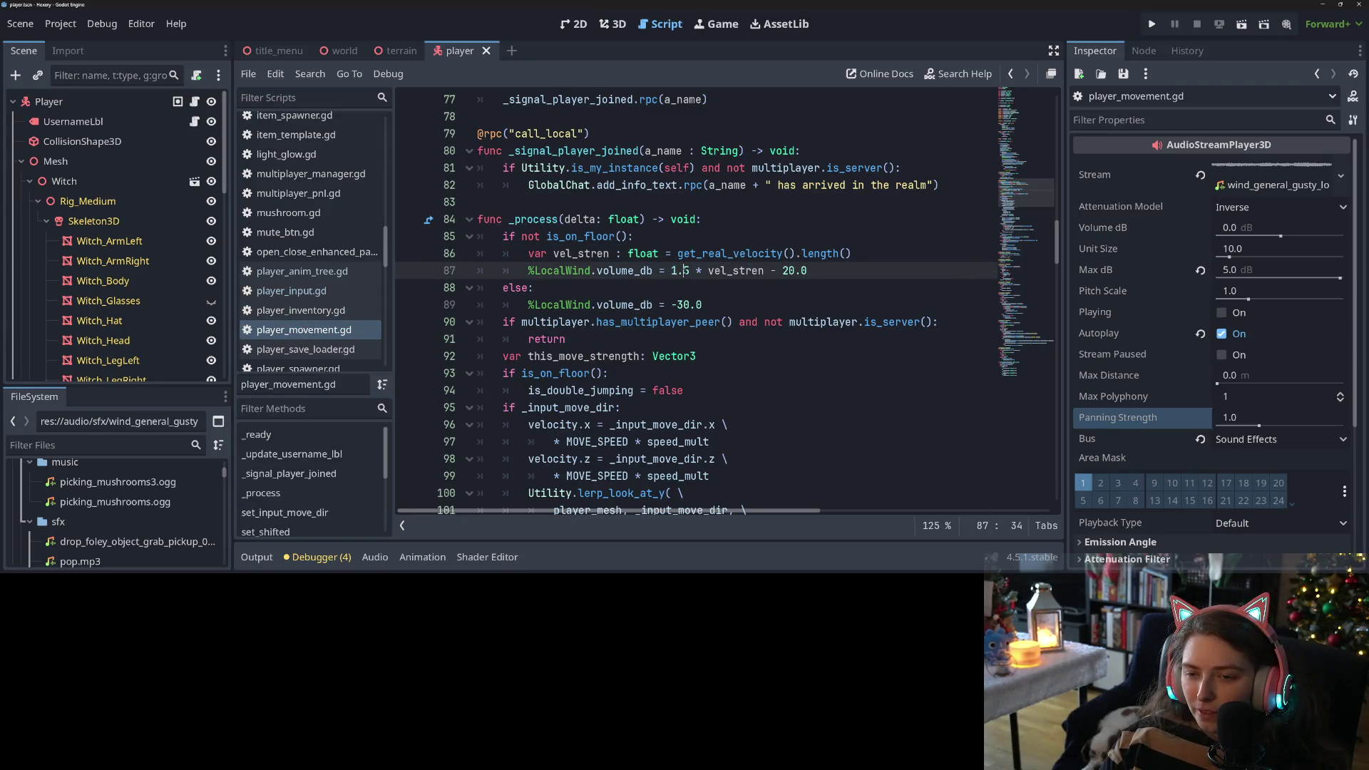
{"action": "key", "text": "shift+Left"}
{"action": "key", "text": "shift+Left"}
{"action": "key", "text": "shift+Left"}
{"action": "key", "text": "Left"}
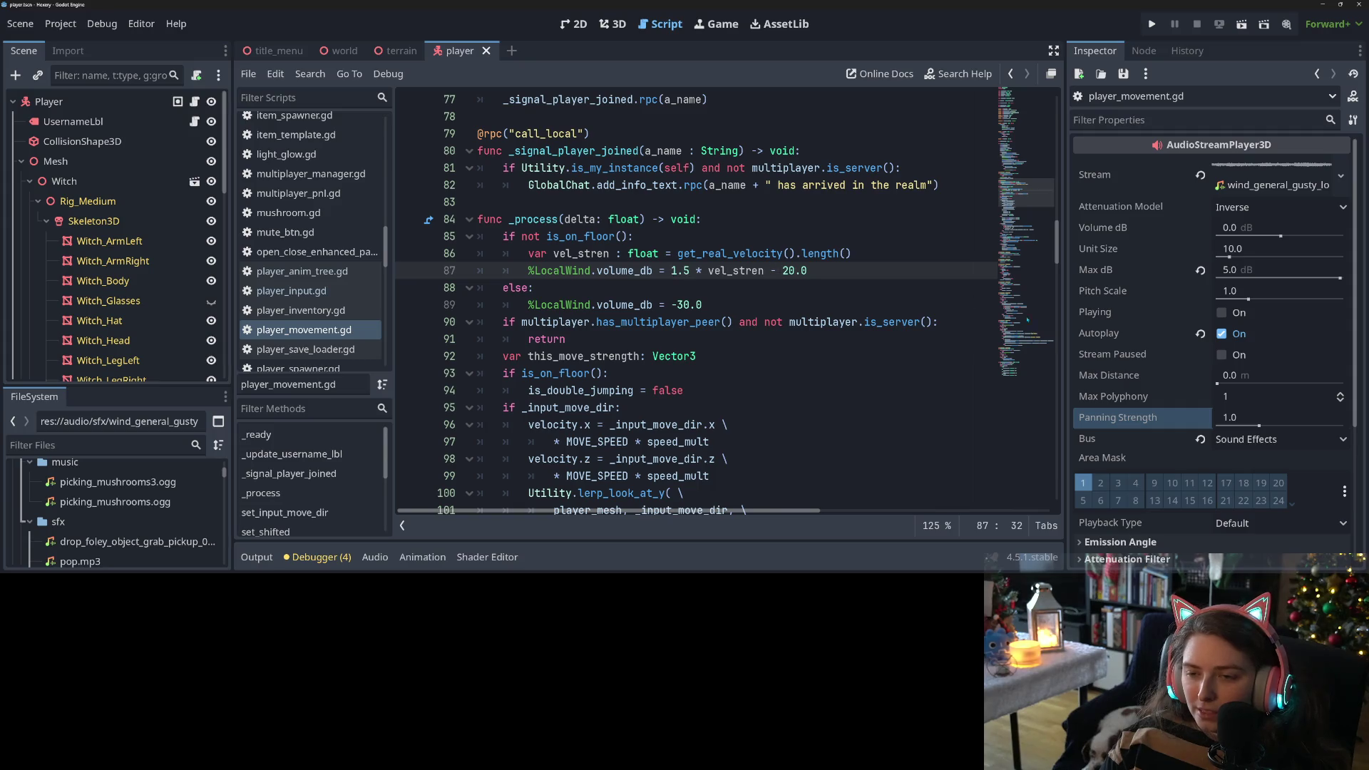
{"action": "key", "text": "alt+Tab"}
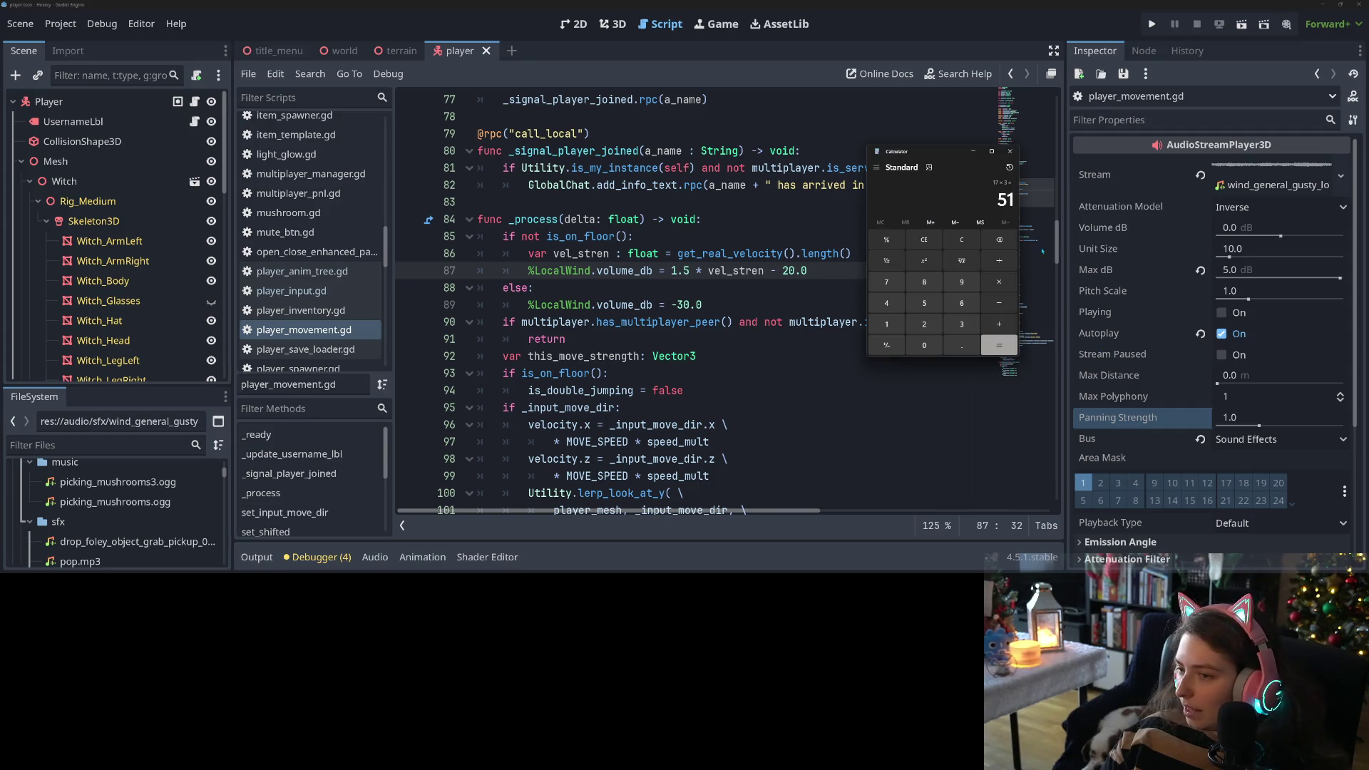
{"action": "type", "text": "1.5"}
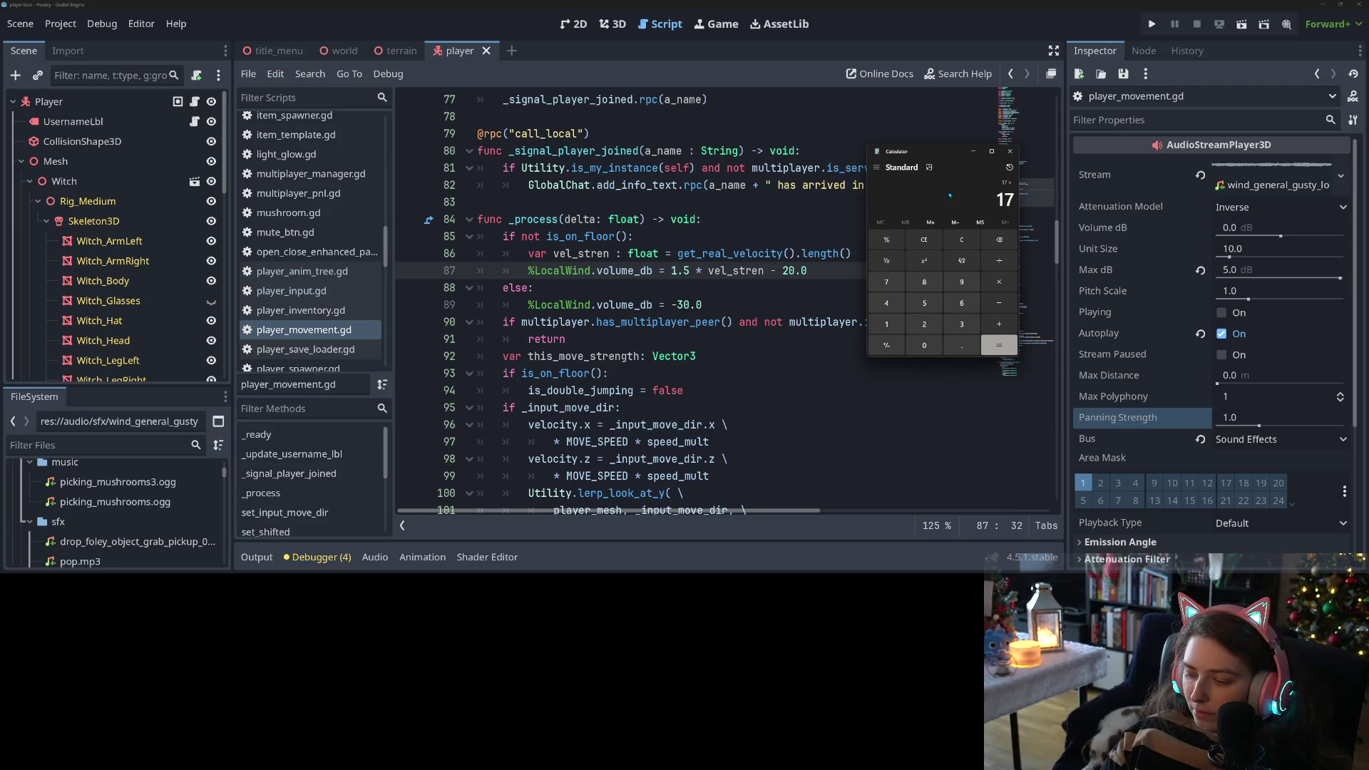
{"action": "key", "text": "Return"}
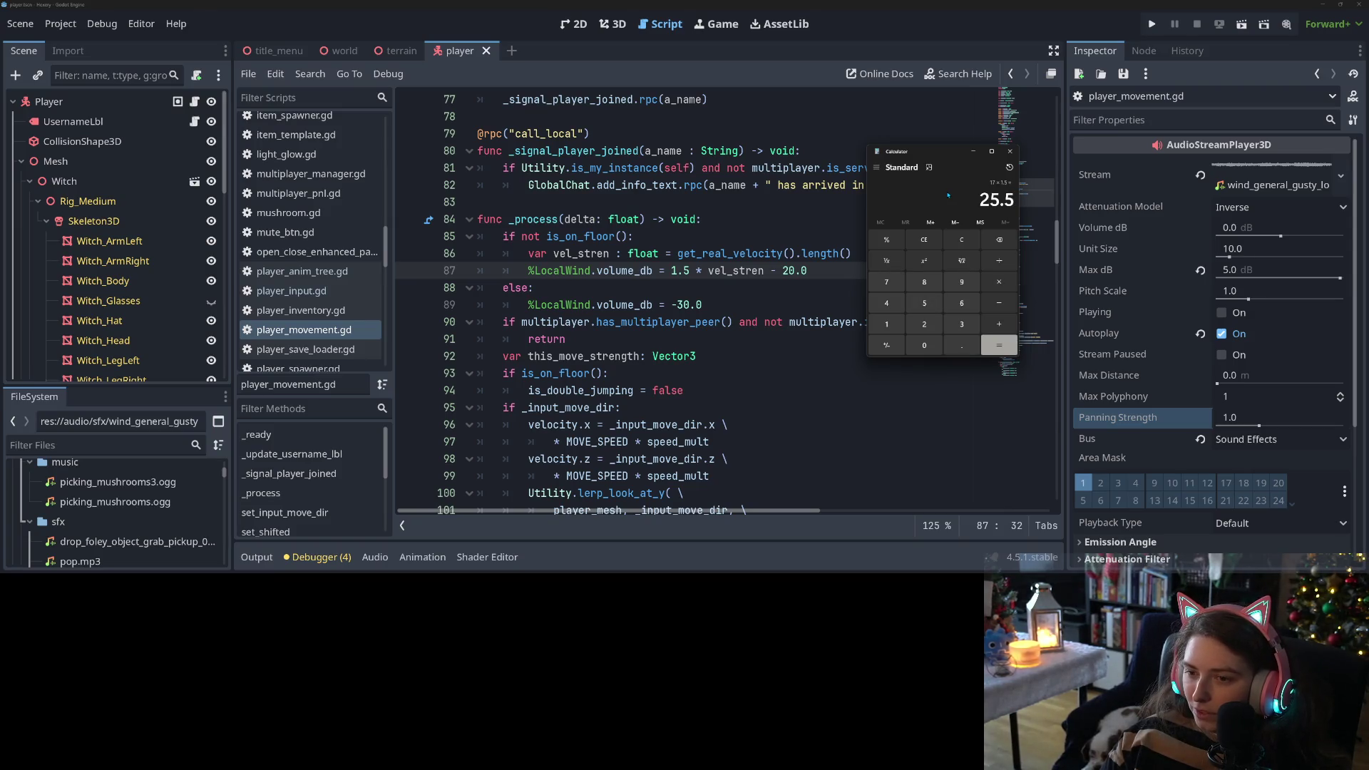
{"action": "left_click", "coordinate": [793, 271]}
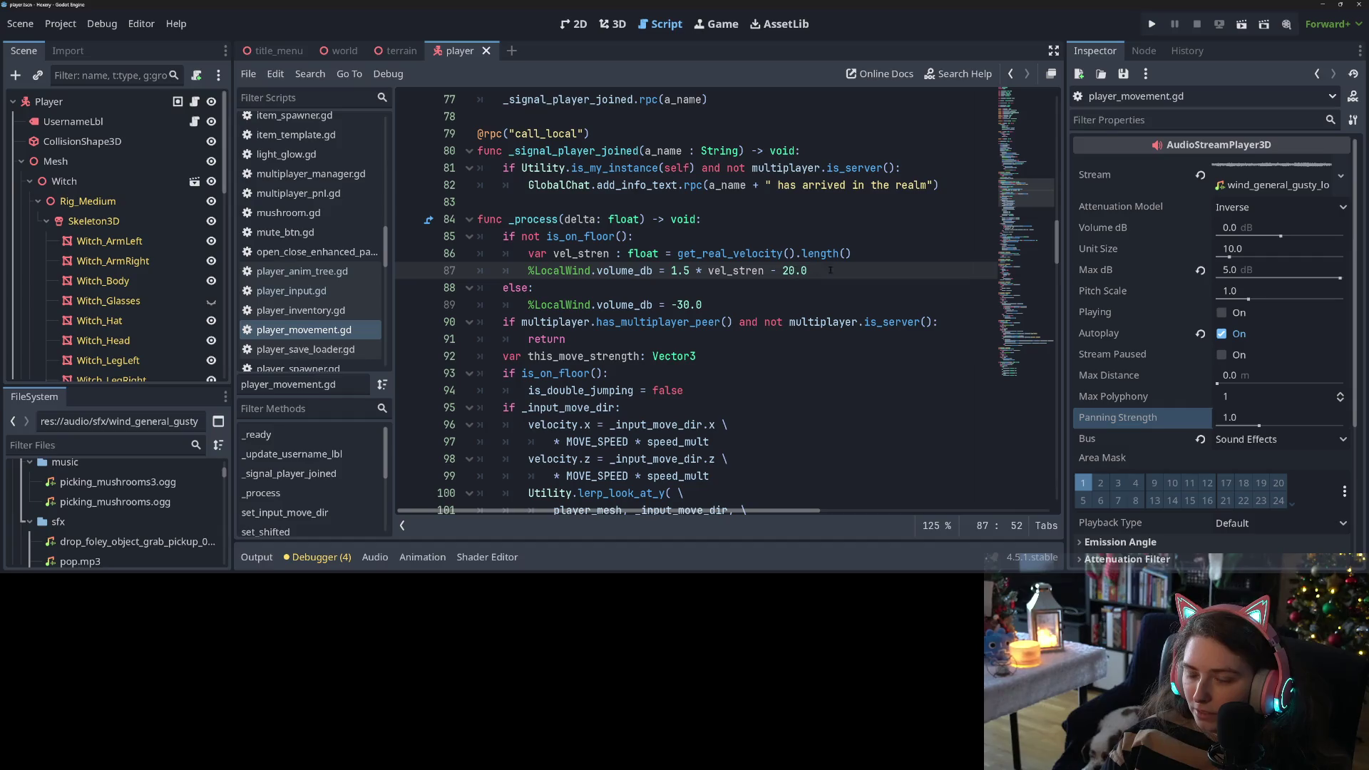
{"action": "left_click", "coordinate": [865, 271]}
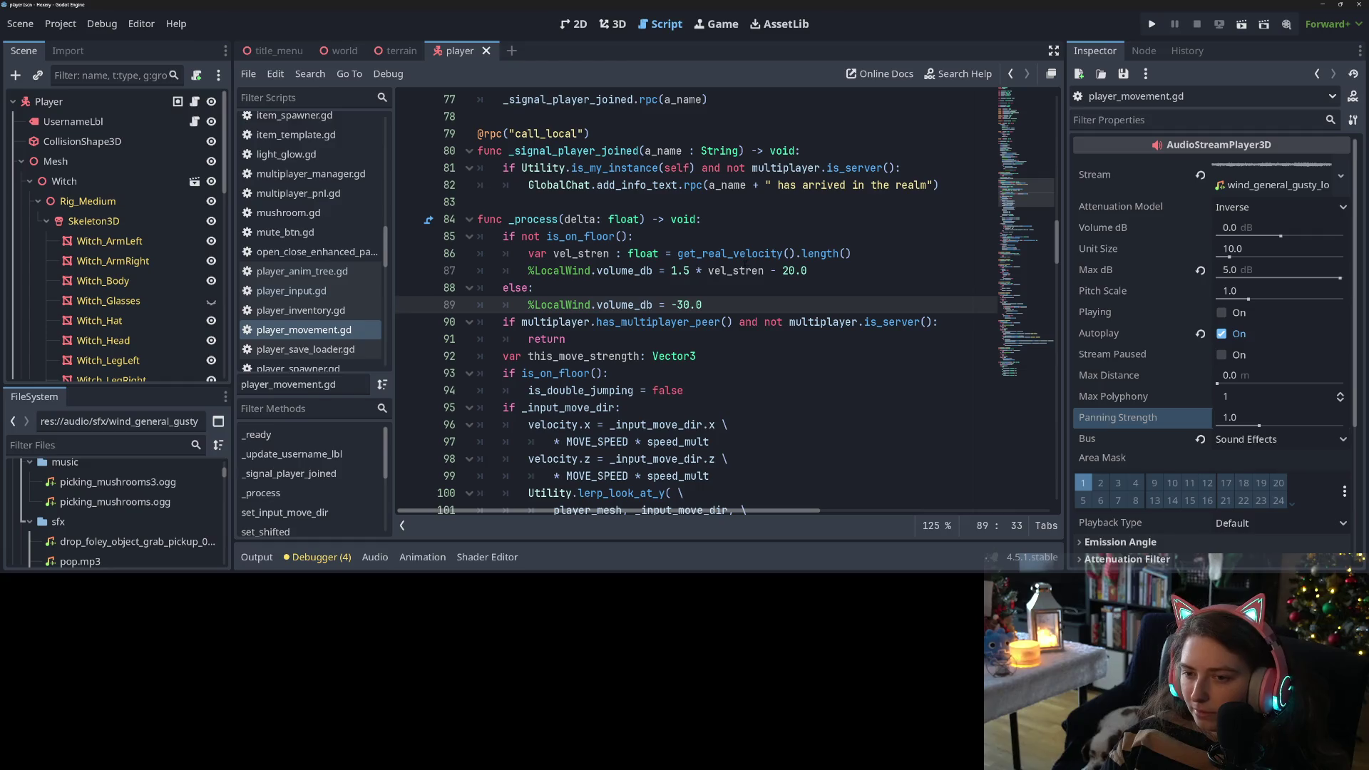
{"action": "mouse_move", "coordinate": [742, 271]}
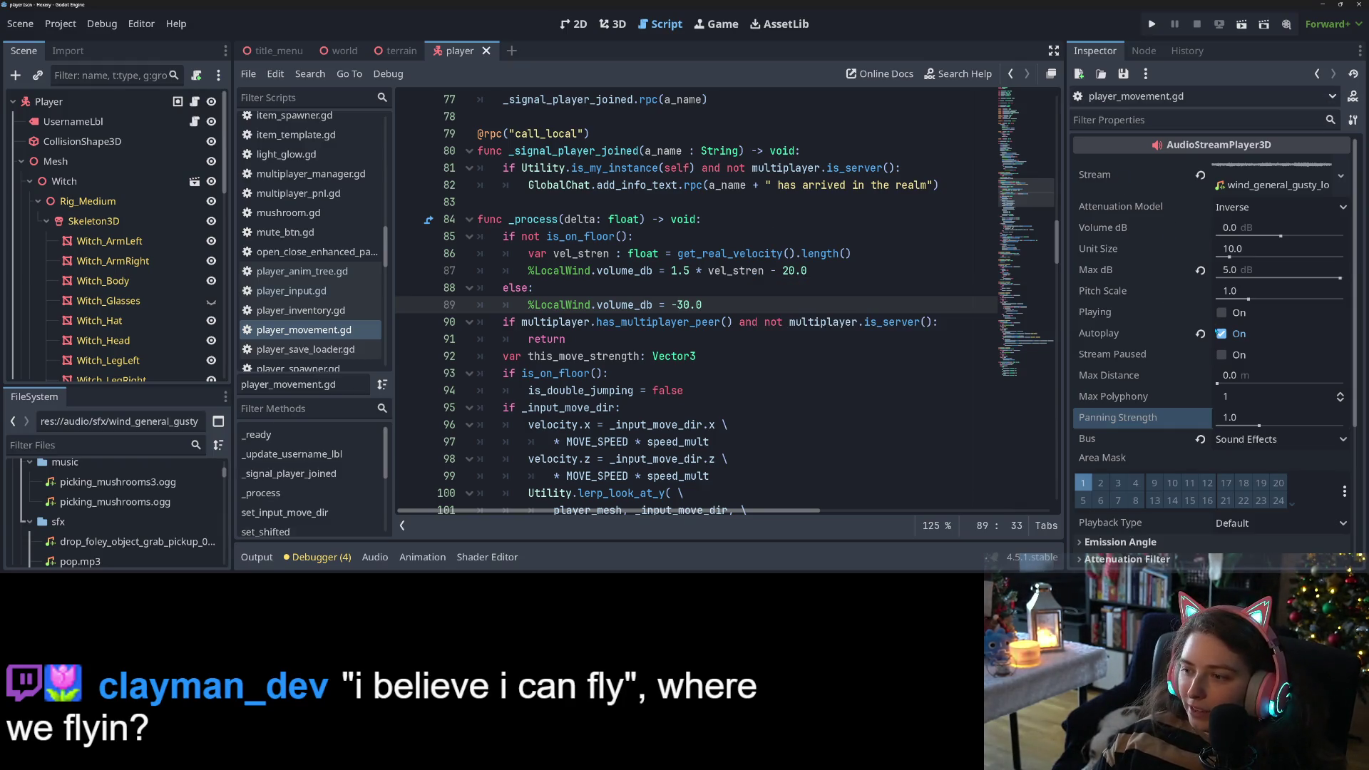
{"action": "left_click", "coordinate": [1221, 333]}
{"action": "key", "text": "F5"}
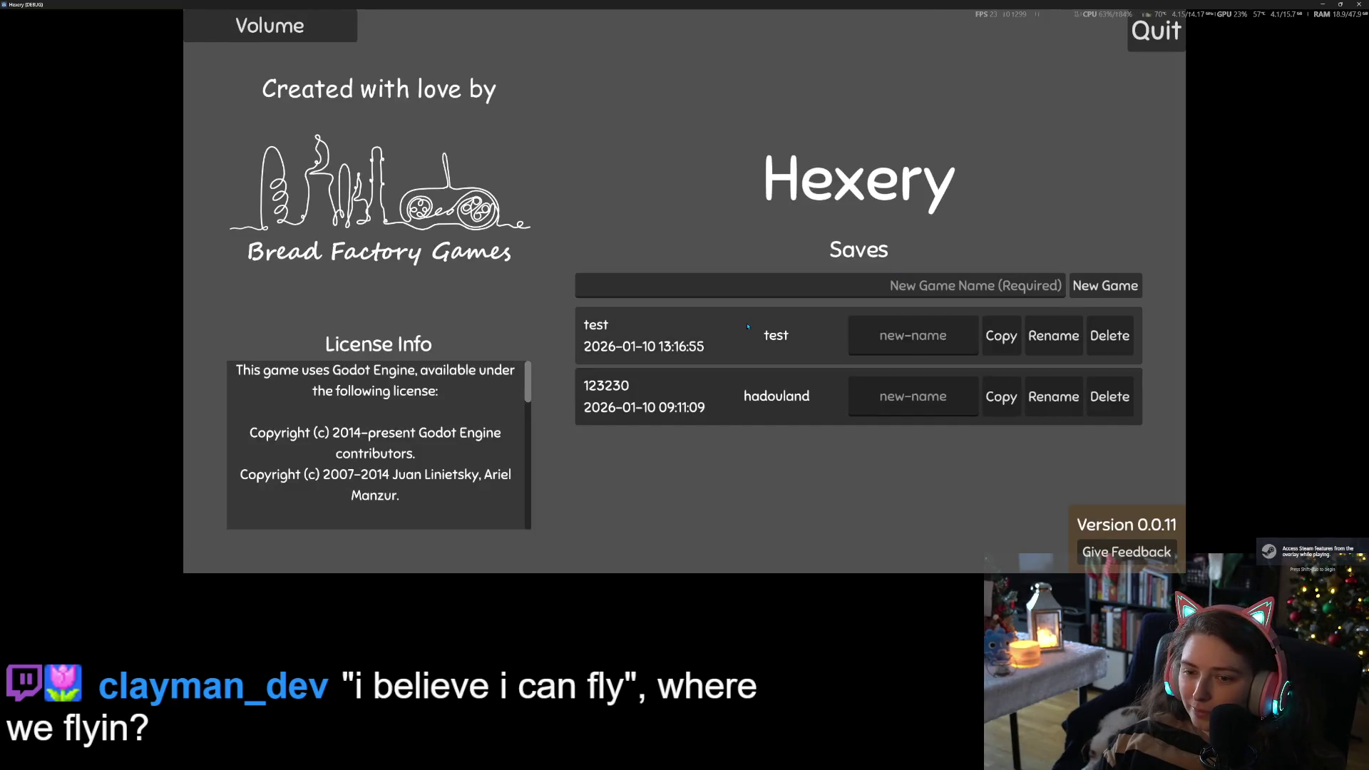
Step: Load the 'test' save from Hexery's main menu
{"action": "left_click", "coordinate": [745, 330]}
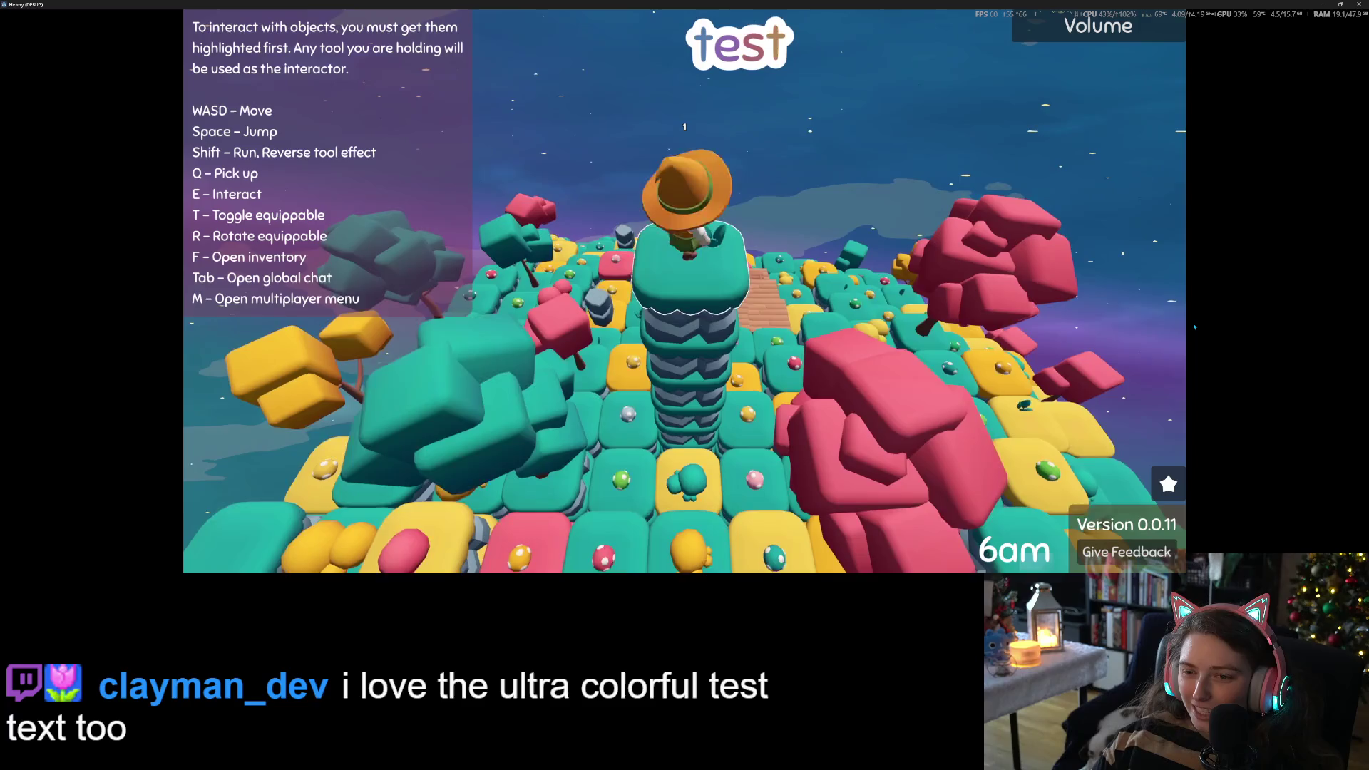
Step: Look over the achievements and points overview, then close it
{"action": "key", "text": "j"}
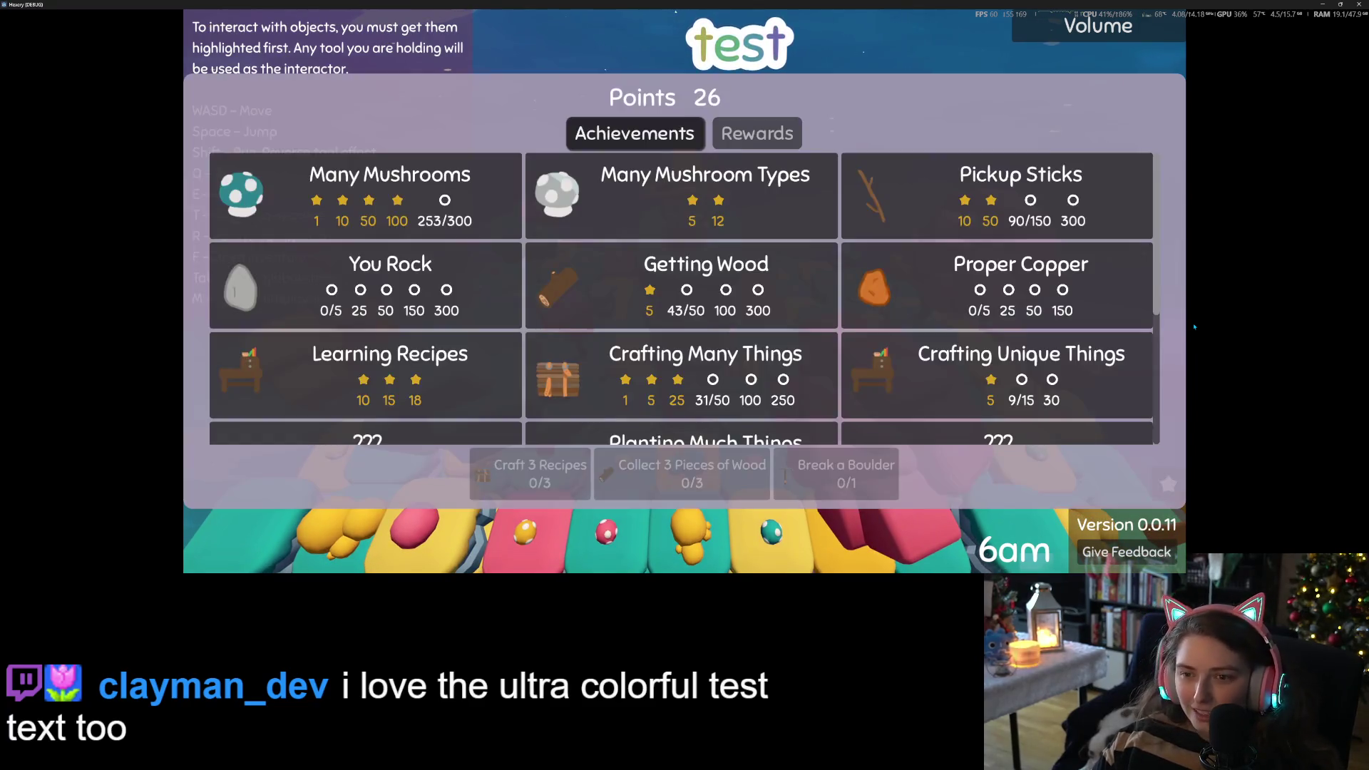
{"action": "scroll", "coordinate": [926, 308], "scroll_direction": "down", "scroll_amount": 3}
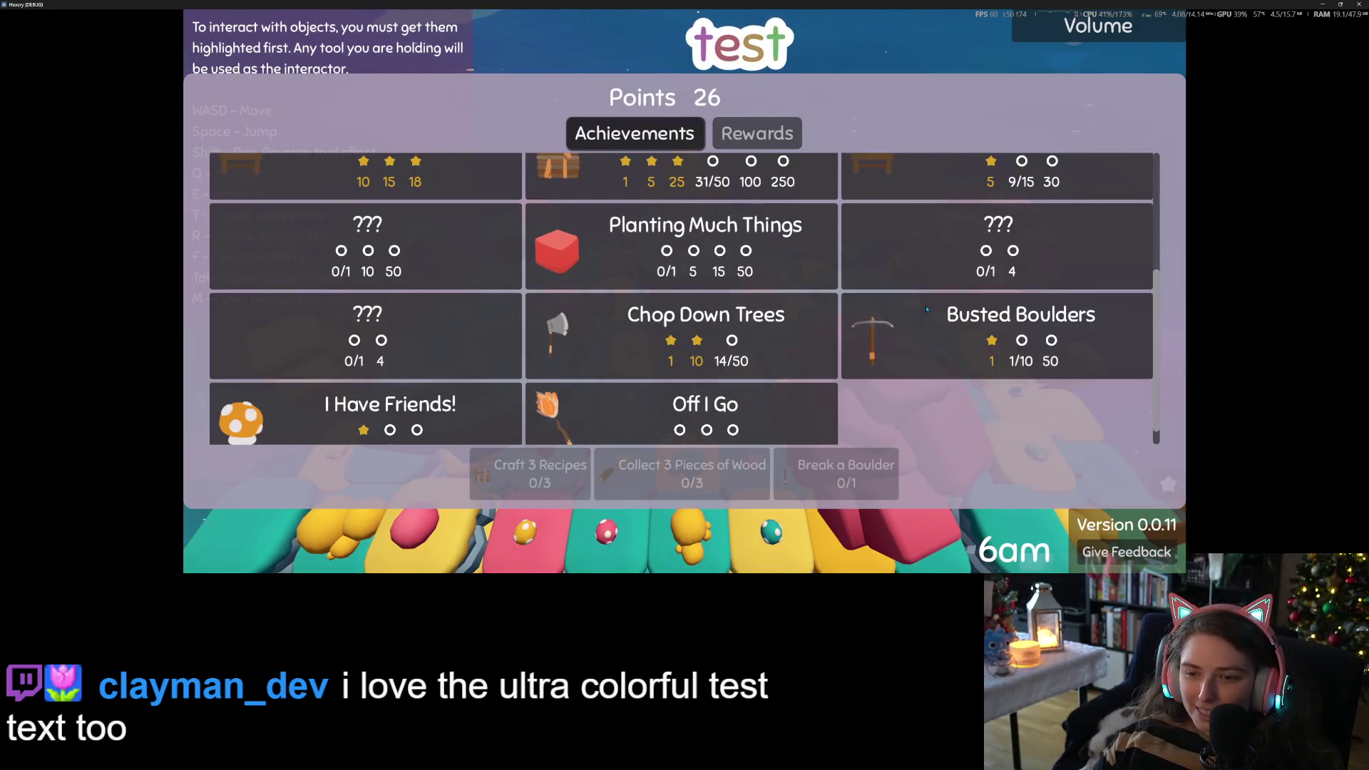
{"action": "key", "text": "Escape"}
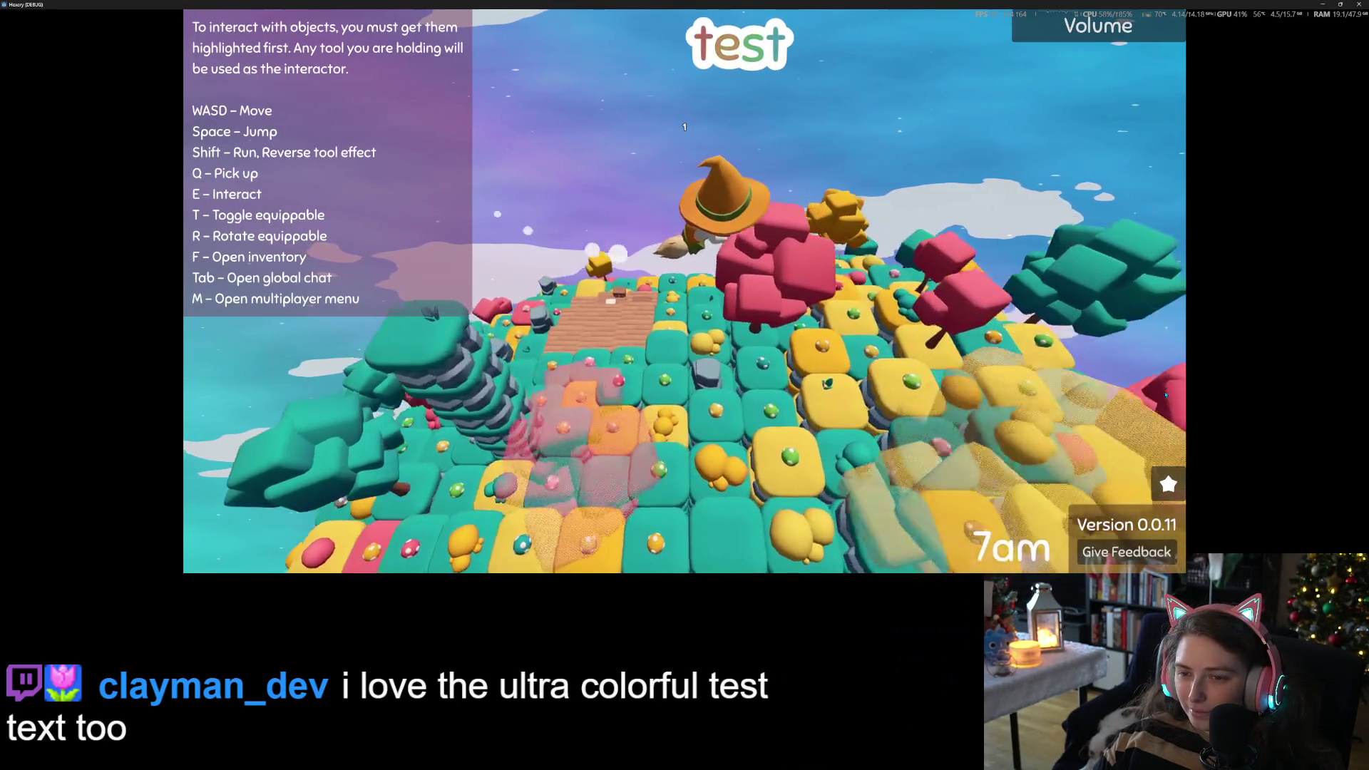
Step: Fly the witch up and around the island past the pink trees and tile stacks
{"action": "key", "text": "a"}
{"action": "key", "text": "a"}
{"action": "key", "text": "a"}
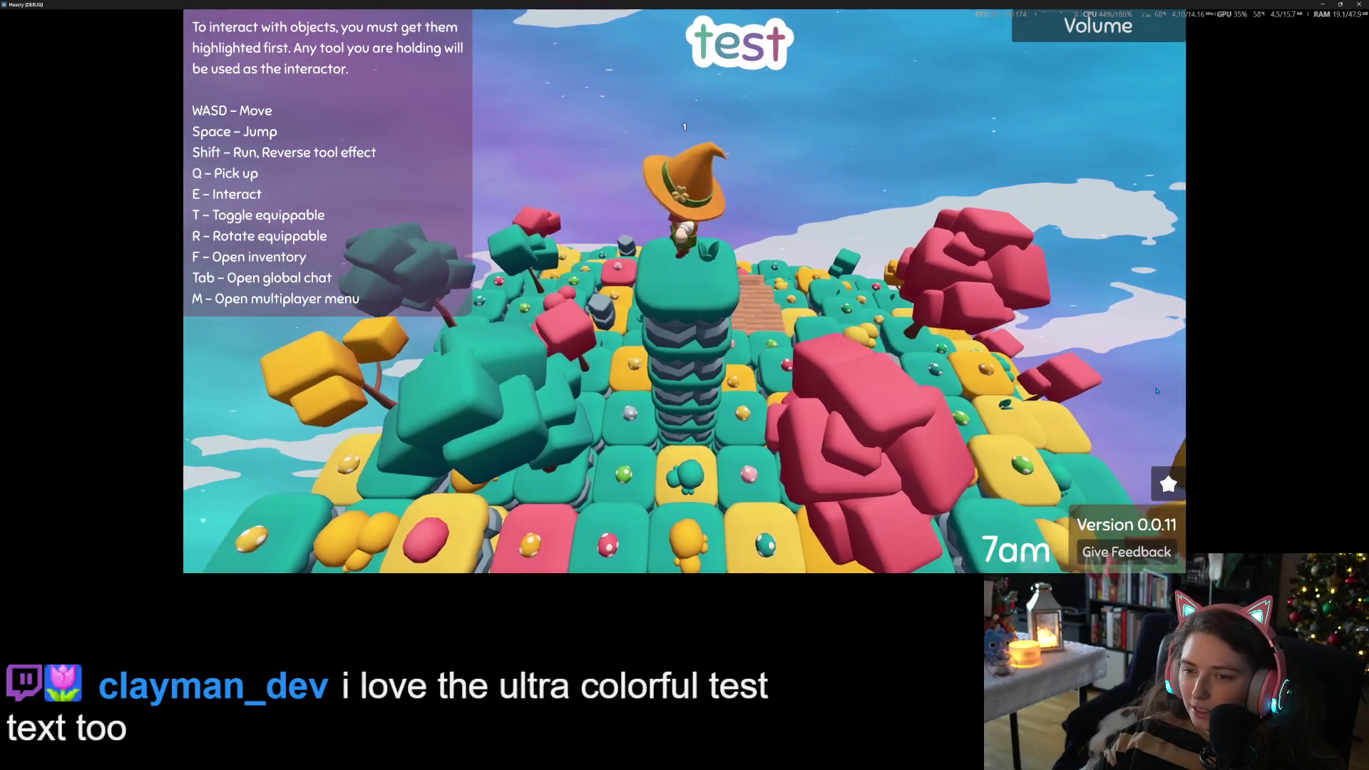
{"action": "key", "text": "s"}
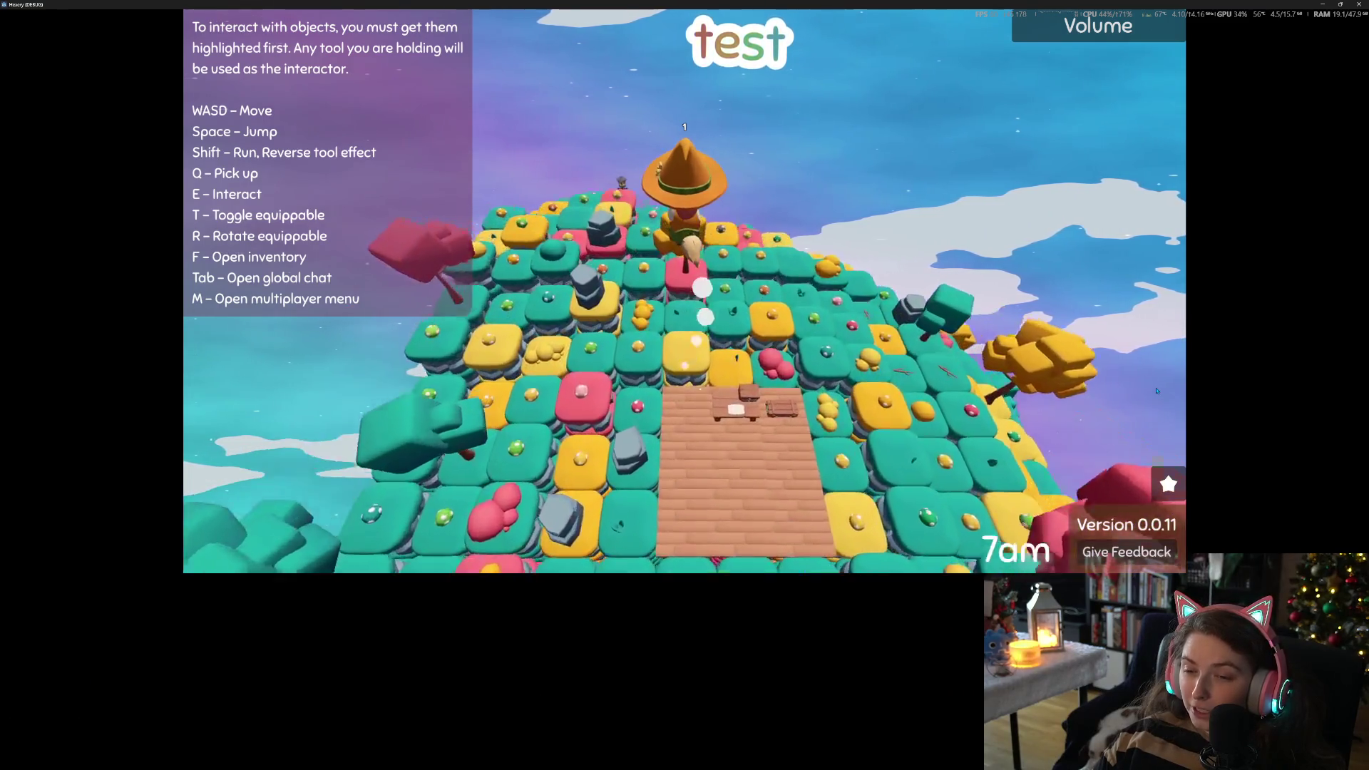
{"action": "key", "text": "a"}
{"action": "key", "text": "a"}
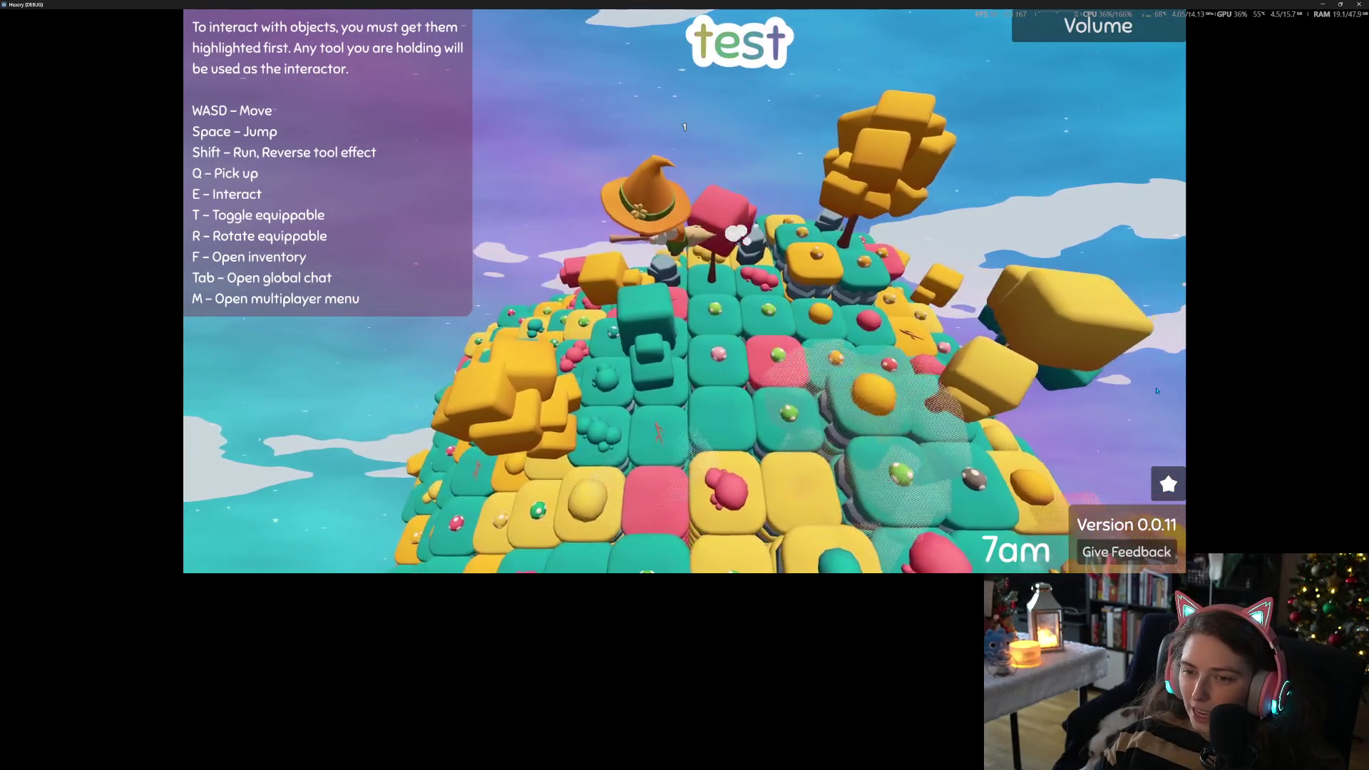
{"action": "key", "text": "d"}
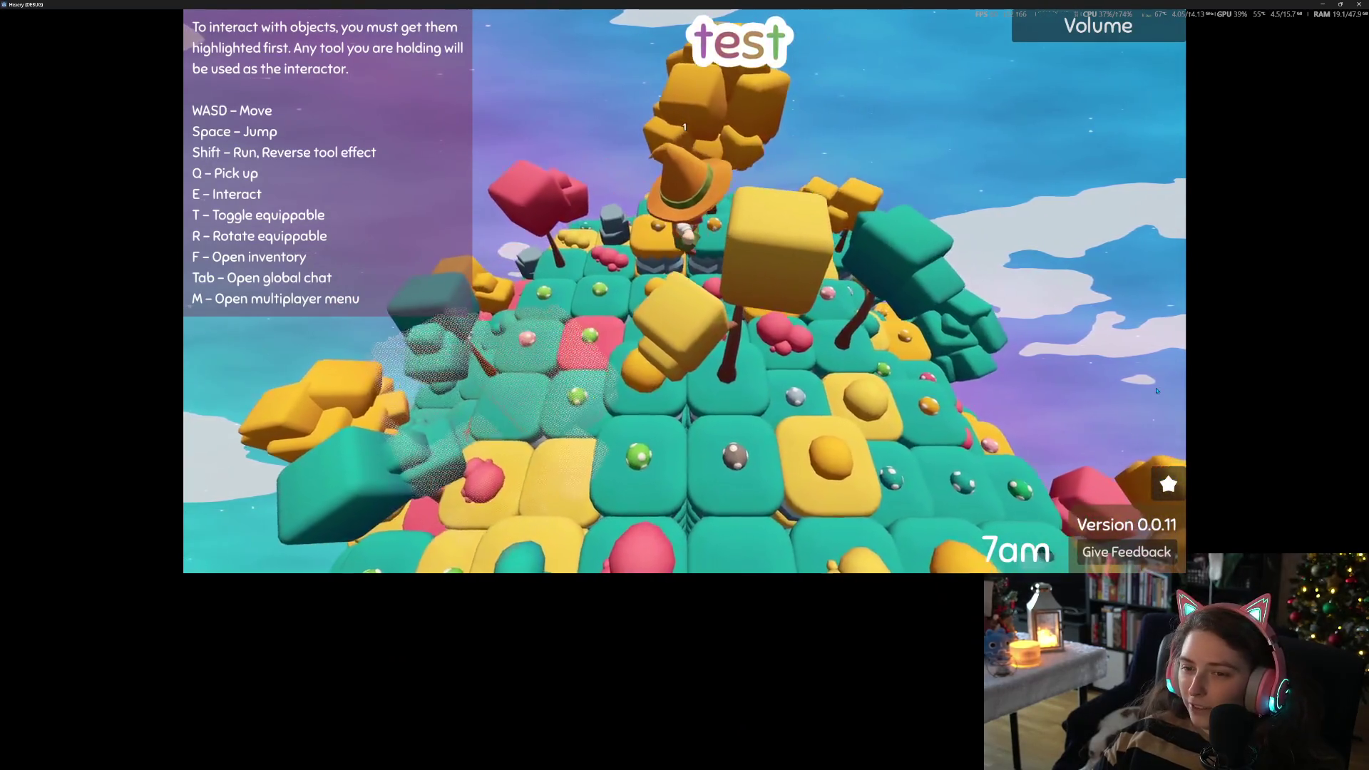
{"action": "key", "text": "a"}
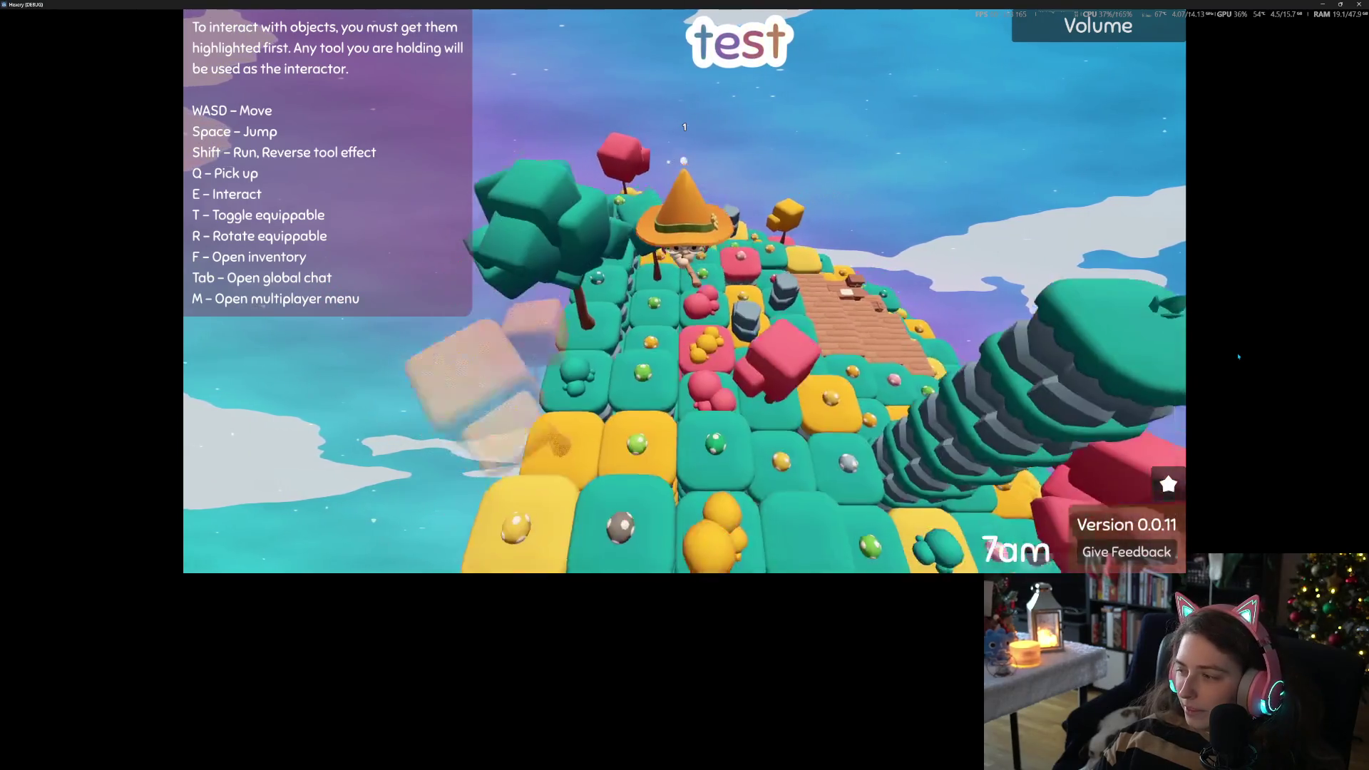
{"action": "key", "text": "d"}
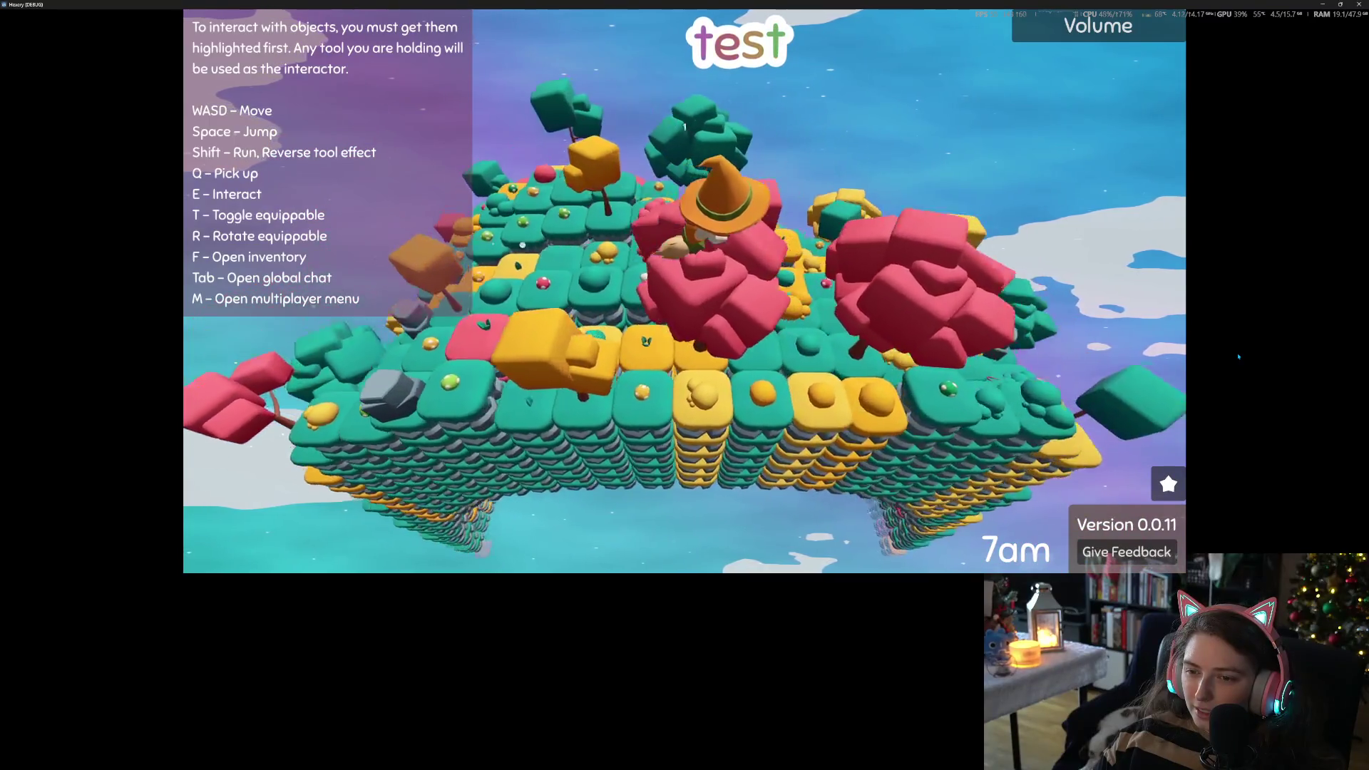
{"action": "key", "text": "w"}
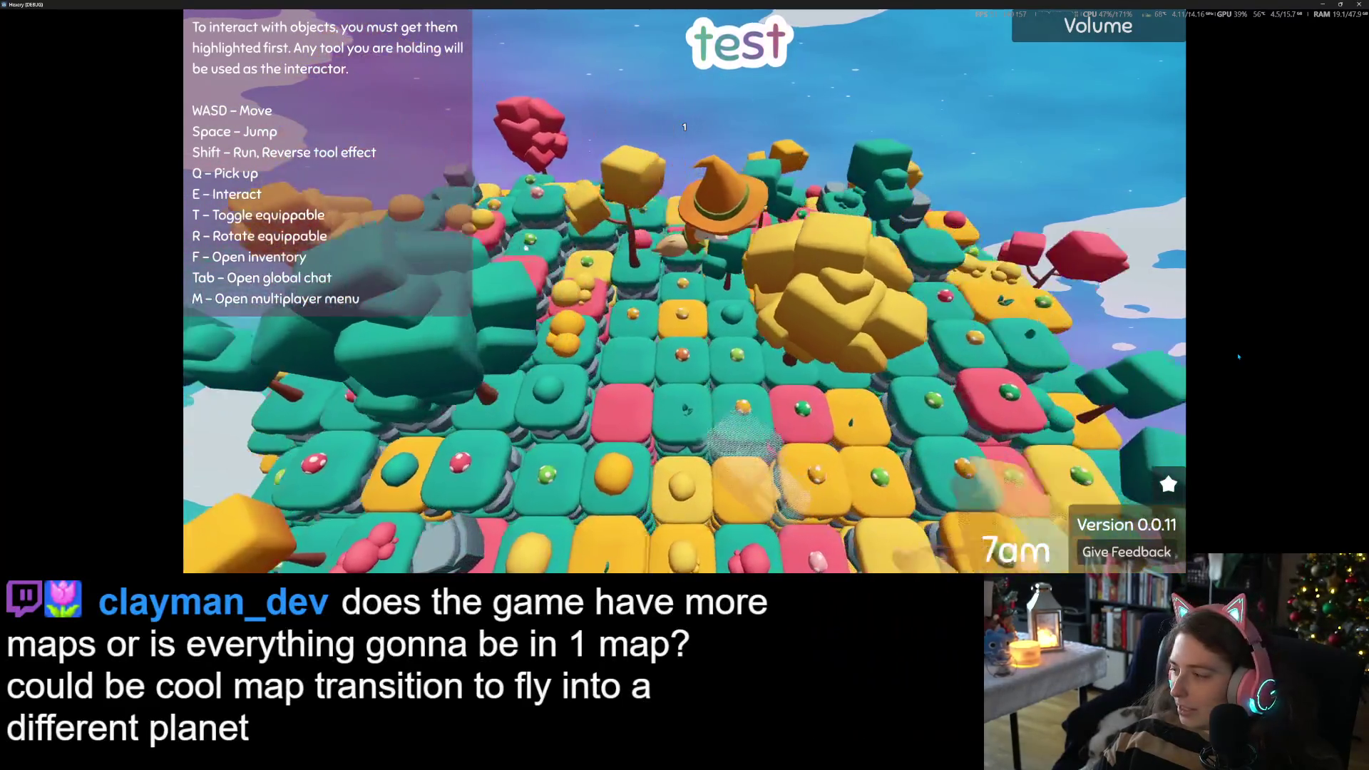
{"action": "key", "text": "s"}
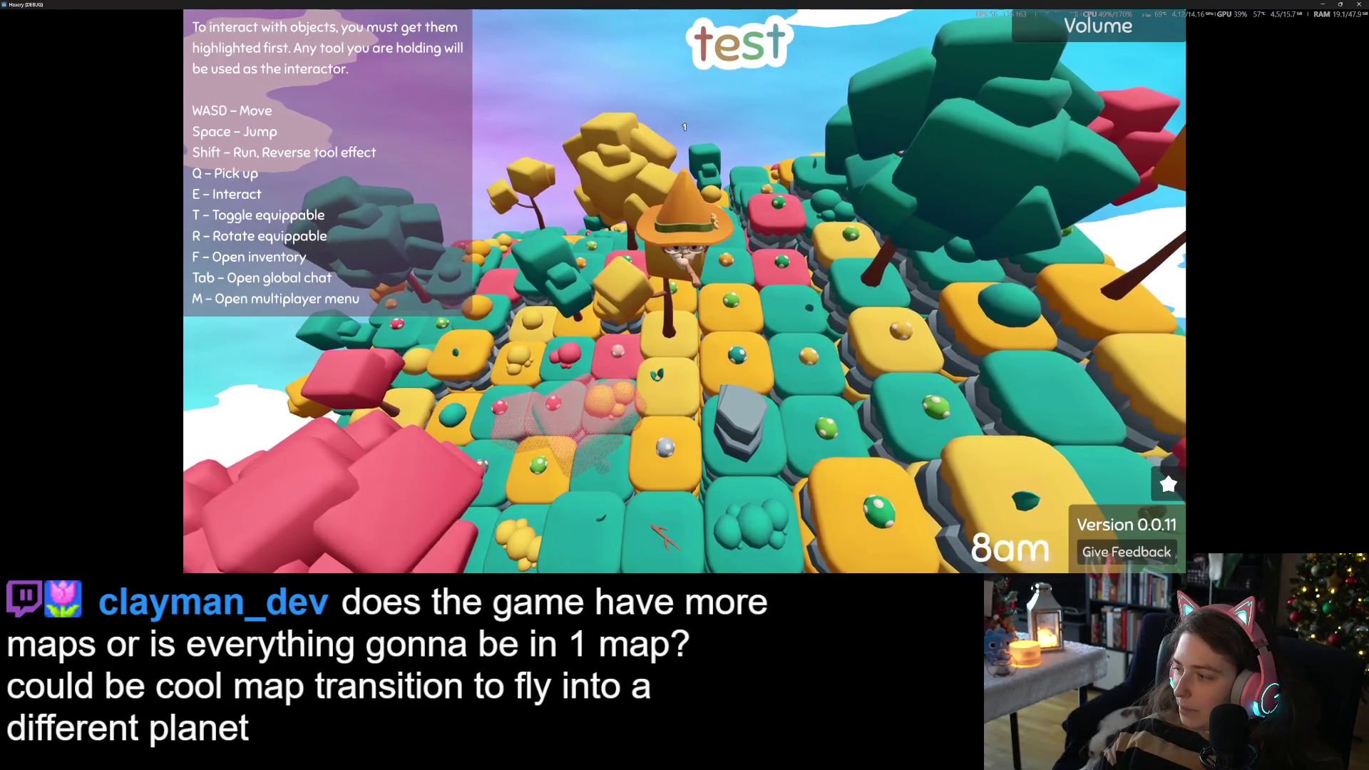
{"action": "key", "text": "w"}
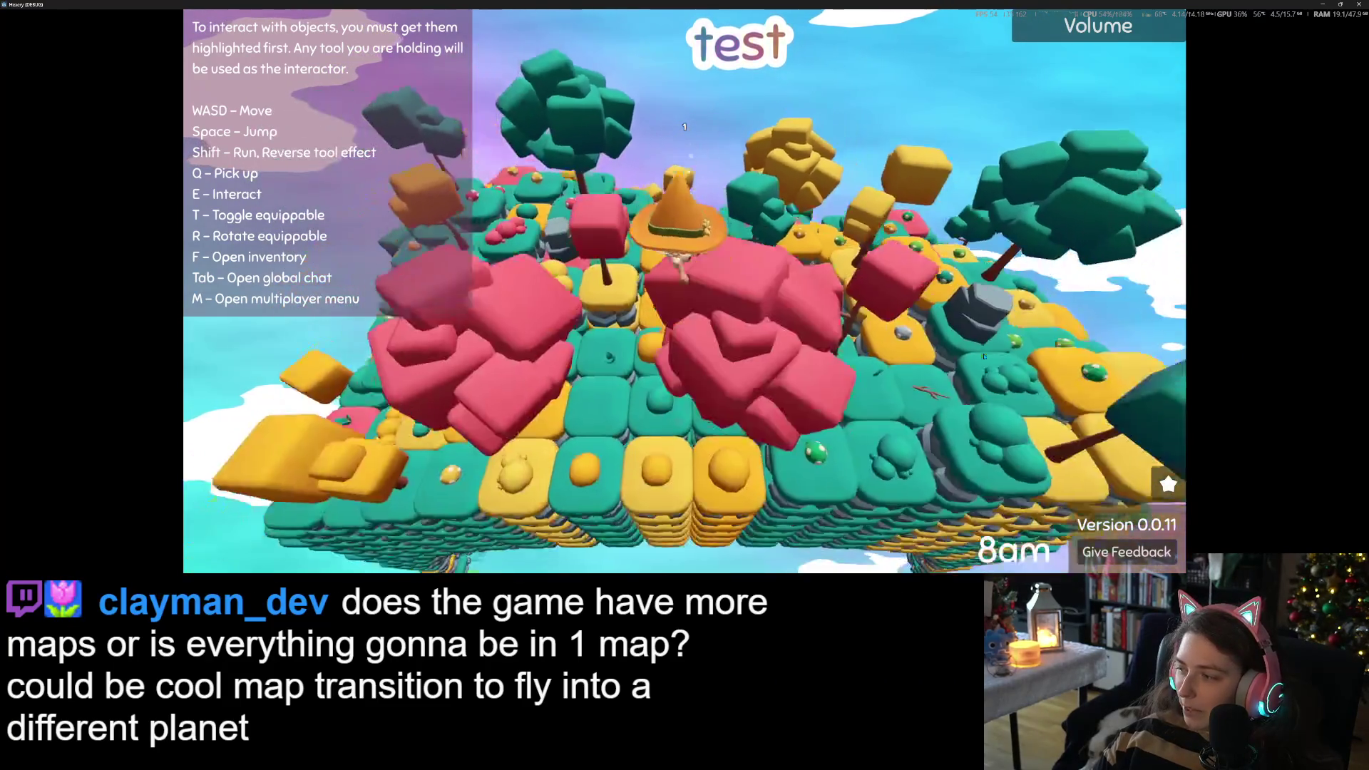
{"action": "key", "text": "w"}
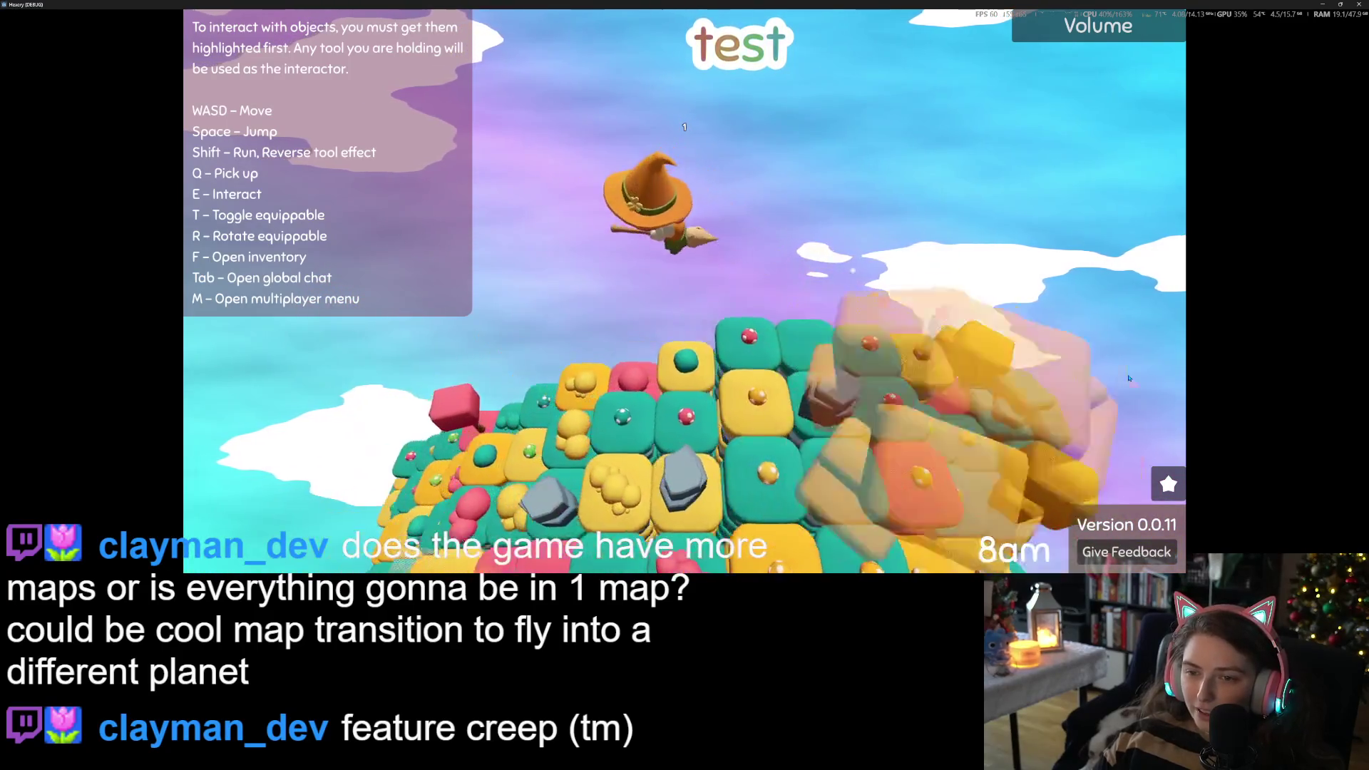
{"action": "key", "text": "a"}
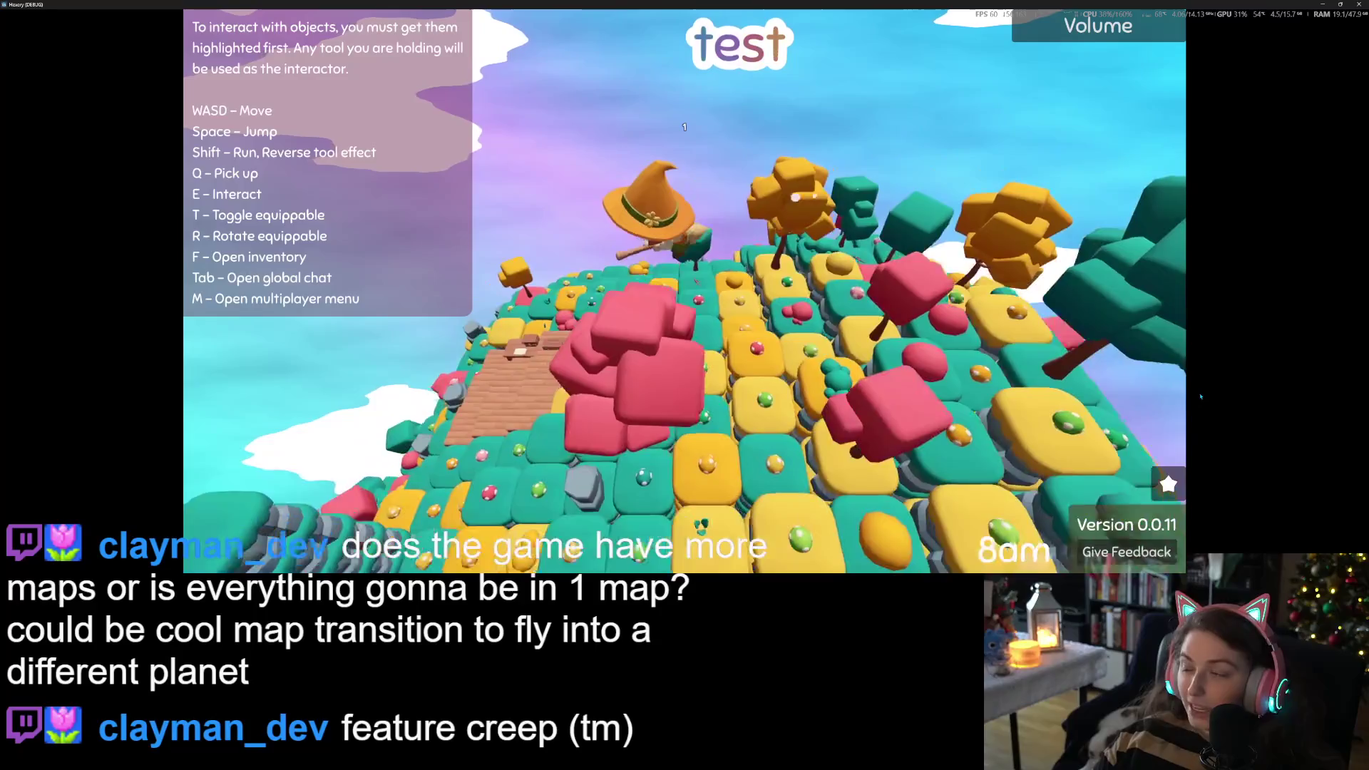
{"action": "key", "text": "w"}
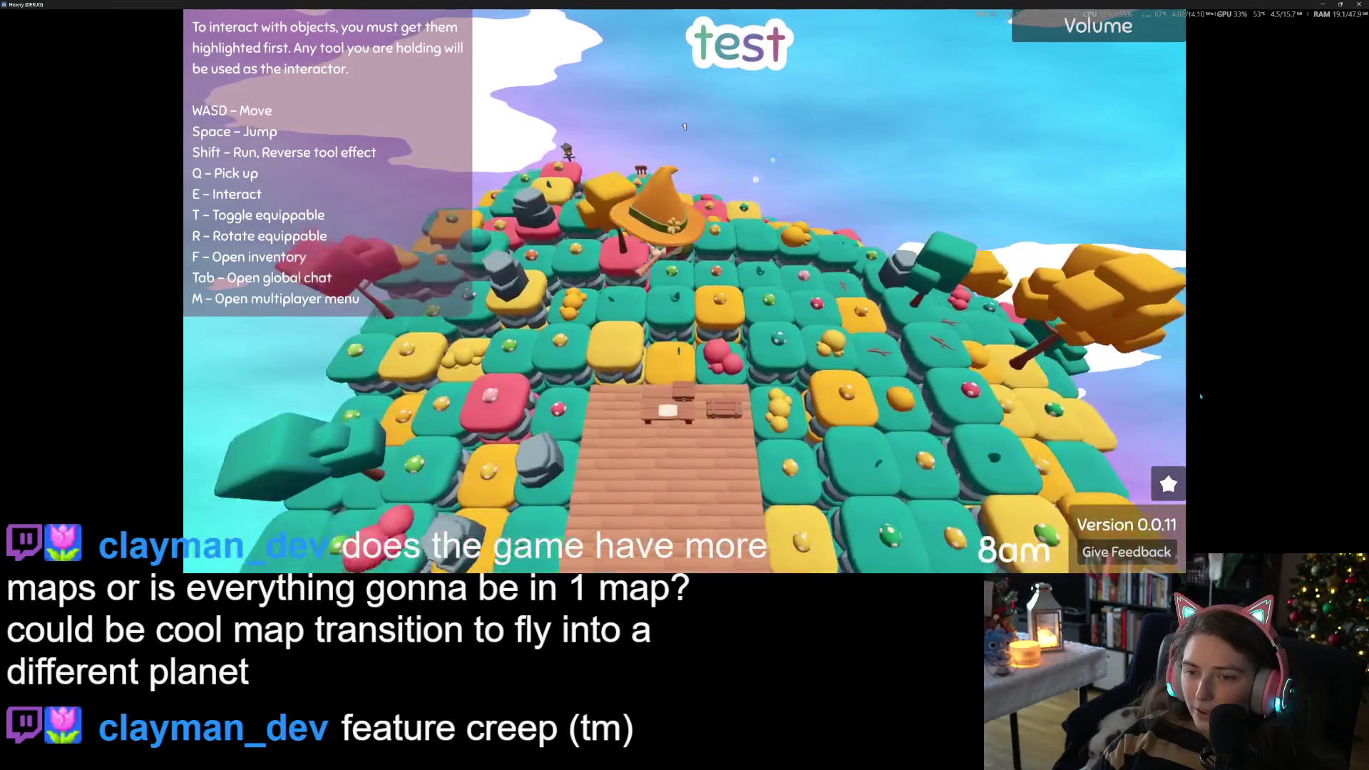
{"action": "key", "text": "s"}
Step: Keep circling the island, then land on the tall pillar and leap off its top
{"action": "scroll", "coordinate": [1199, 397], "scroll_direction": "up", "scroll_amount": 3}
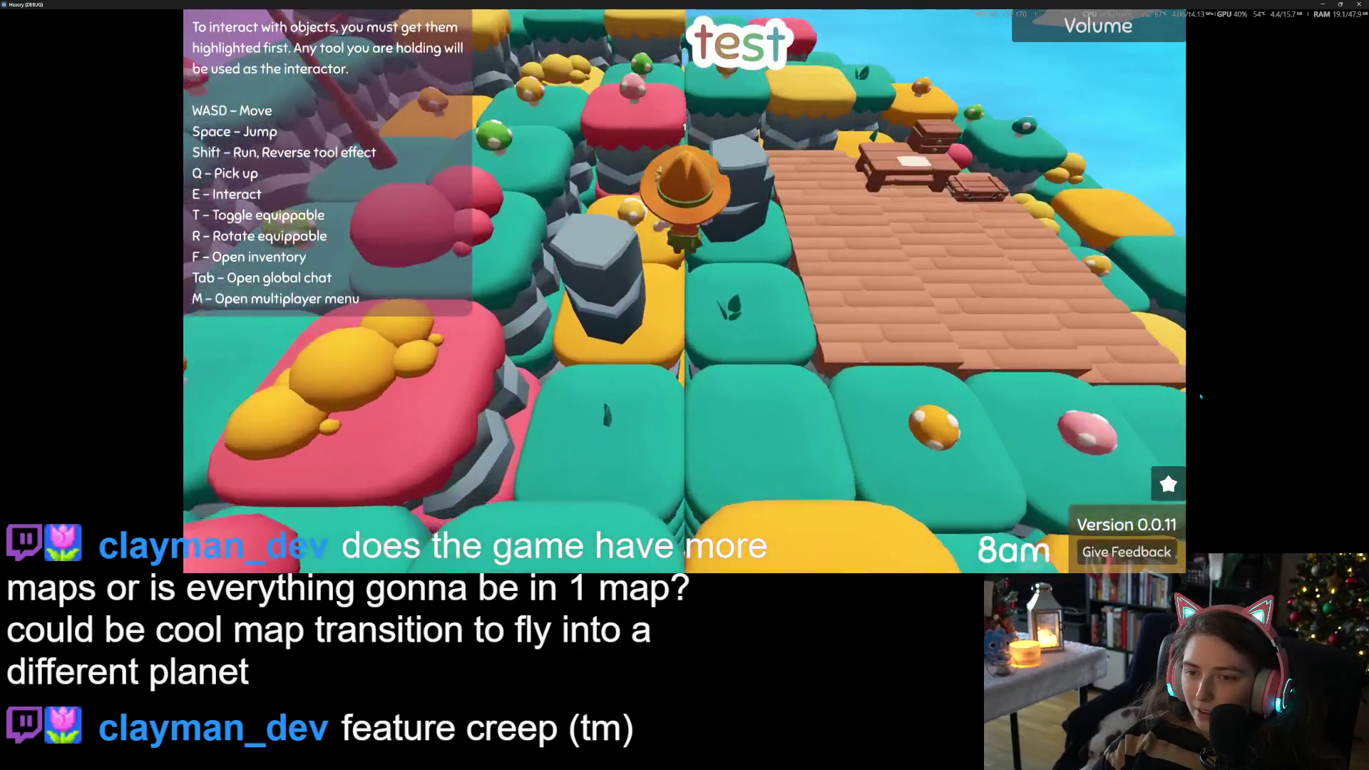
{"action": "scroll", "coordinate": [1200, 396], "scroll_direction": "down", "scroll_amount": 5}
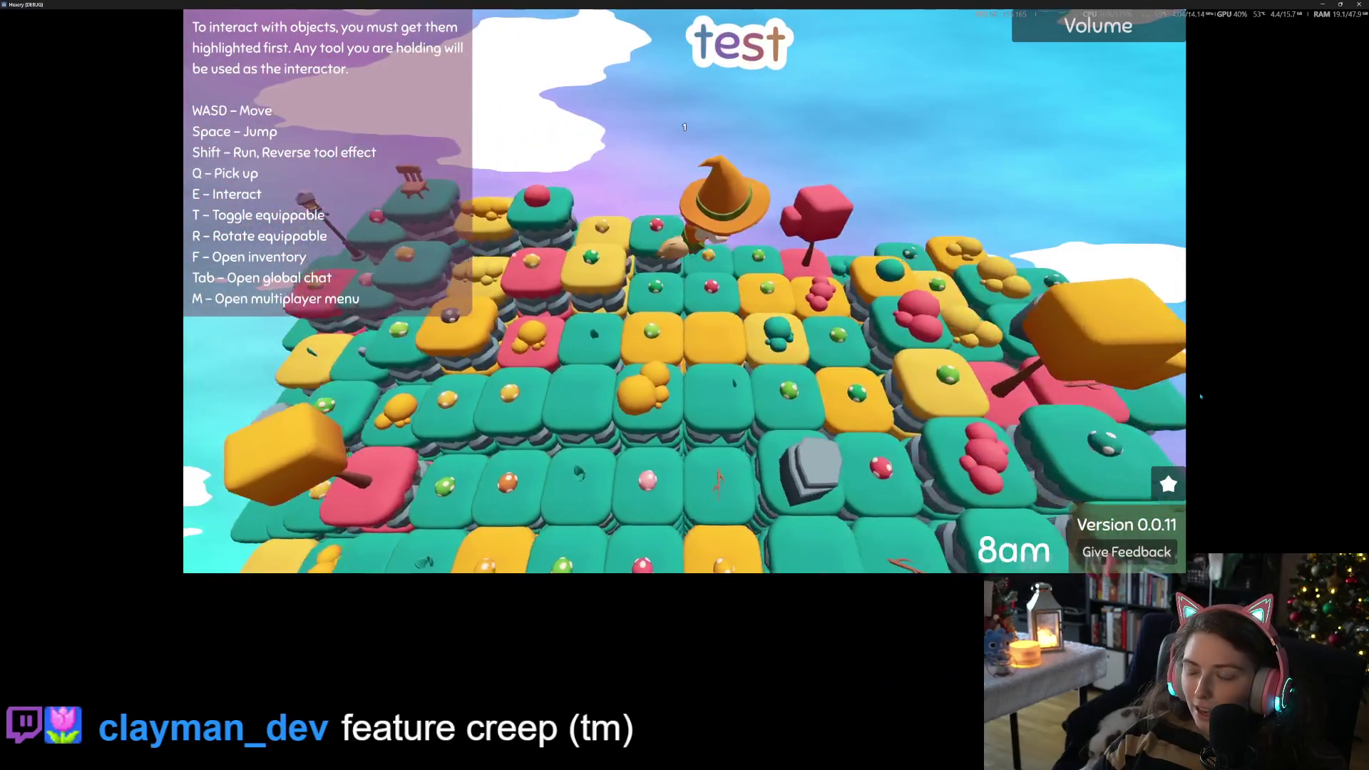
{"action": "key", "text": "s"}
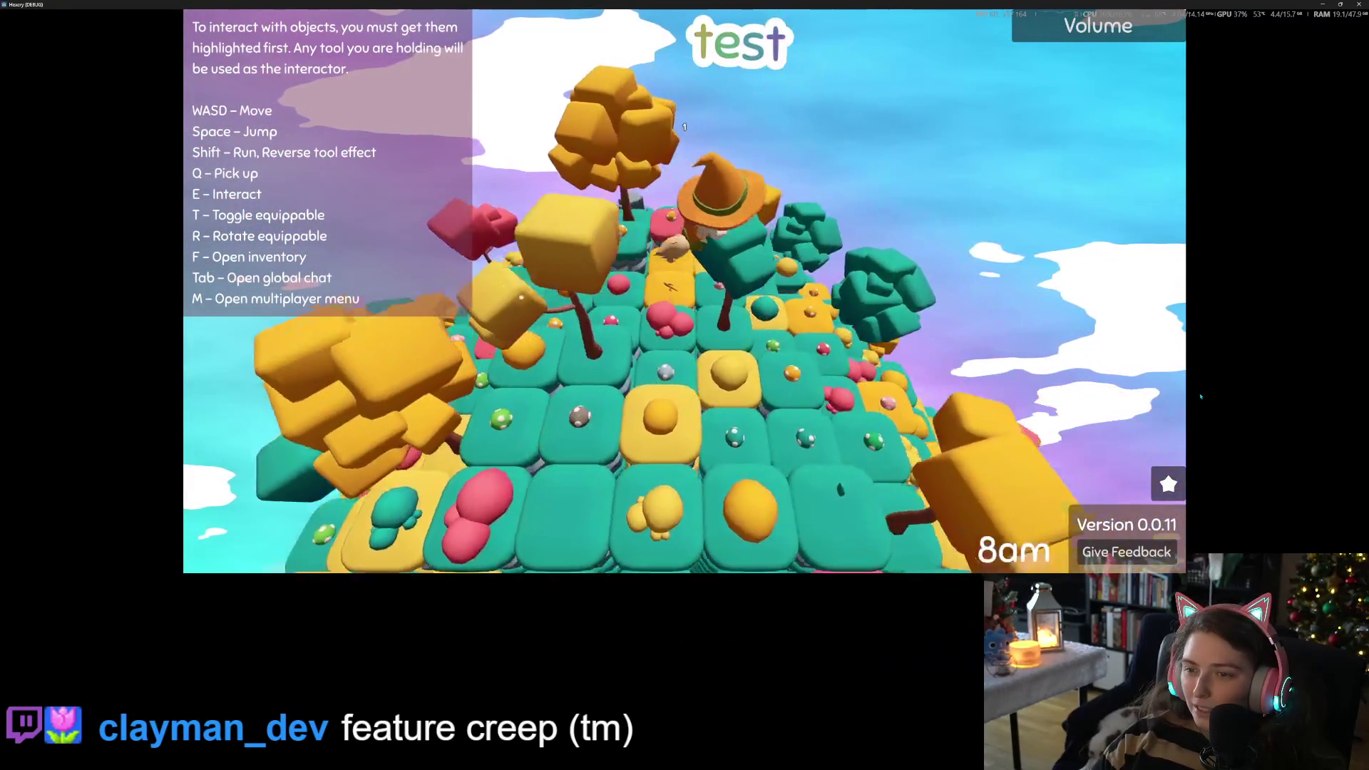
{"action": "key", "text": "d"}
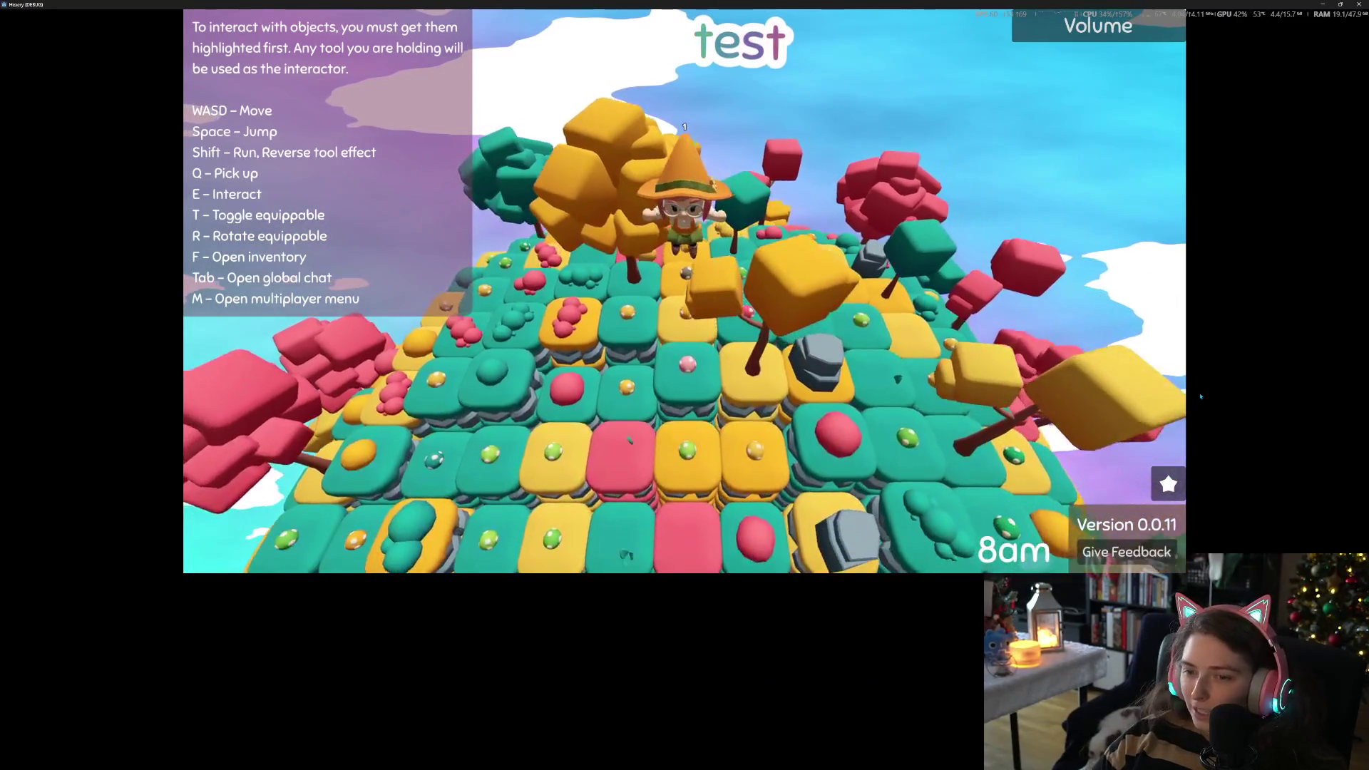
{"action": "scroll", "coordinate": [1200, 397], "scroll_direction": "up", "scroll_amount": 5}
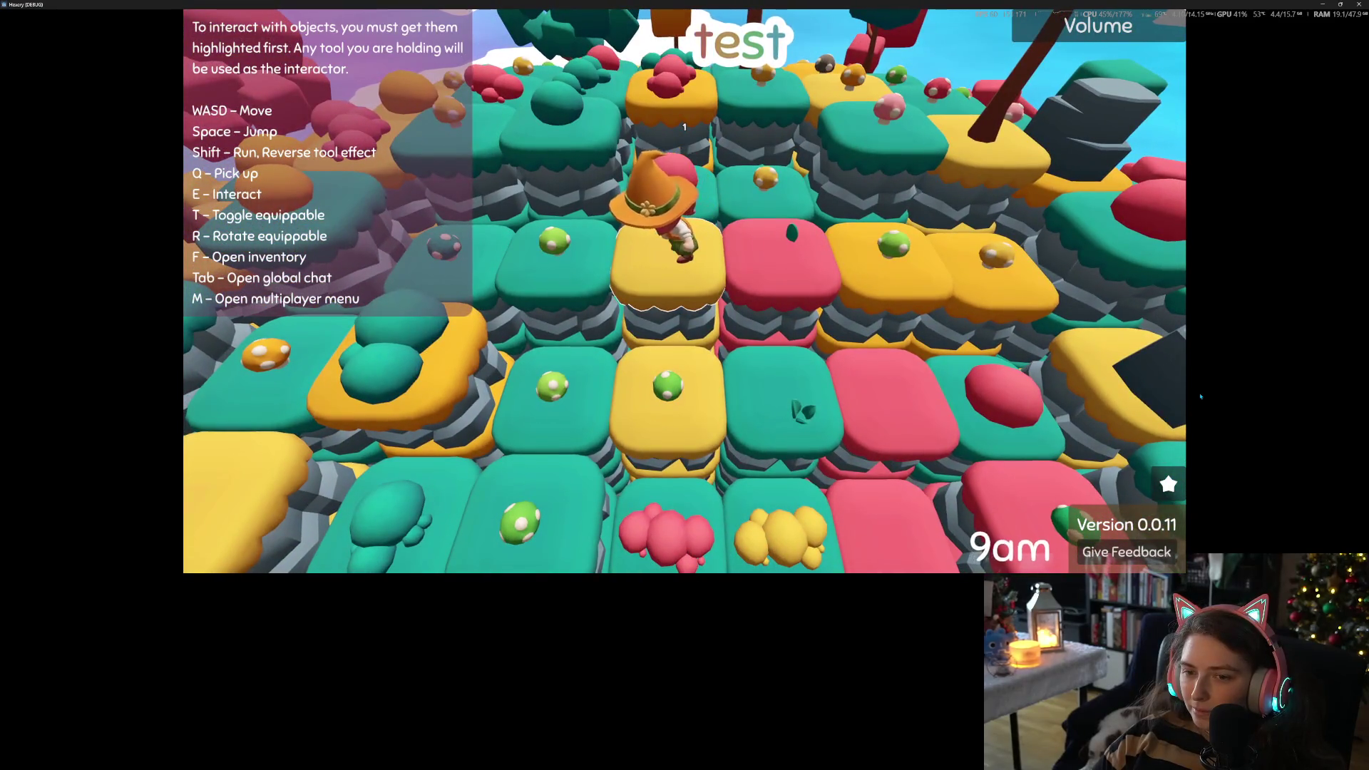
{"action": "key", "text": "a"}
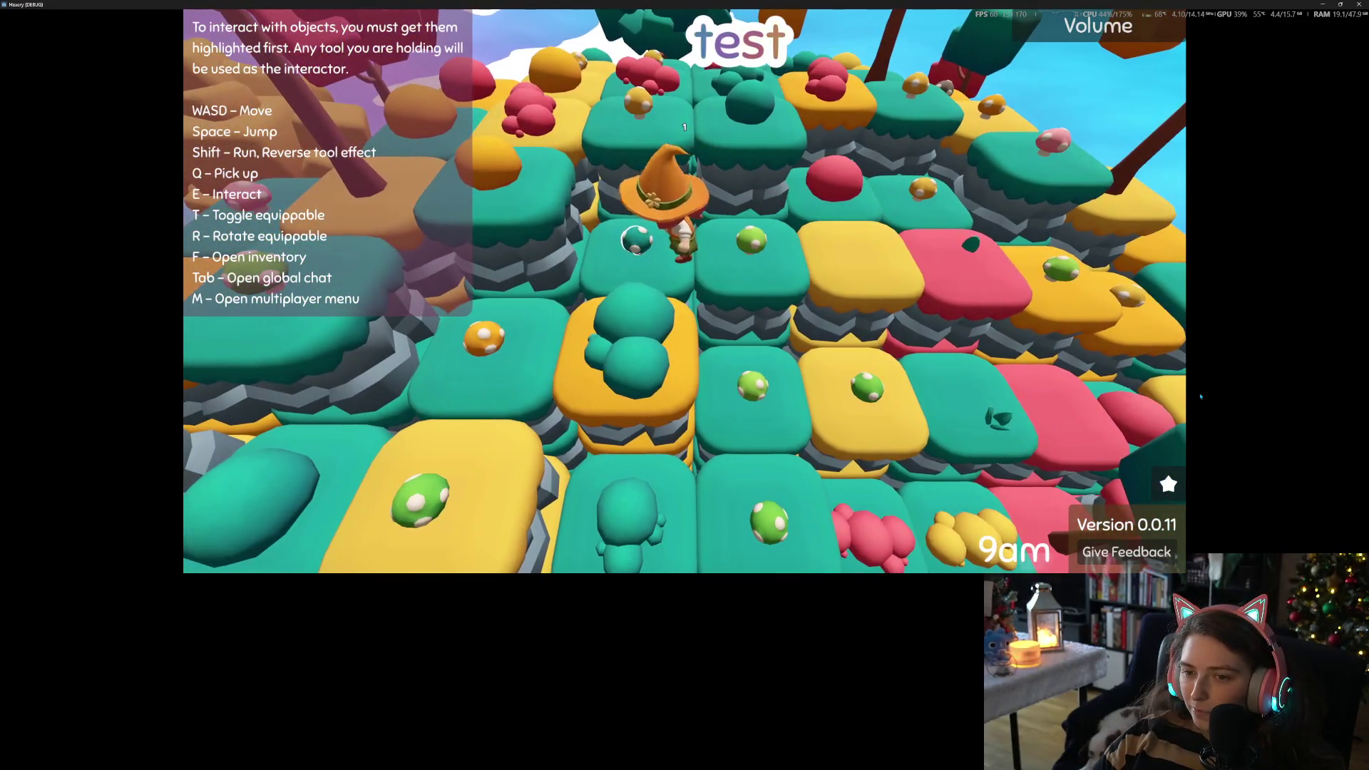
{"action": "key", "text": "d"}
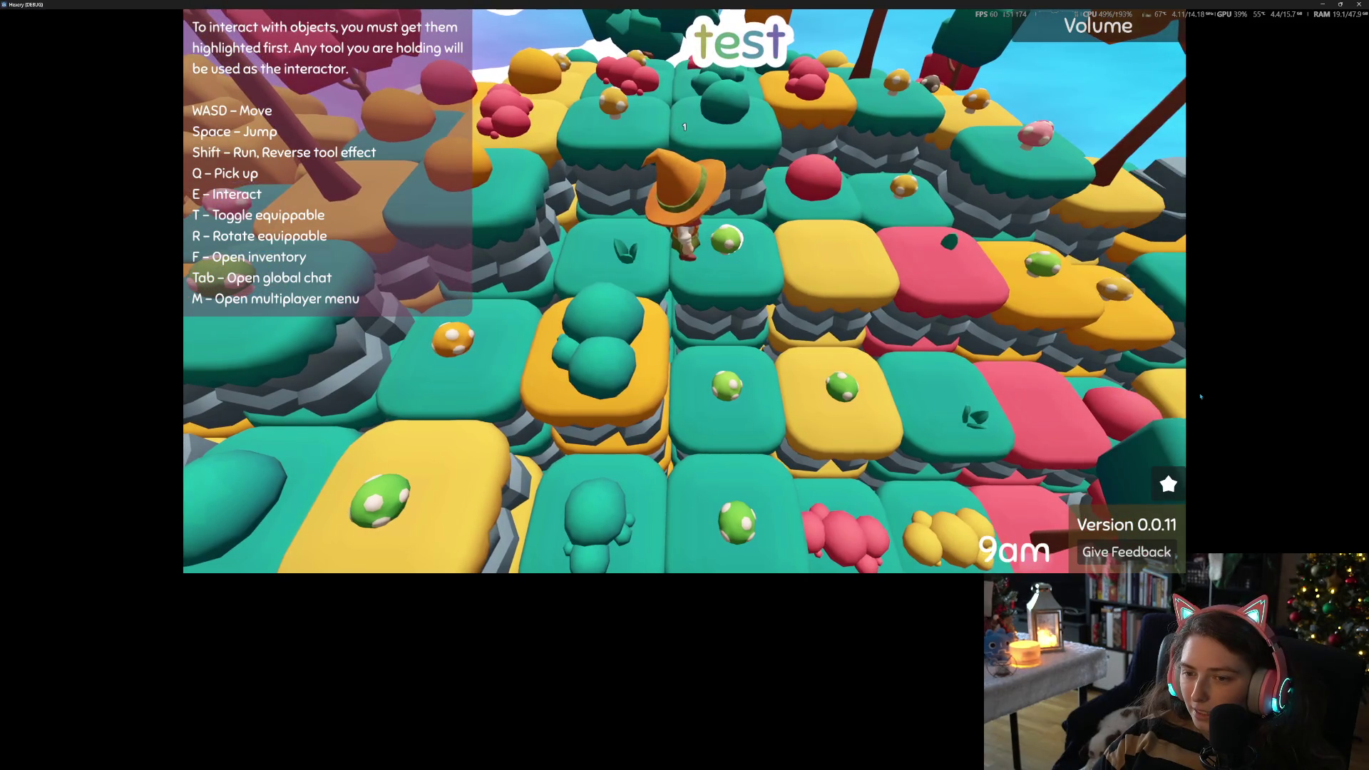
{"action": "scroll", "coordinate": [1199, 397], "scroll_direction": "down", "scroll_amount": 5}
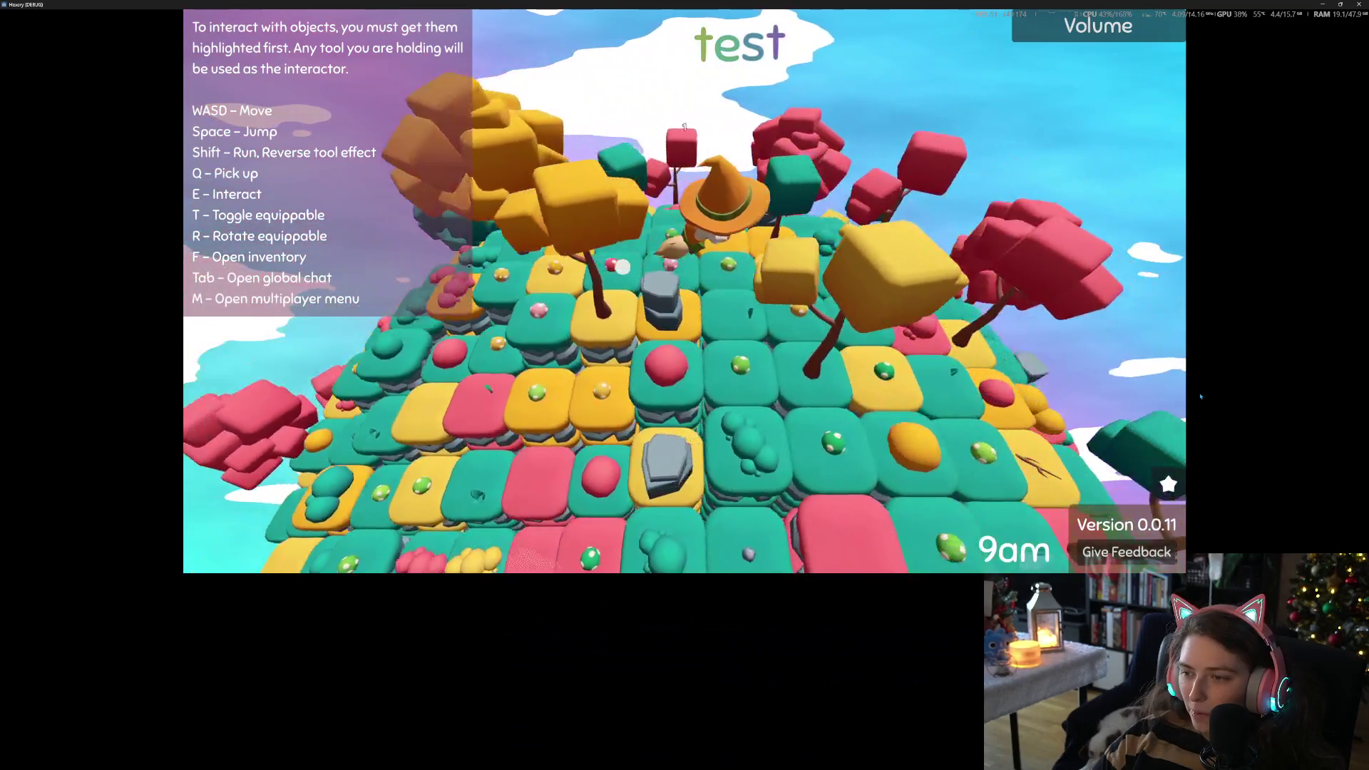
{"action": "key", "text": "Left"}
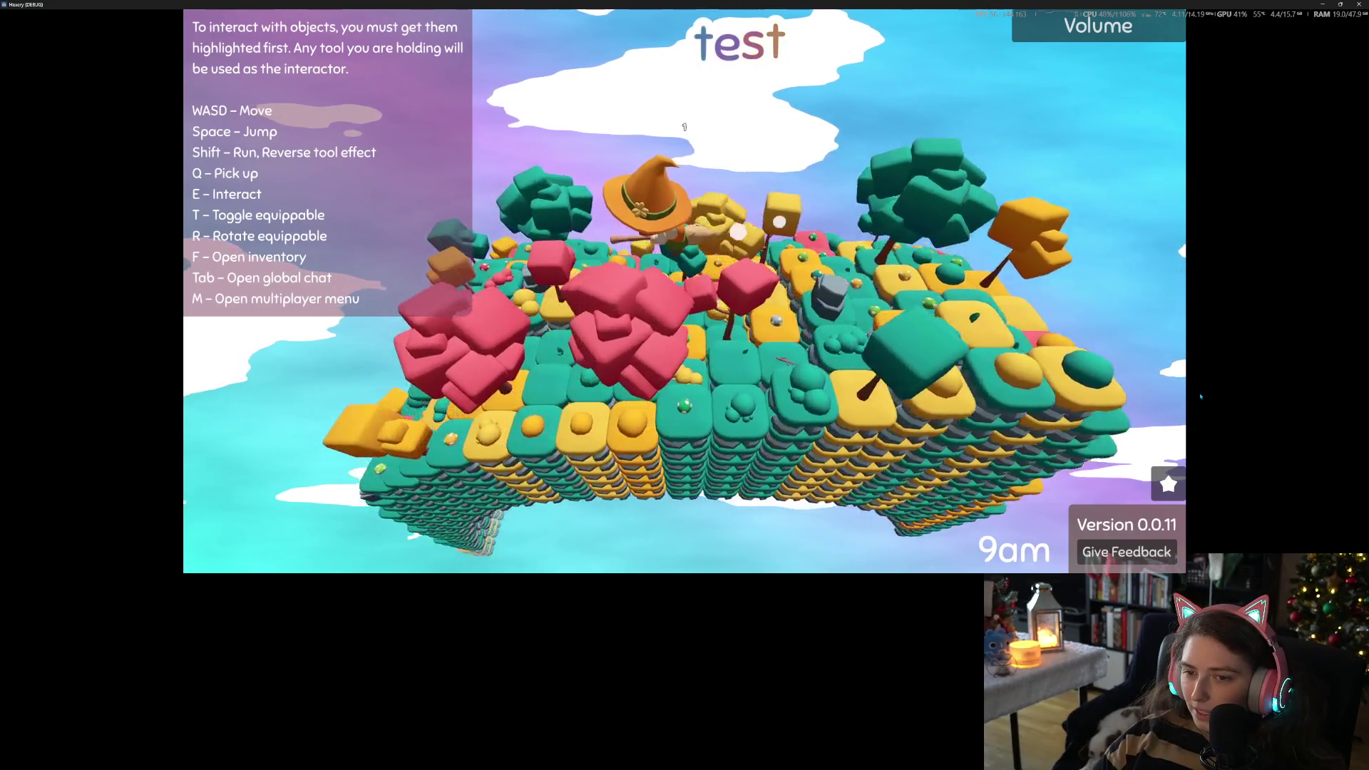
{"action": "key", "text": "Left"}
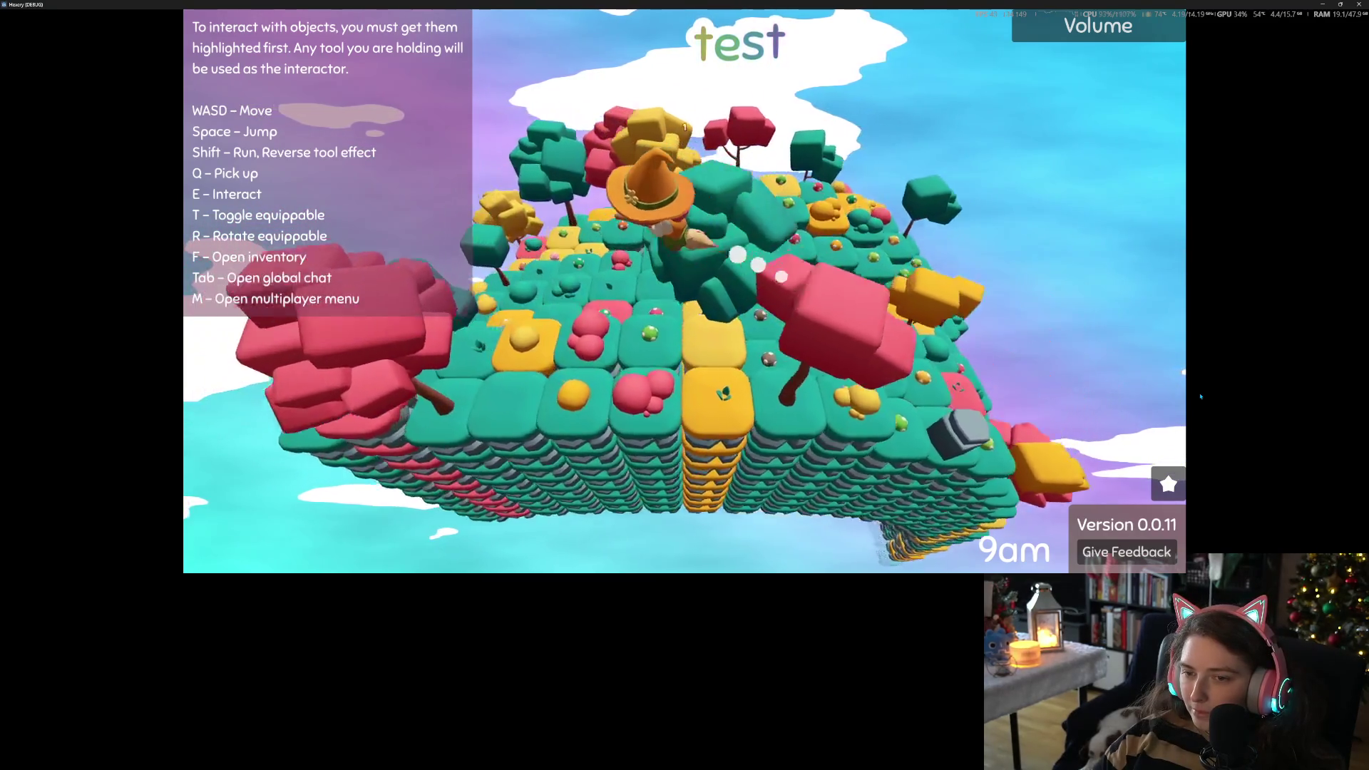
{"action": "key", "text": "Left"}
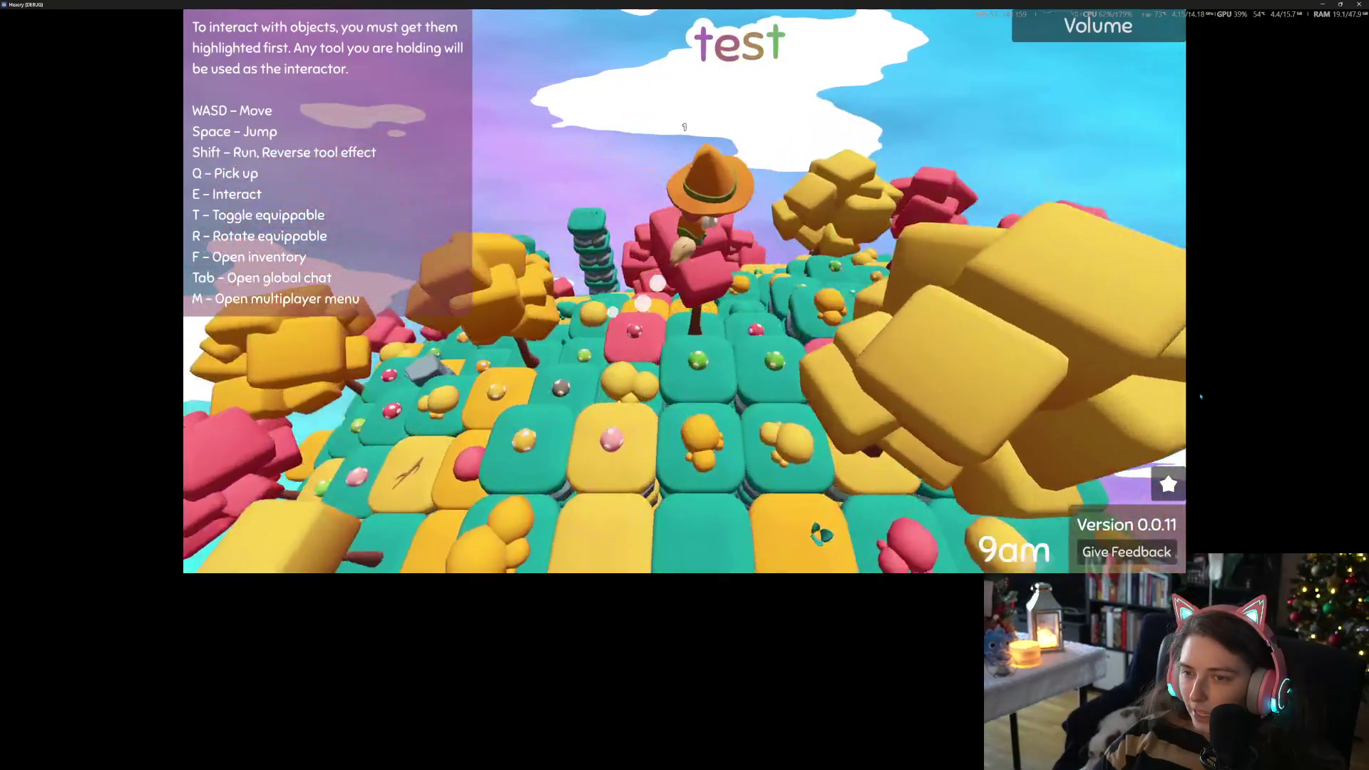
{"action": "key", "text": "Left"}
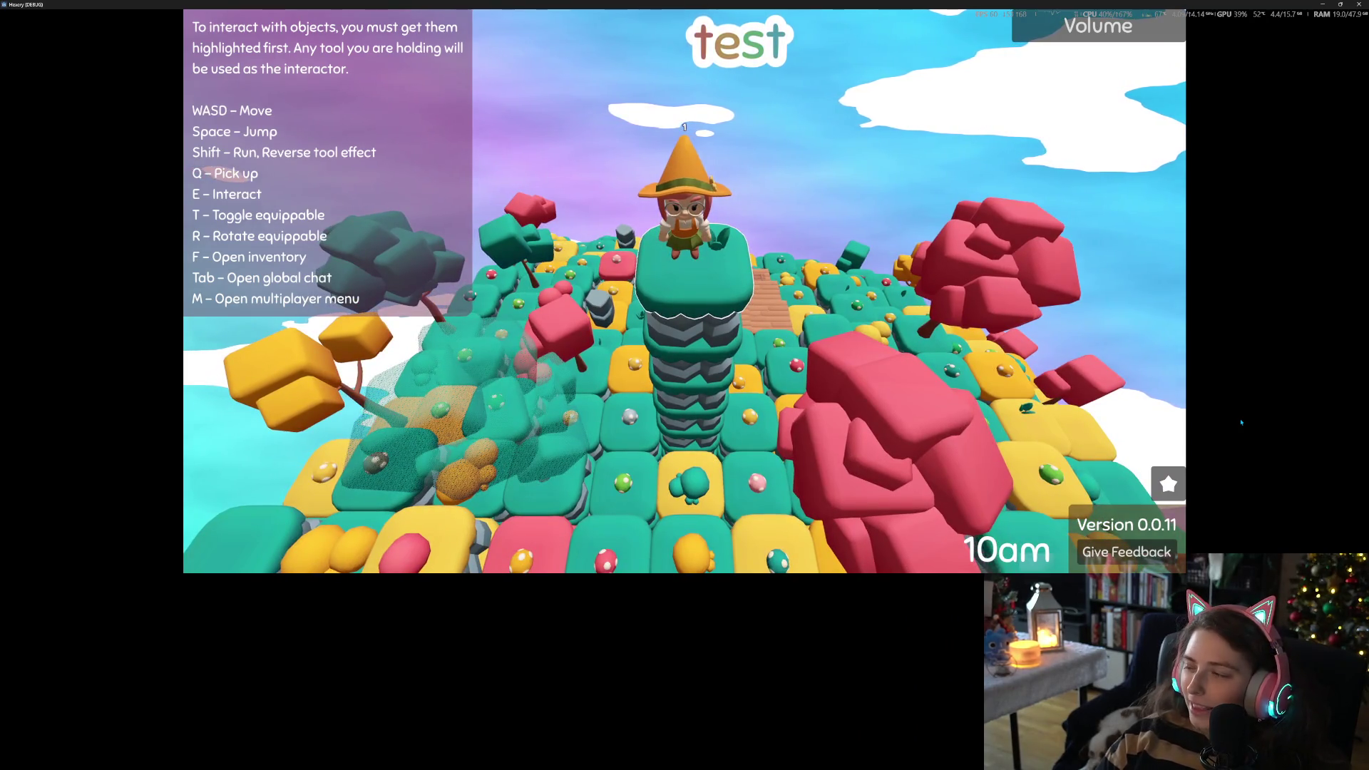
{"action": "key", "text": "space"}
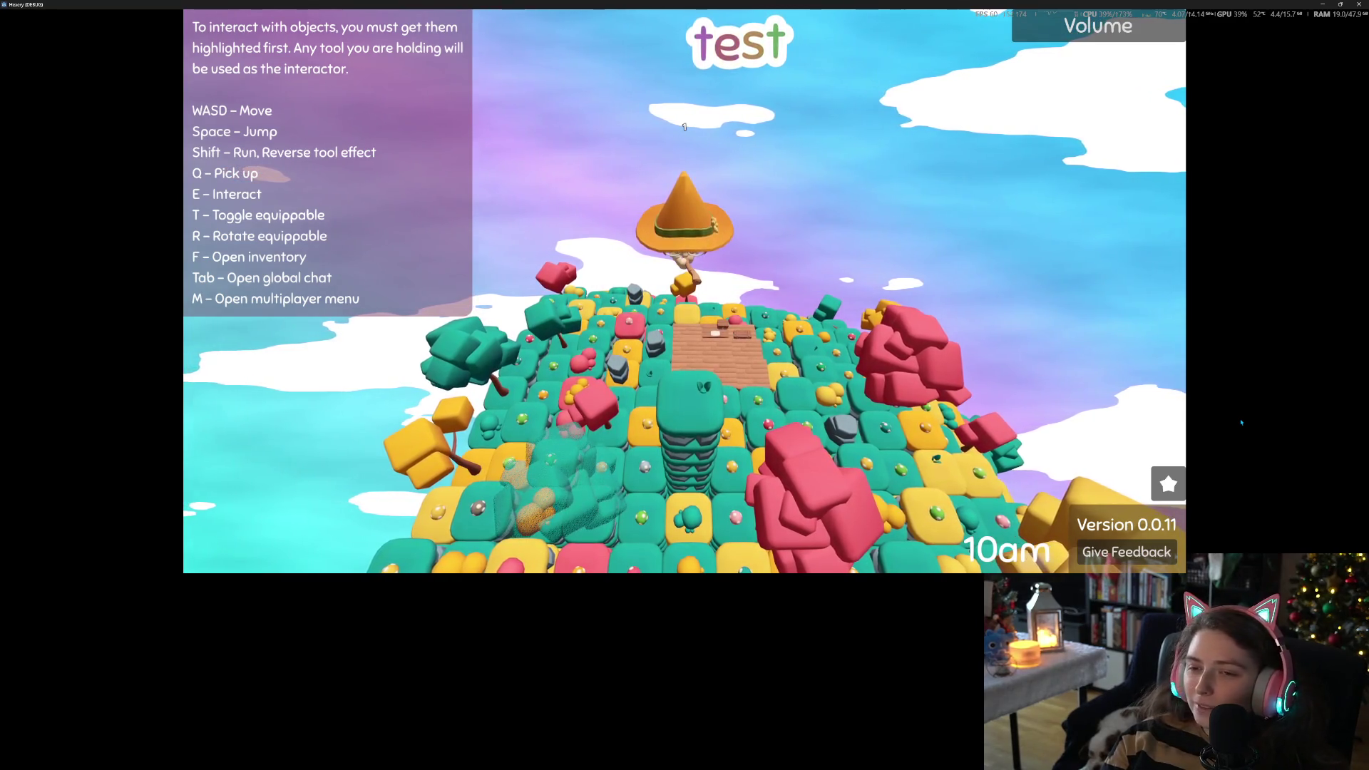
Step: Fly the witch across the island tiles and land near the stacked pillar
{"action": "key", "text": "w"}
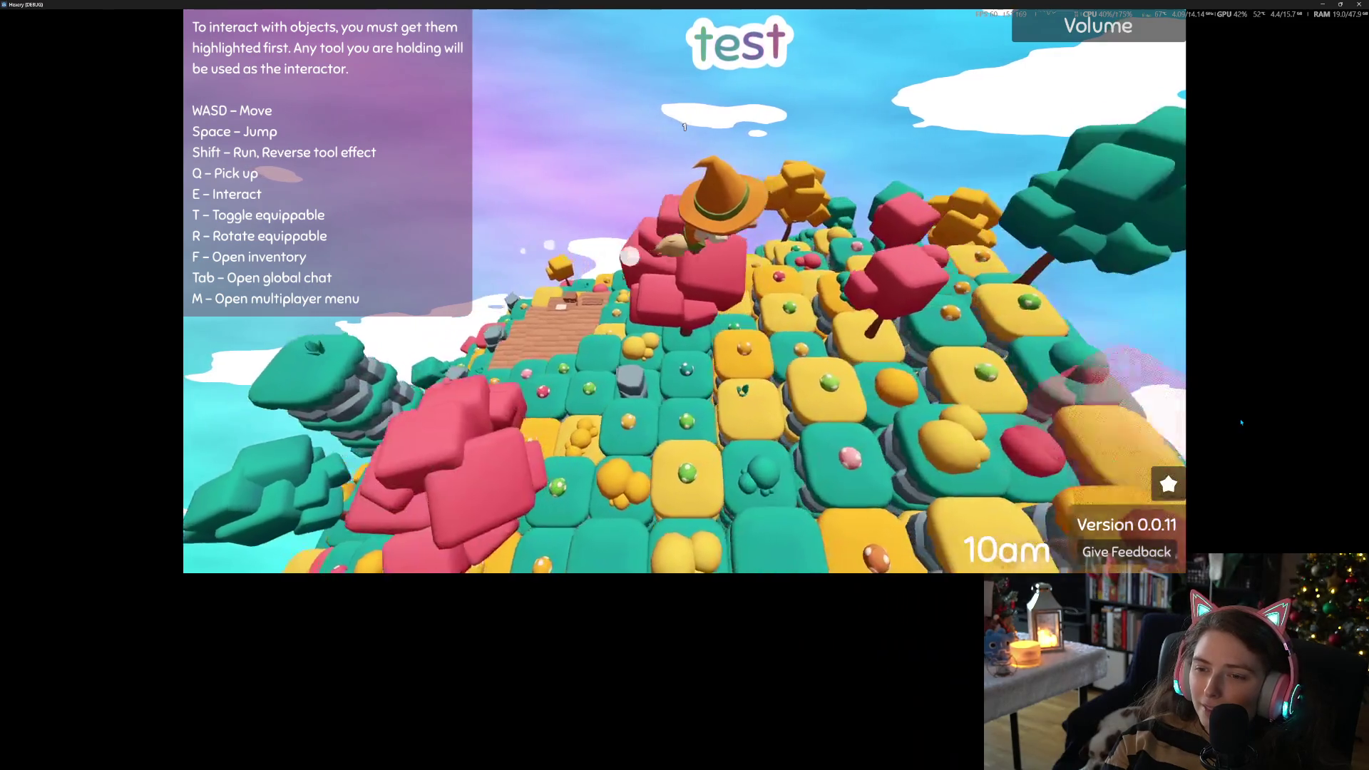
{"action": "key", "text": "w"}
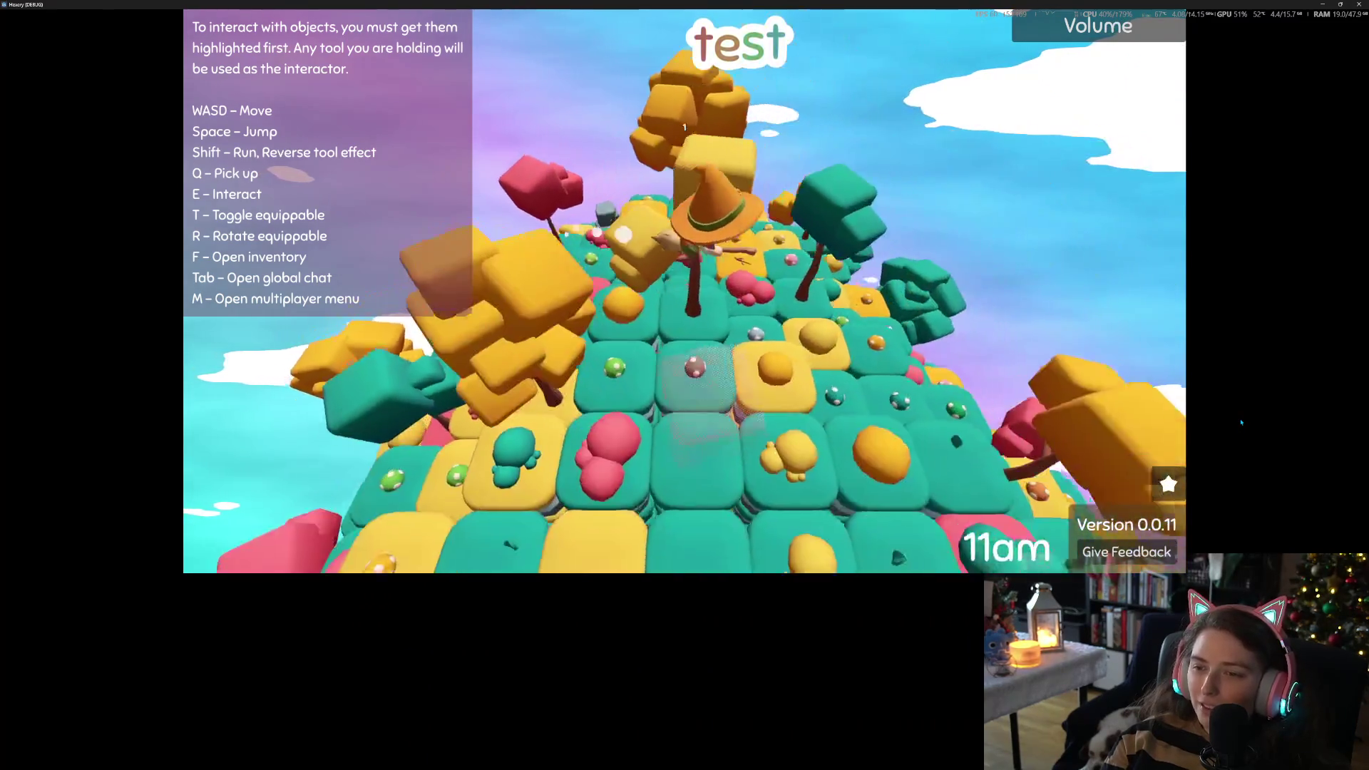
{"action": "key", "text": "w"}
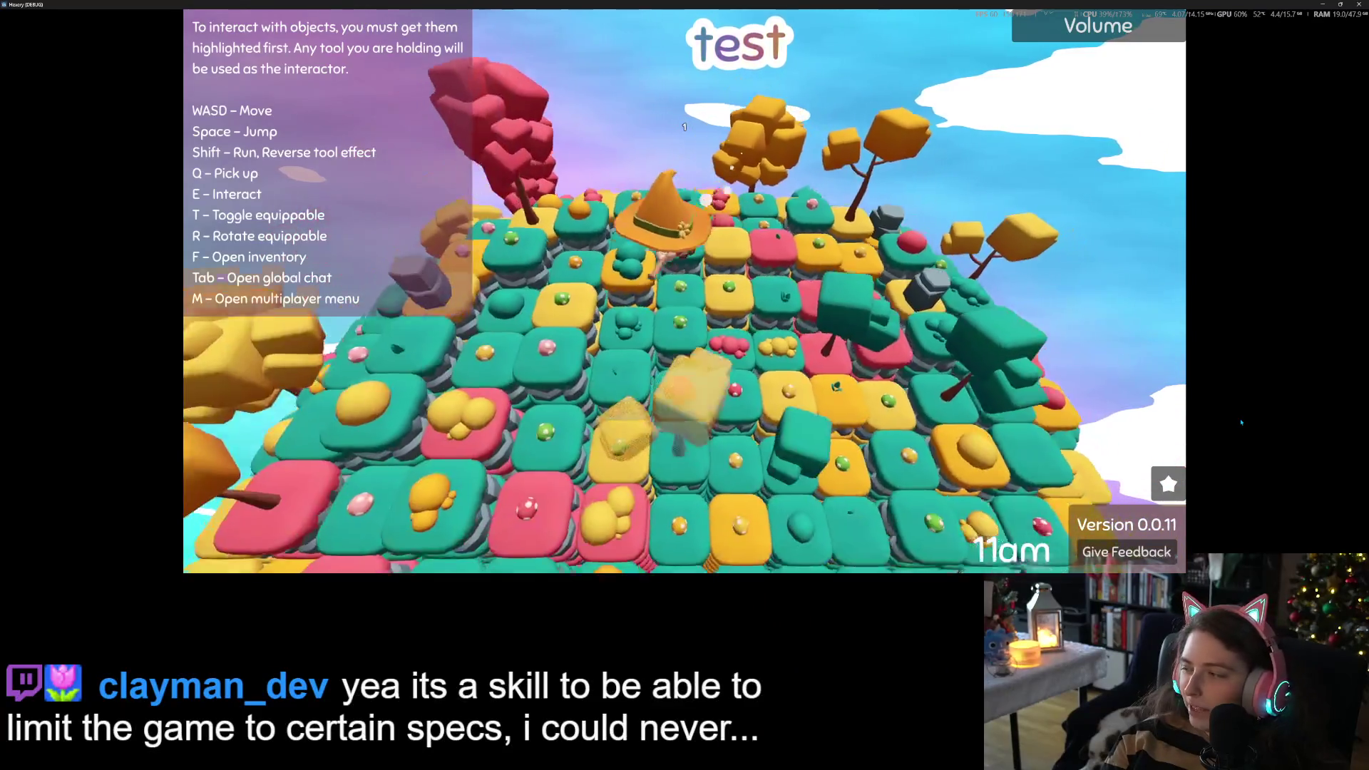
{"action": "key", "text": "w"}
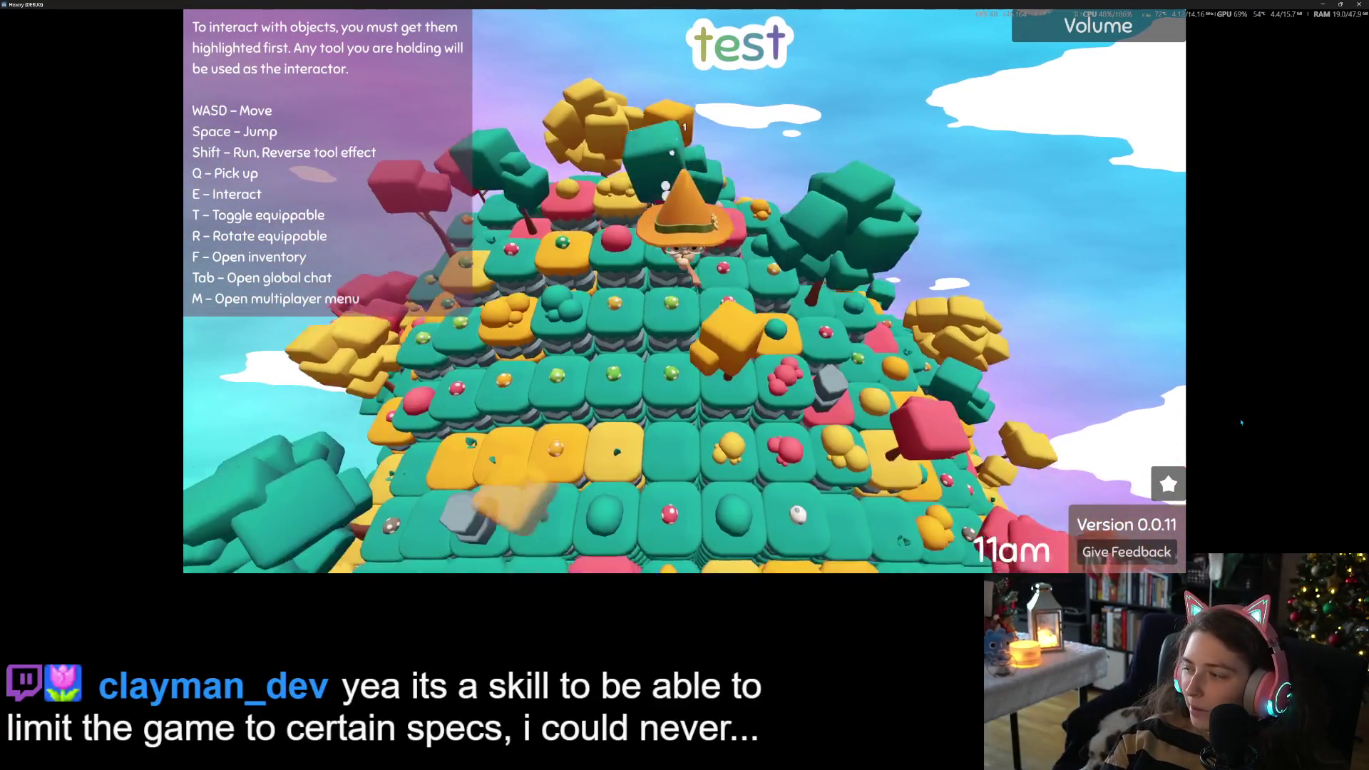
{"action": "key", "text": "w"}
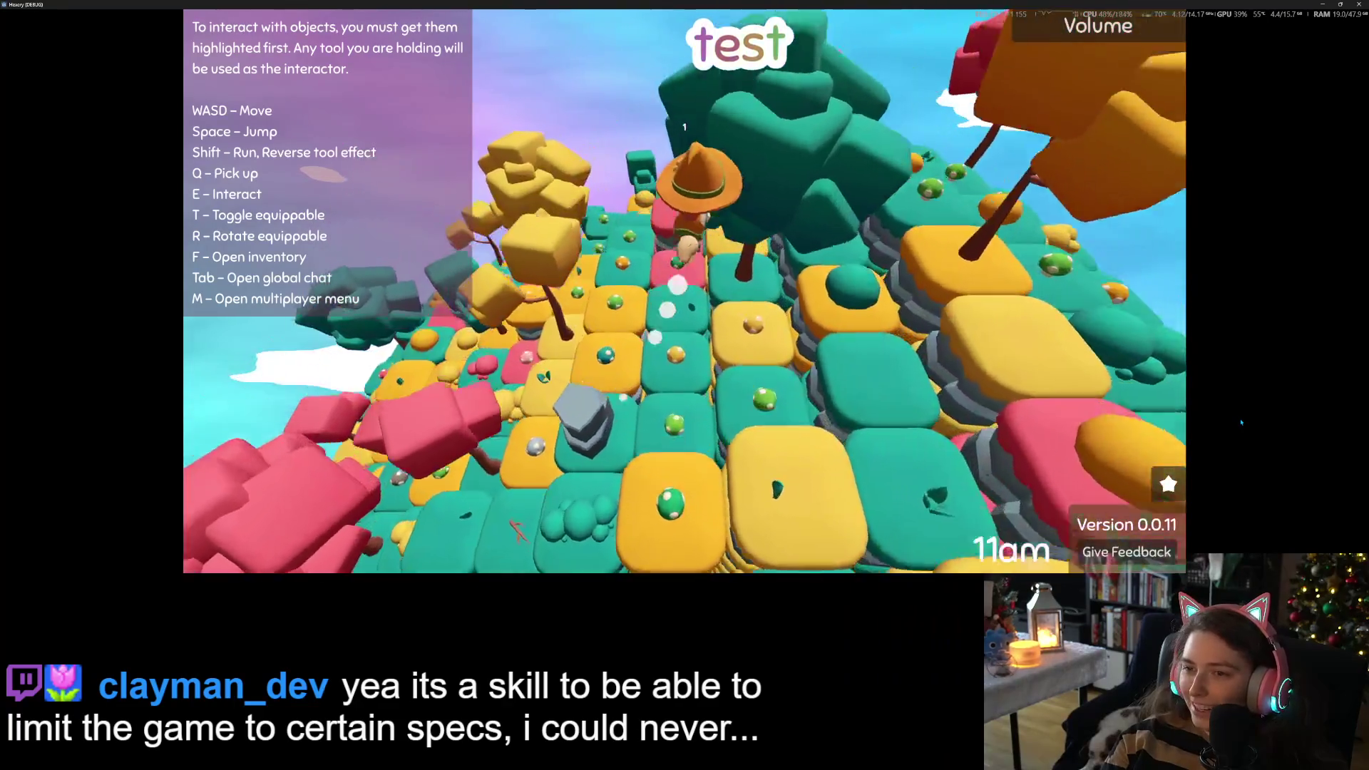
{"action": "key", "text": "w"}
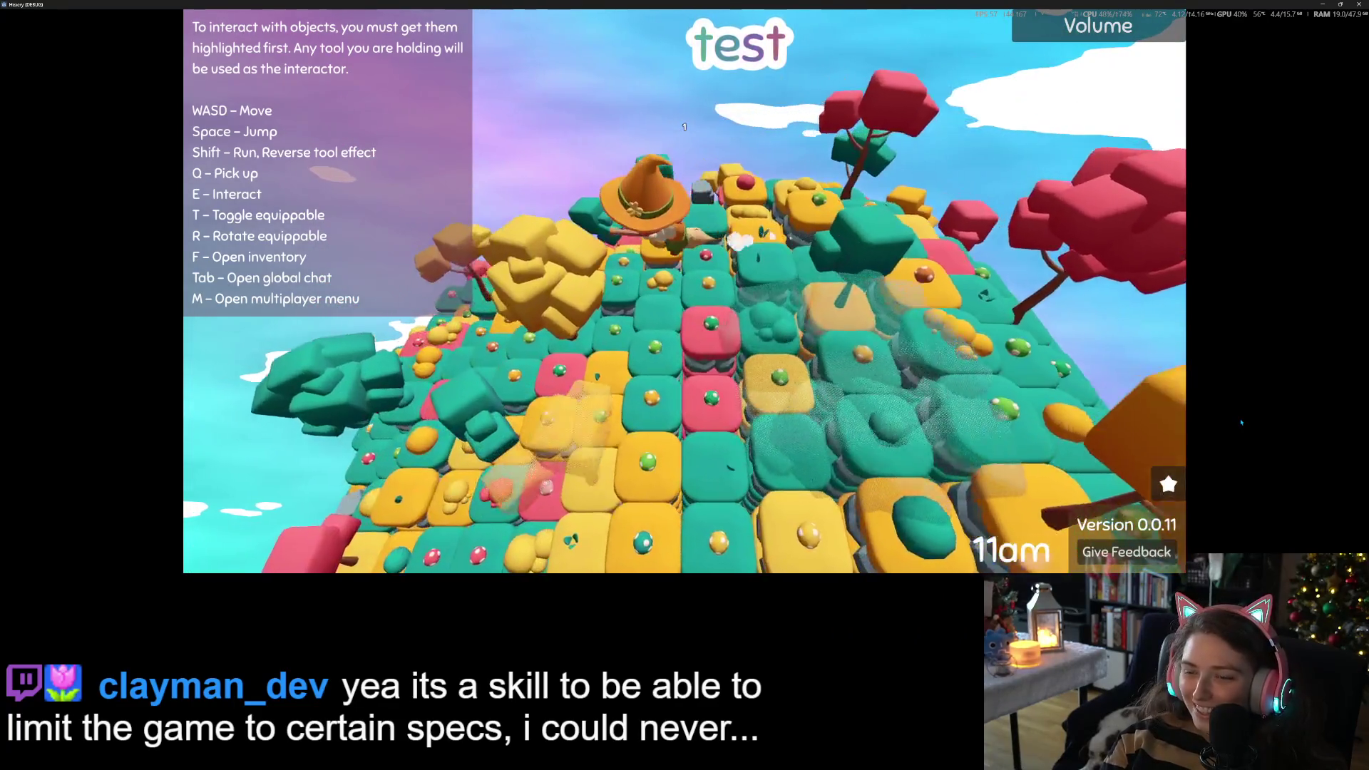
{"action": "key", "text": "w"}
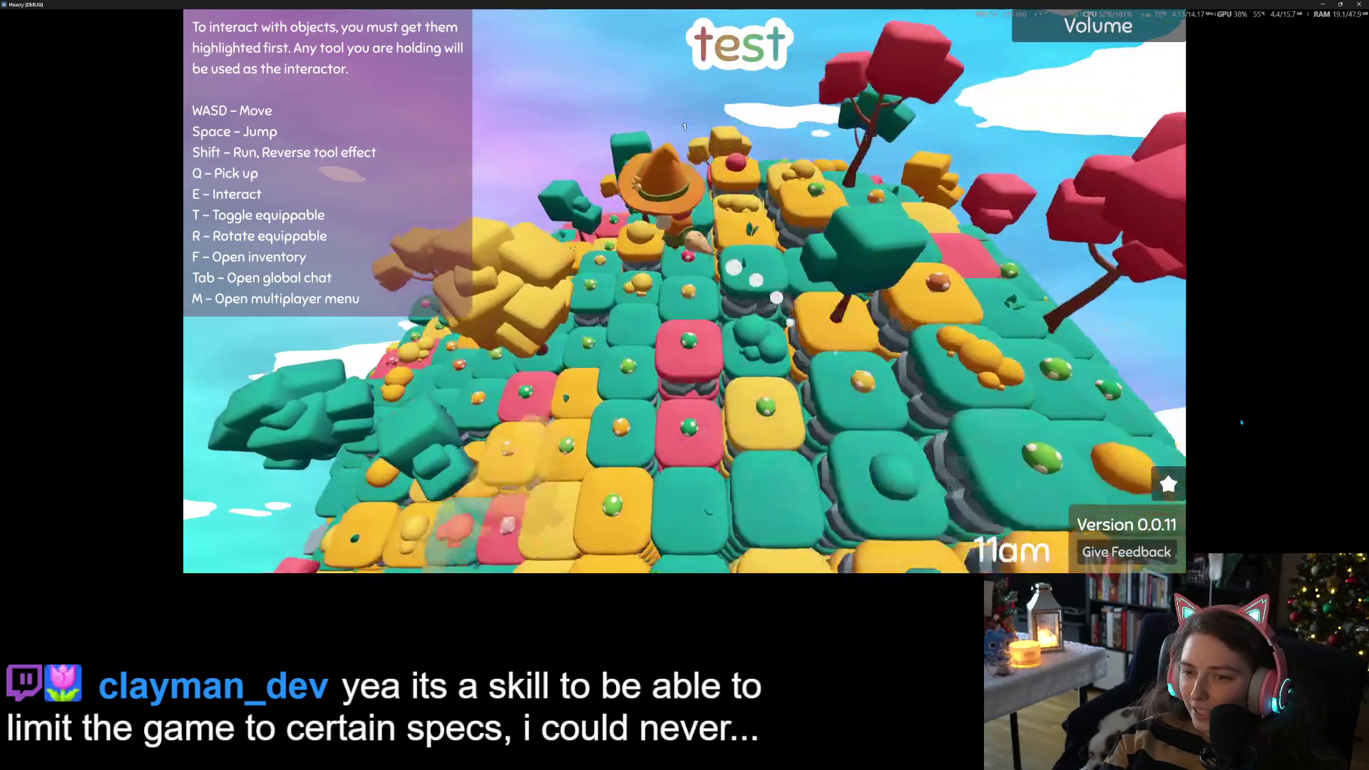
{"action": "key", "text": "w"}
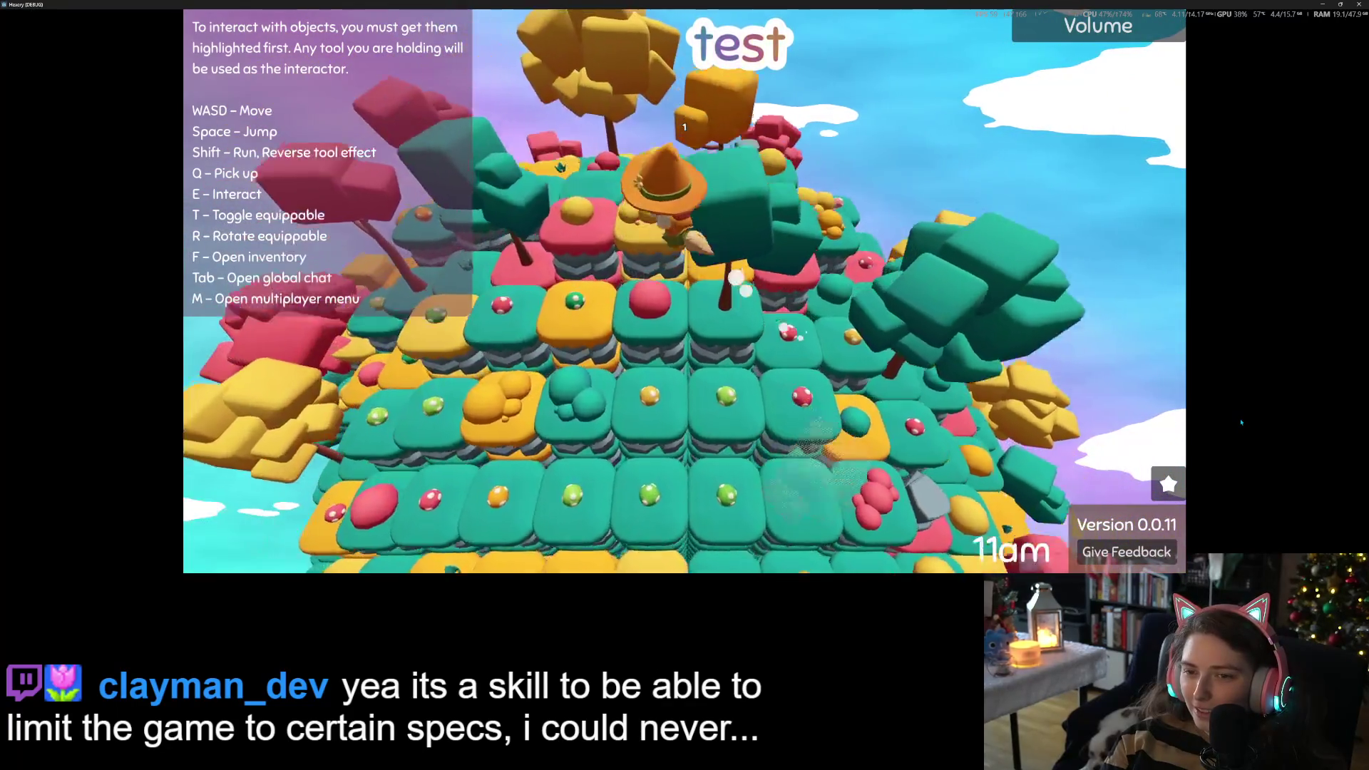
{"action": "key", "text": "space"}
{"action": "key", "text": "w"}
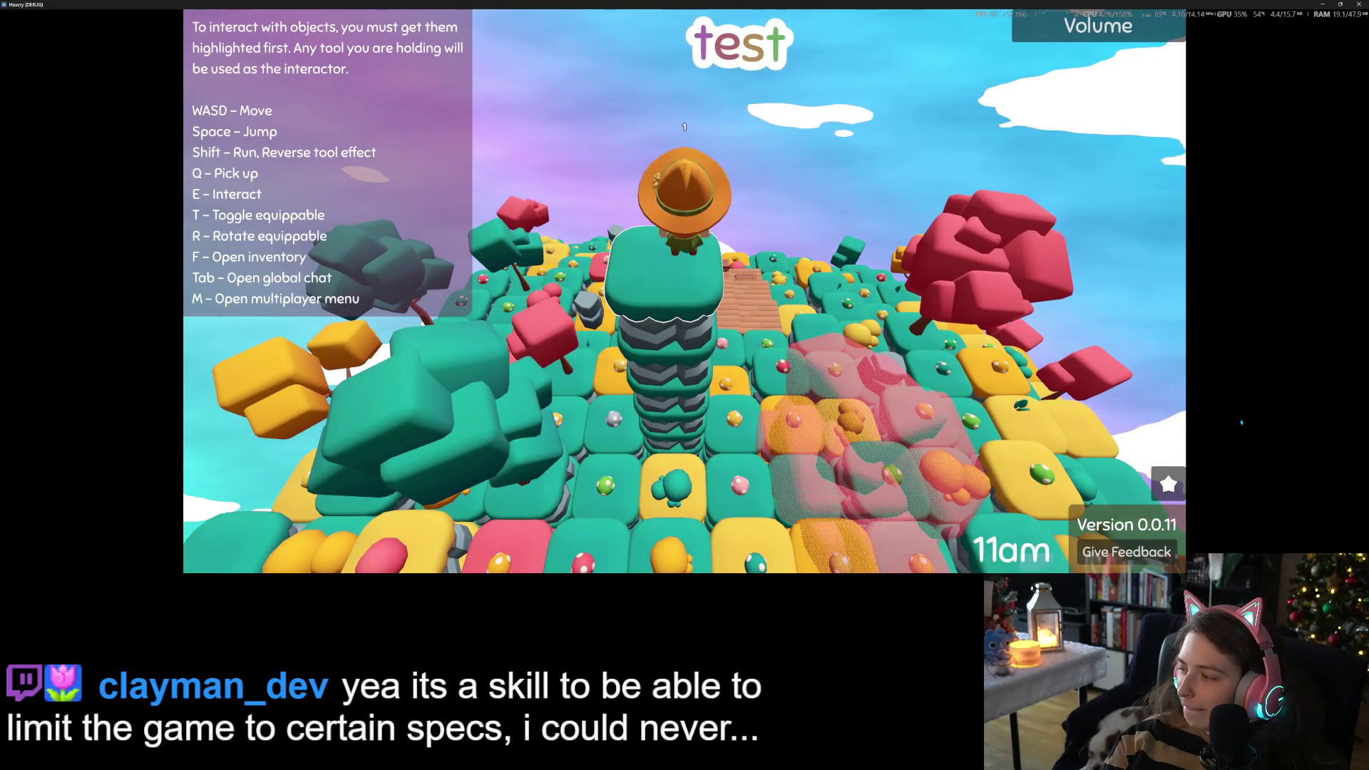
Step: Move the witch on and off the pillar toward the wooden path, then close the game
{"action": "key", "text": "w"}
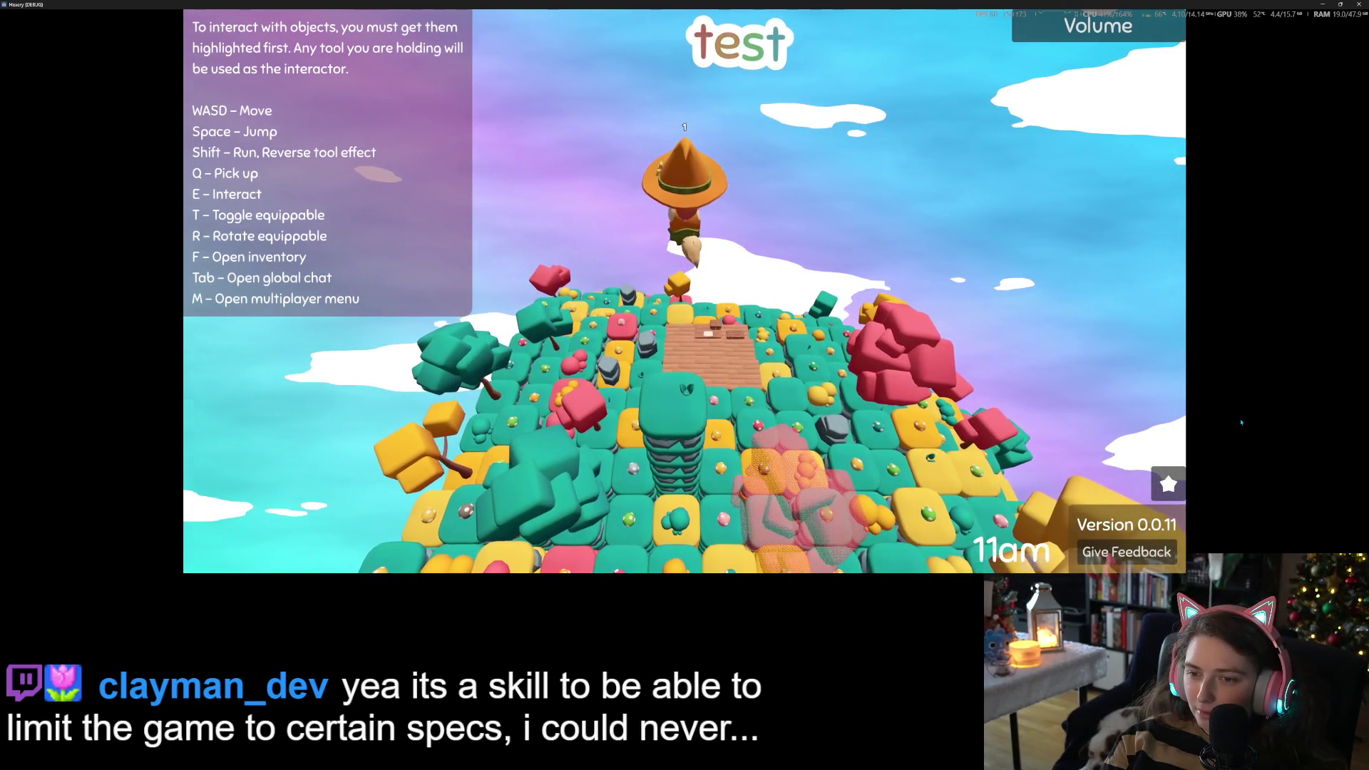
{"action": "key", "text": "s"}
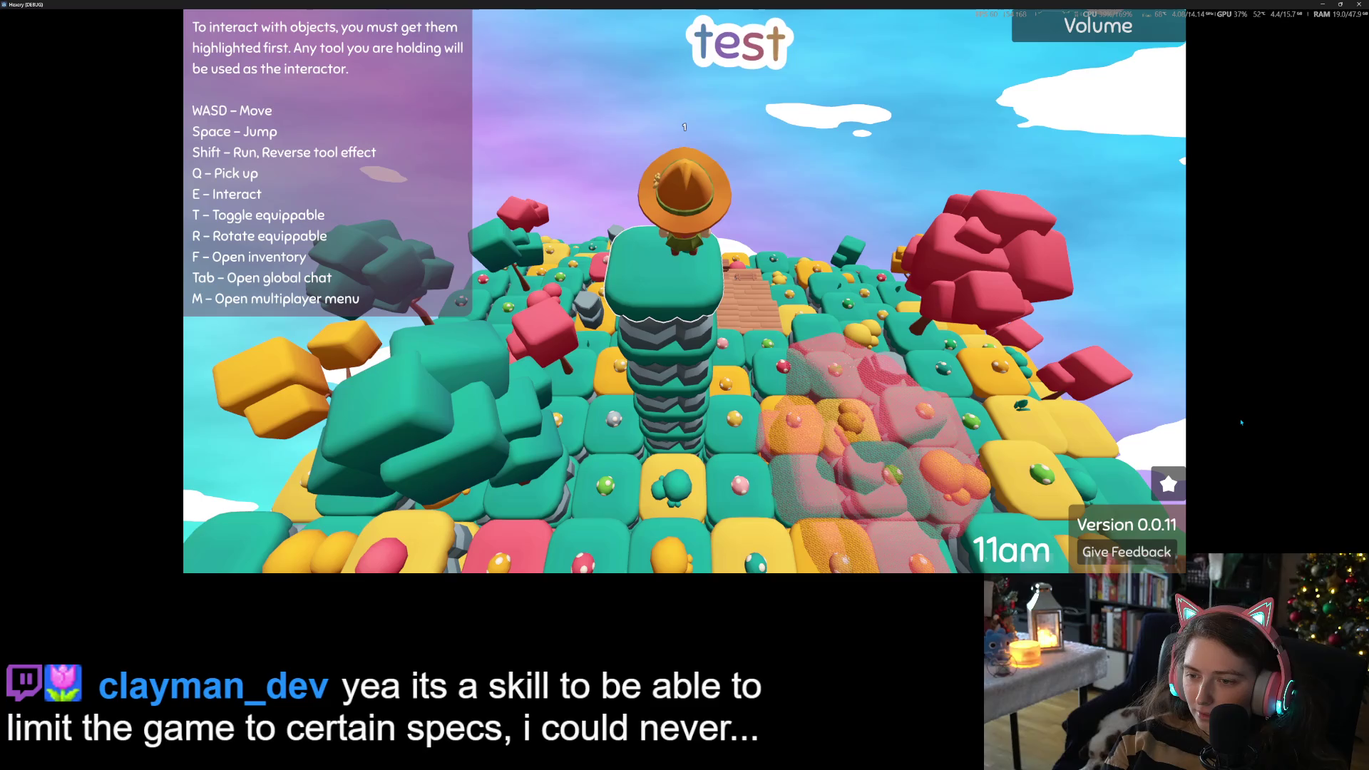
{"action": "key", "text": "w"}
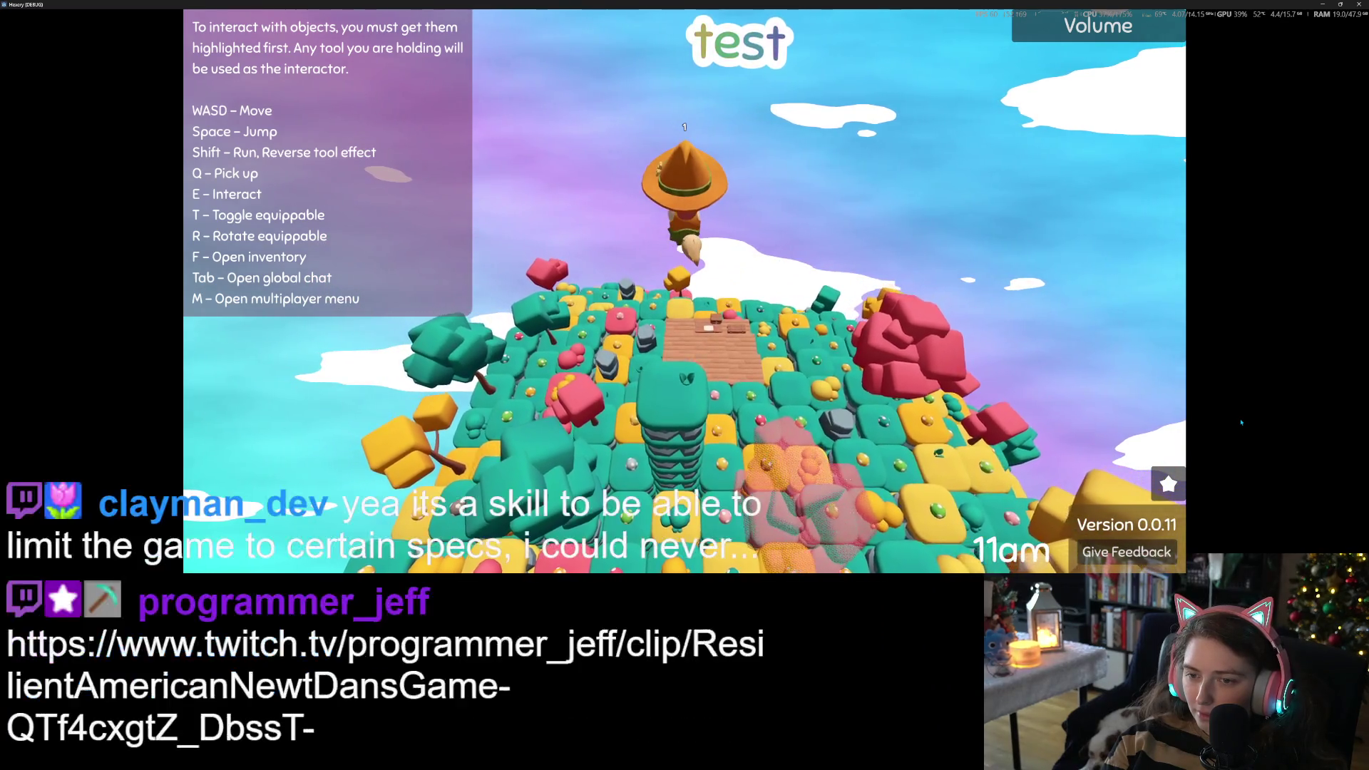
{"action": "key", "text": "s"}
{"action": "key", "text": "w"}
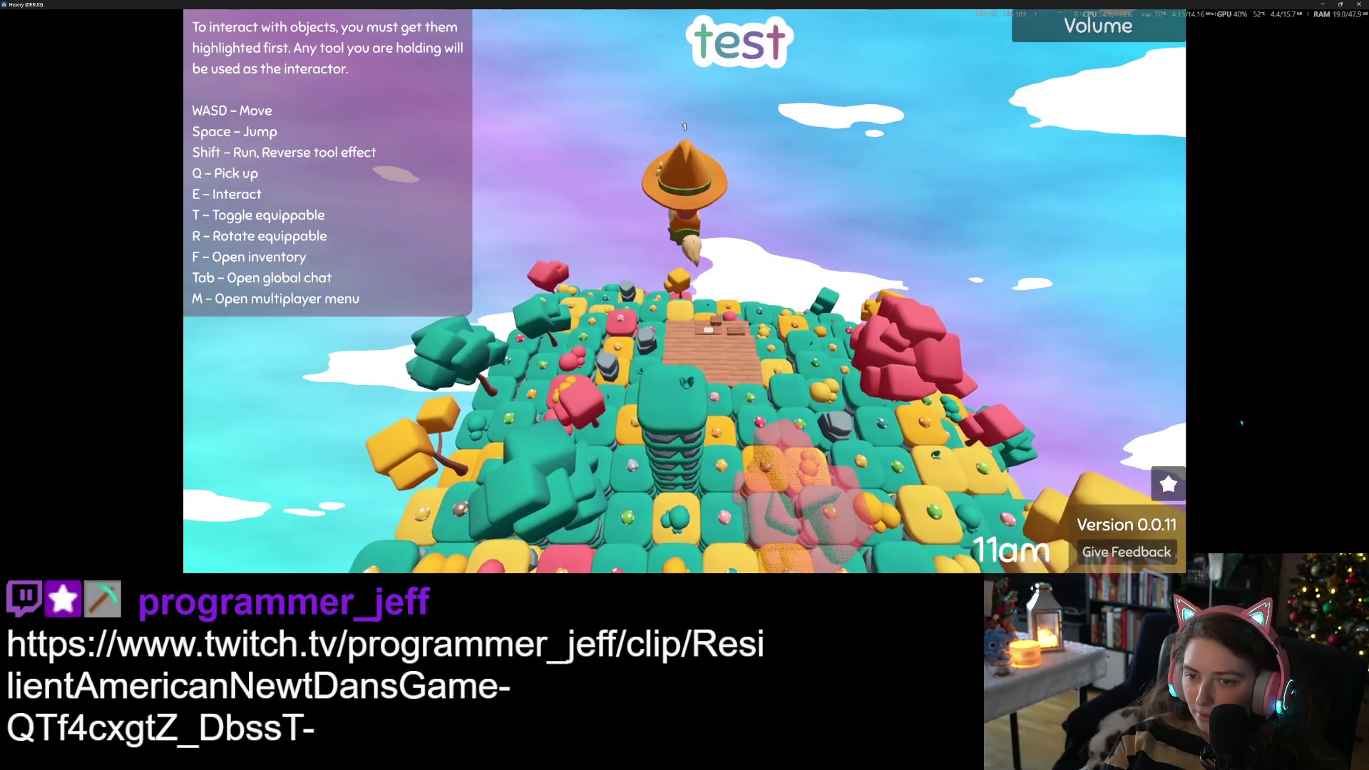
{"action": "key", "text": "s"}
{"action": "key", "text": "w"}
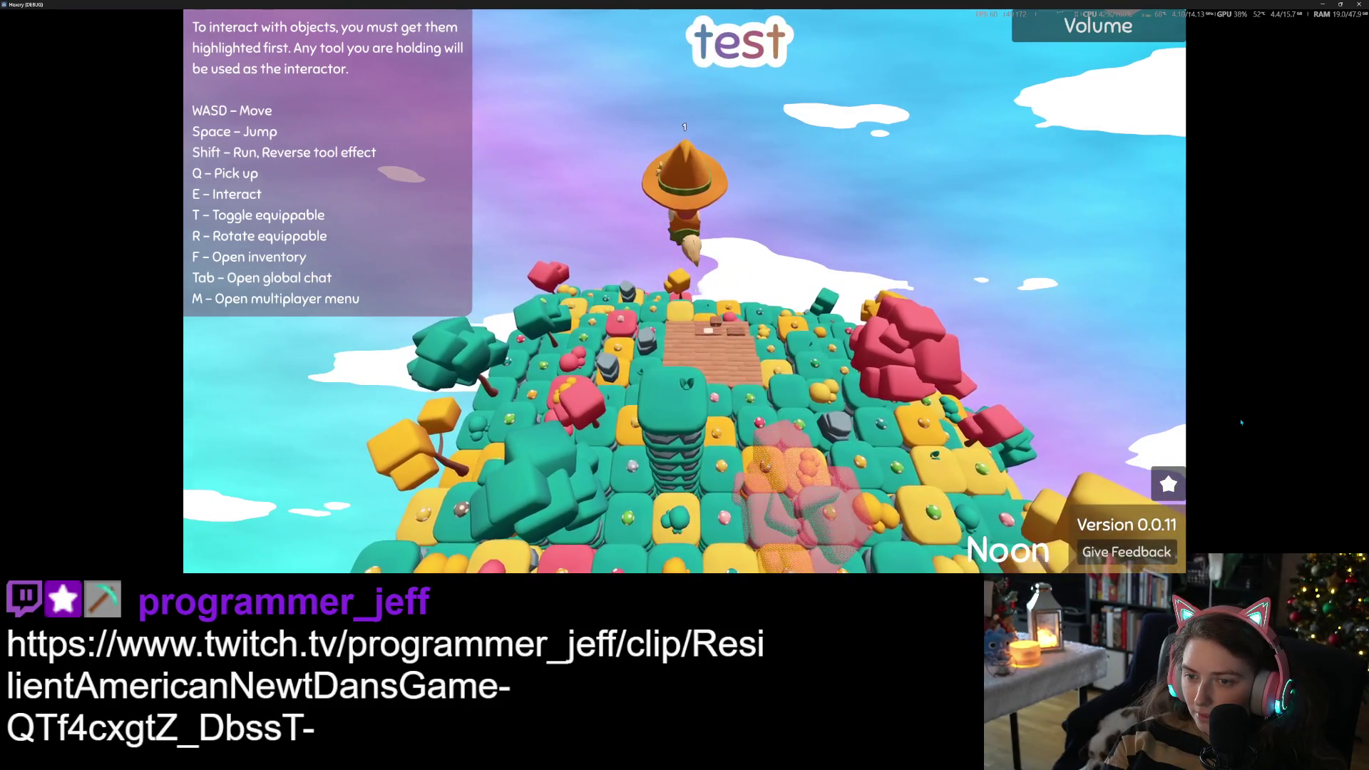
{"action": "key", "text": "s"}
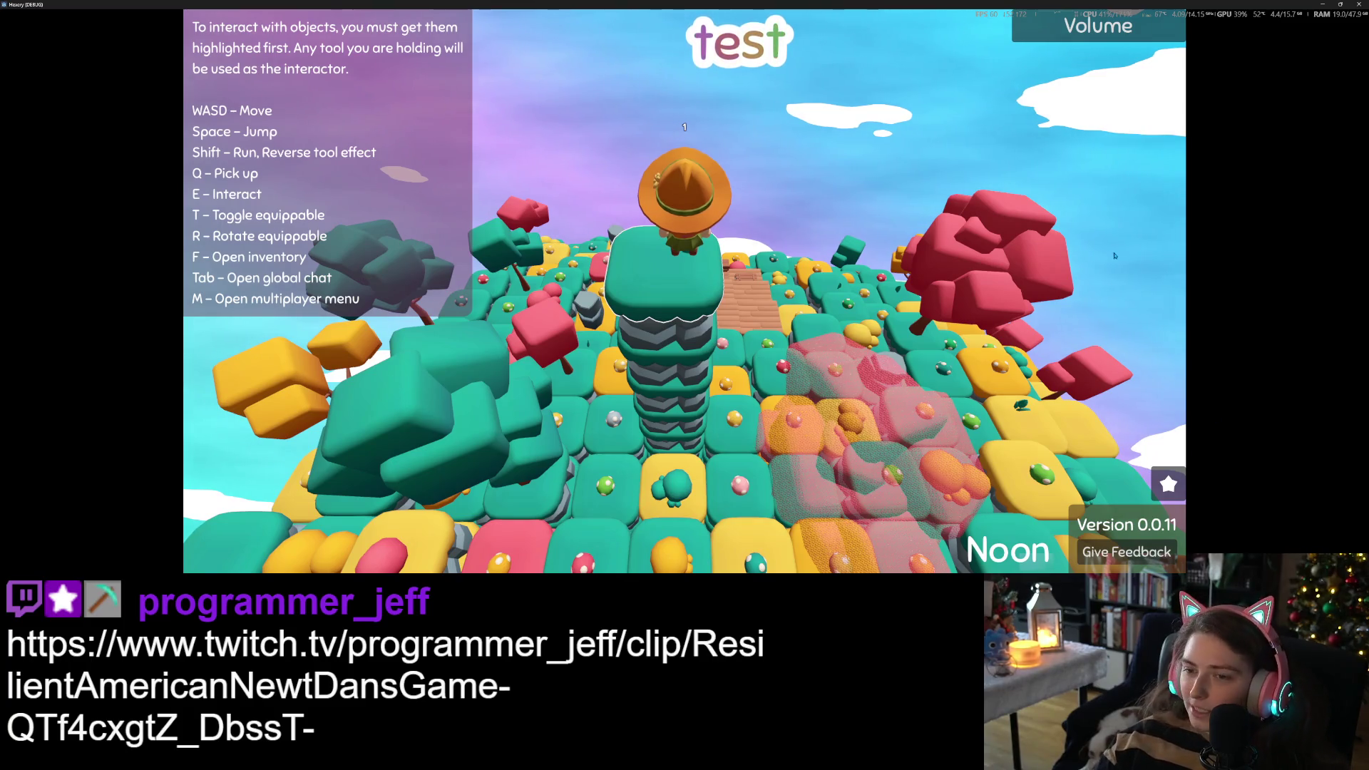
{"action": "left_click", "coordinate": [1359, 4]}
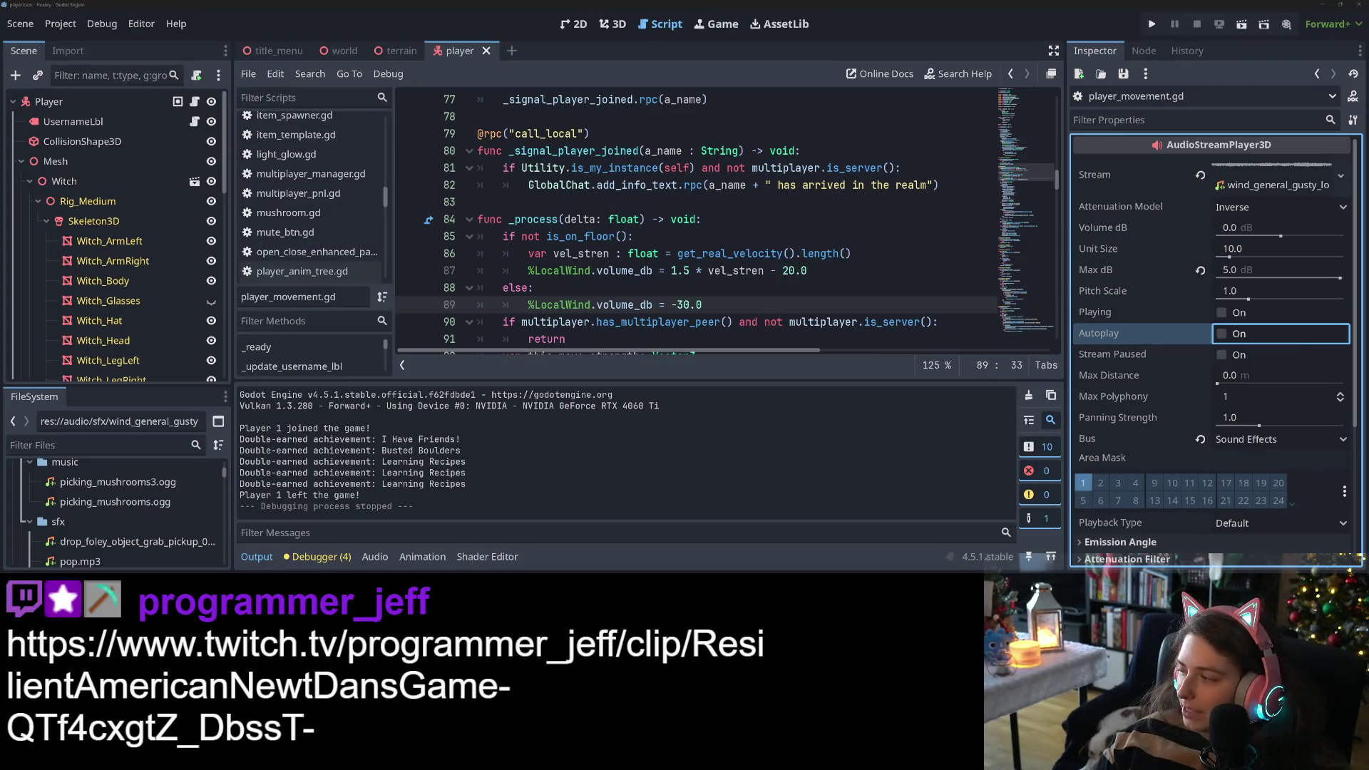
{"action": "key", "text": "alt+Tab"}
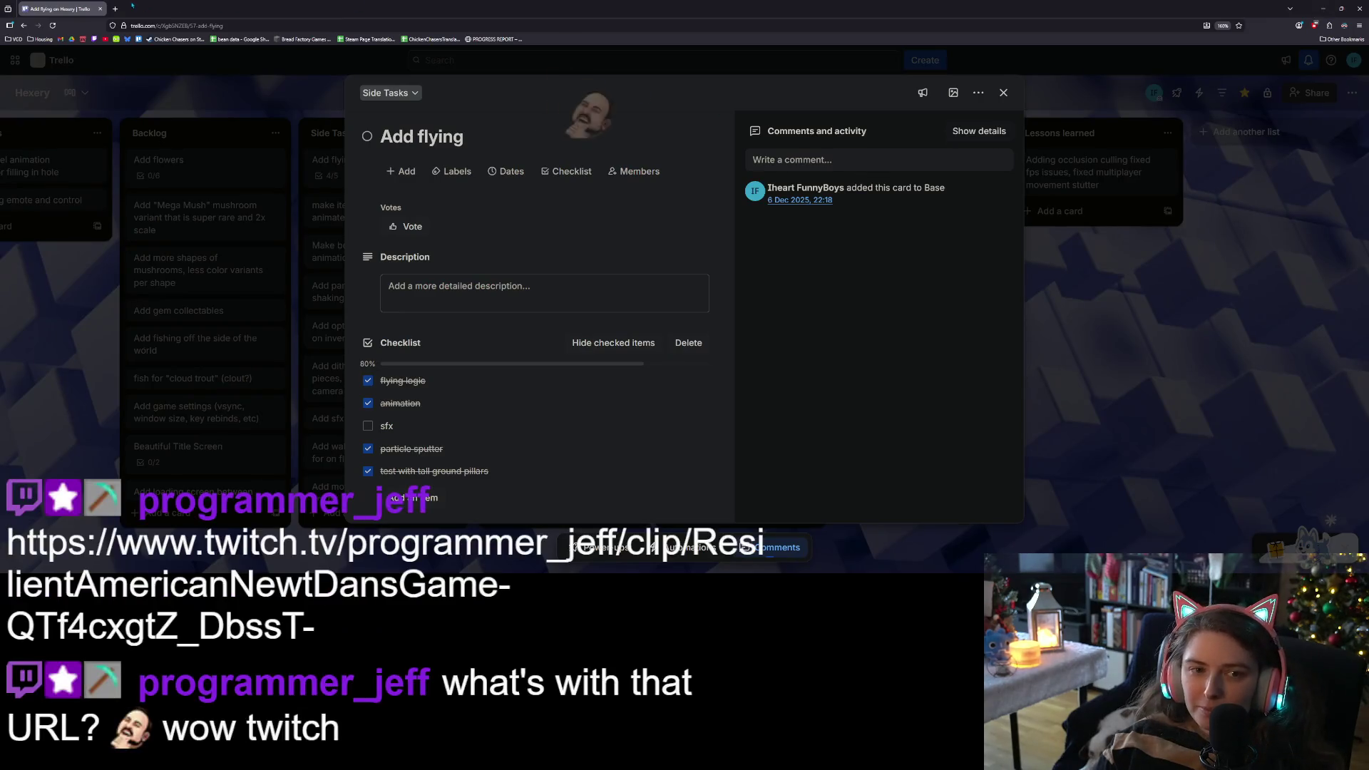
Step: Paste the shared Twitch clip link into a new tab and rewind the clip
{"action": "key", "text": "ctrl+t"}
{"action": "type", "text": "https://www.twitch.tv/programmer_jeff/clip/ResilientAmericanNewtDansGame-QTf4cxgtZ_DbssT-"}
{"action": "key", "text": "Return"}
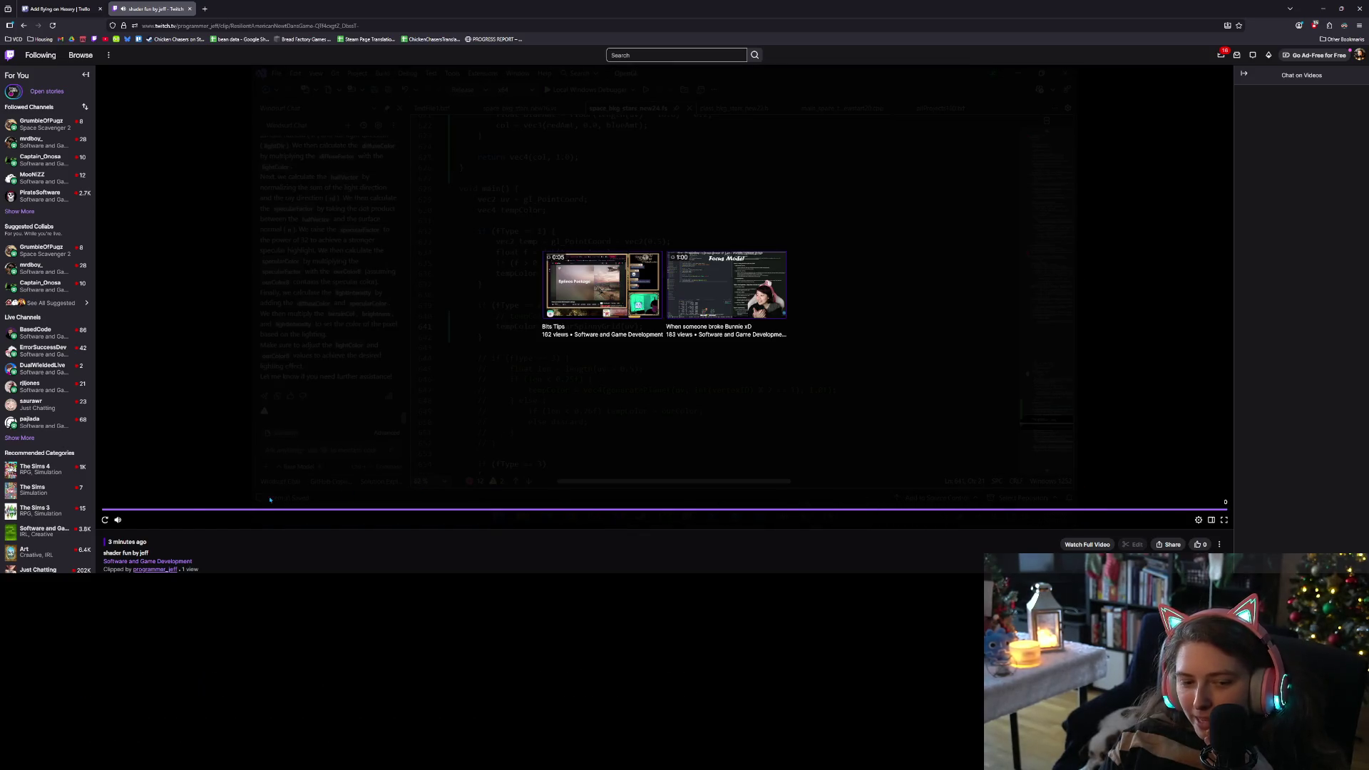
{"action": "left_click", "coordinate": [126, 510]}
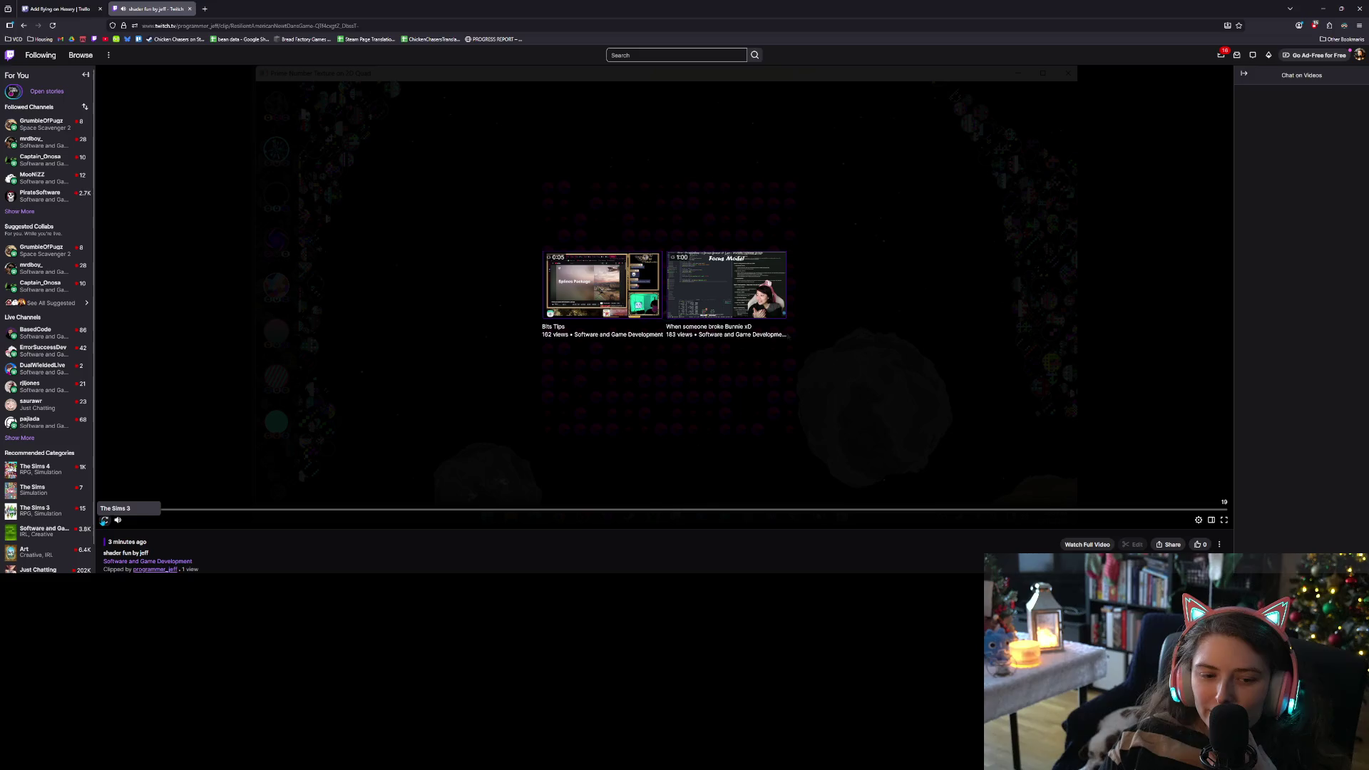
Step: Replay the shader clip from the start, then return to the Add flying card
{"action": "left_click", "coordinate": [104, 520]}
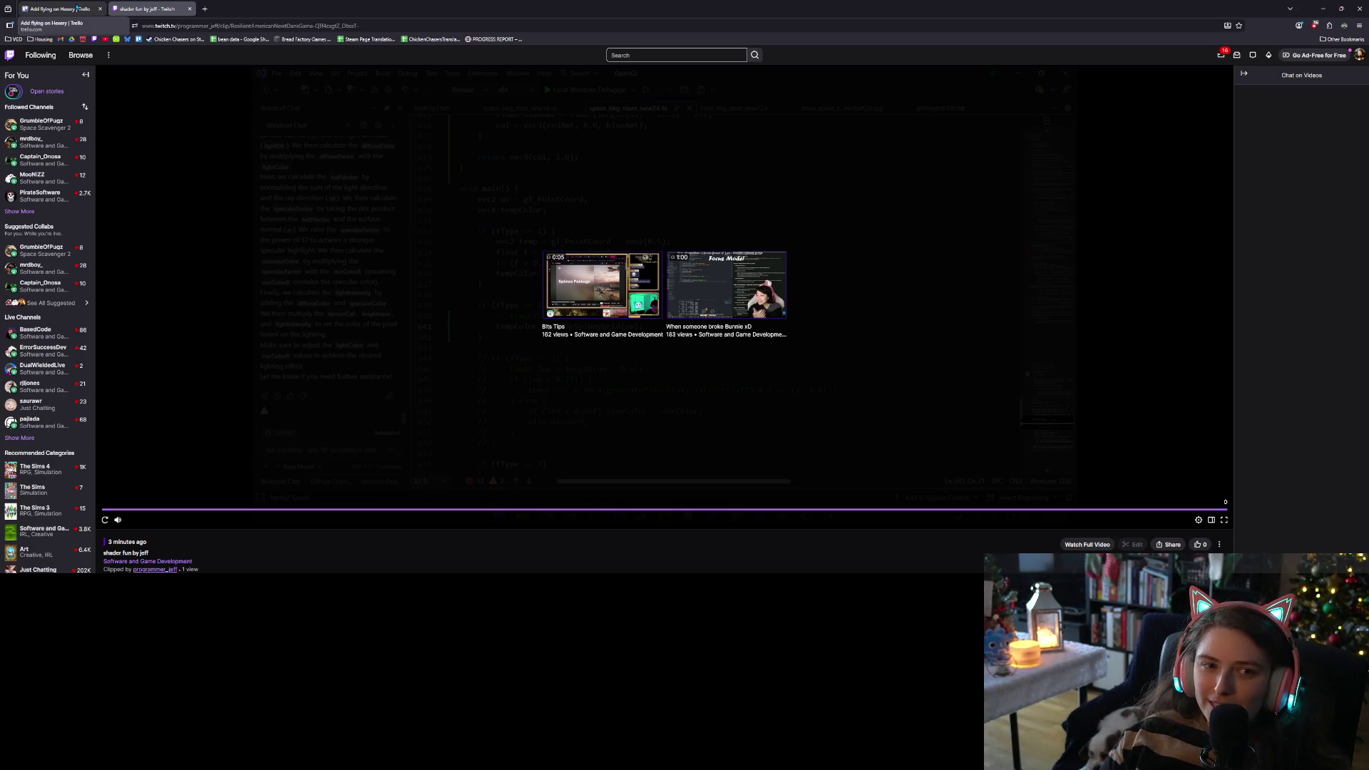
{"action": "left_click", "coordinate": [77, 9]}
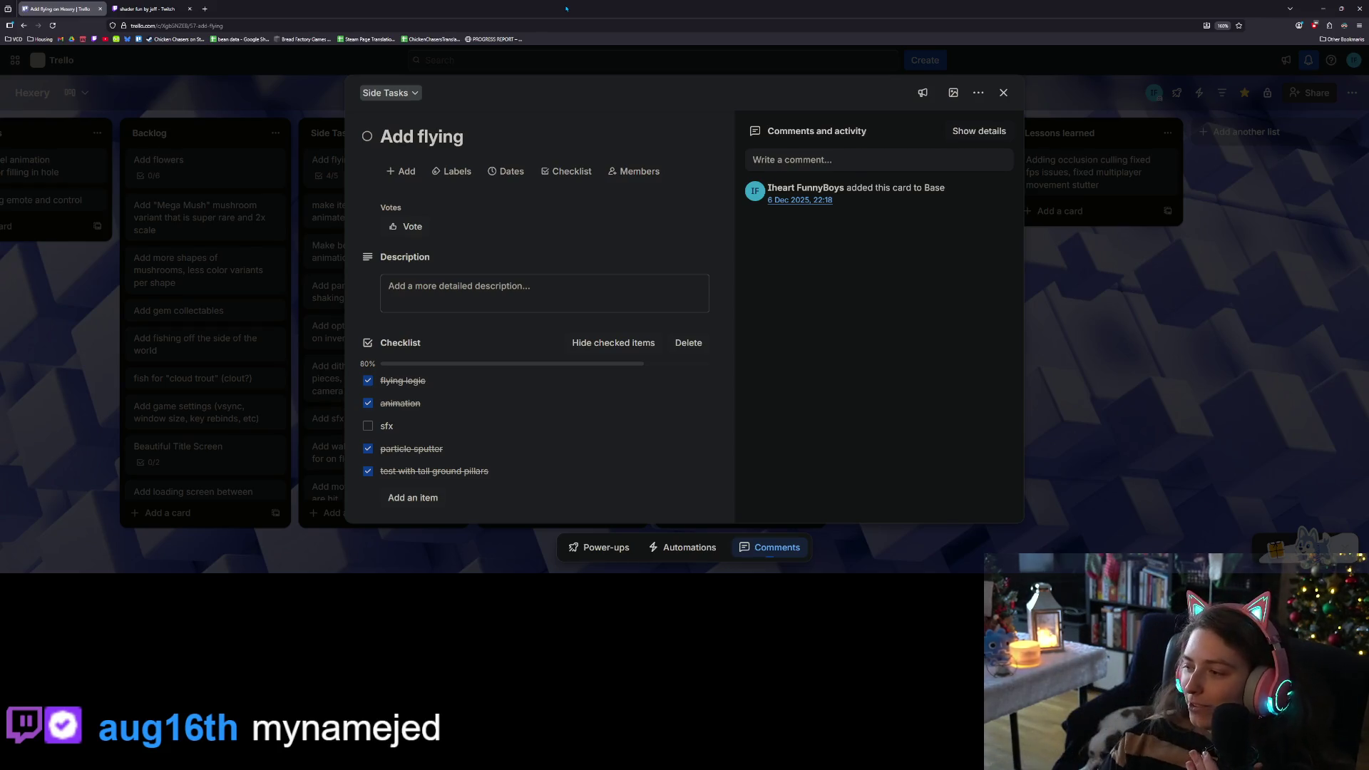
Step: Minimize the browser and run Hexery from the Godot editor with F5 to reach its title screen
{"action": "left_click", "coordinate": [1321, 9]}
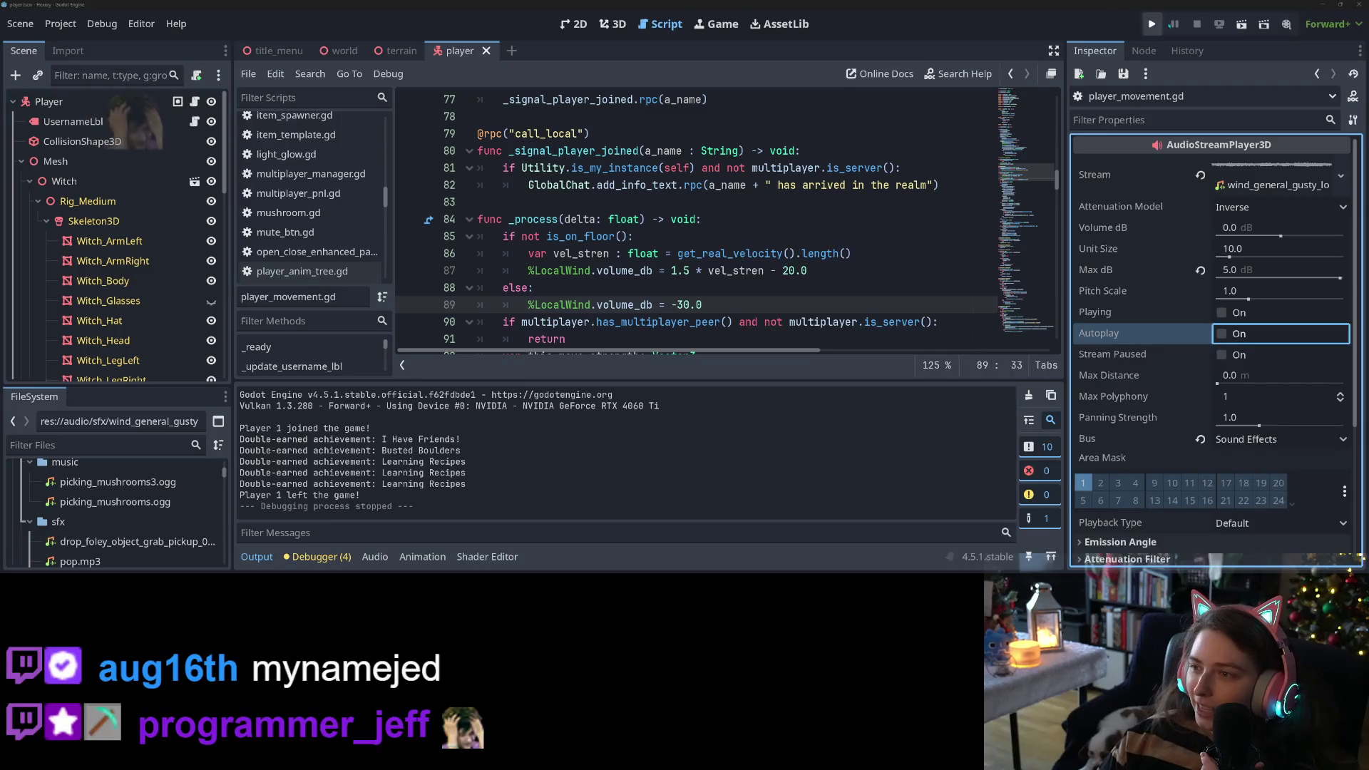
{"action": "key", "text": "F5"}
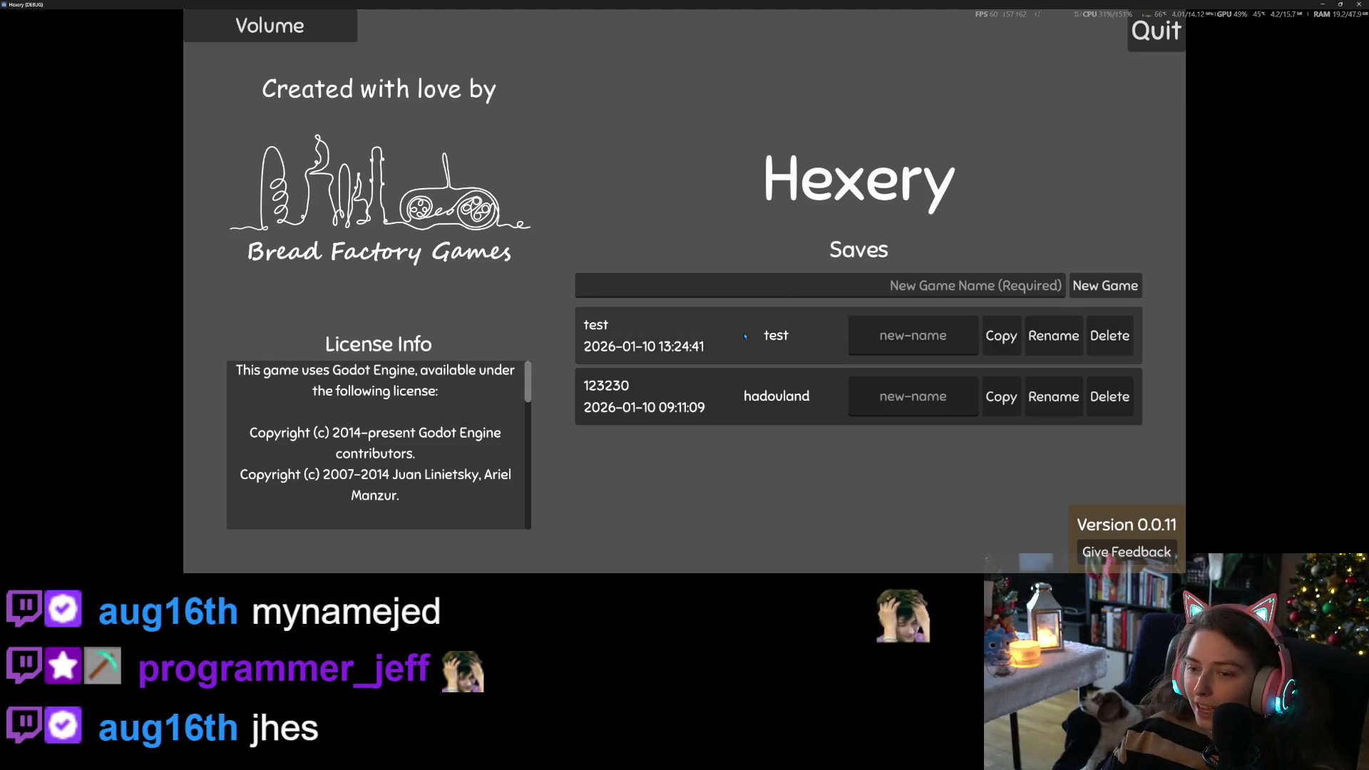
Step: Load the 'test' save and start flying the witch toward the platform edge
{"action": "left_click", "coordinate": [768, 337]}
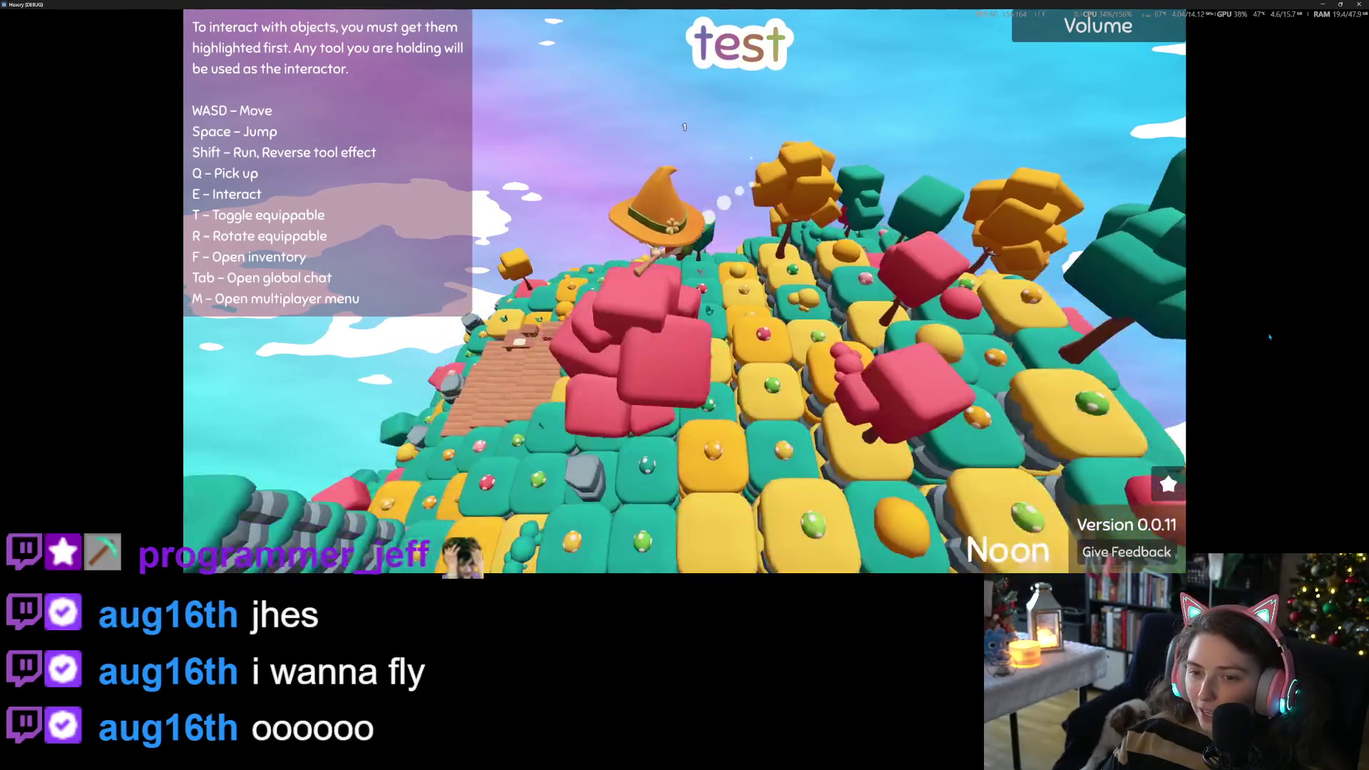
{"action": "key", "text": "w"}
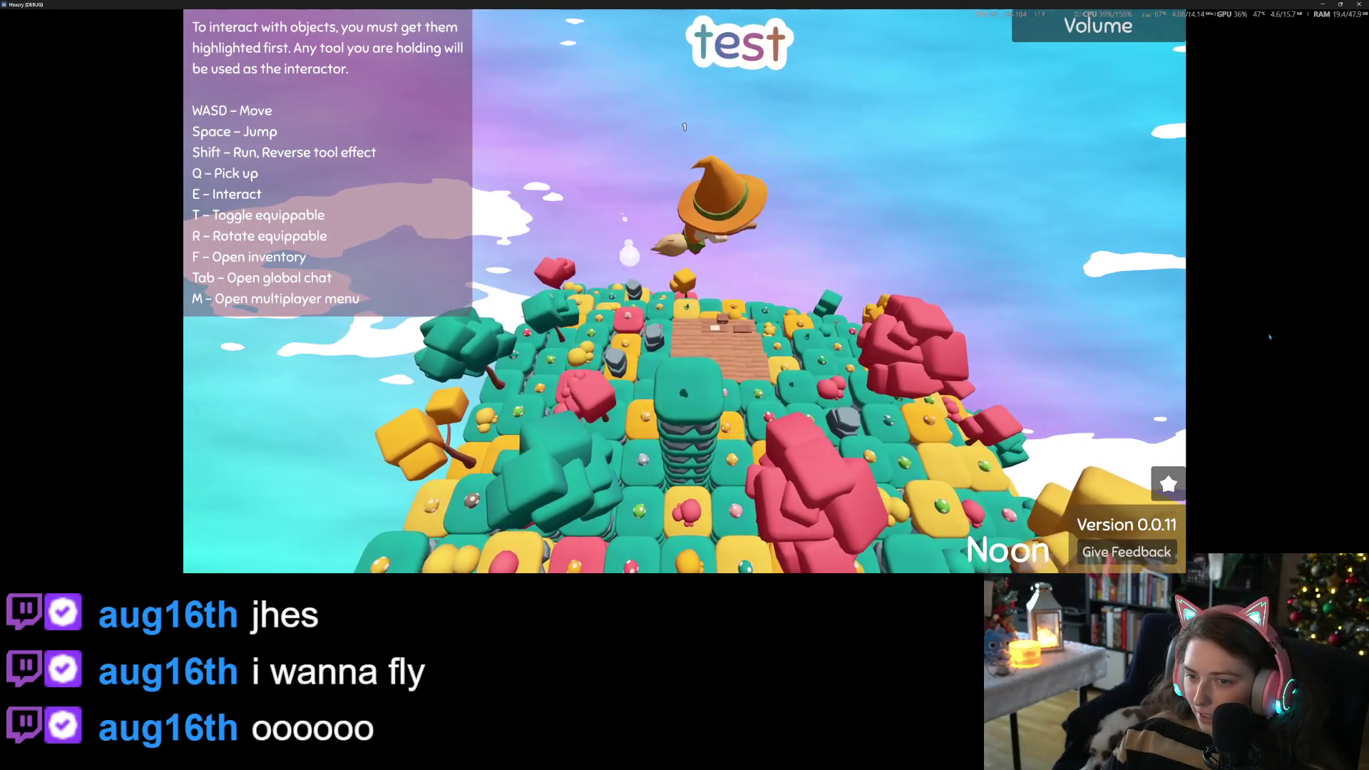
Step: Fly the witch across the island until 3pm, briefly checking the Discord hexery channel
{"action": "key", "text": "w"}
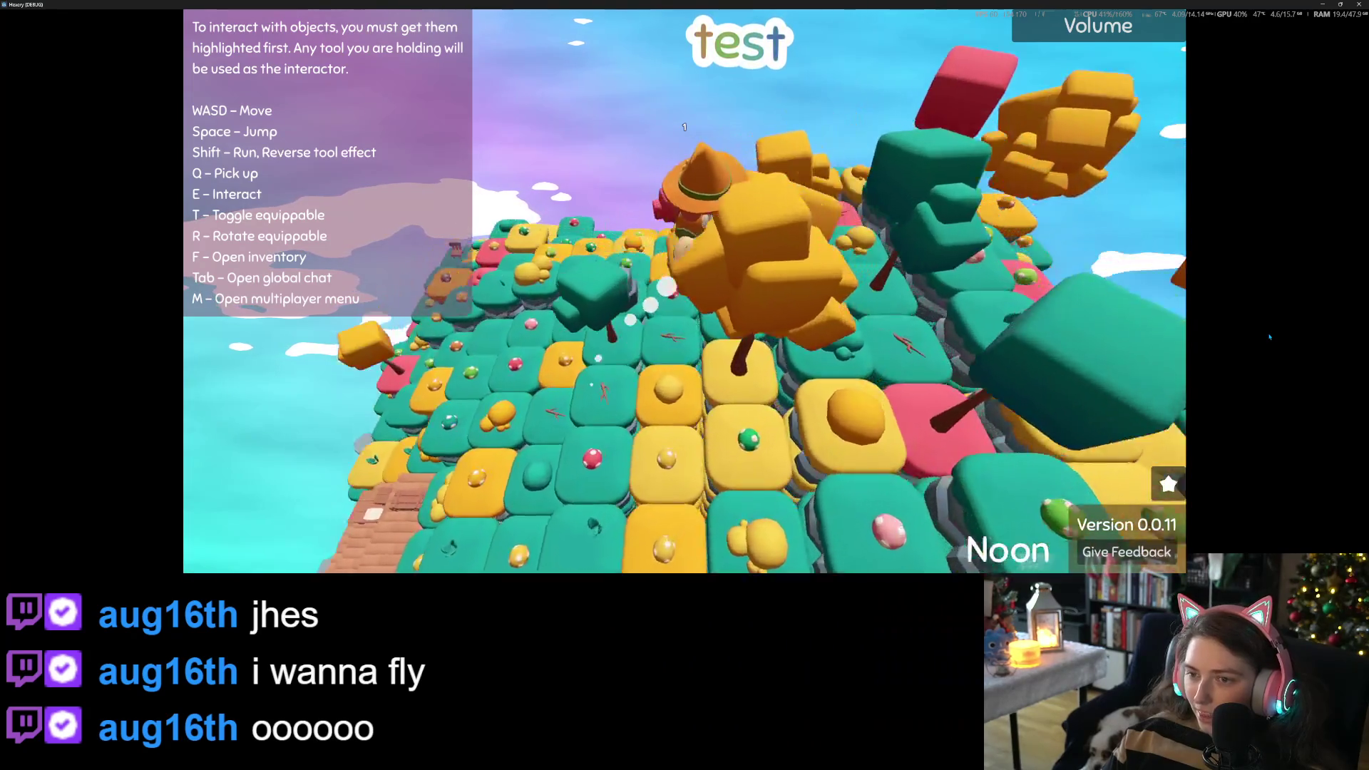
{"action": "key", "text": "w"}
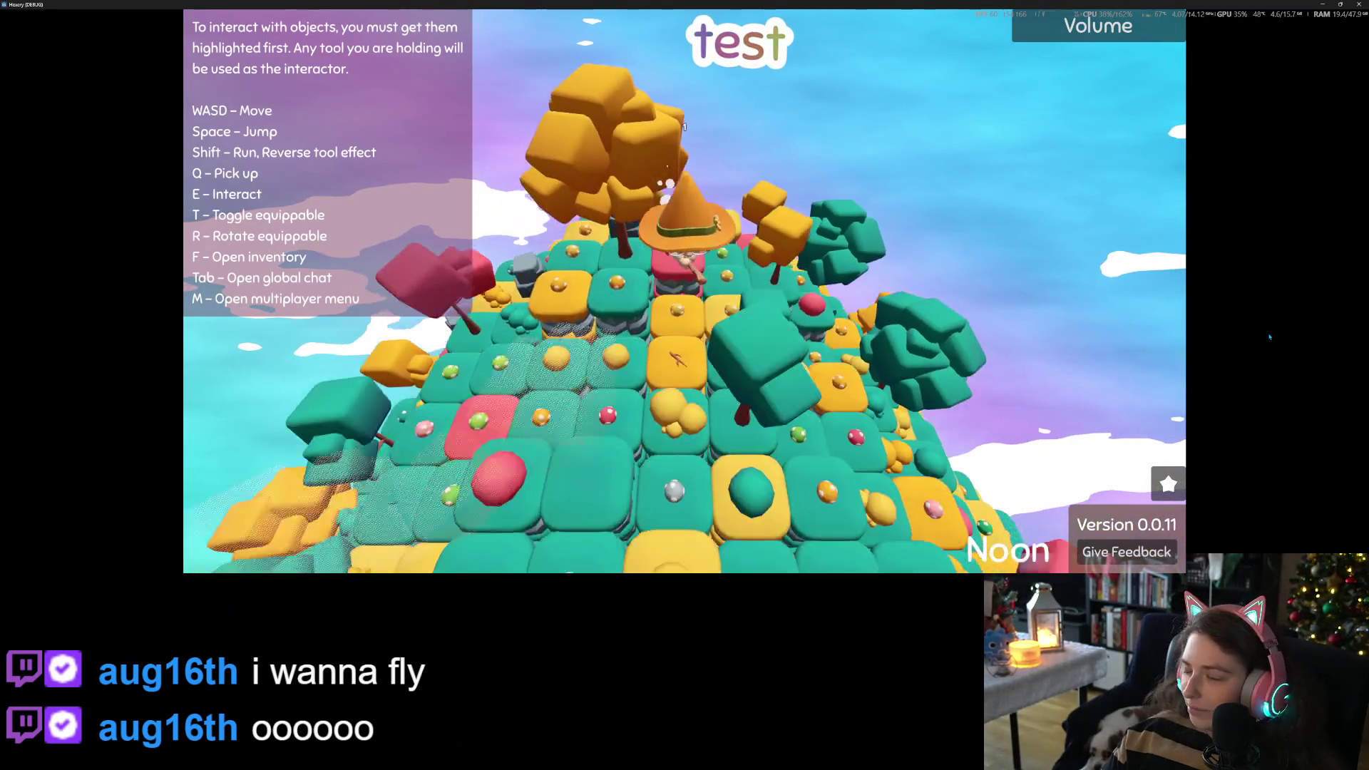
{"action": "key", "text": "w"}
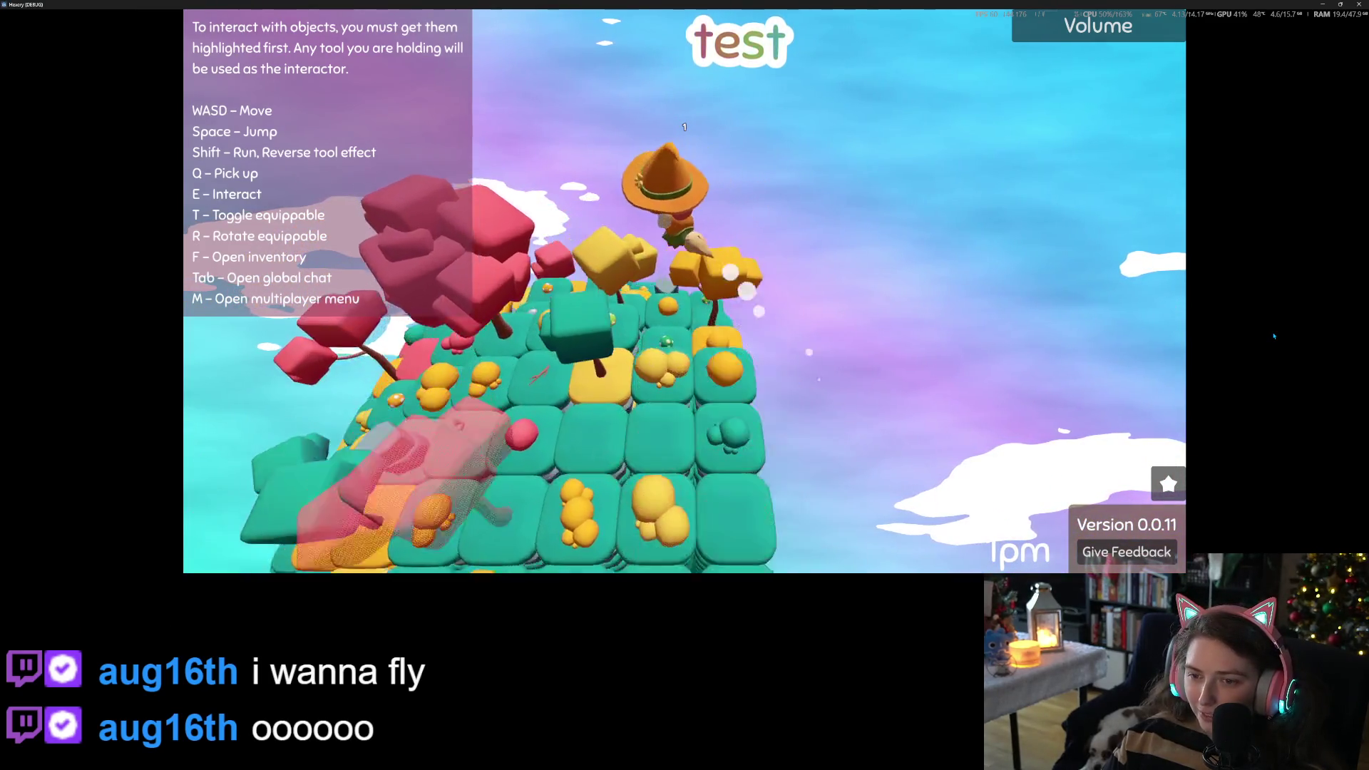
{"action": "key", "text": "w"}
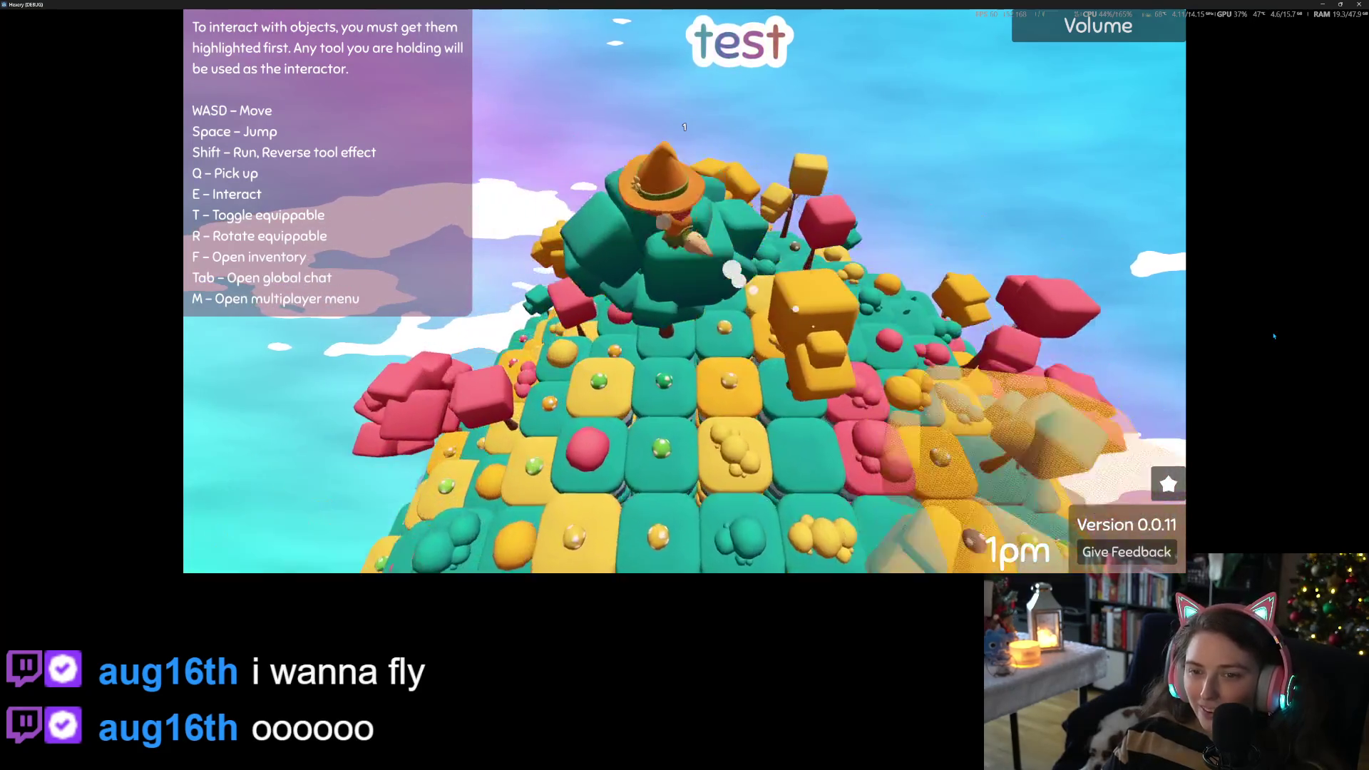
{"action": "key", "text": "w"}
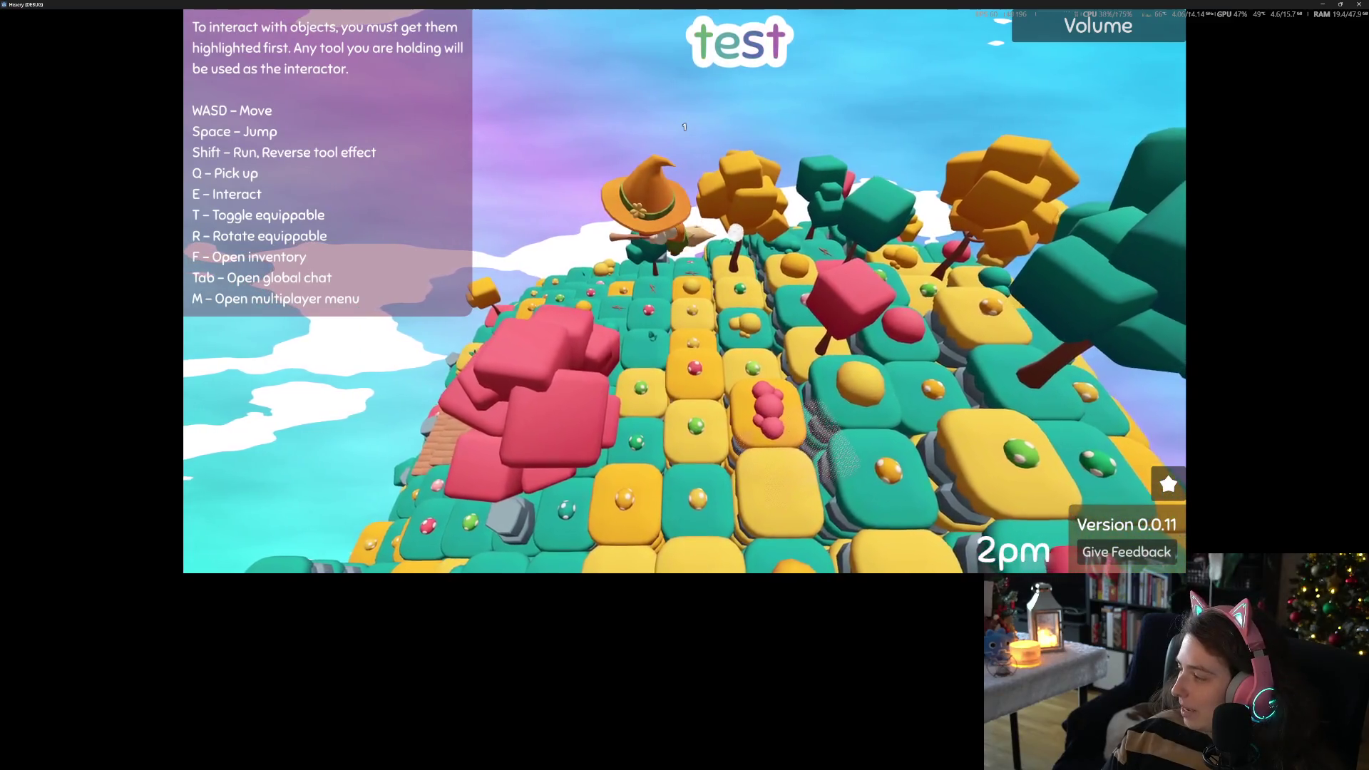
{"action": "key", "text": "alt+Tab"}
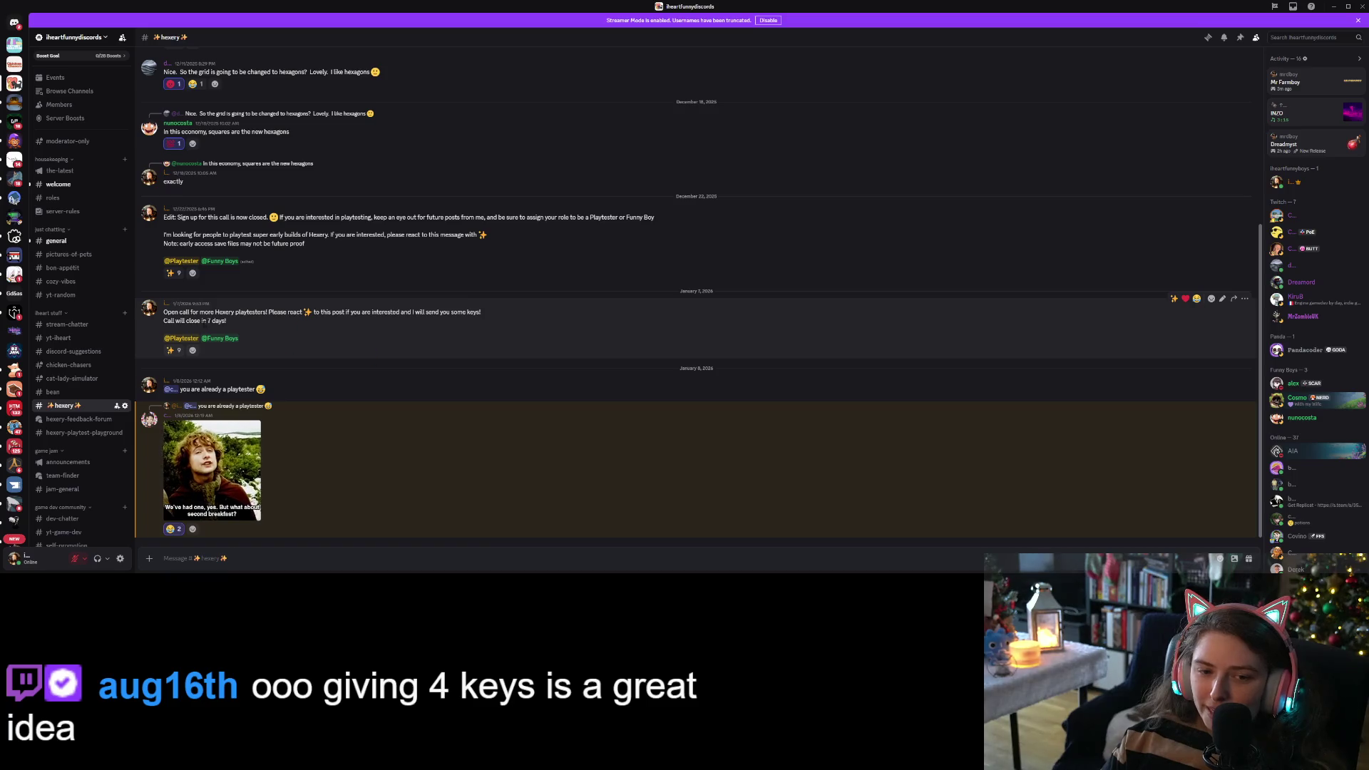
{"action": "left_click", "coordinate": [1334, 8]}
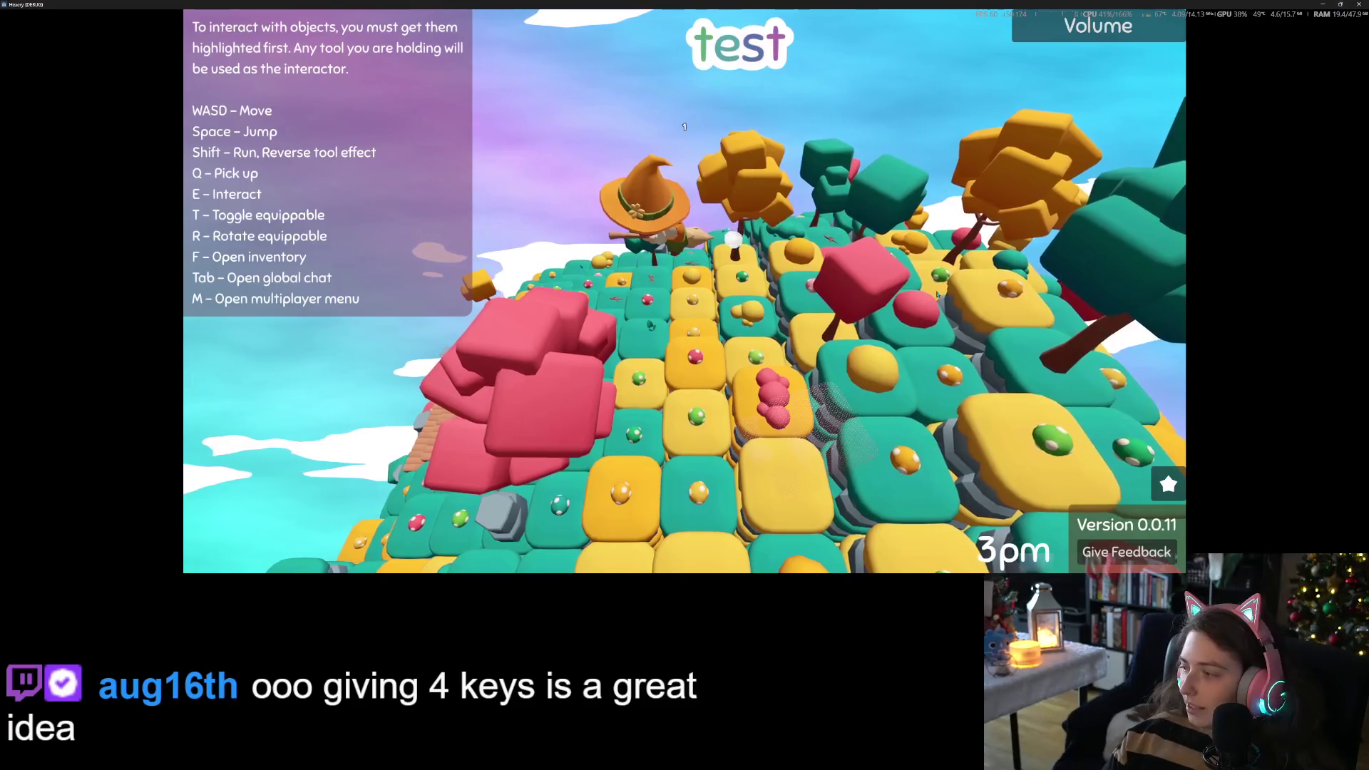
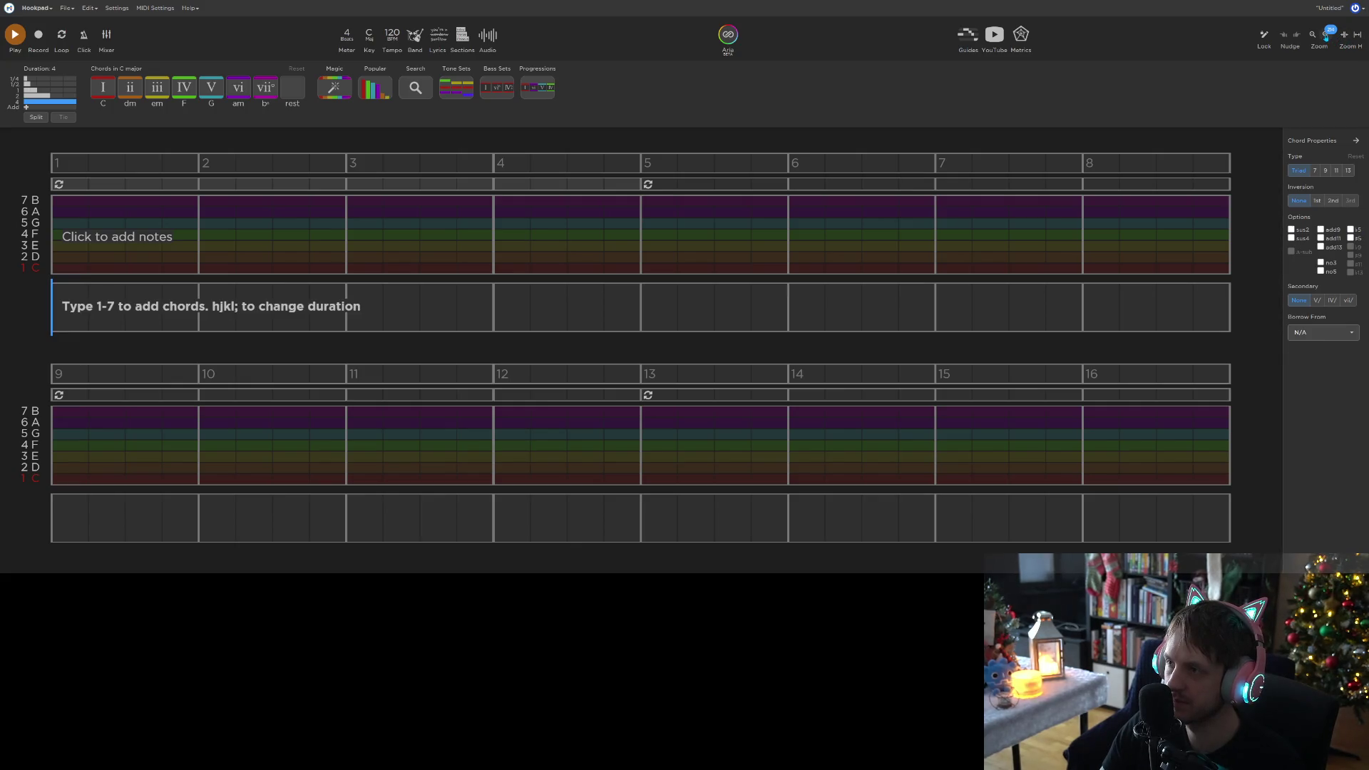
Step: Zoom the empty score in four steps so bars 1–6 span the page, back at measure 1
{"action": "left_click", "coordinate": [1325, 36]}
{"action": "left_click", "coordinate": [1325, 35]}
{"action": "left_click", "coordinate": [1325, 35]}
{"action": "left_click", "coordinate": [1325, 36]}
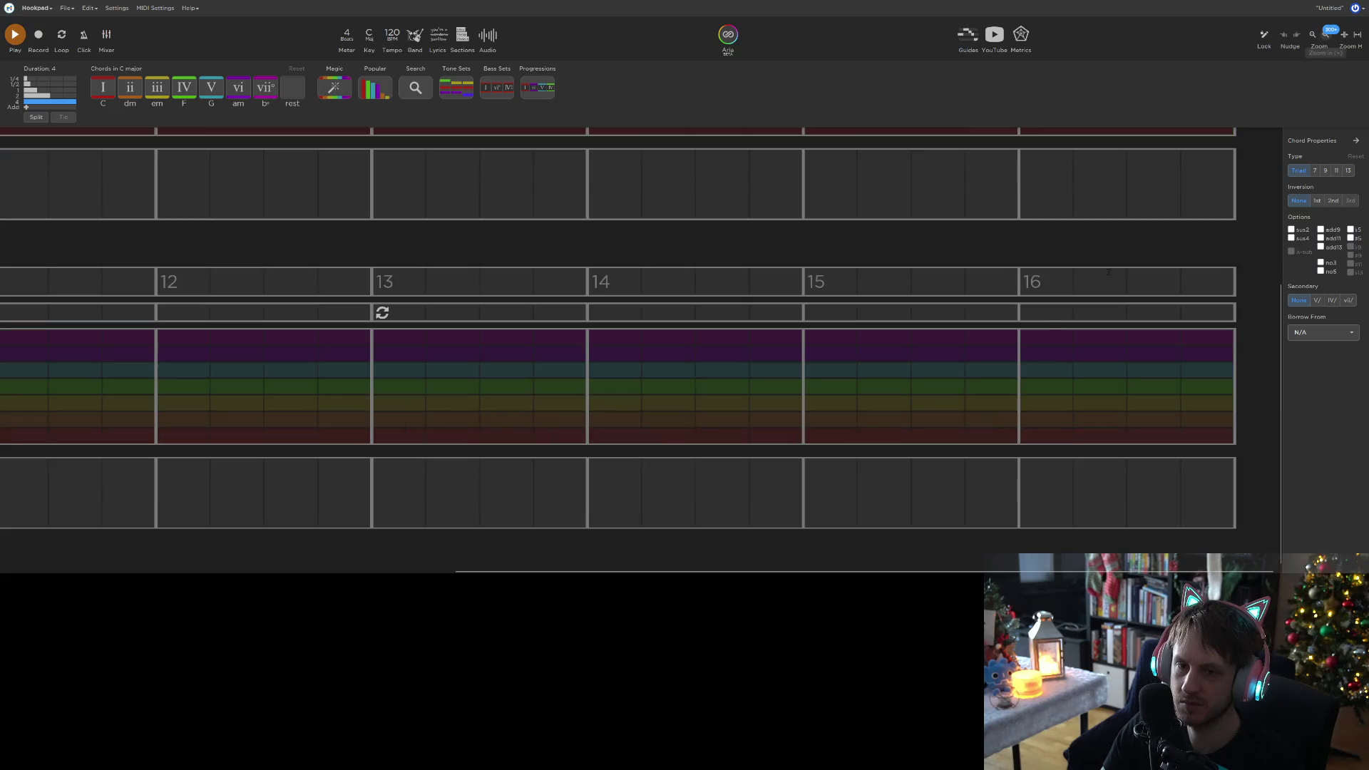
{"action": "scroll", "coordinate": [614, 552], "scroll_direction": "up", "scroll_amount": 3}
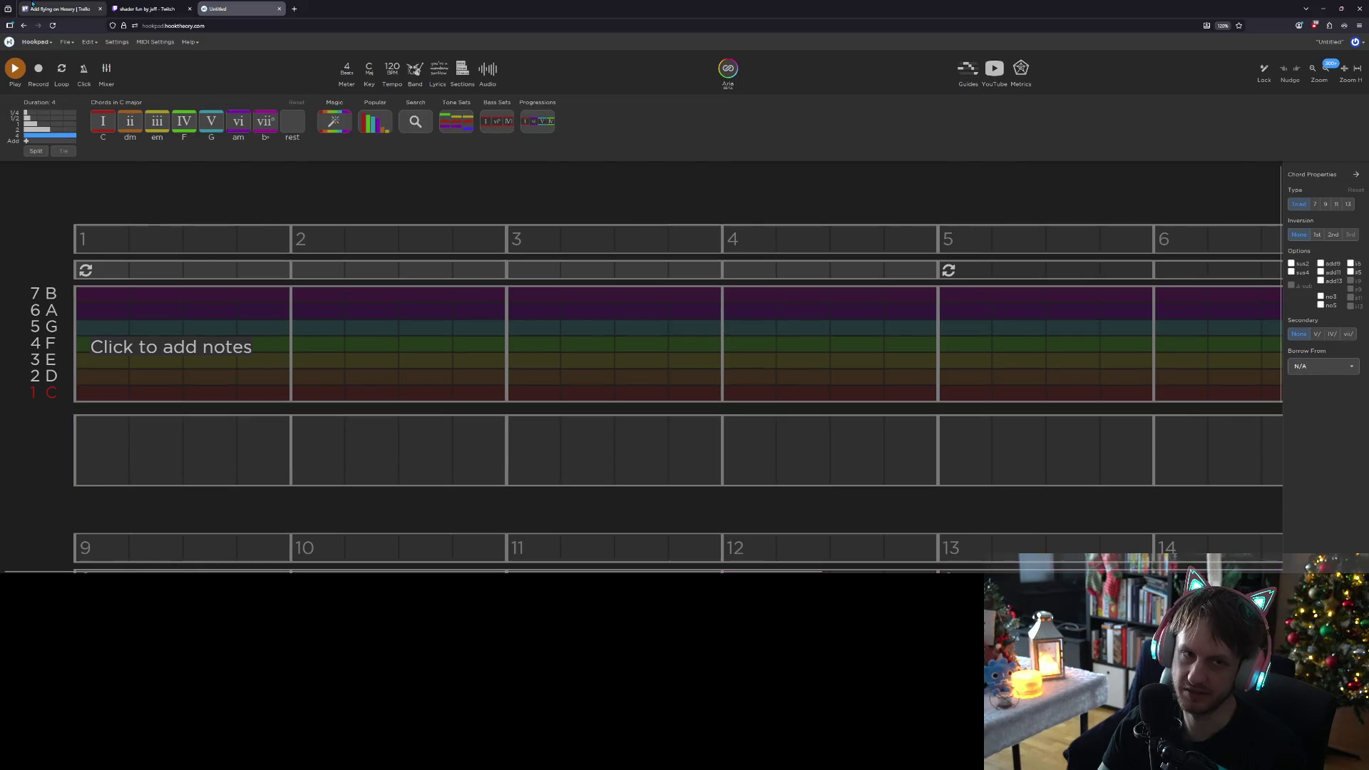
{"action": "mouse_move", "coordinate": [34, 4]}
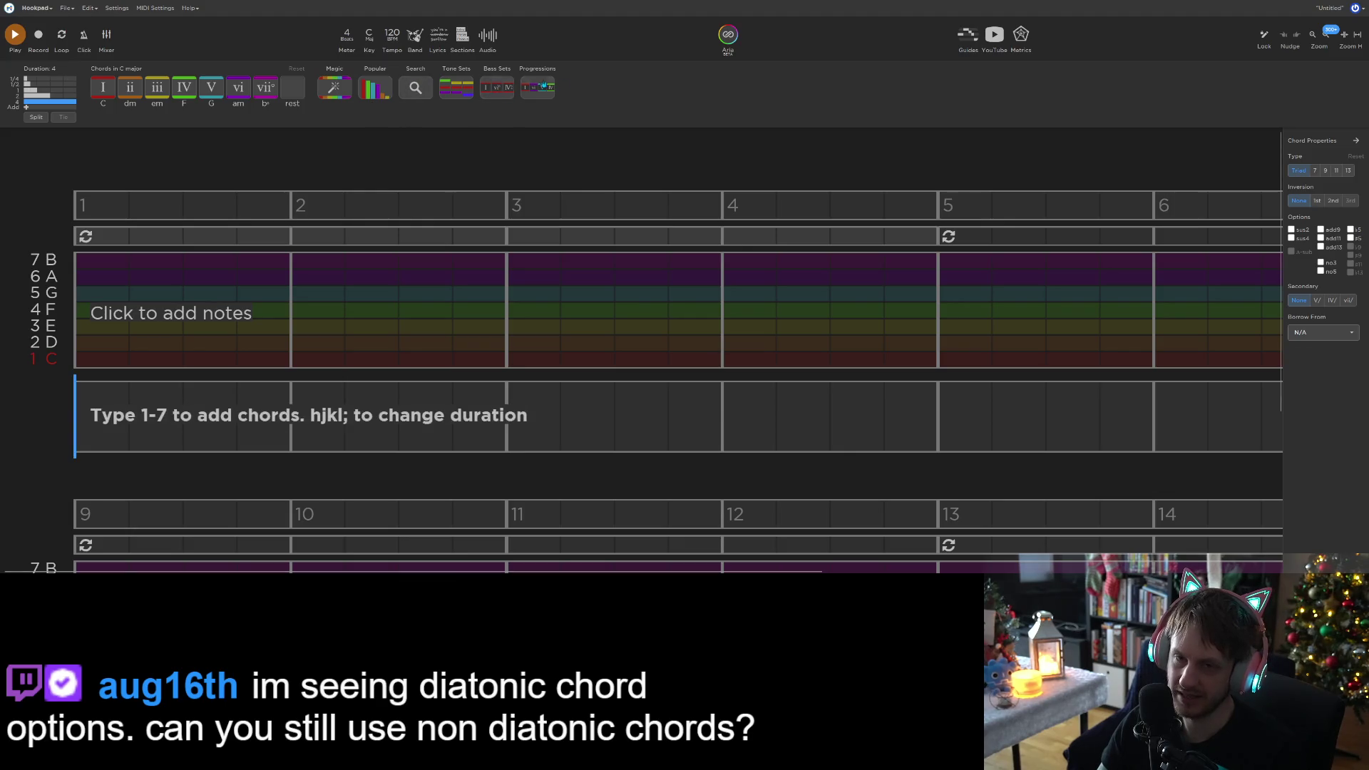
Step: Add I (C), ii (dm) and iii (em) chords to bars 1–3
{"action": "left_click", "coordinate": [110, 95]}
{"action": "left_click", "coordinate": [131, 93]}
{"action": "left_click", "coordinate": [153, 95]}
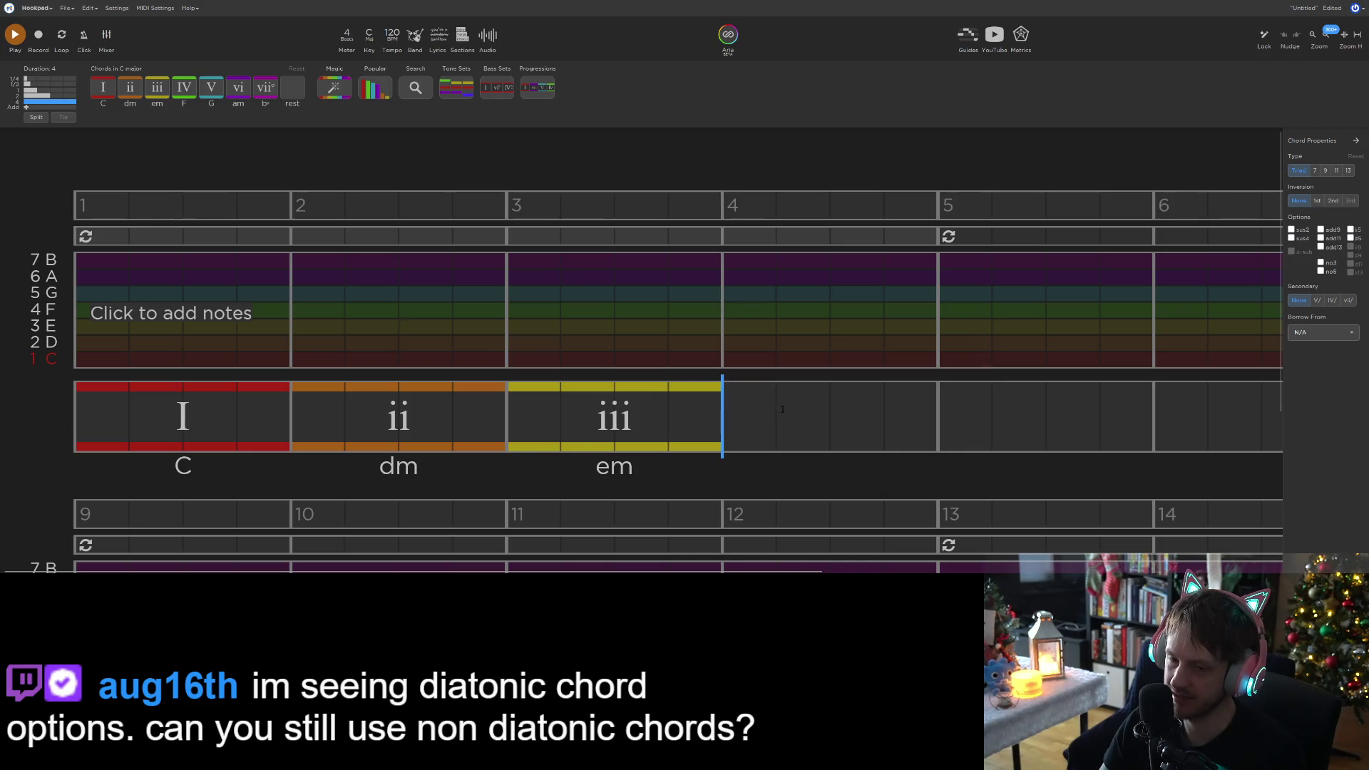
Step: Turn the bar 3 chord into a secondary dominant V/iii (B)
{"action": "left_click", "coordinate": [614, 417]}
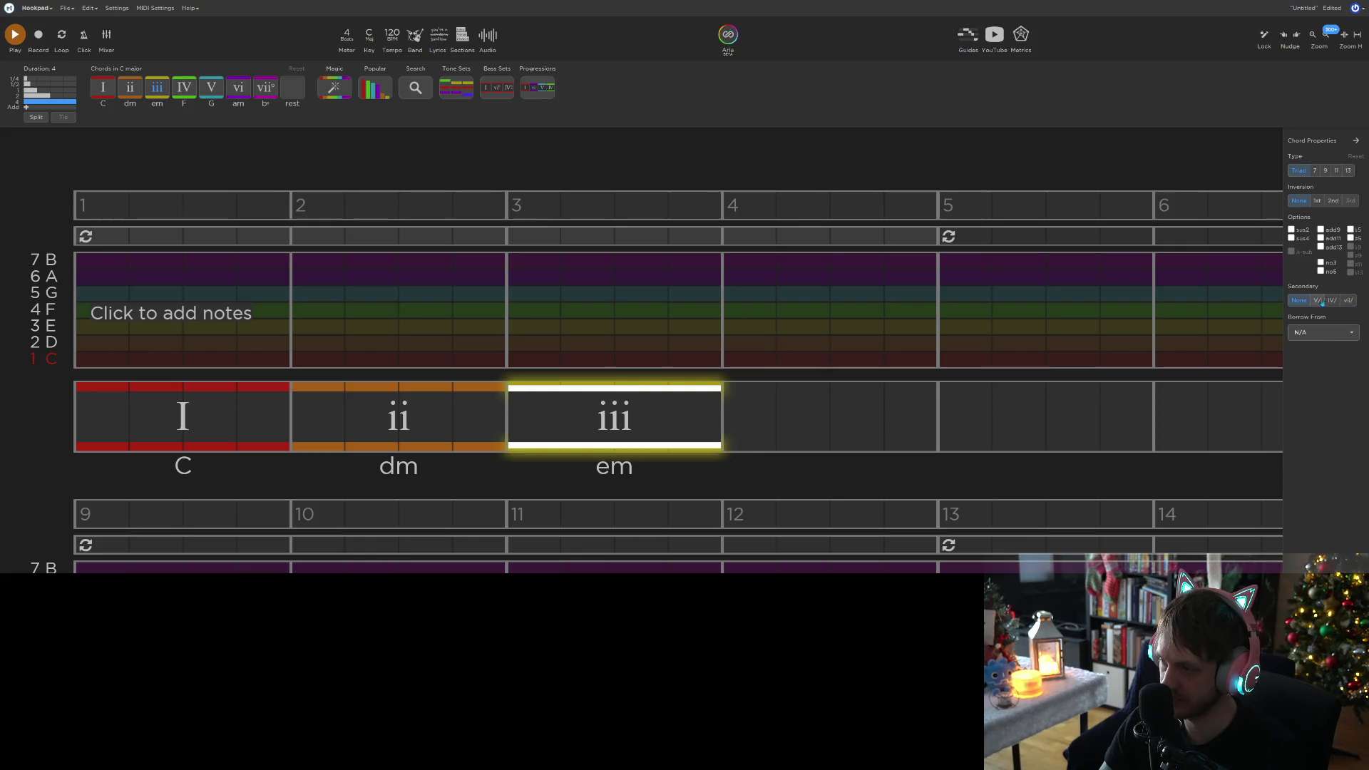
{"action": "left_click", "coordinate": [1318, 301]}
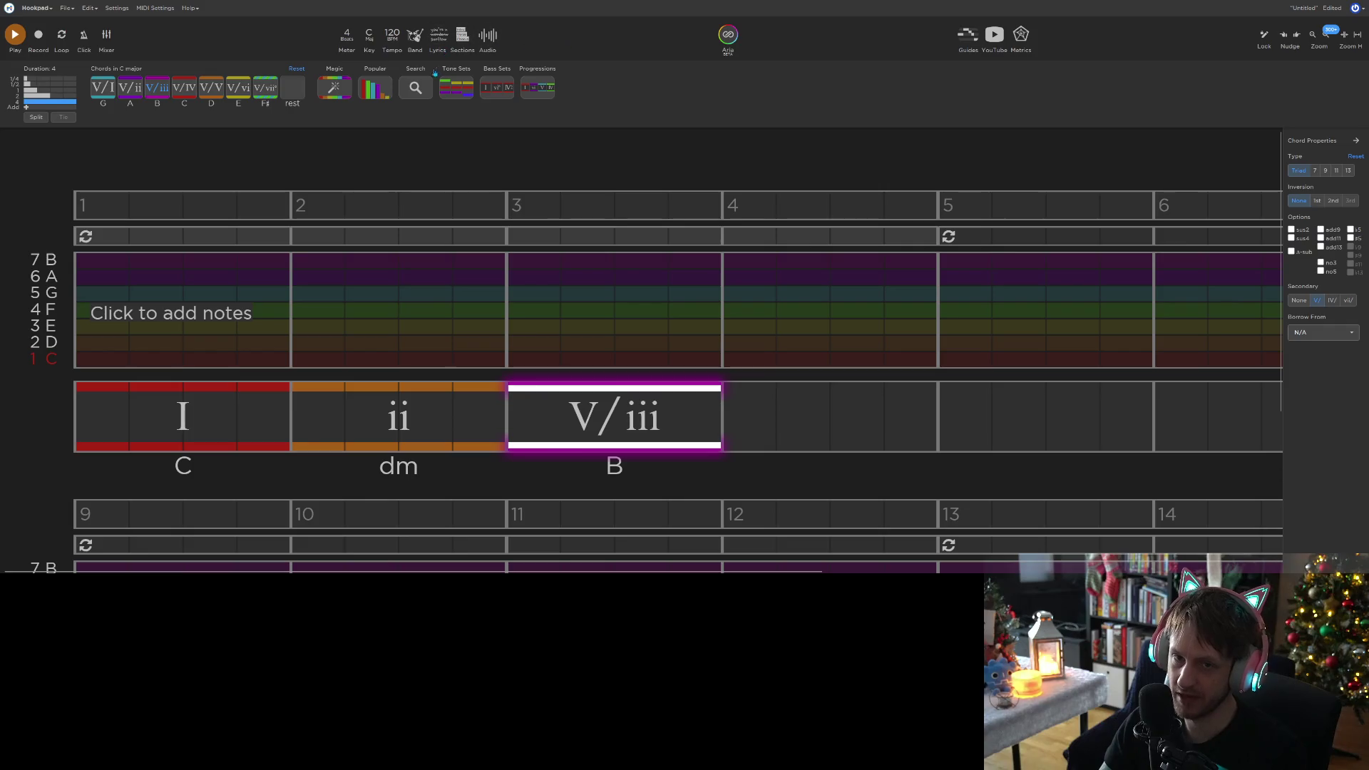
{"action": "left_click", "coordinate": [417, 84]}
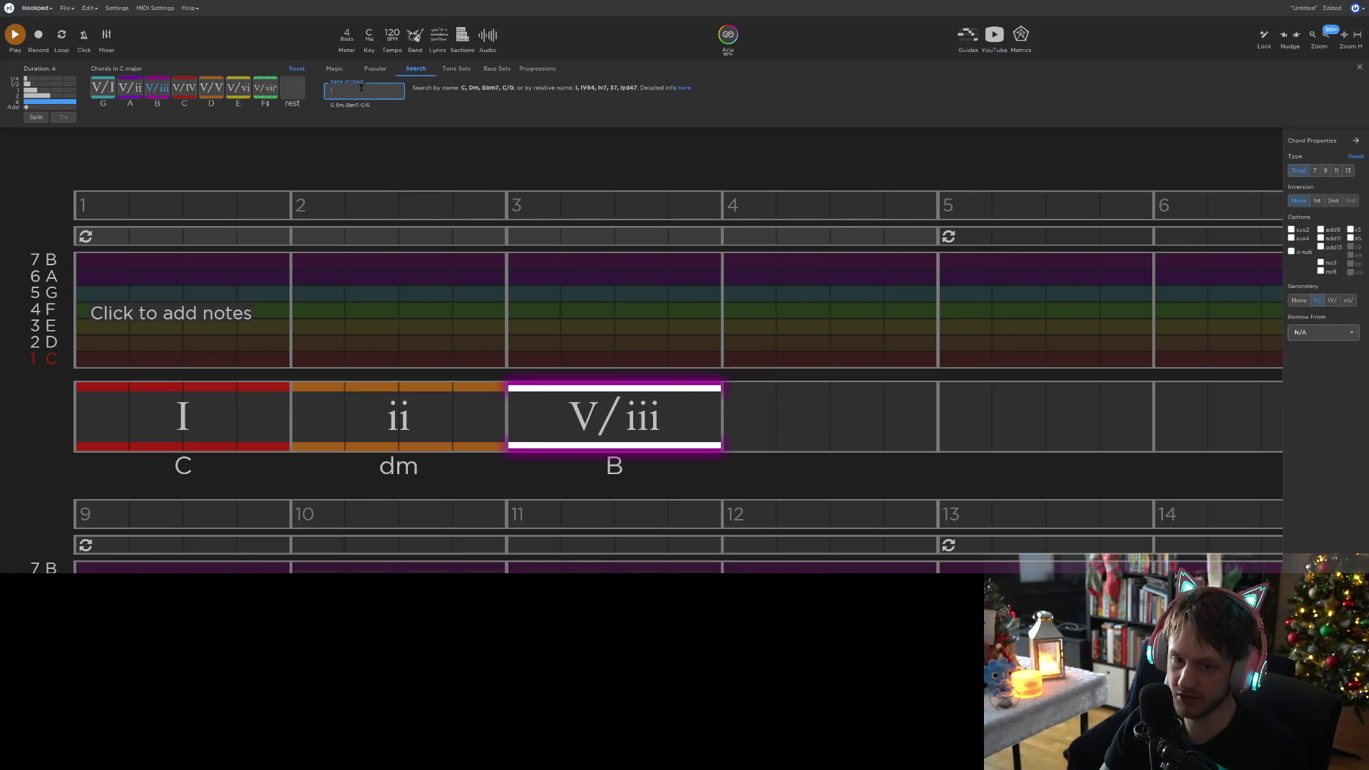
Step: Search 'B#dim' and place the borrowed #vii° (B#°) chord in bar 3
{"action": "type", "text": "B#dim"}
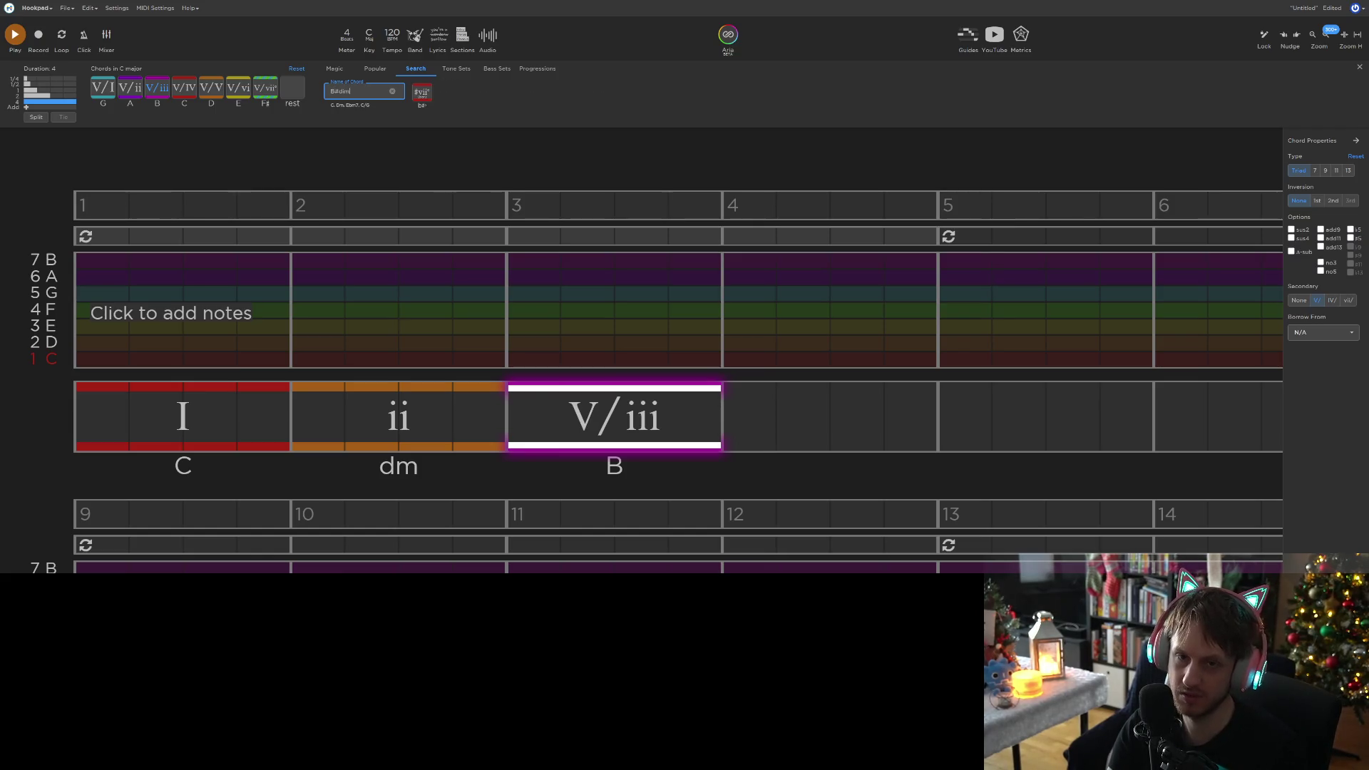
{"action": "left_click", "coordinate": [422, 92]}
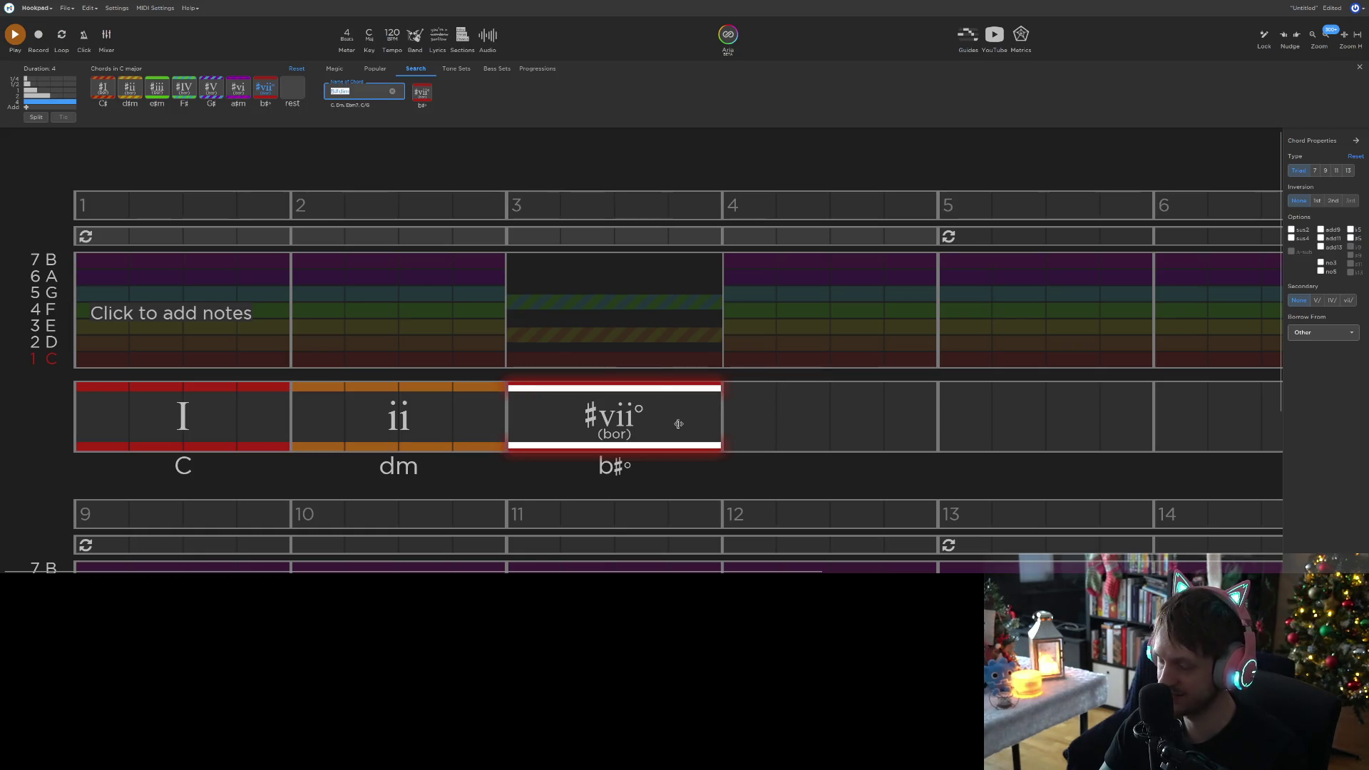
{"action": "left_click", "coordinate": [724, 420]}
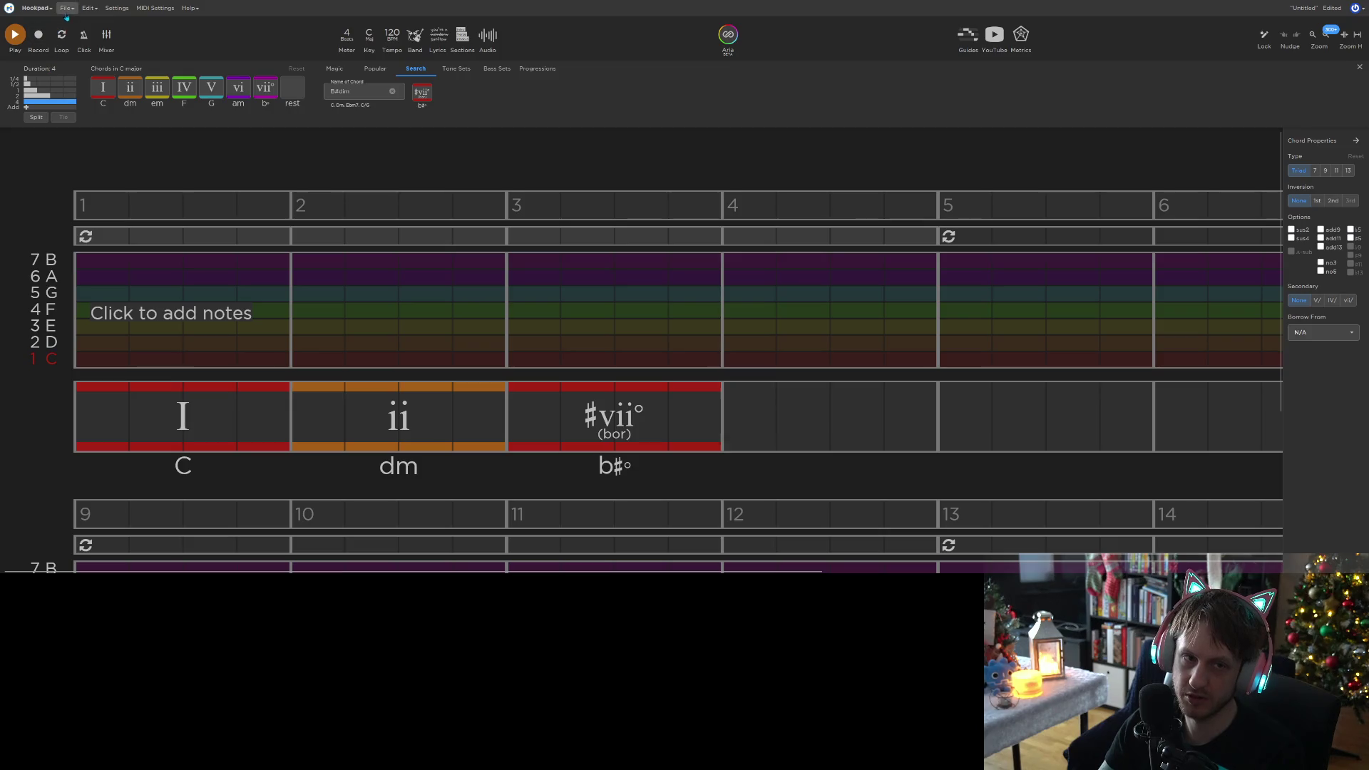
{"action": "left_click", "coordinate": [66, 8]}
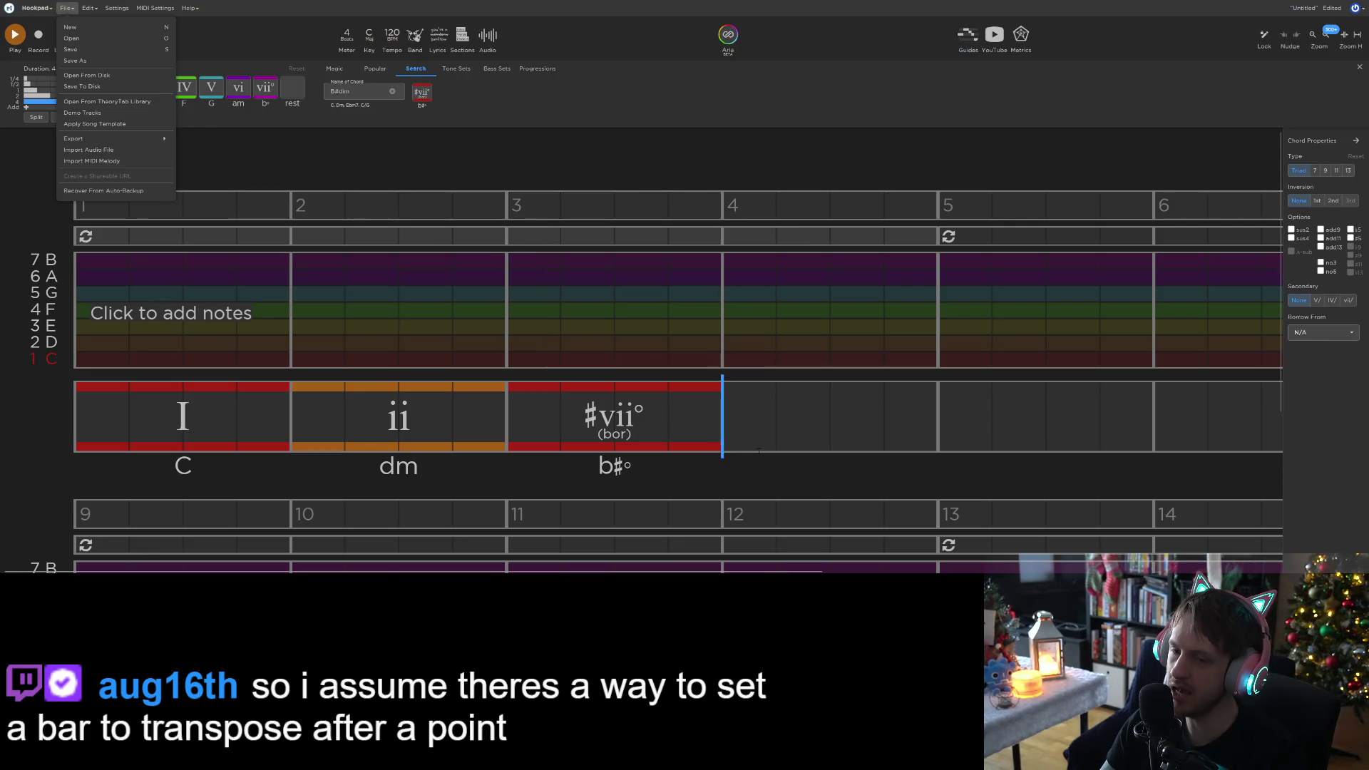
Step: Check the C major key settings, then select measure 9 for measure-level edits
{"action": "left_click", "coordinate": [735, 425]}
{"action": "scroll", "coordinate": [735, 425], "scroll_direction": "down", "scroll_amount": 1}
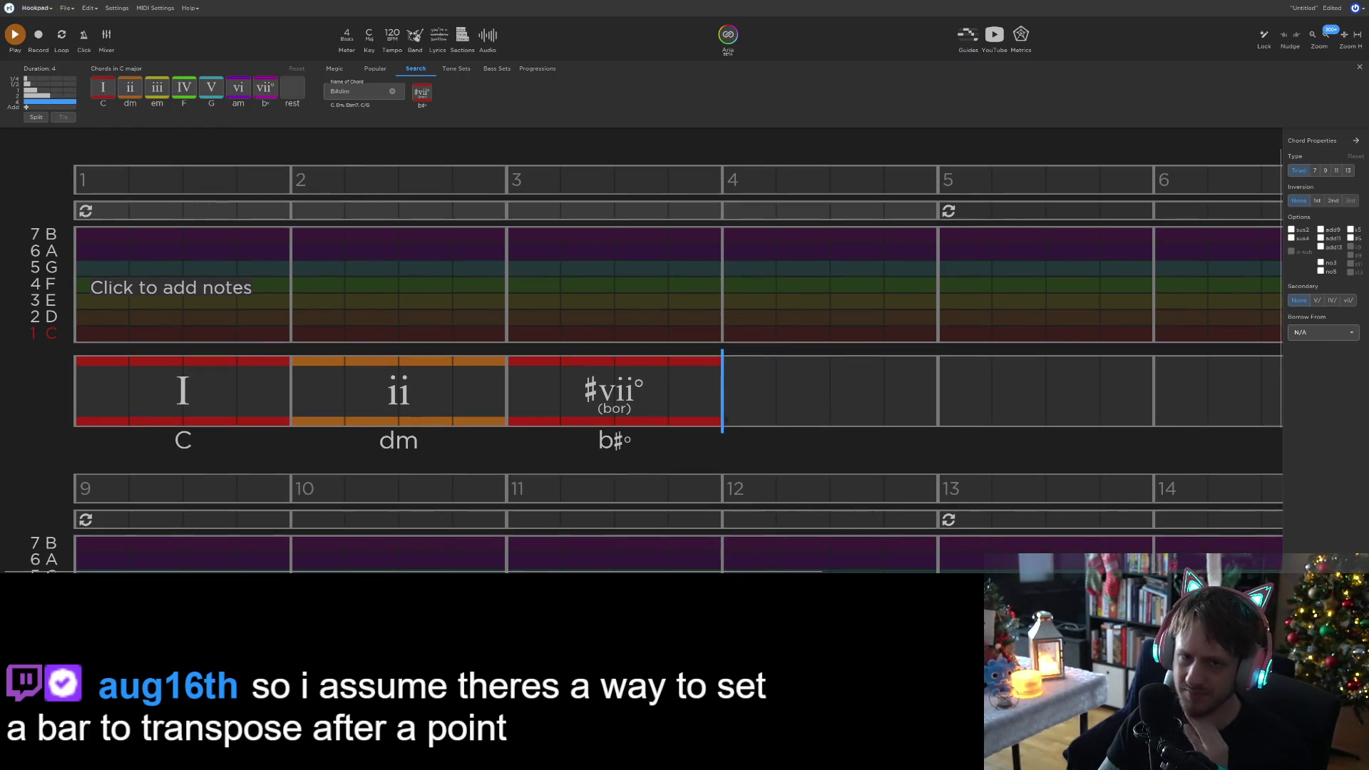
{"action": "left_click", "coordinate": [368, 36]}
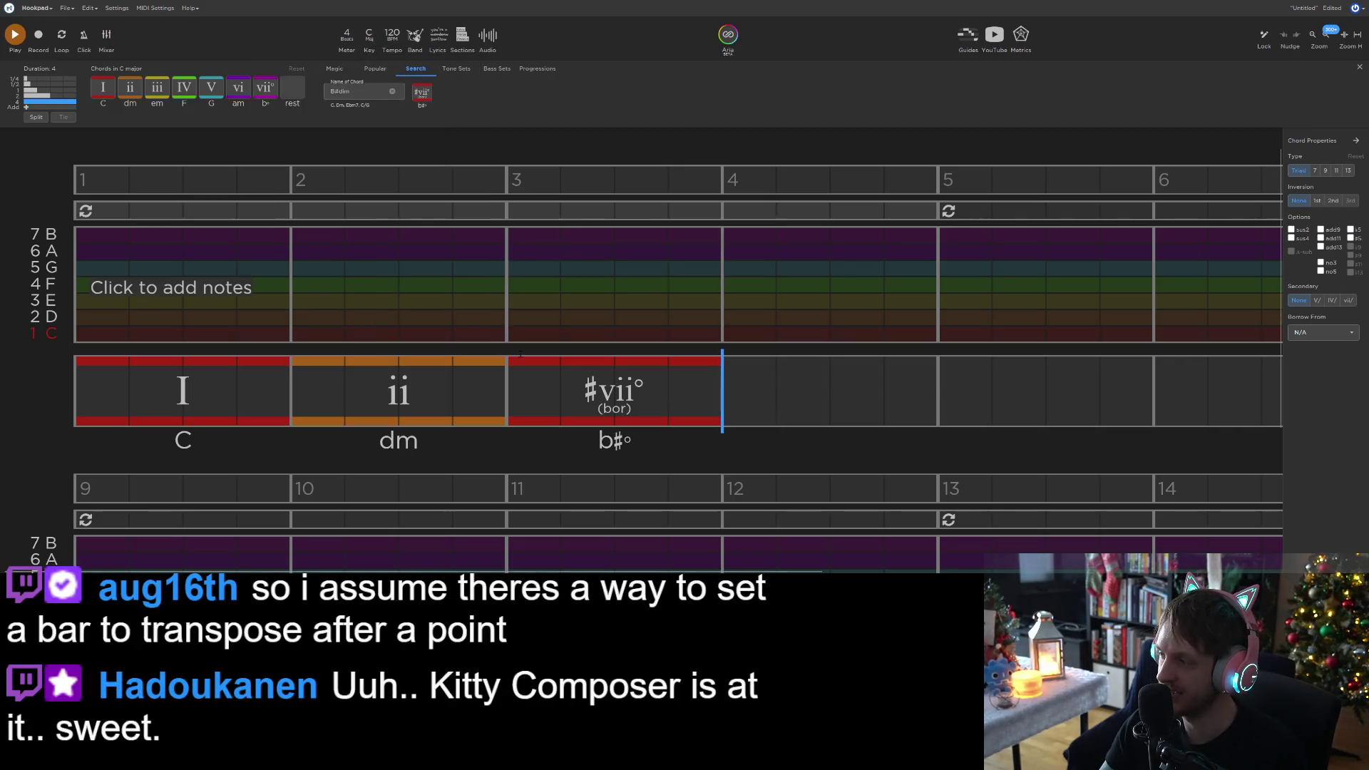
{"action": "scroll", "coordinate": [520, 354], "scroll_direction": "down", "scroll_amount": 1}
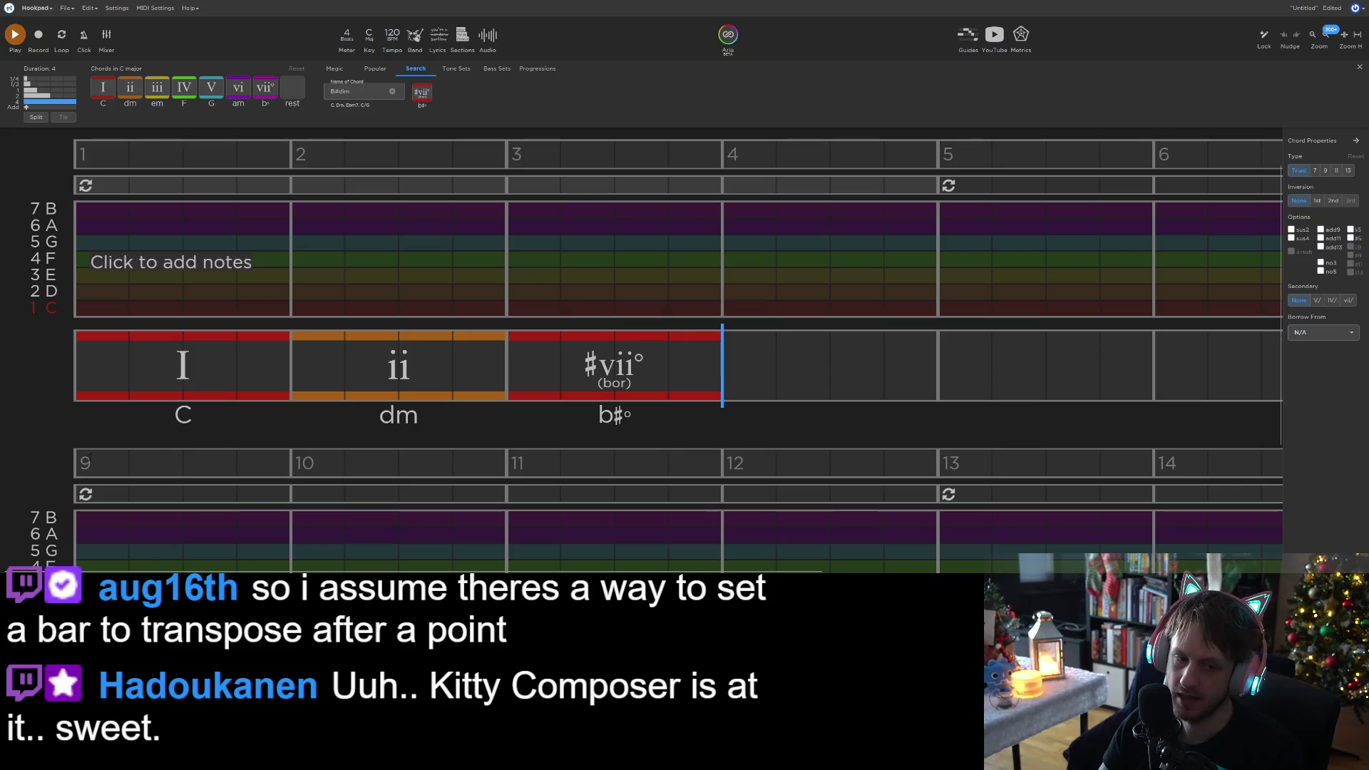
{"action": "left_click", "coordinate": [87, 458]}
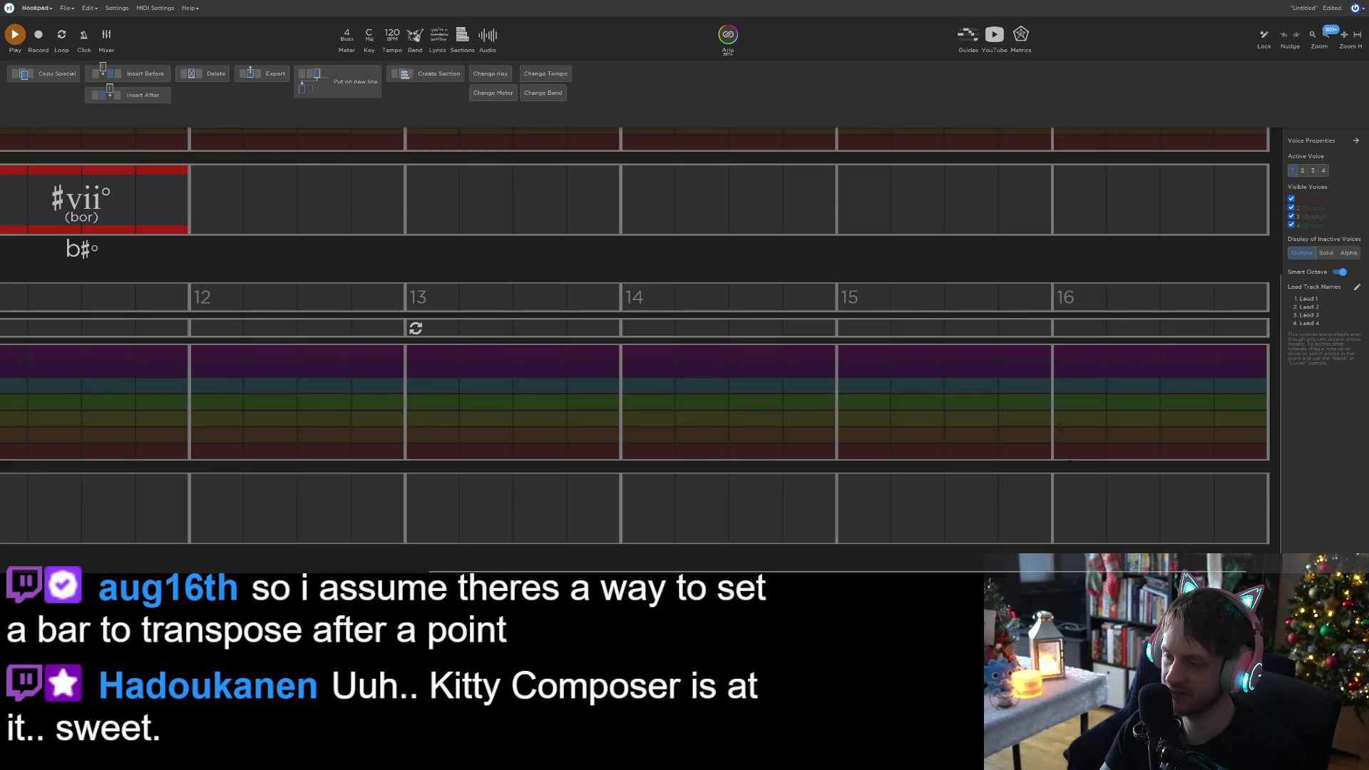
{"action": "left_click_drag", "start_coordinate": [1130, 574], "coordinate": [702, 574]}
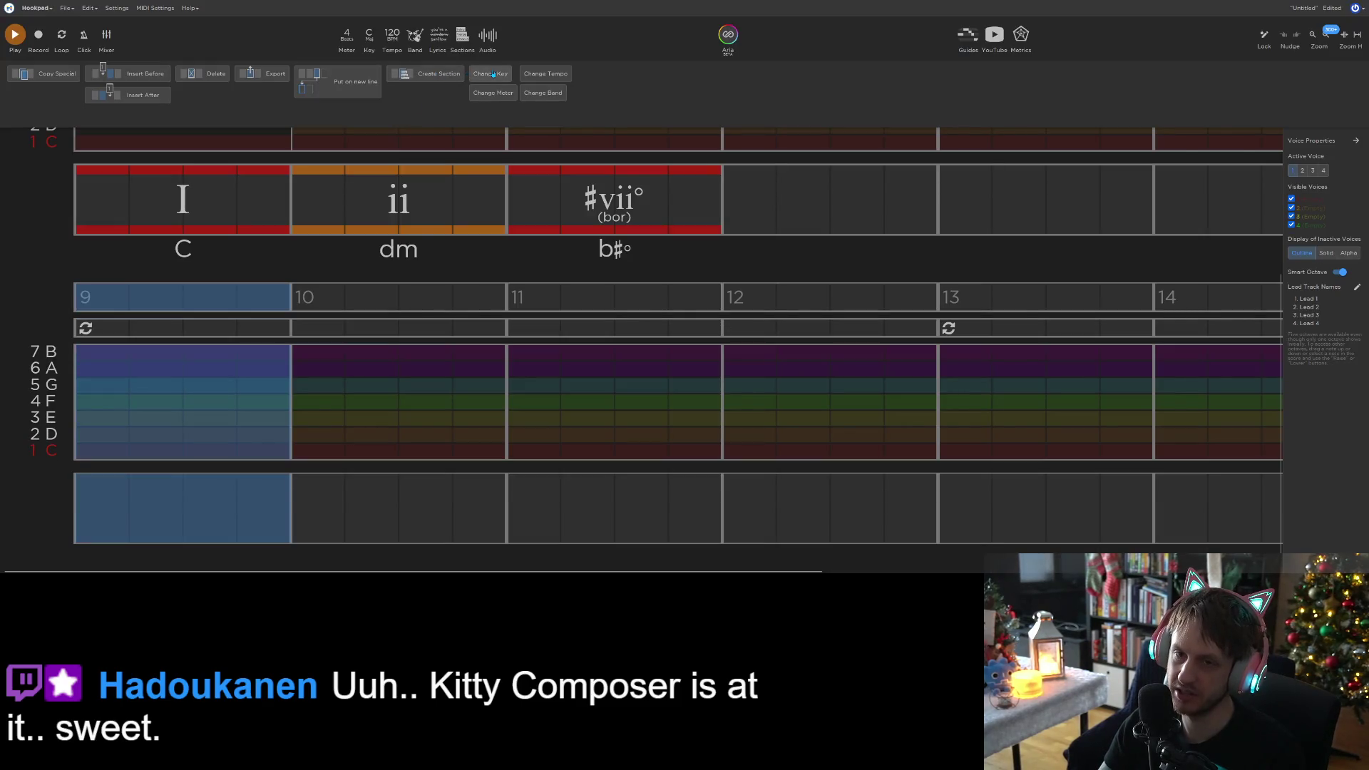
{"action": "left_click", "coordinate": [506, 74]}
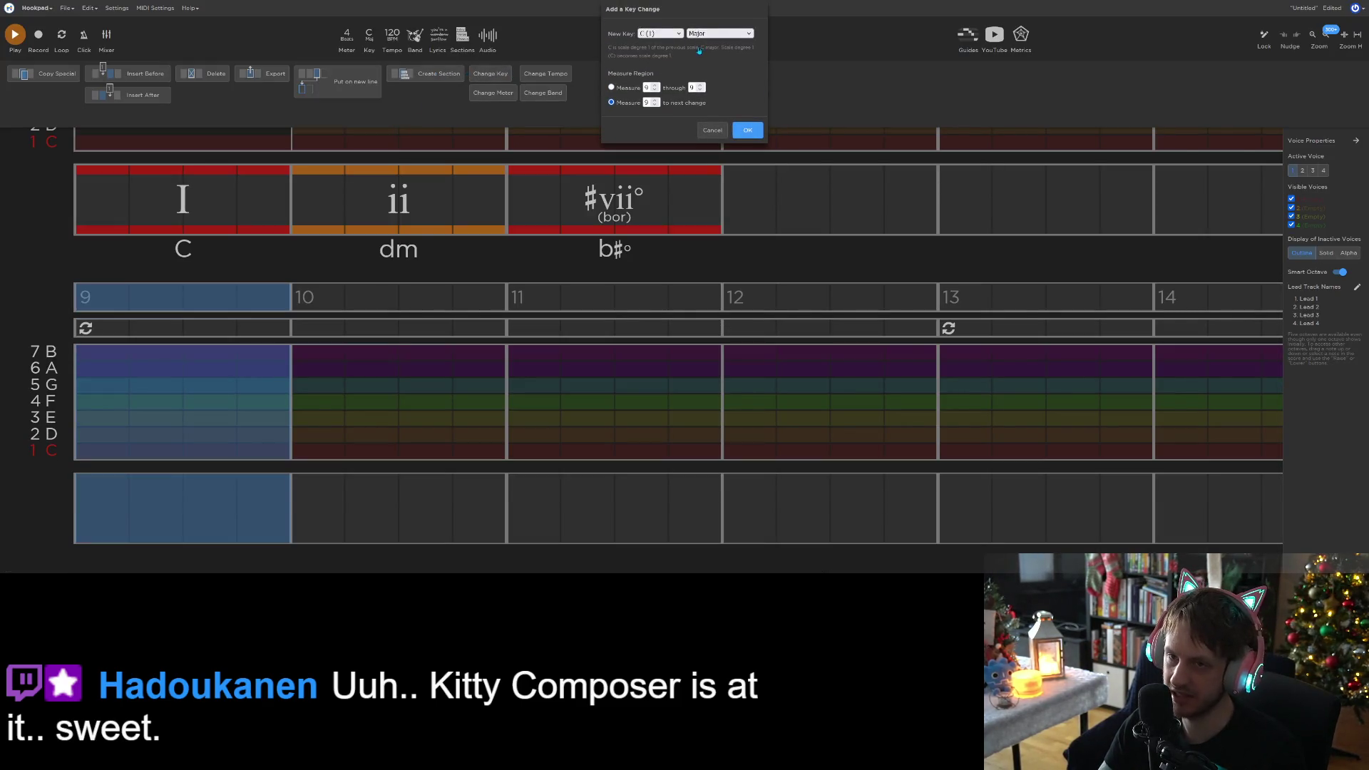
{"action": "left_click", "coordinate": [710, 34]}
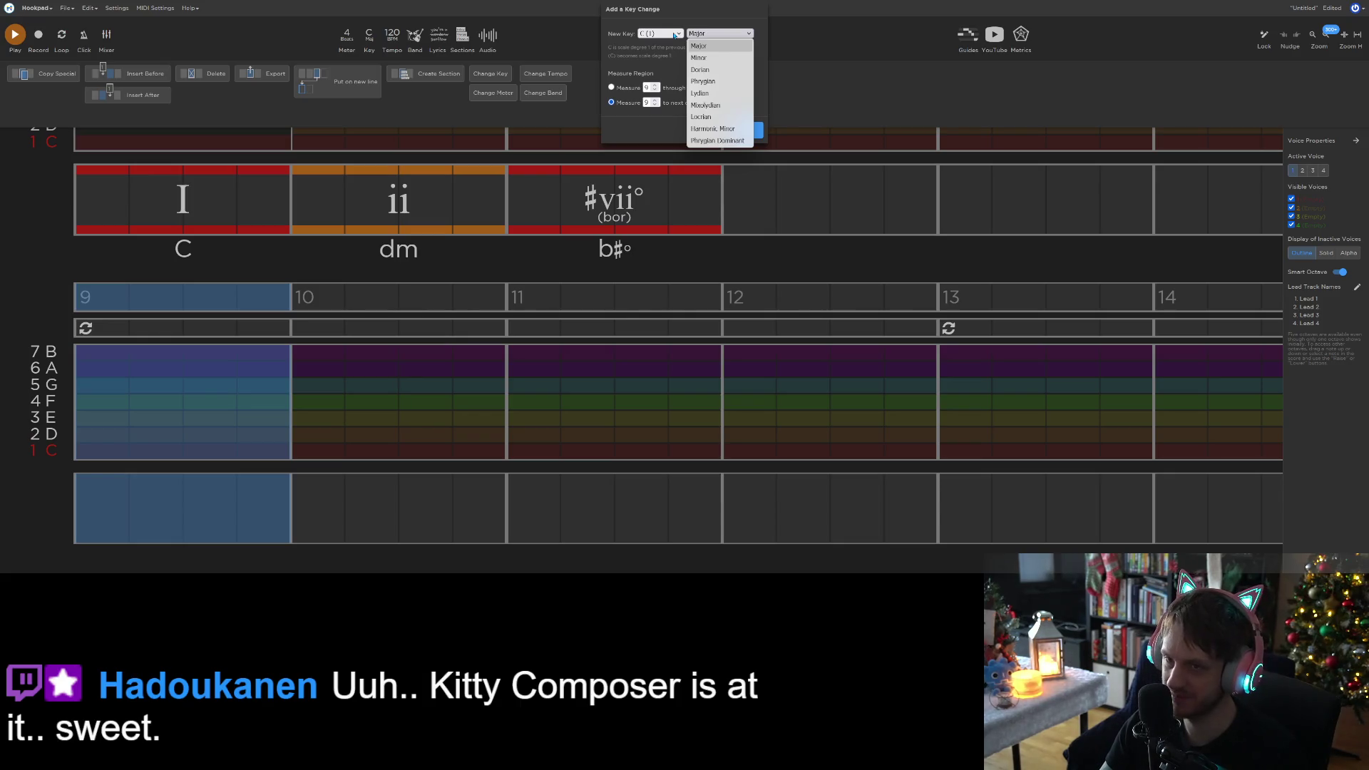
{"action": "left_click", "coordinate": [675, 35]}
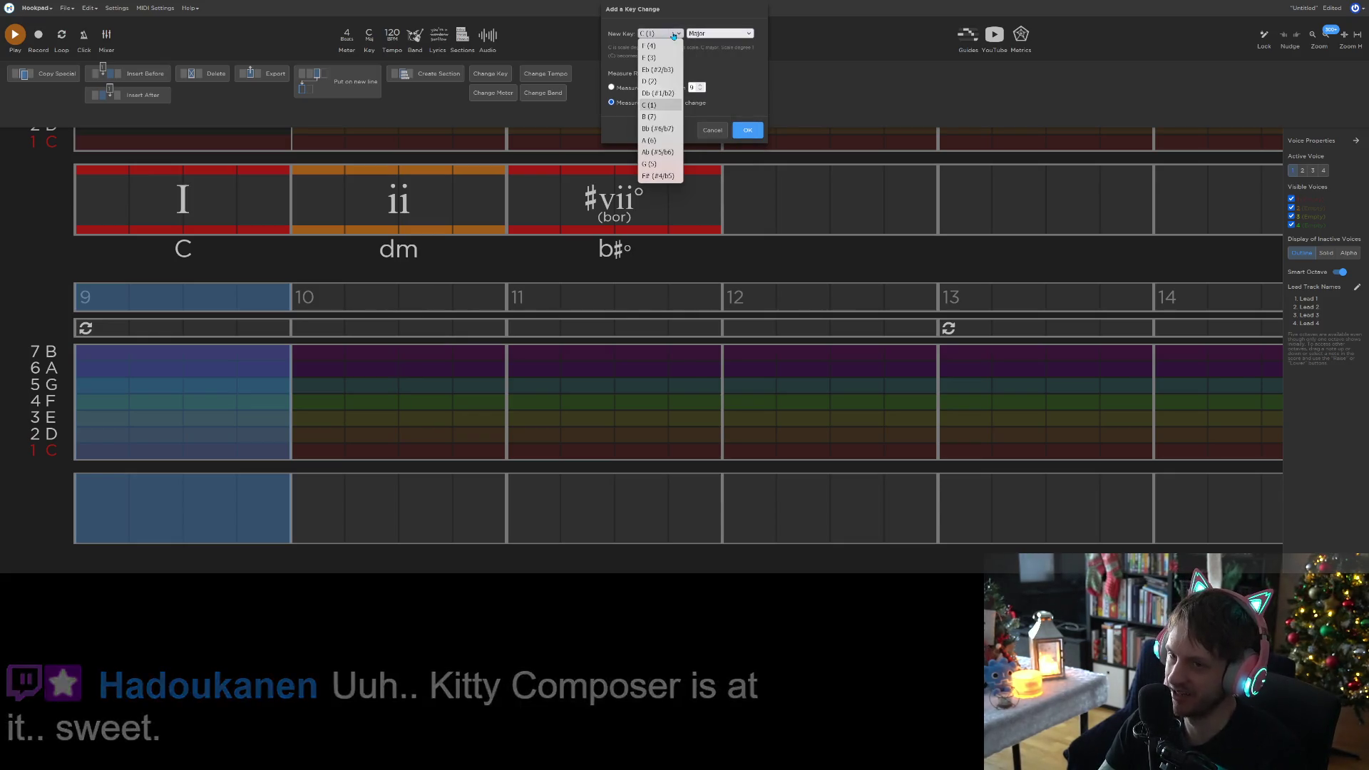
{"action": "key", "text": "Escape"}
{"action": "key", "text": "Escape"}
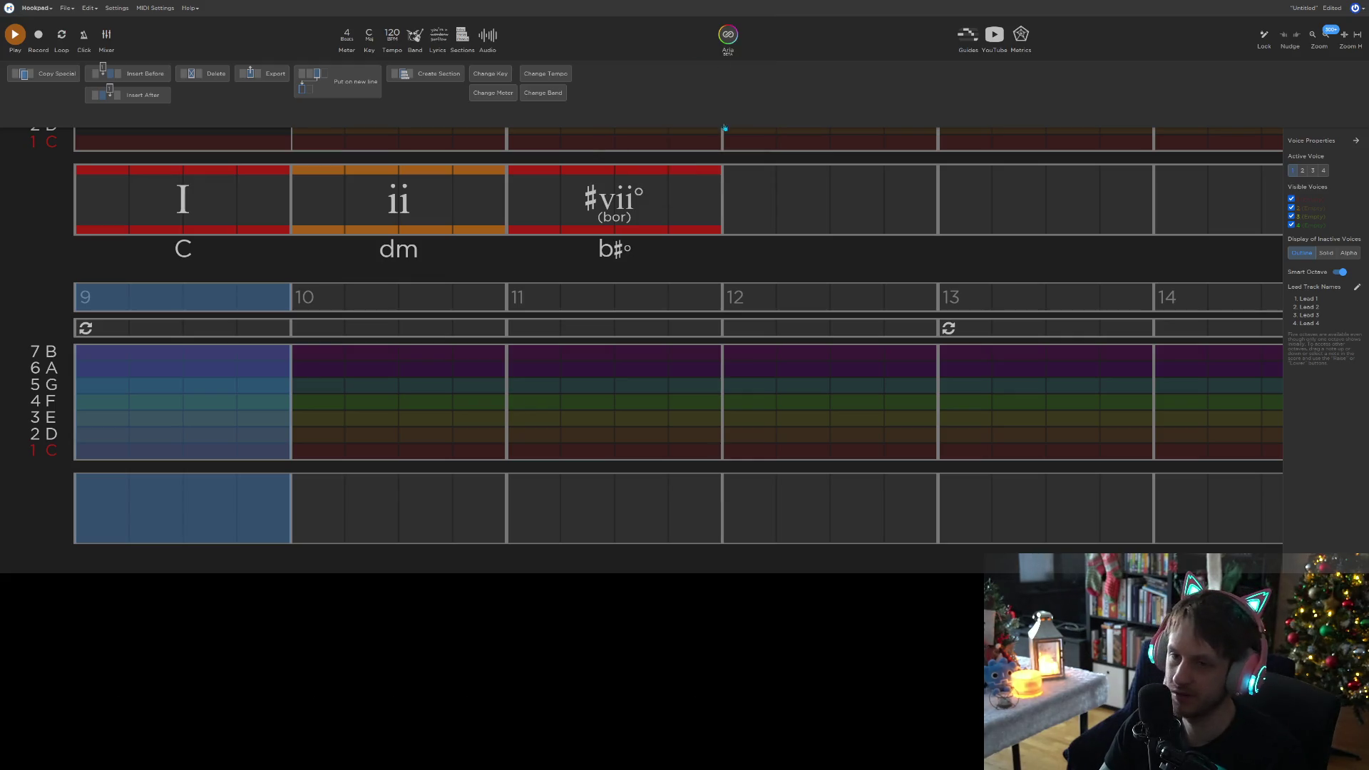
{"action": "scroll", "coordinate": [171, 335], "scroll_direction": "up", "scroll_amount": 3}
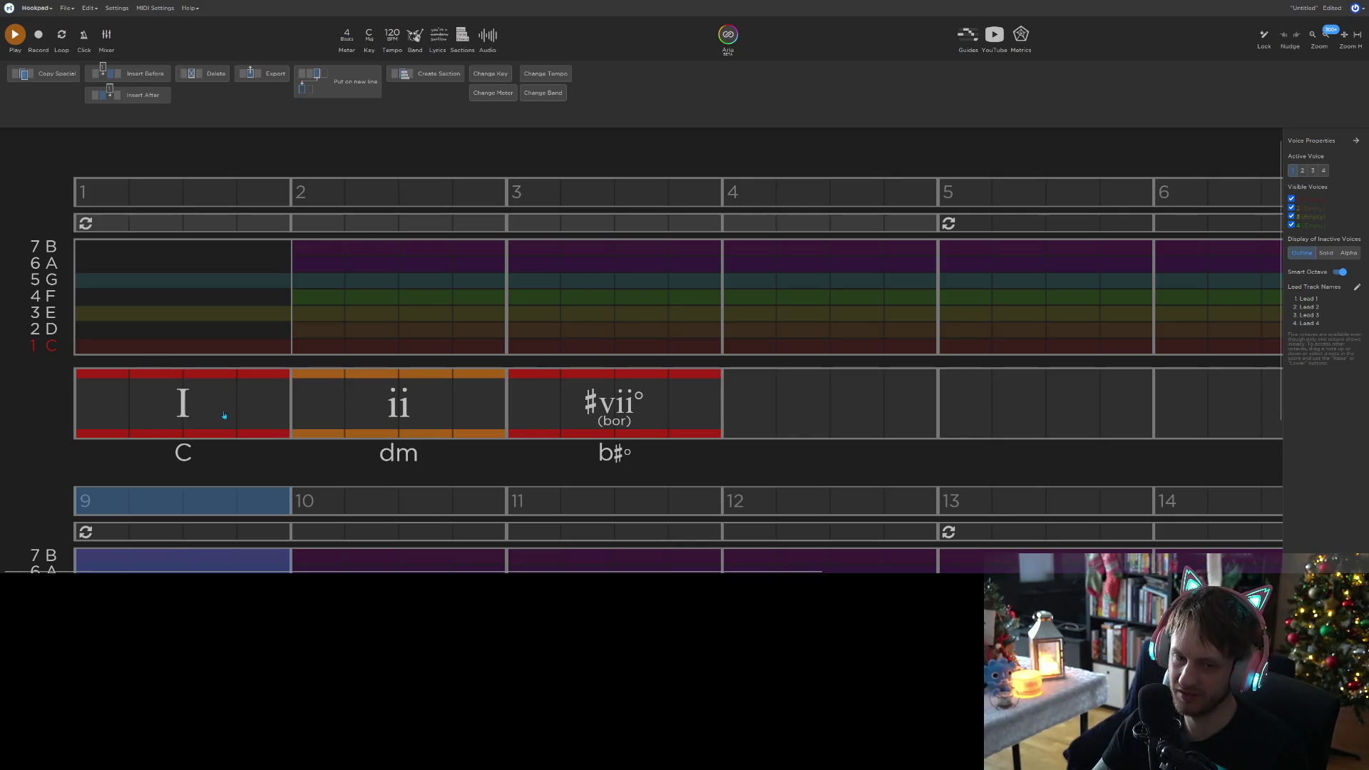
{"action": "left_click", "coordinate": [214, 410]}
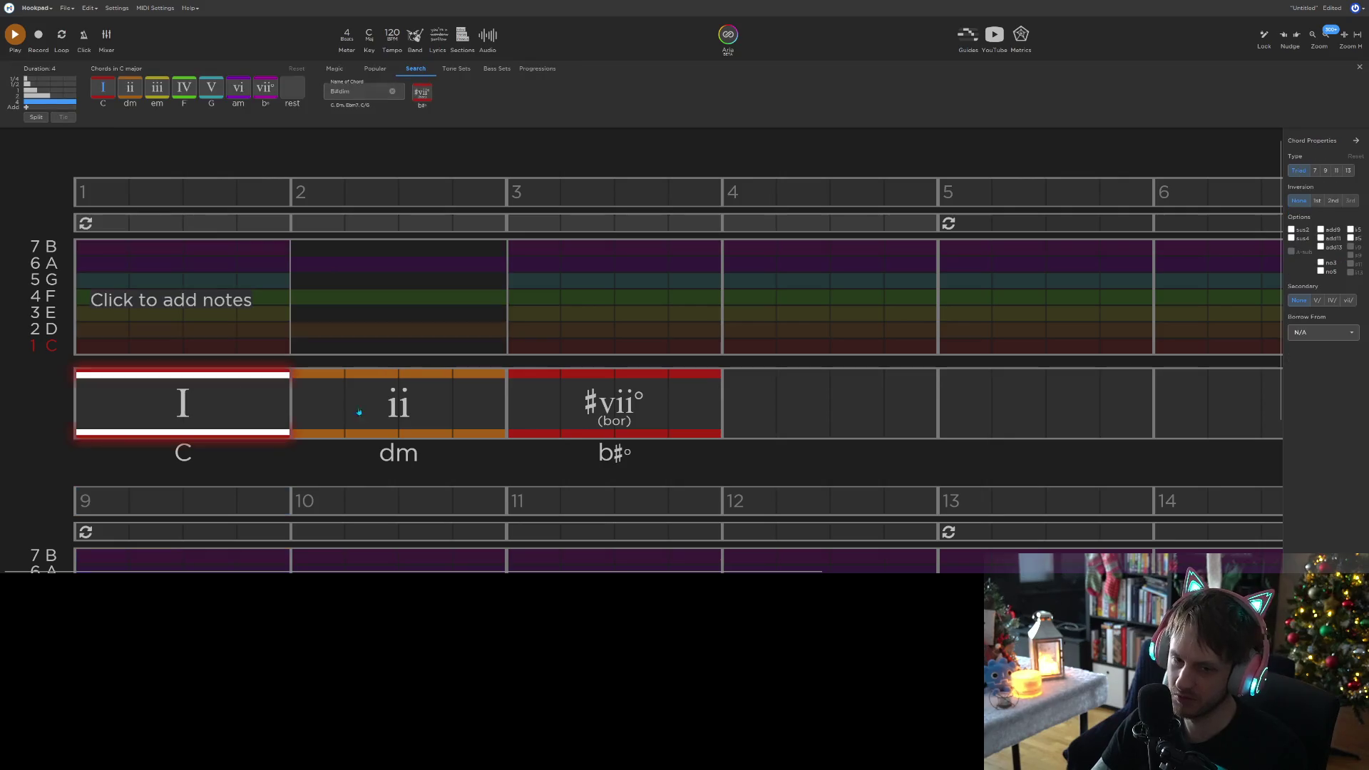
Step: Reset bar 3 to a plain vii° (b°) chord and add a I (C) chord in bar 4
{"action": "left_click", "coordinate": [354, 406]}
{"action": "left_click", "coordinate": [583, 414]}
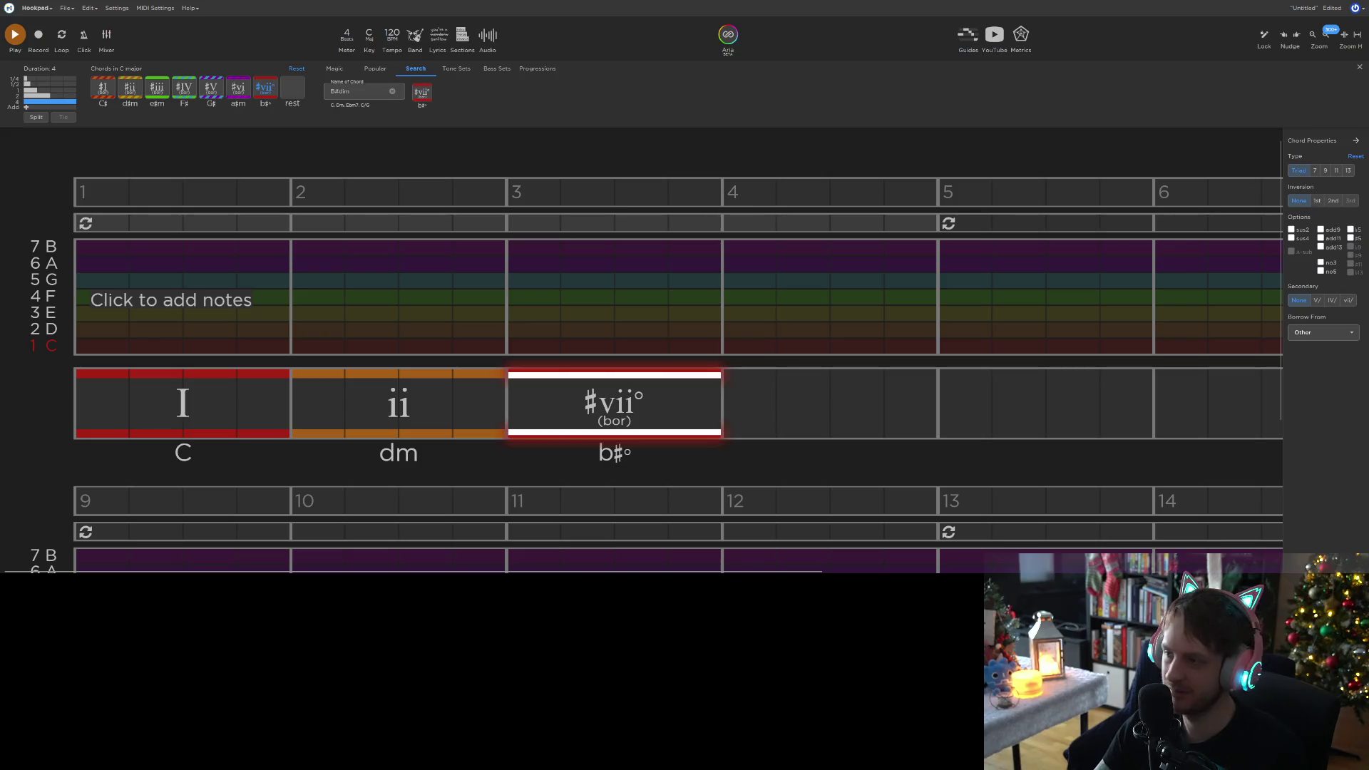
{"action": "left_click", "coordinate": [1350, 156]}
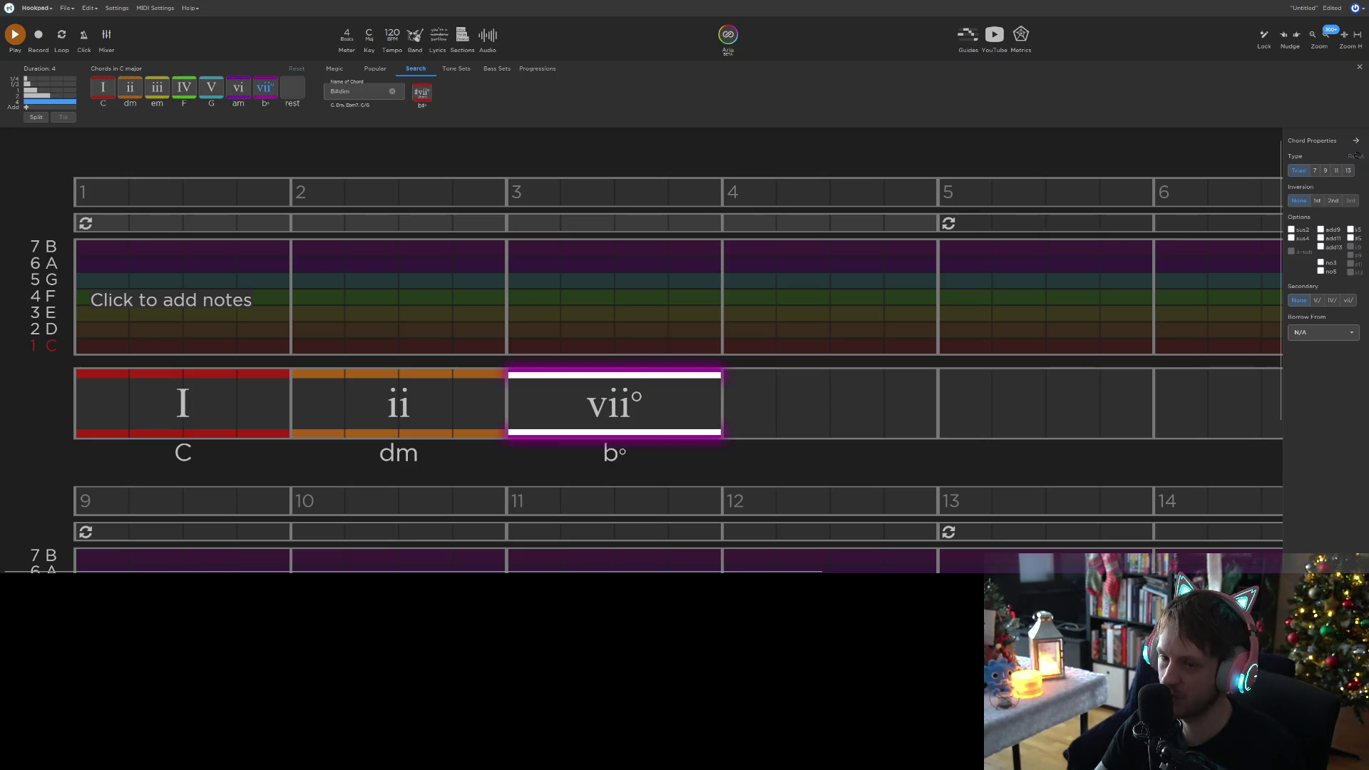
{"action": "key", "text": "1"}
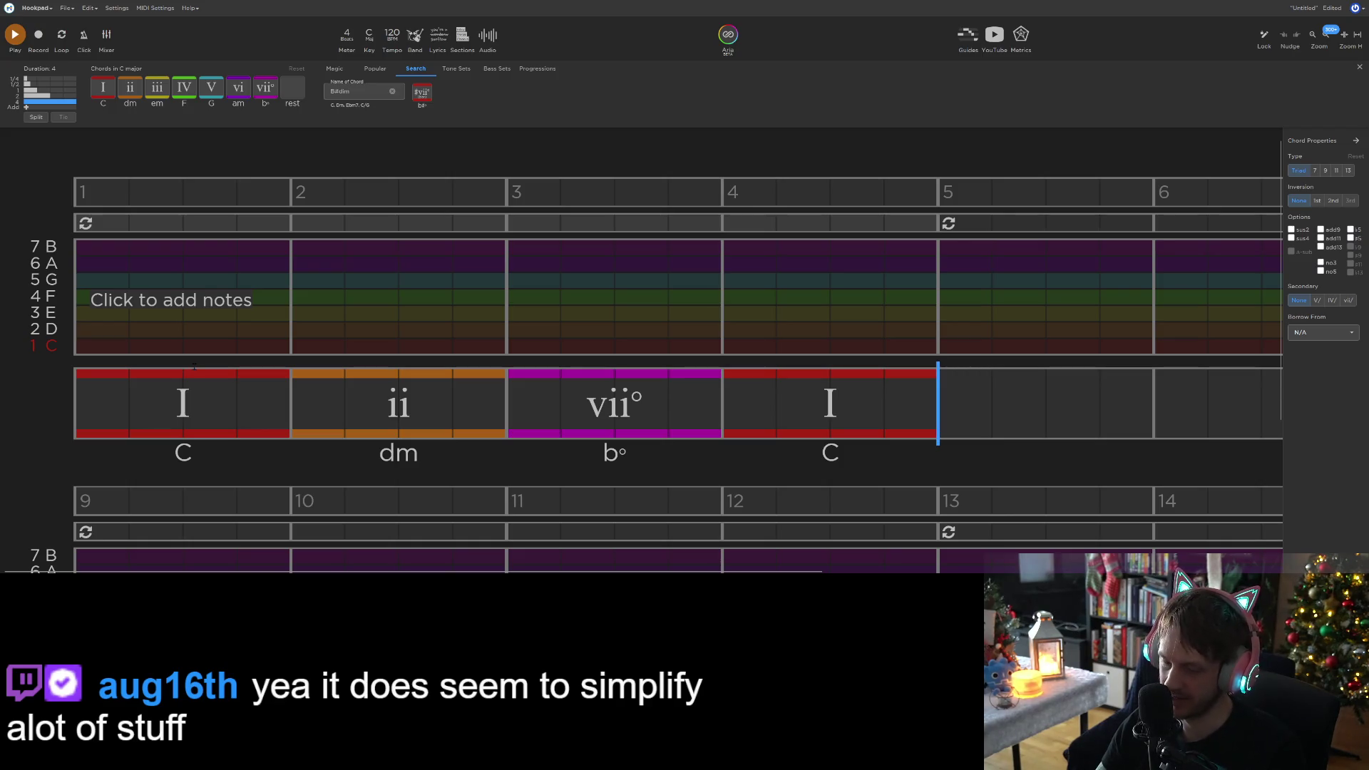
{"action": "left_click", "coordinate": [108, 313]}
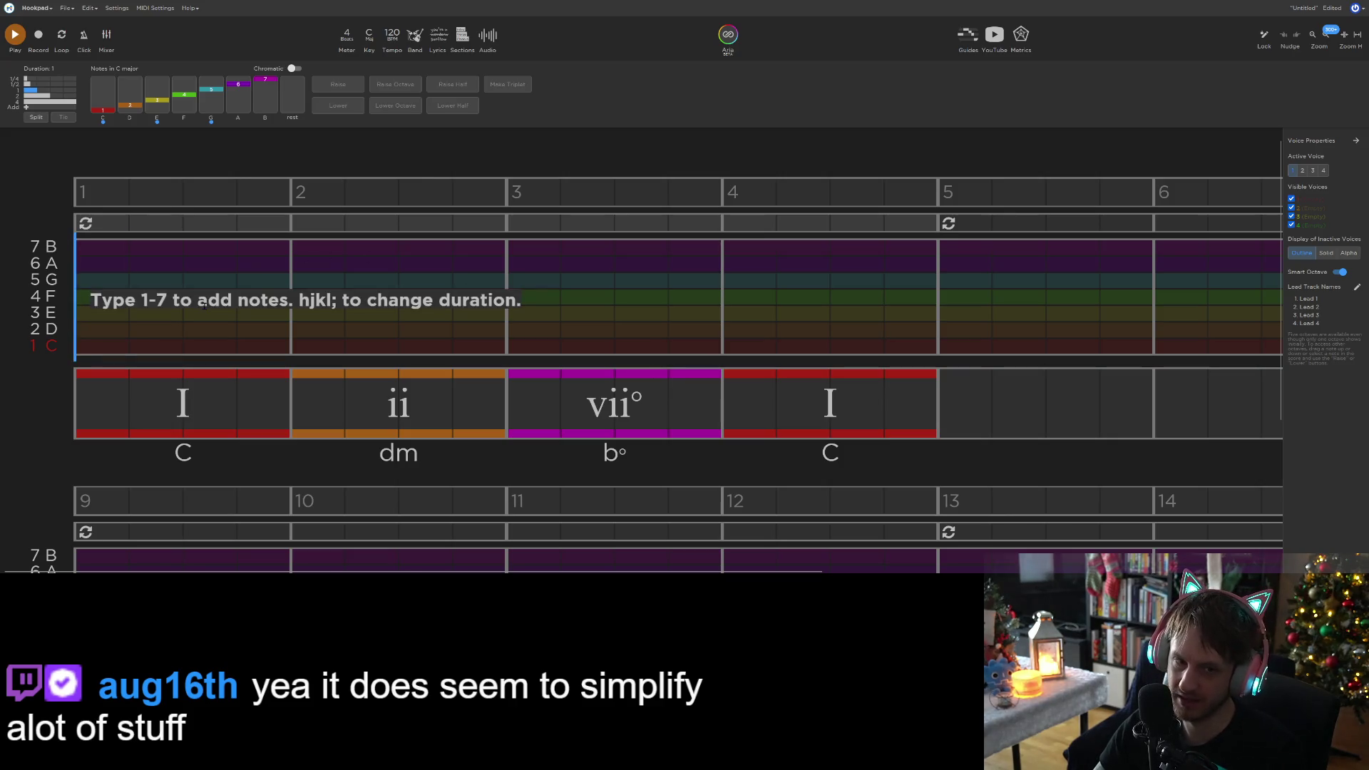
Step: With guides on, enter melody C, G, G, E in bar 1 and D, F, A, A in bar 2
{"action": "key", "text": "1"}
{"action": "left_click", "coordinate": [967, 34]}
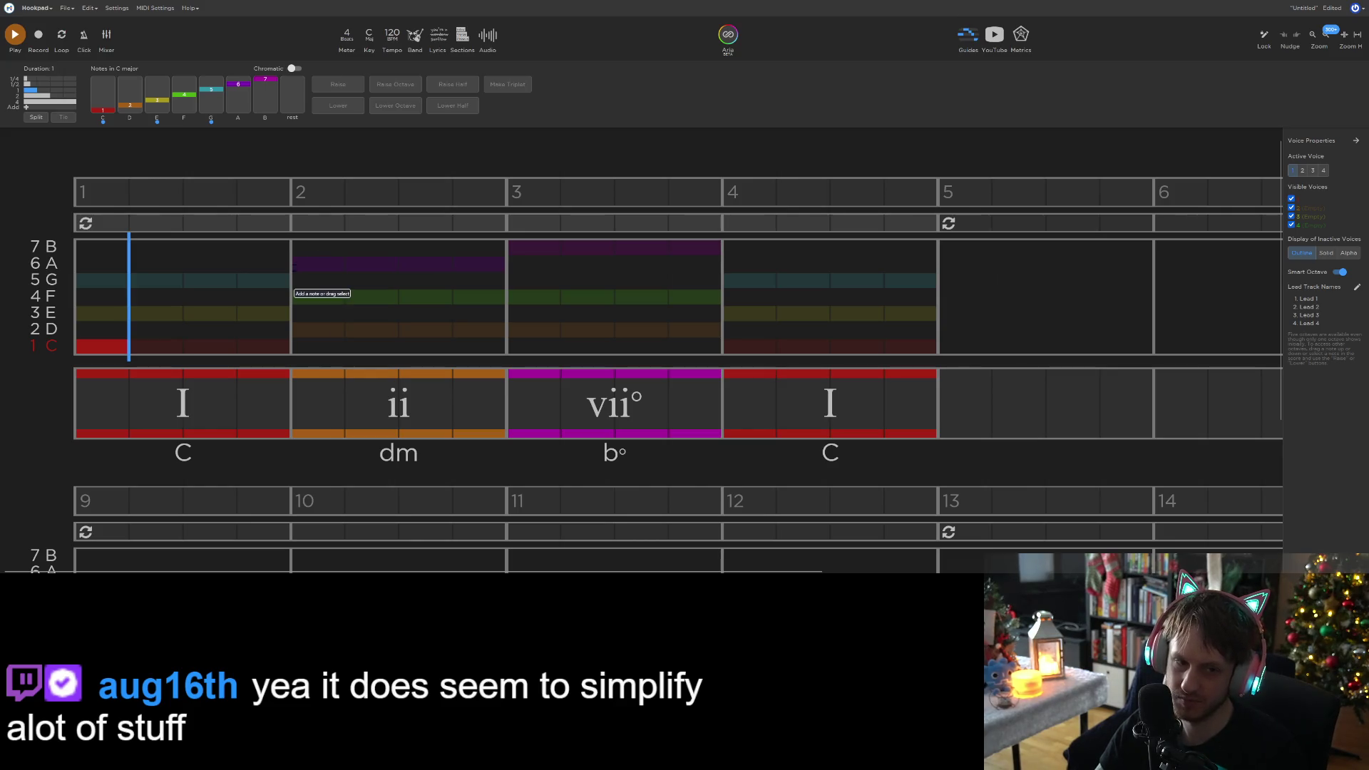
{"action": "key", "text": "5"}
{"action": "key", "text": "5"}
{"action": "key", "text": "3"}
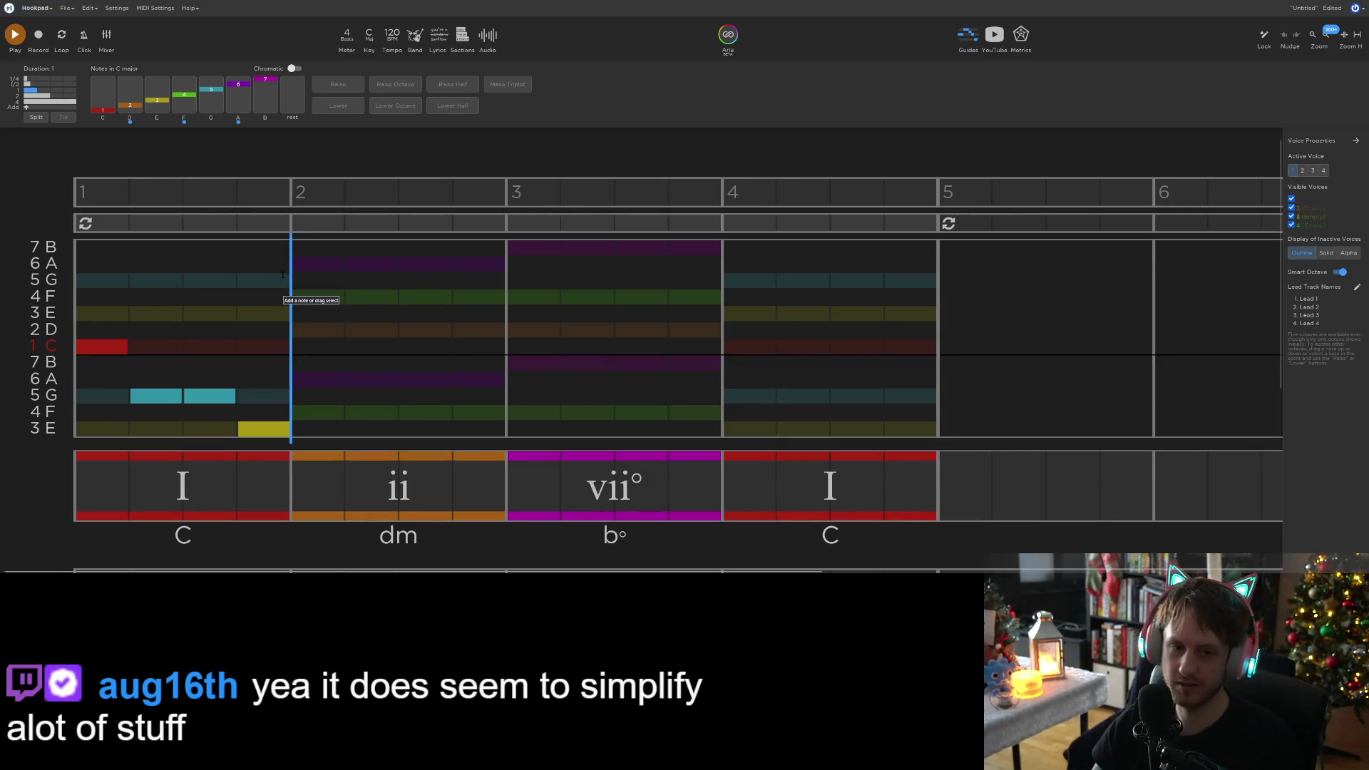
{"action": "key", "text": "2"}
{"action": "key", "text": "4"}
{"action": "key", "text": "6"}
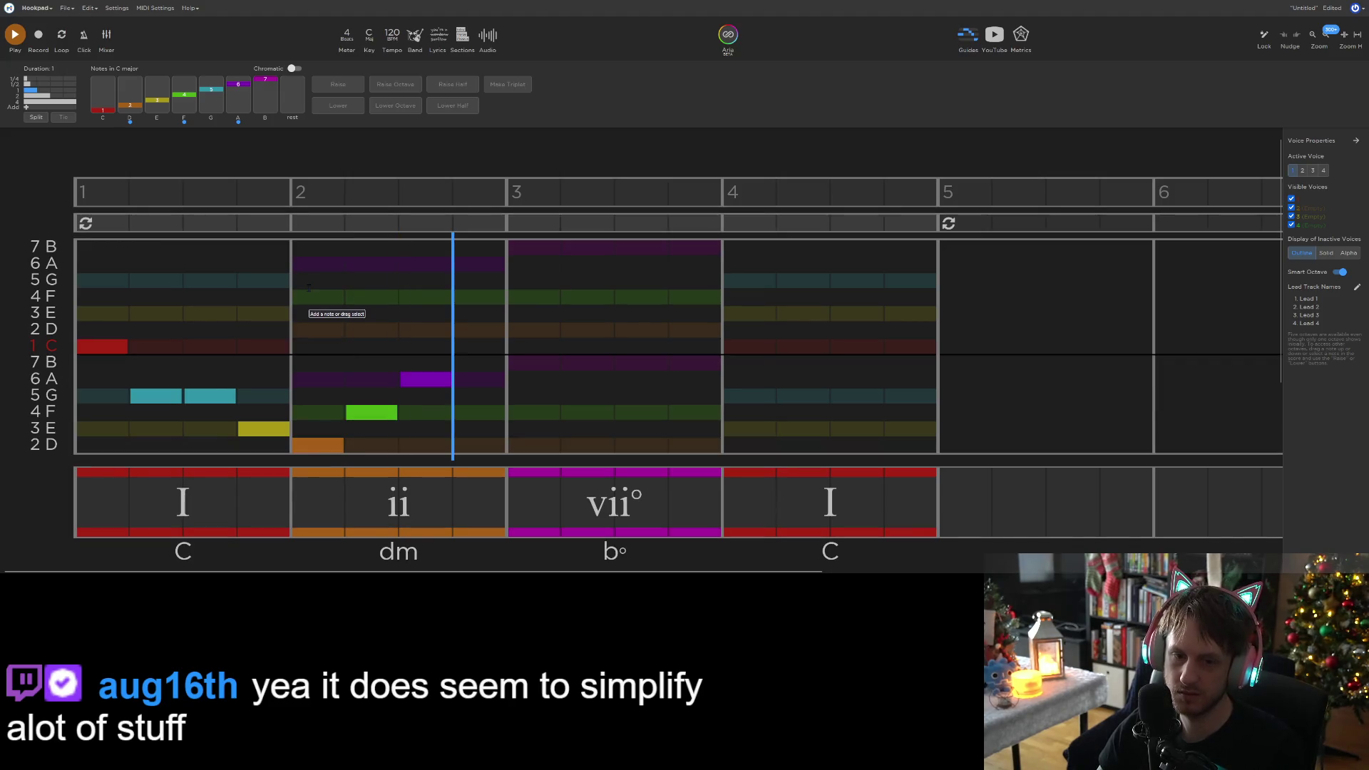
{"action": "key", "text": "6"}
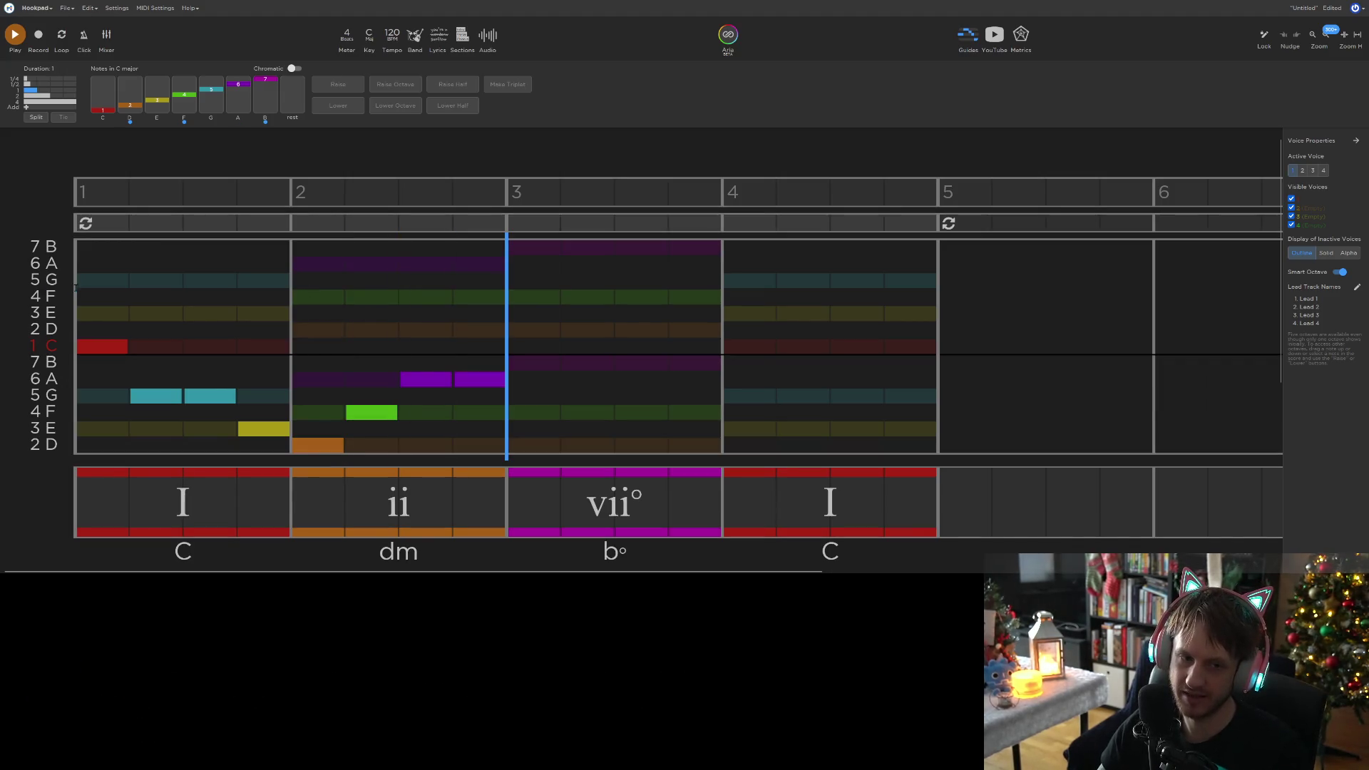
Step: Play back the new melody over the chords, then stop
{"action": "key", "text": "space"}
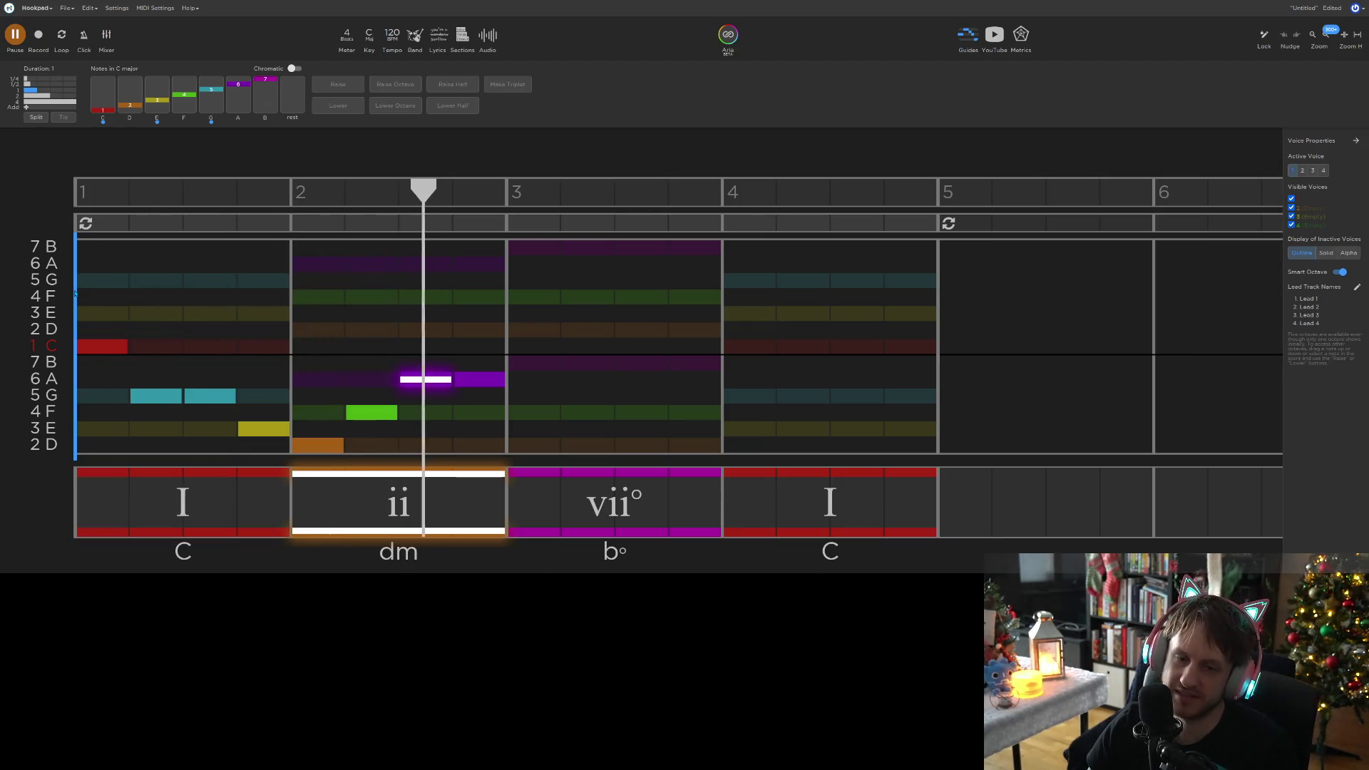
{"action": "key", "text": "space"}
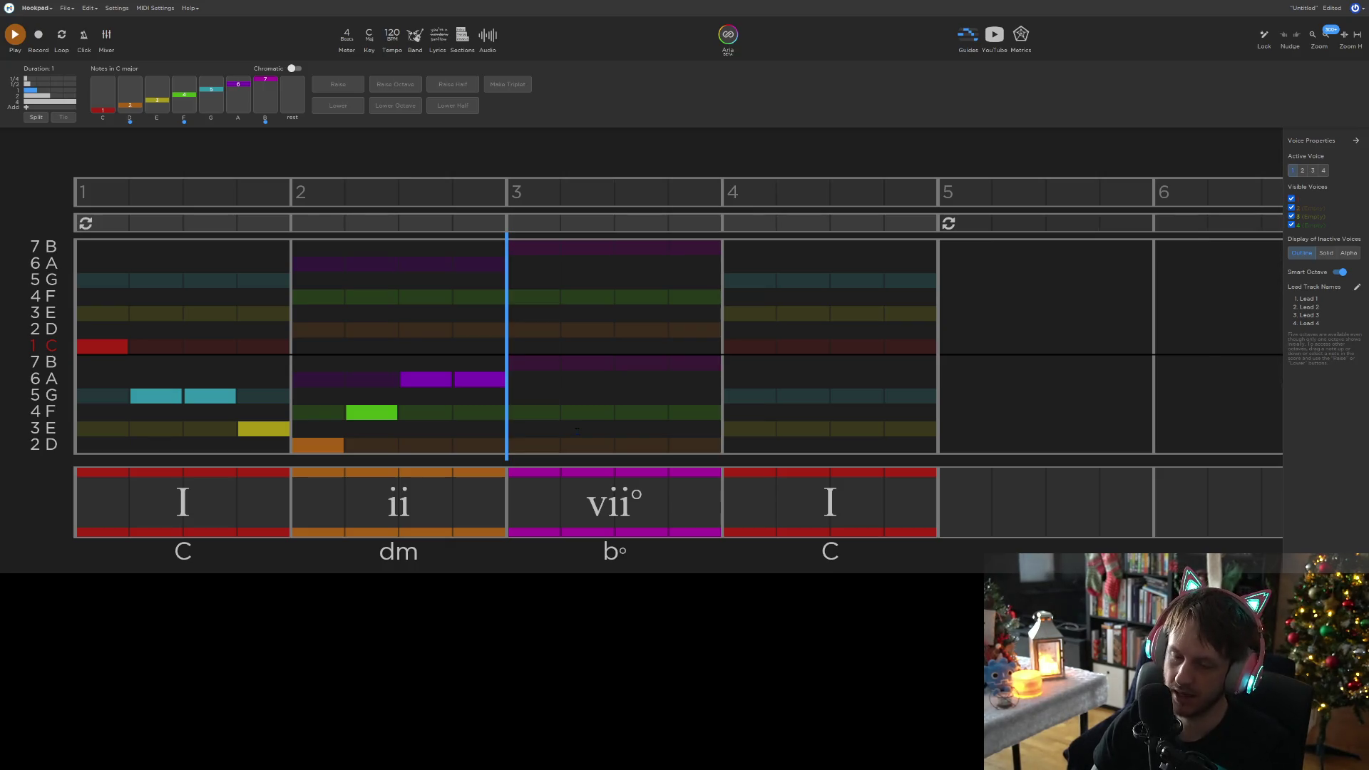
{"action": "left_click", "coordinate": [856, 524]}
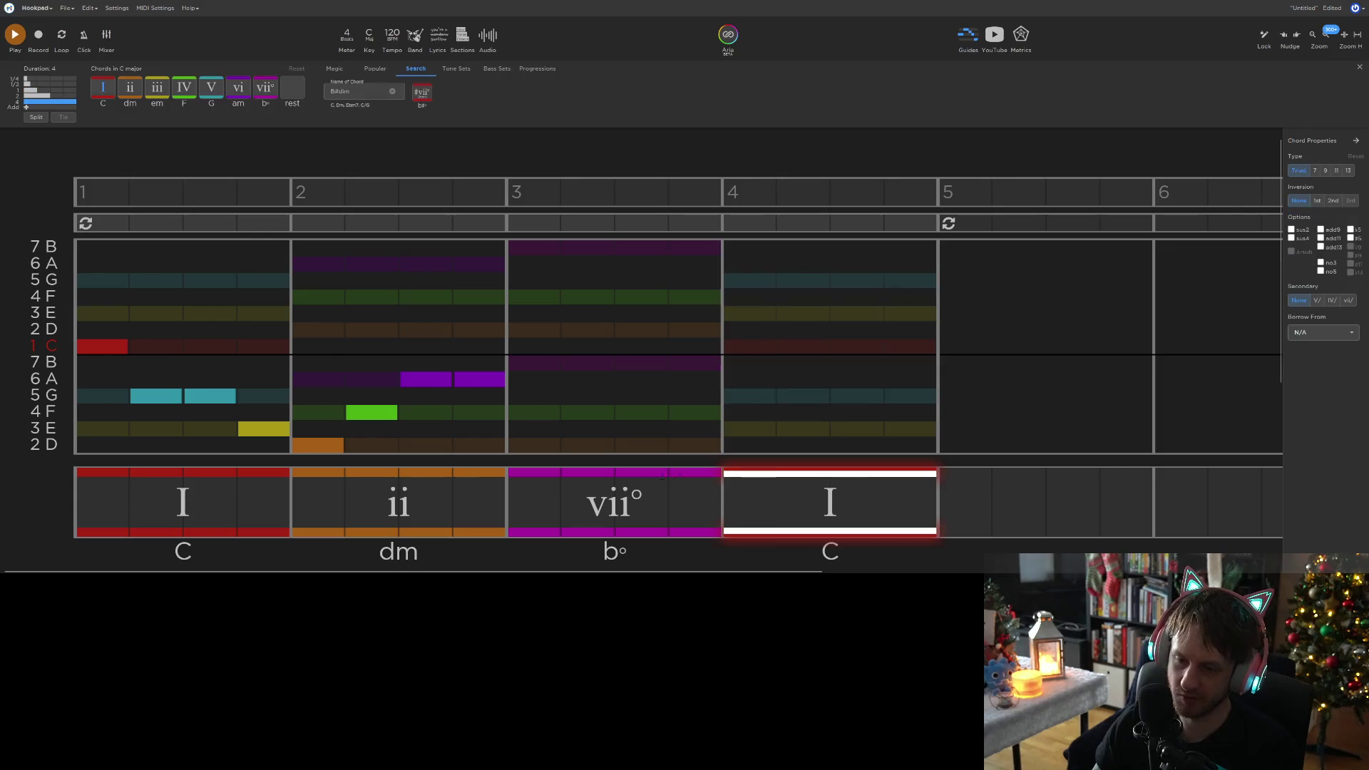
Step: Delete the C–dm–b°–C chords and every melody note in bars 1–2
{"action": "key", "text": "BackSpace"}
{"action": "key", "text": "BackSpace"}
{"action": "key", "text": "BackSpace"}
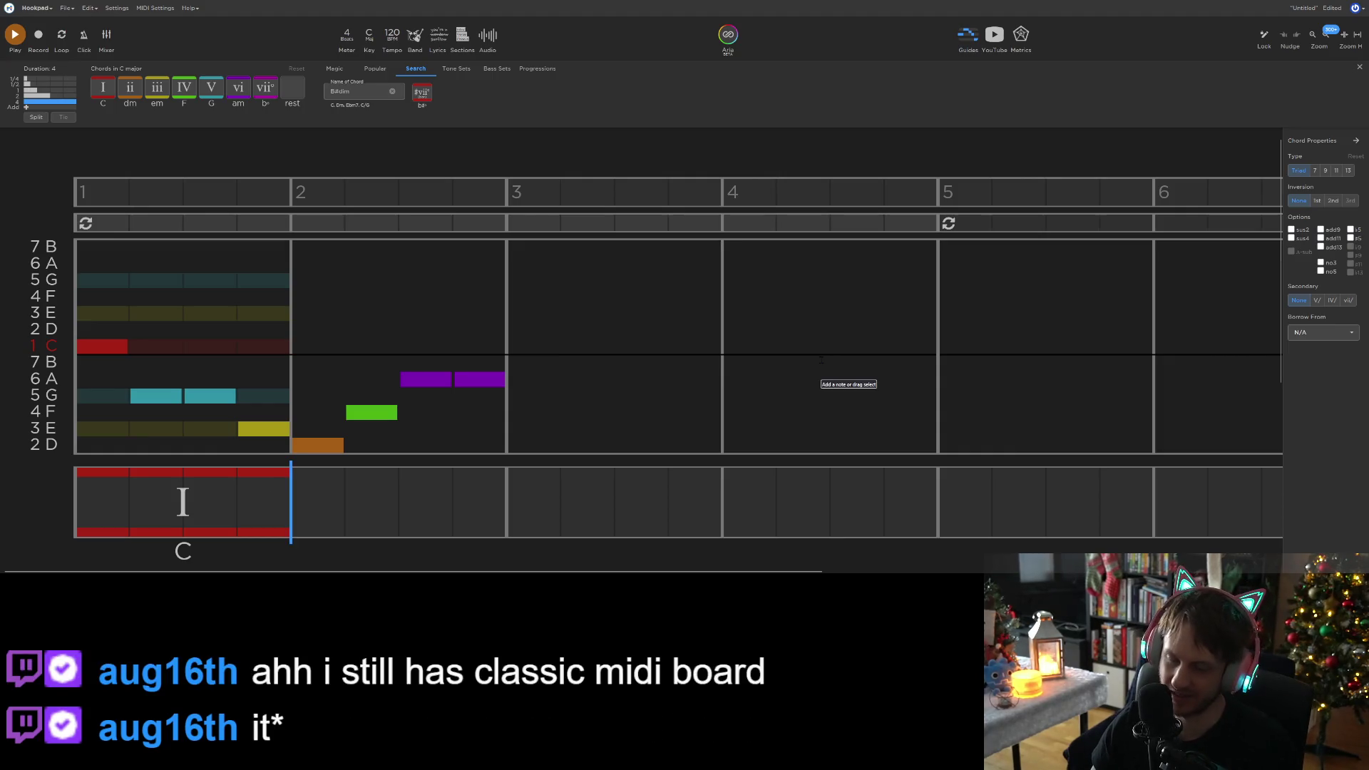
{"action": "key", "text": "b"}
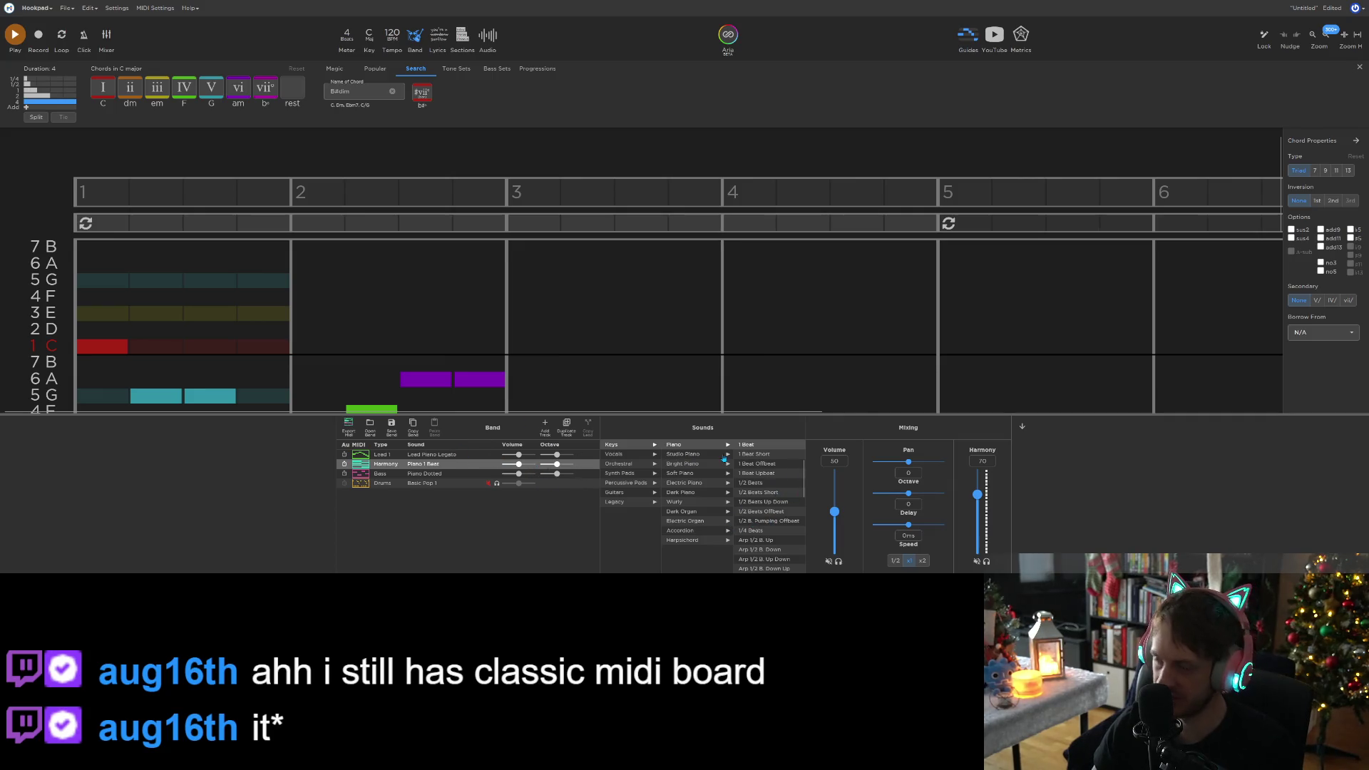
{"action": "key", "text": "b"}
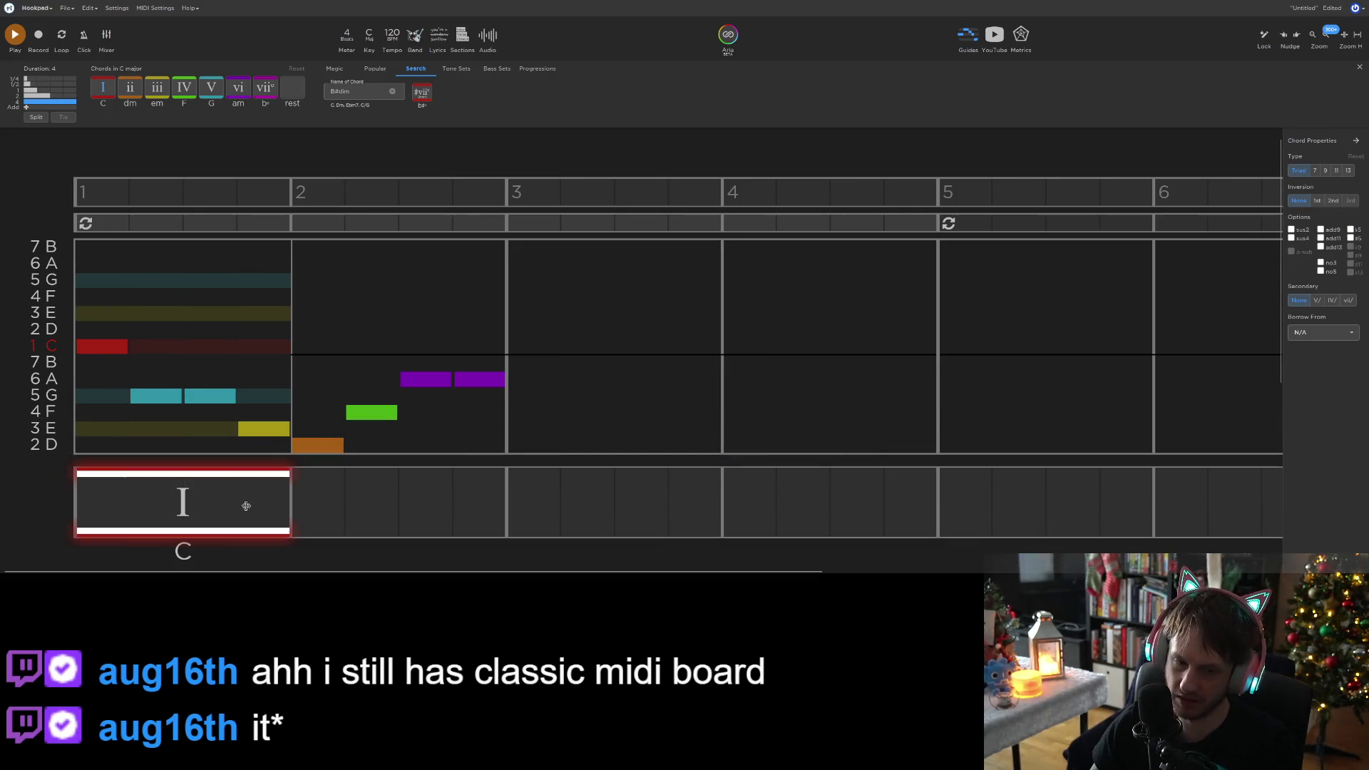
{"action": "key", "text": "Delete"}
{"action": "mouse_move", "coordinate": [506, 442]}
{"action": "left_mouse_down"}
{"action": "mouse_move", "coordinate": [85, 240]}
{"action": "mouse_move", "coordinate": [95, 293]}
{"action": "left_mouse_up"}
{"action": "key", "text": "Delete"}
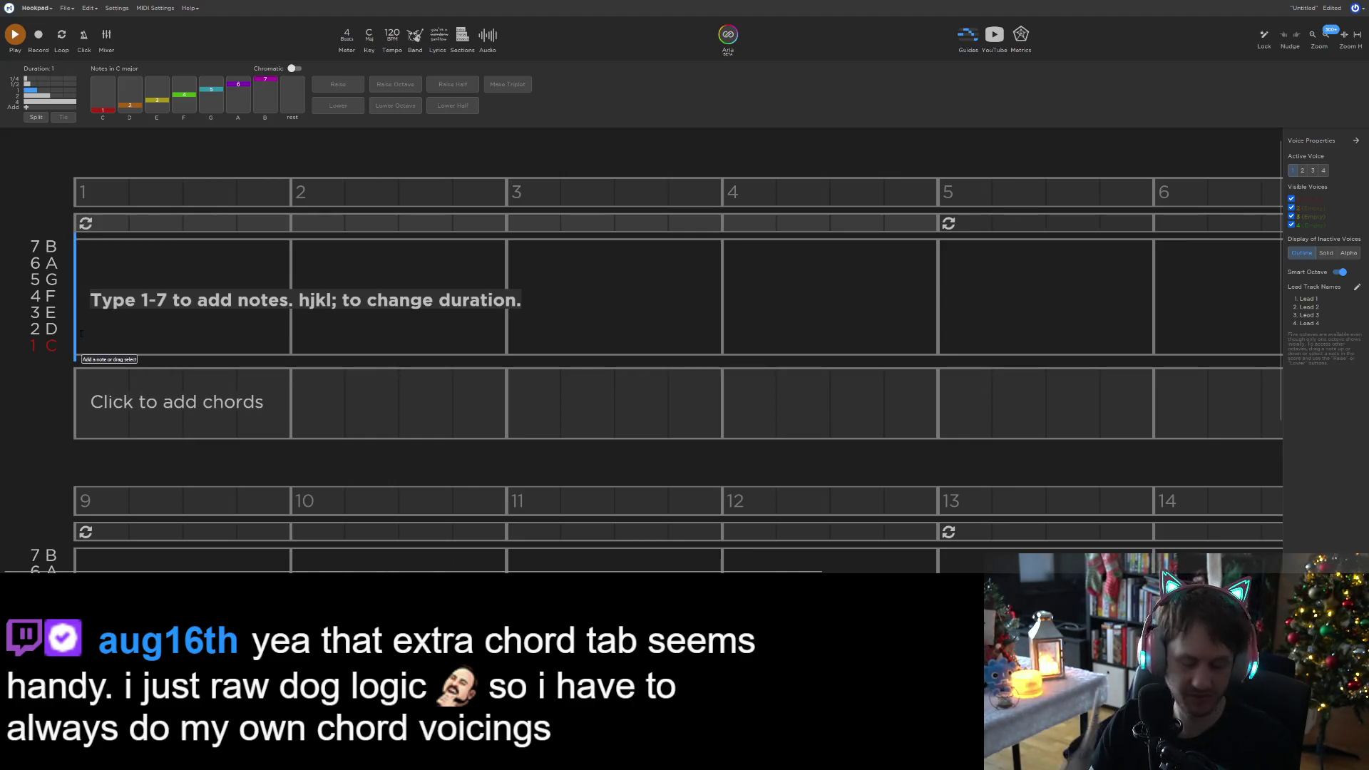
Step: Give the Harmony track a Piano Arp style and add a I (C) chord in measure 1
{"action": "key", "text": "b"}
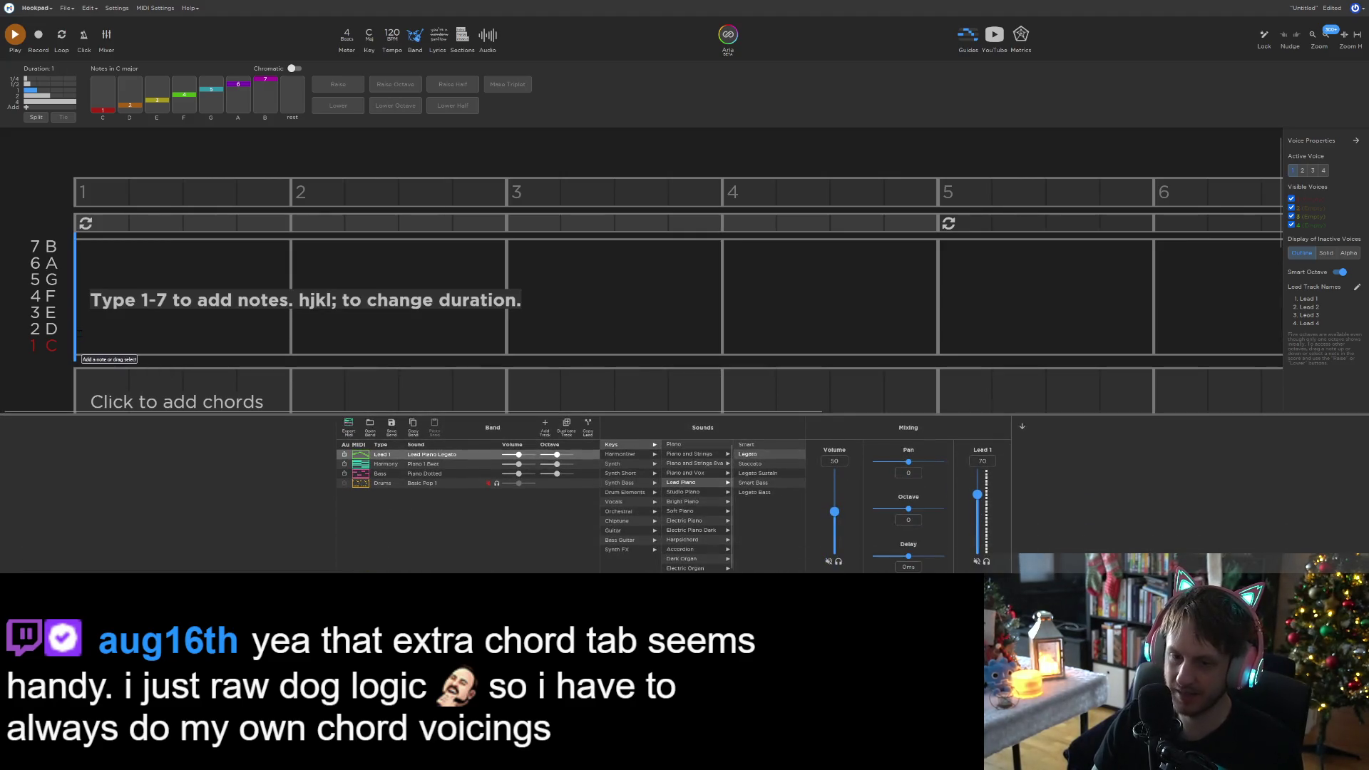
{"action": "left_click", "coordinate": [420, 463]}
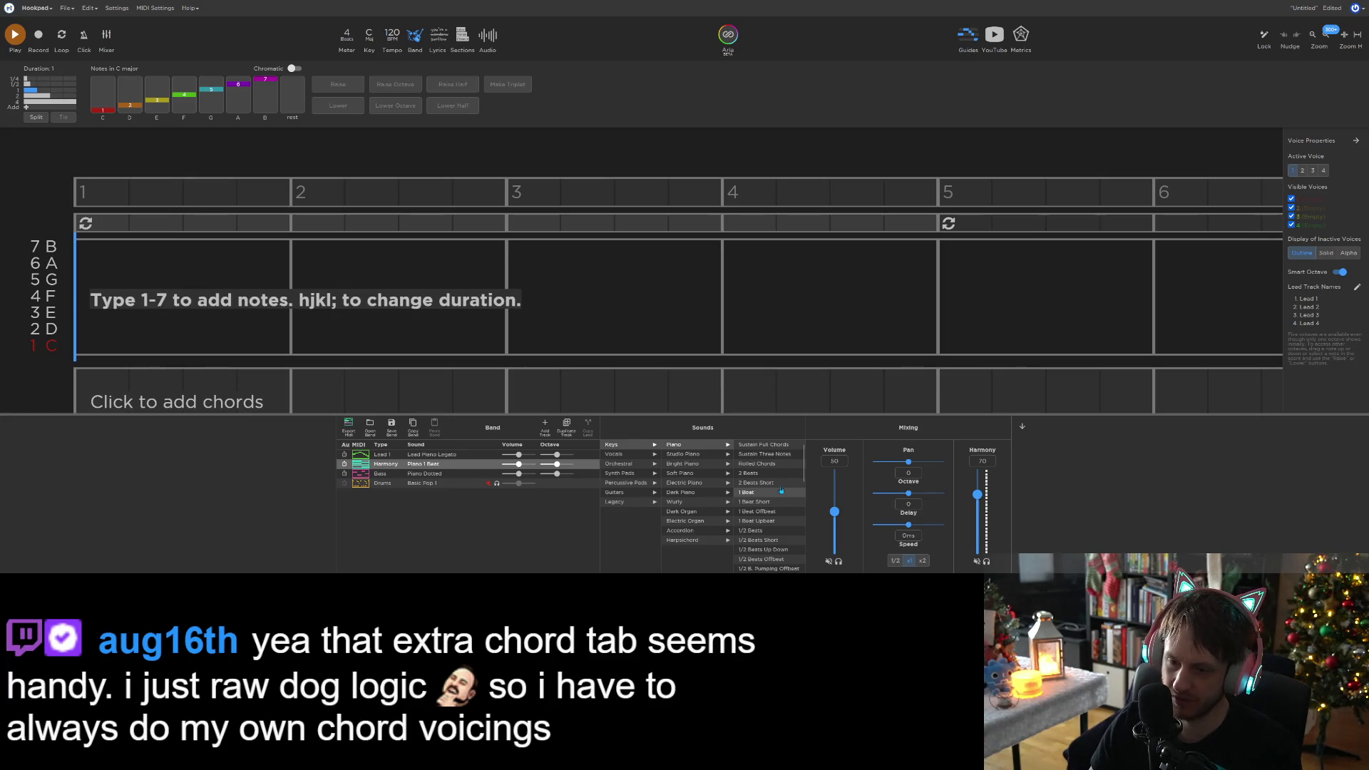
{"action": "scroll", "coordinate": [782, 471], "scroll_direction": "down", "scroll_amount": 3}
{"action": "left_click", "coordinate": [765, 517]}
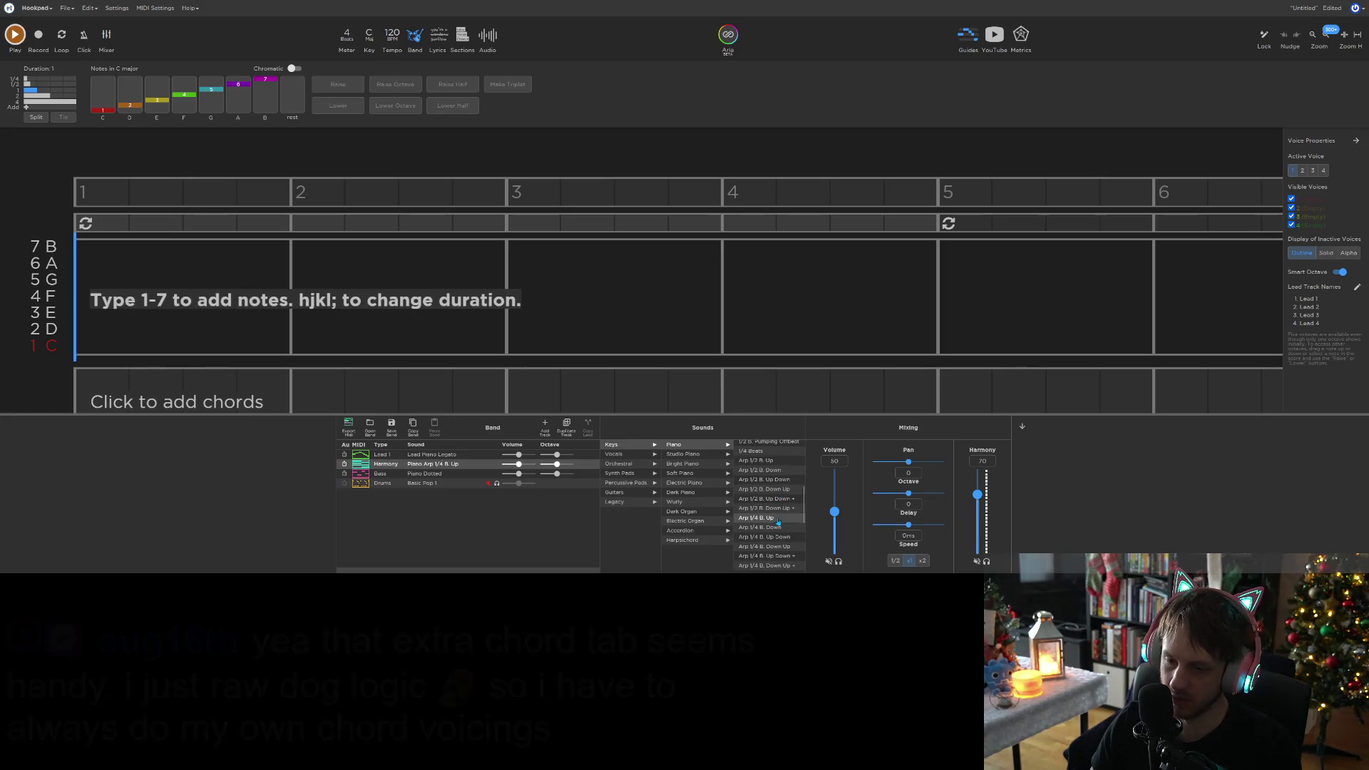
{"action": "scroll", "coordinate": [765, 514], "scroll_direction": "down", "scroll_amount": 1}
{"action": "scroll", "coordinate": [765, 514], "scroll_direction": "down", "scroll_amount": 3}
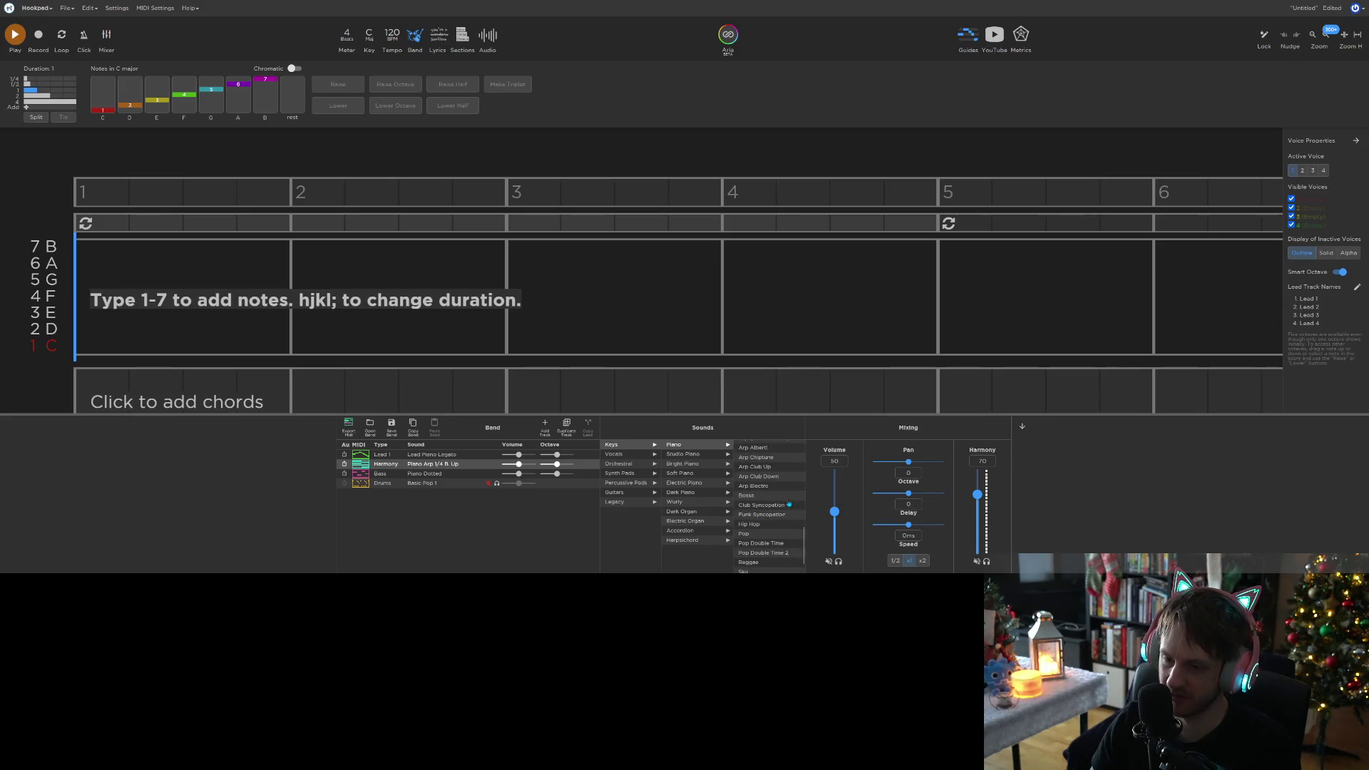
{"action": "left_click", "coordinate": [1021, 427]}
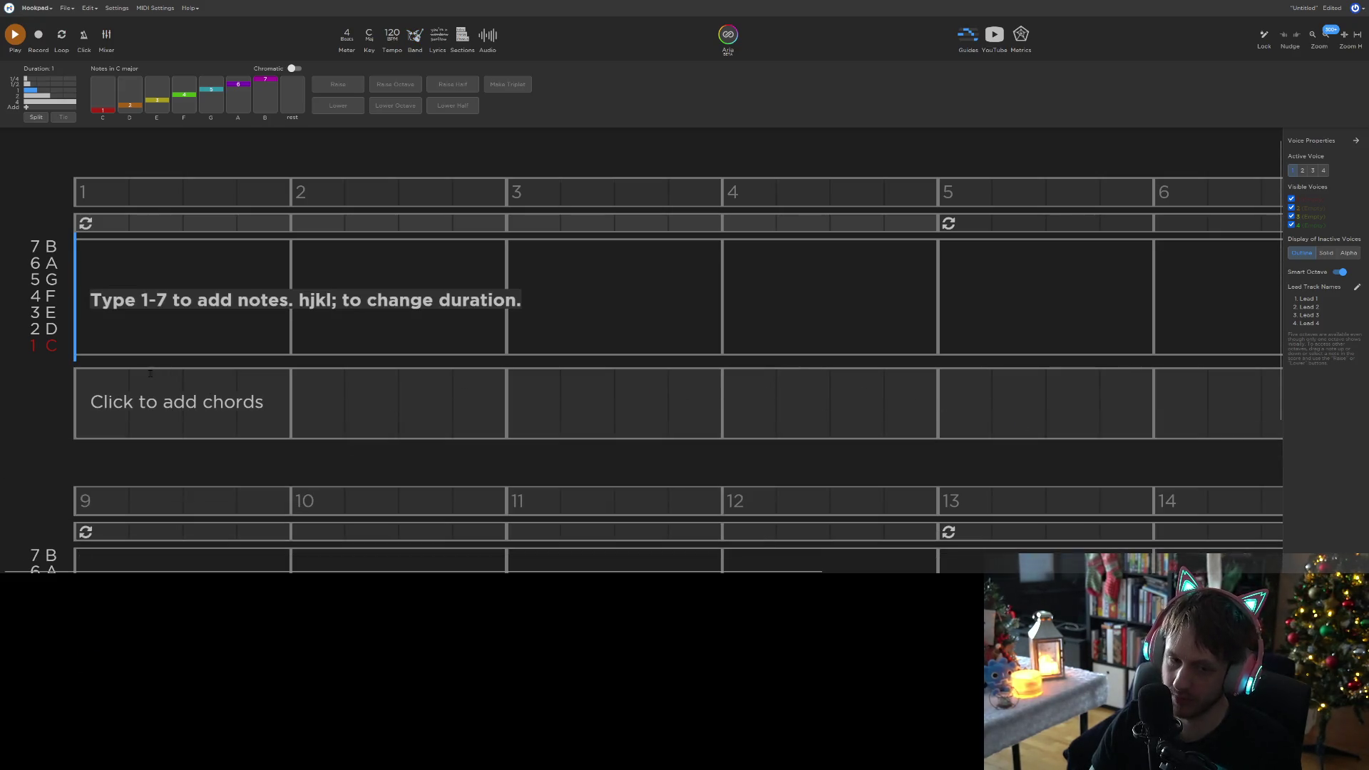
{"action": "left_click", "coordinate": [143, 394]}
{"action": "key", "text": "1"}
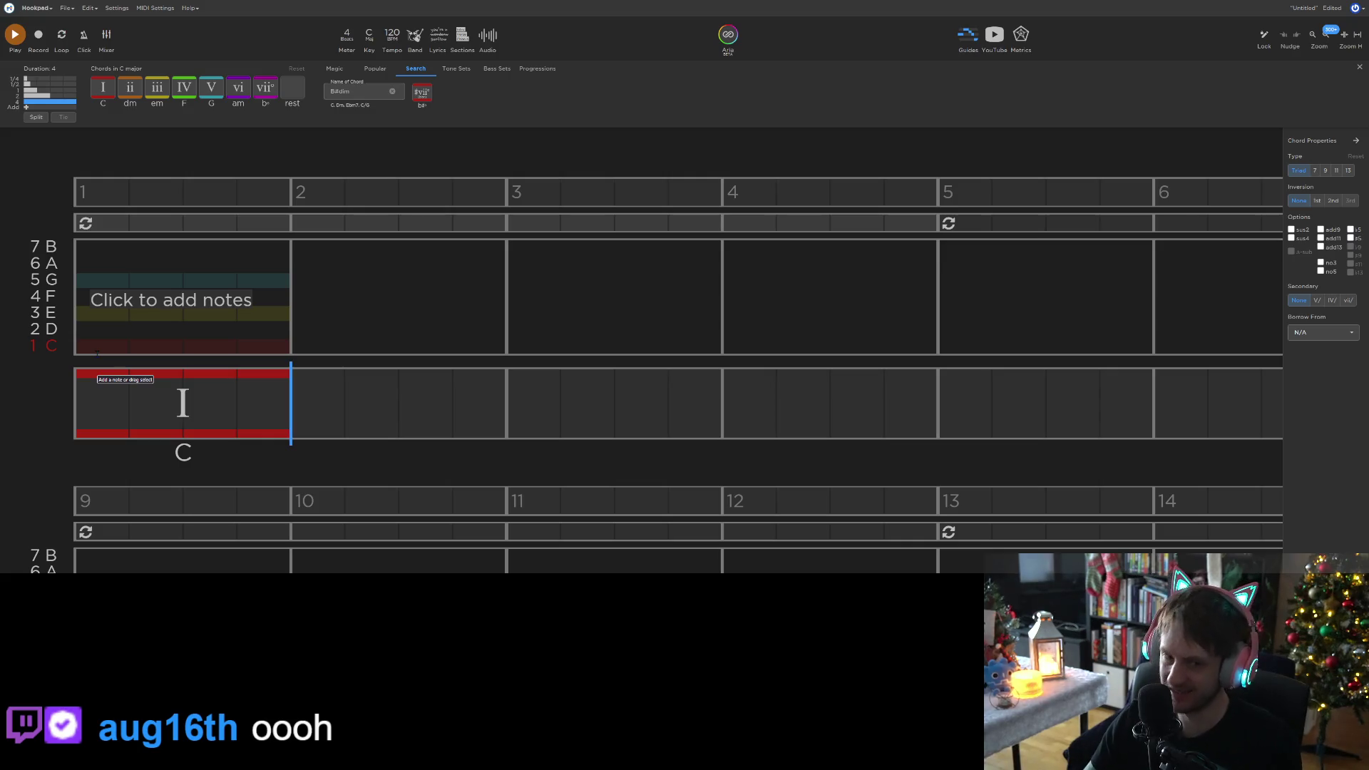
Step: Play the arpeggiated C chord, then delete it from measure 1
{"action": "left_click", "coordinate": [103, 336]}
{"action": "key", "text": "space"}
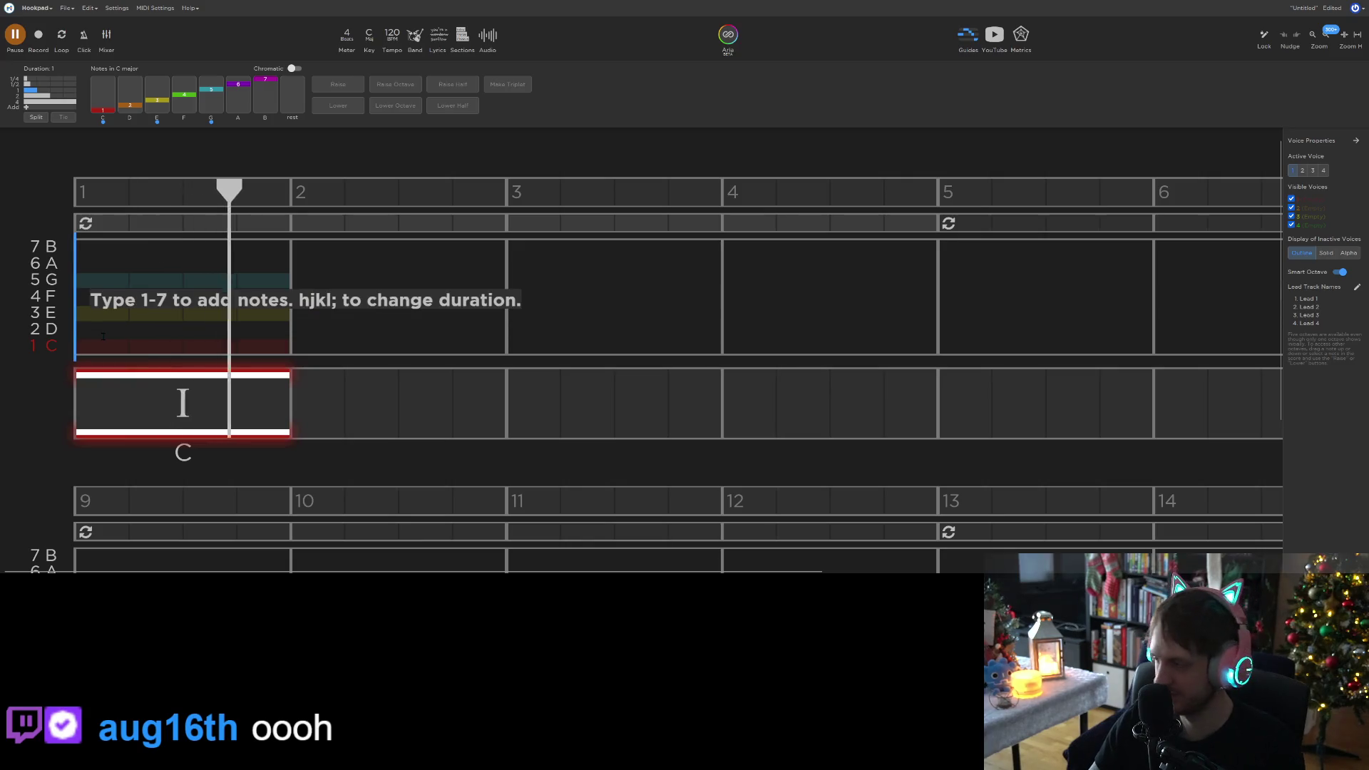
{"action": "key", "text": "space"}
{"action": "left_click", "coordinate": [194, 407]}
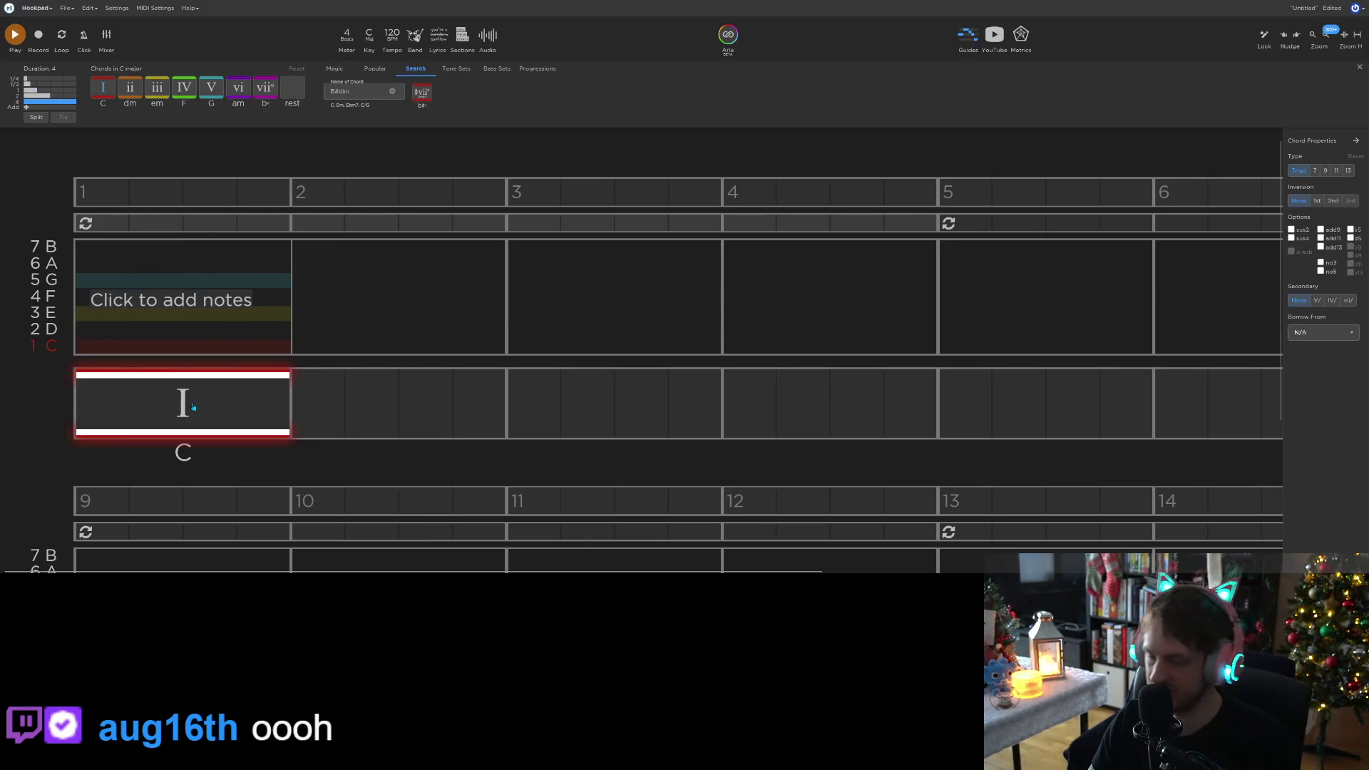
{"action": "key", "text": "BackSpace"}
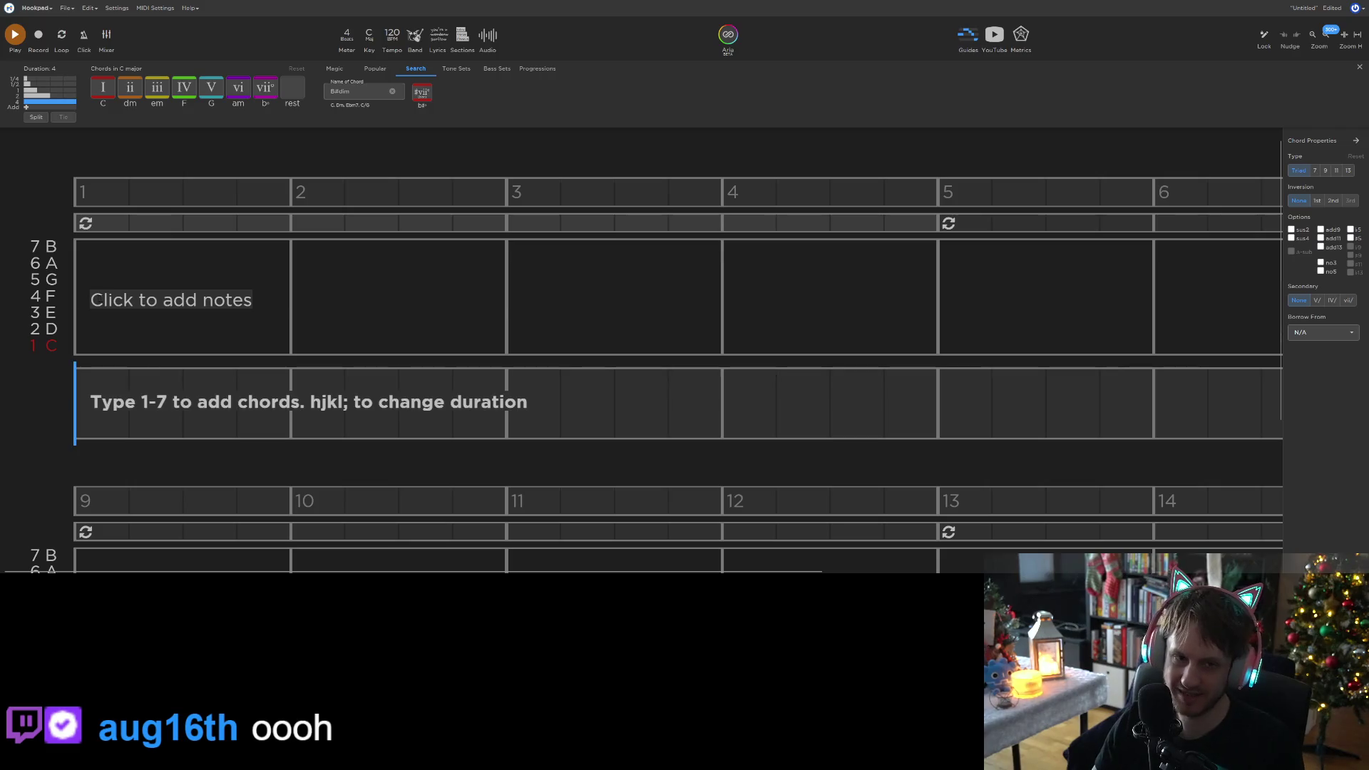
{"action": "left_click", "coordinate": [95, 301]}
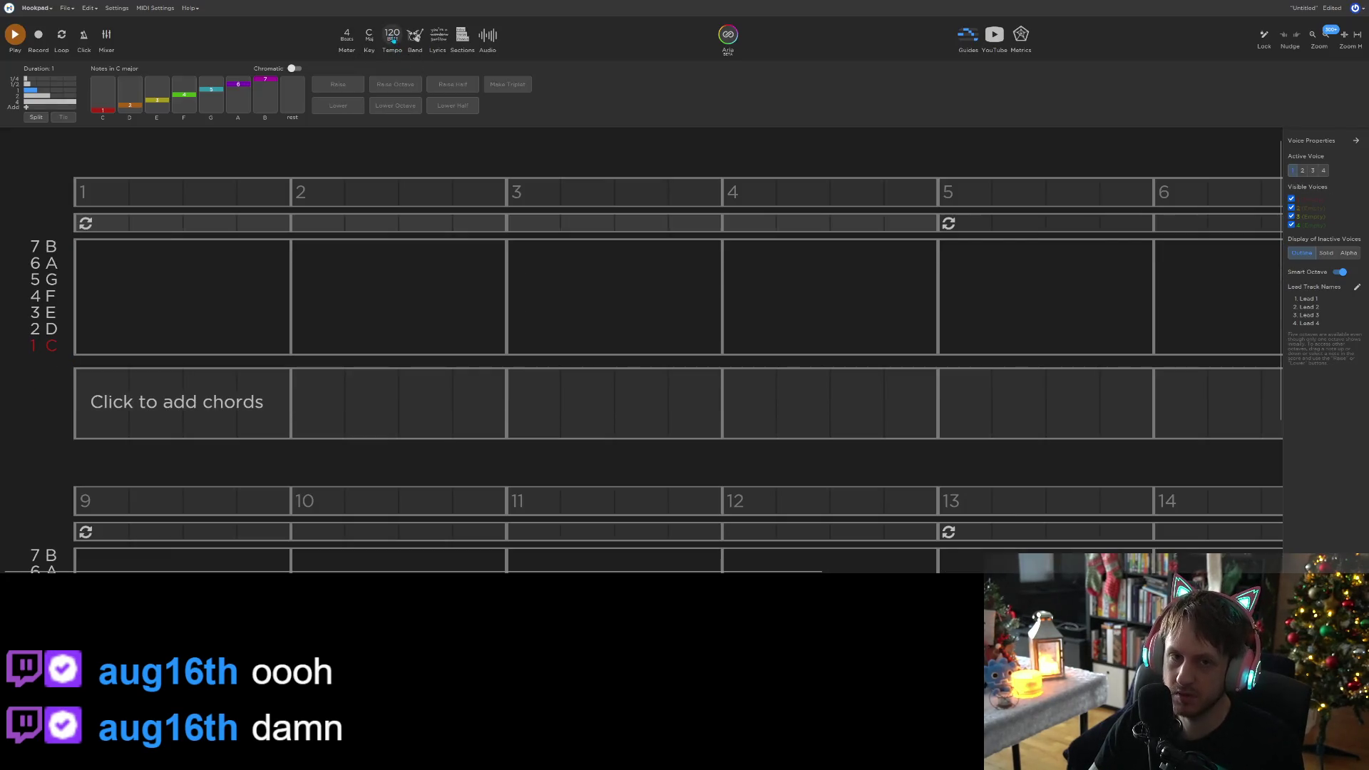
Step: Tap out the beat to set the song tempo to 104 BPM, then close the tempo settings
{"action": "left_click", "coordinate": [392, 36]}
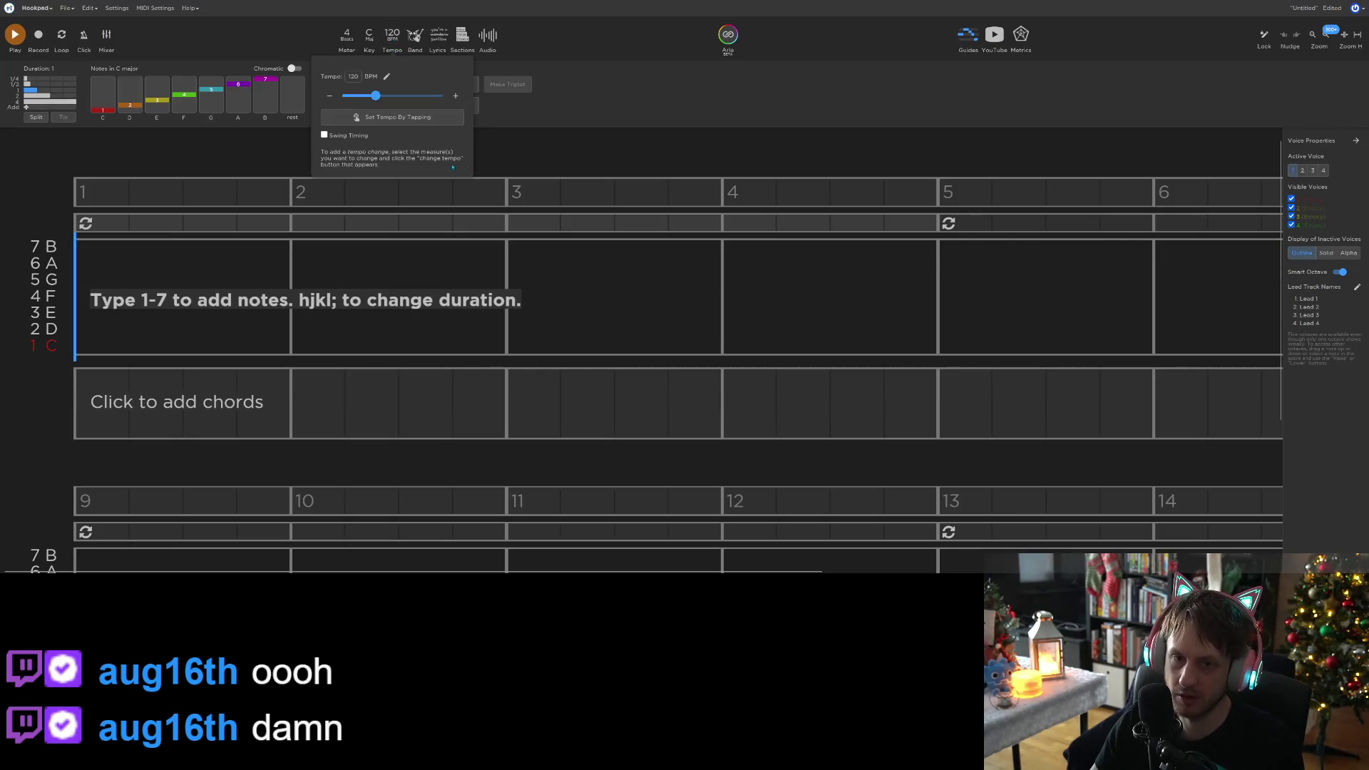
{"action": "left_click", "coordinate": [393, 117]}
{"action": "left_click", "coordinate": [394, 117]}
{"action": "left_click", "coordinate": [393, 117]}
{"action": "left_click", "coordinate": [394, 118]}
{"action": "left_click", "coordinate": [394, 117]}
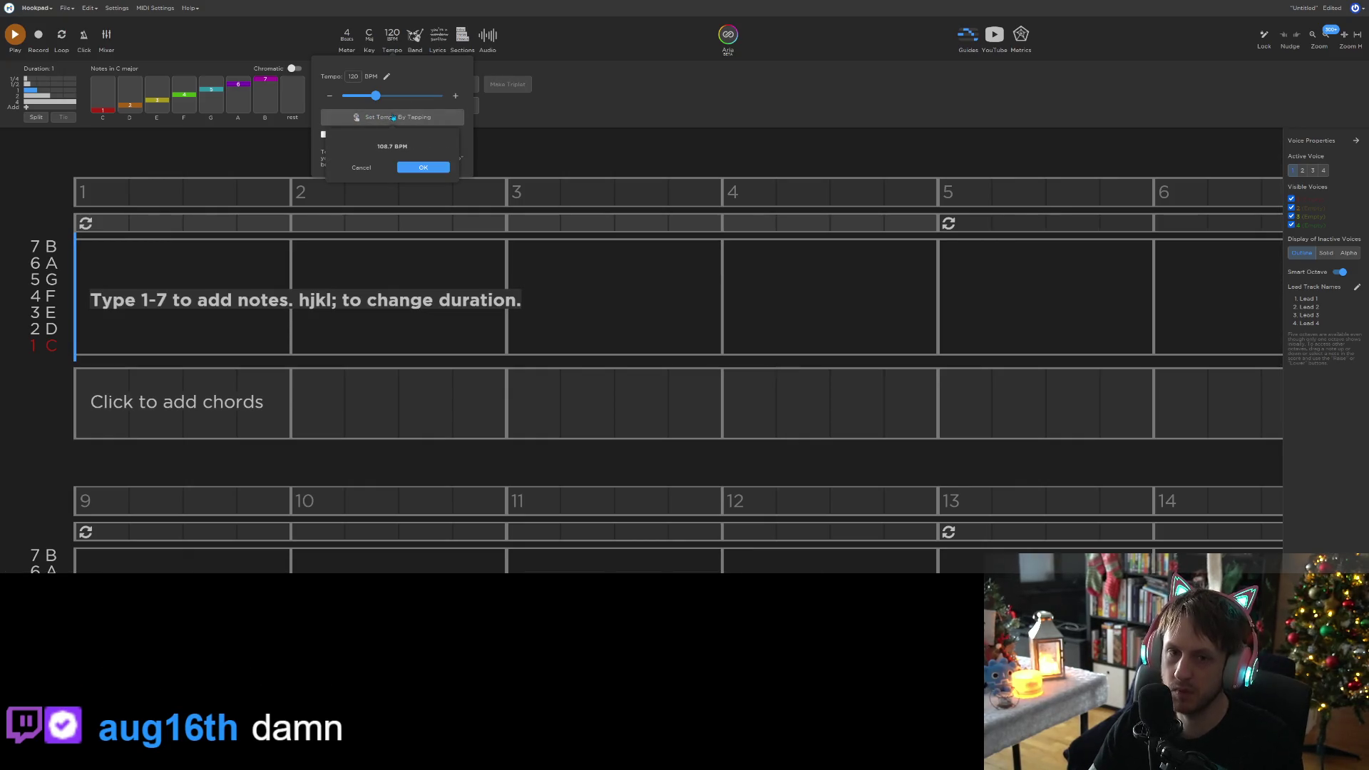
{"action": "left_click", "coordinate": [392, 118]}
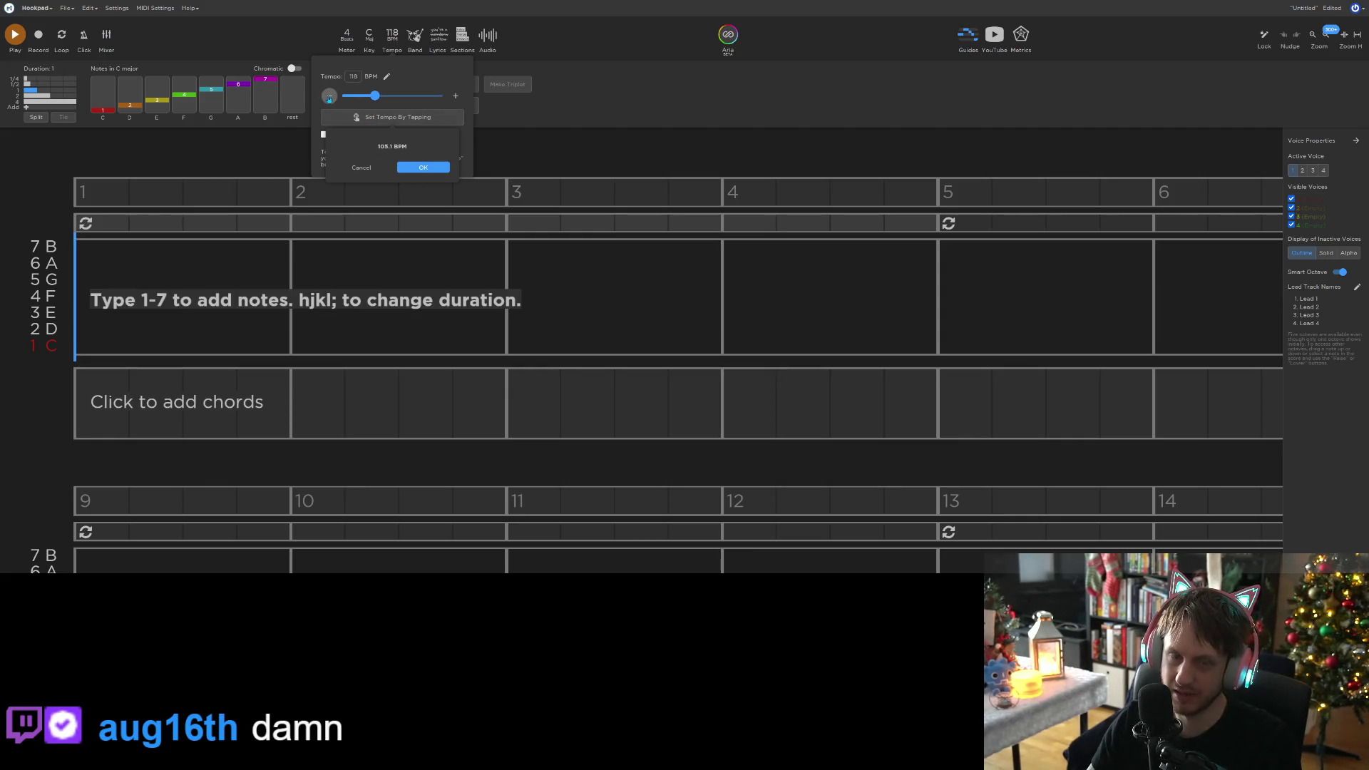
{"action": "key", "text": "Return"}
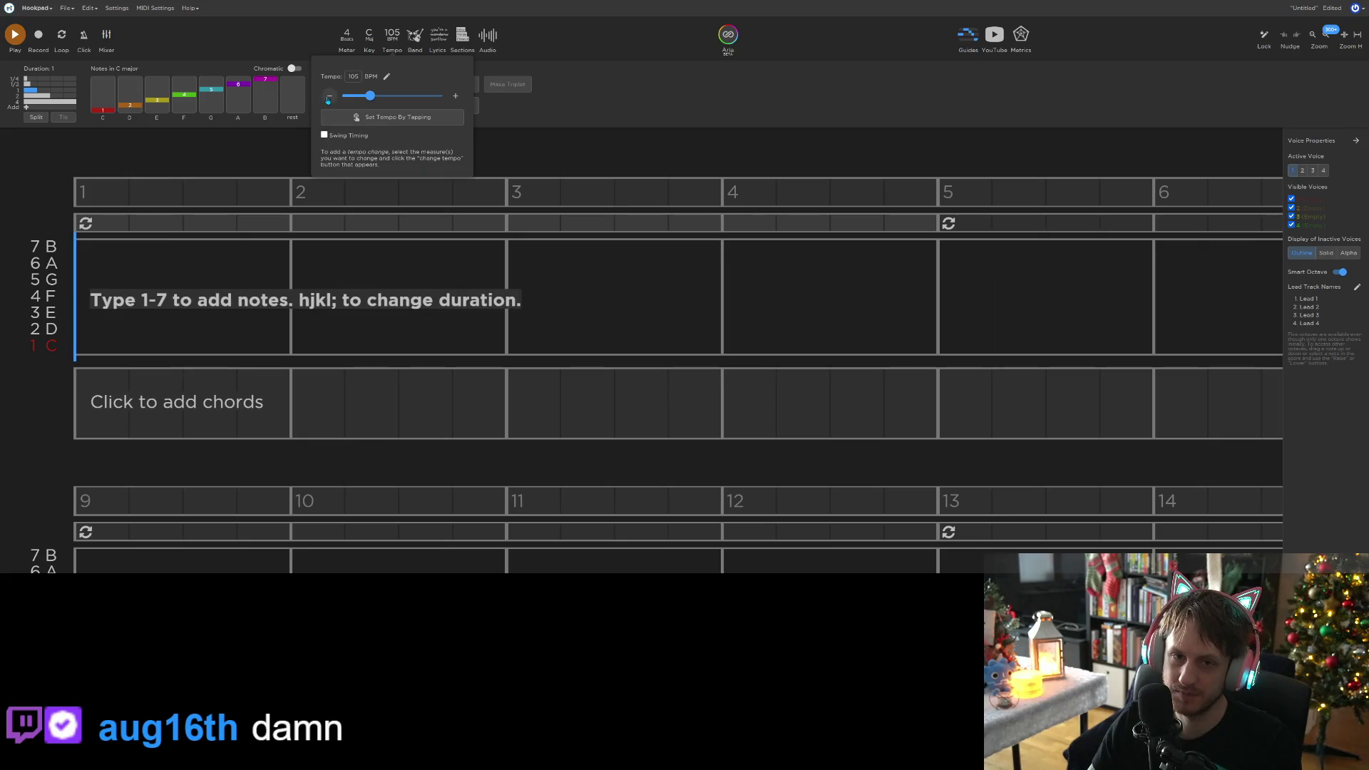
{"action": "left_click", "coordinate": [308, 264]}
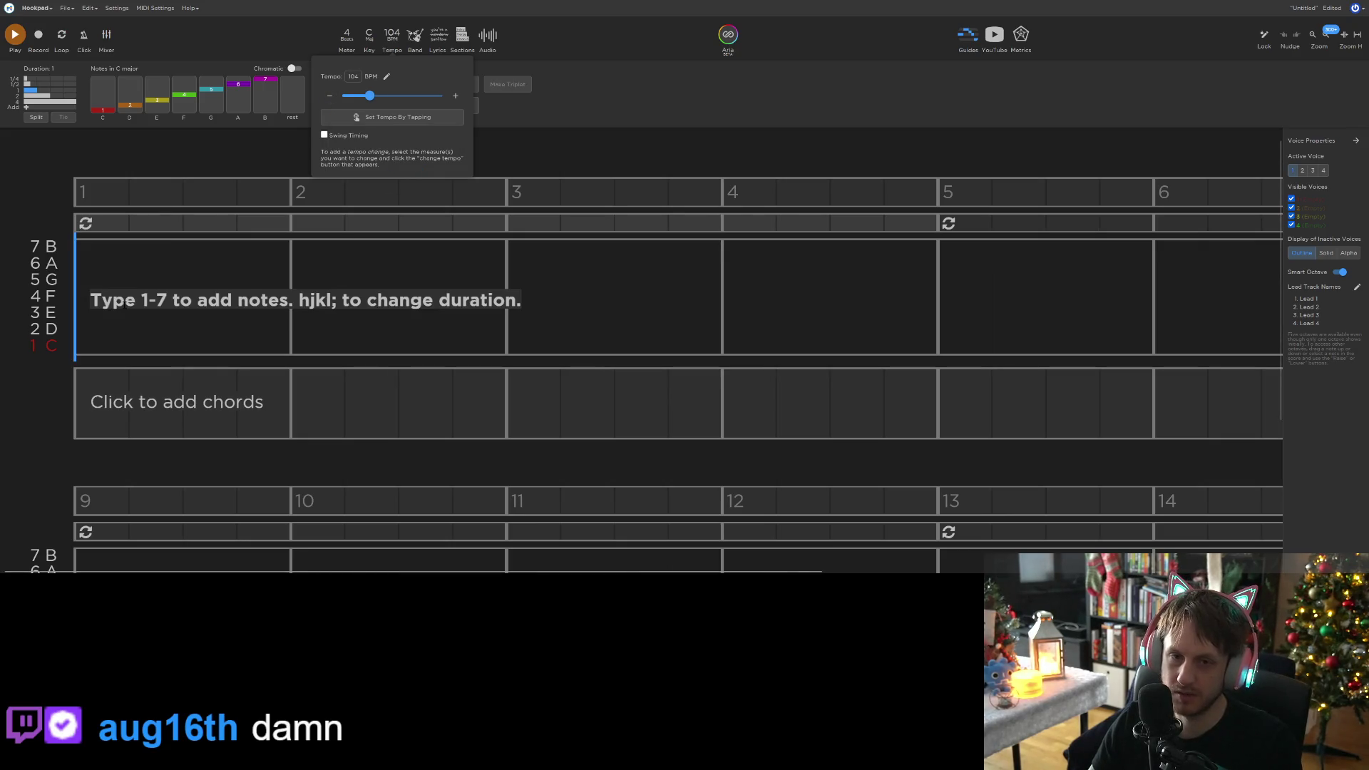
{"action": "key", "text": "Escape"}
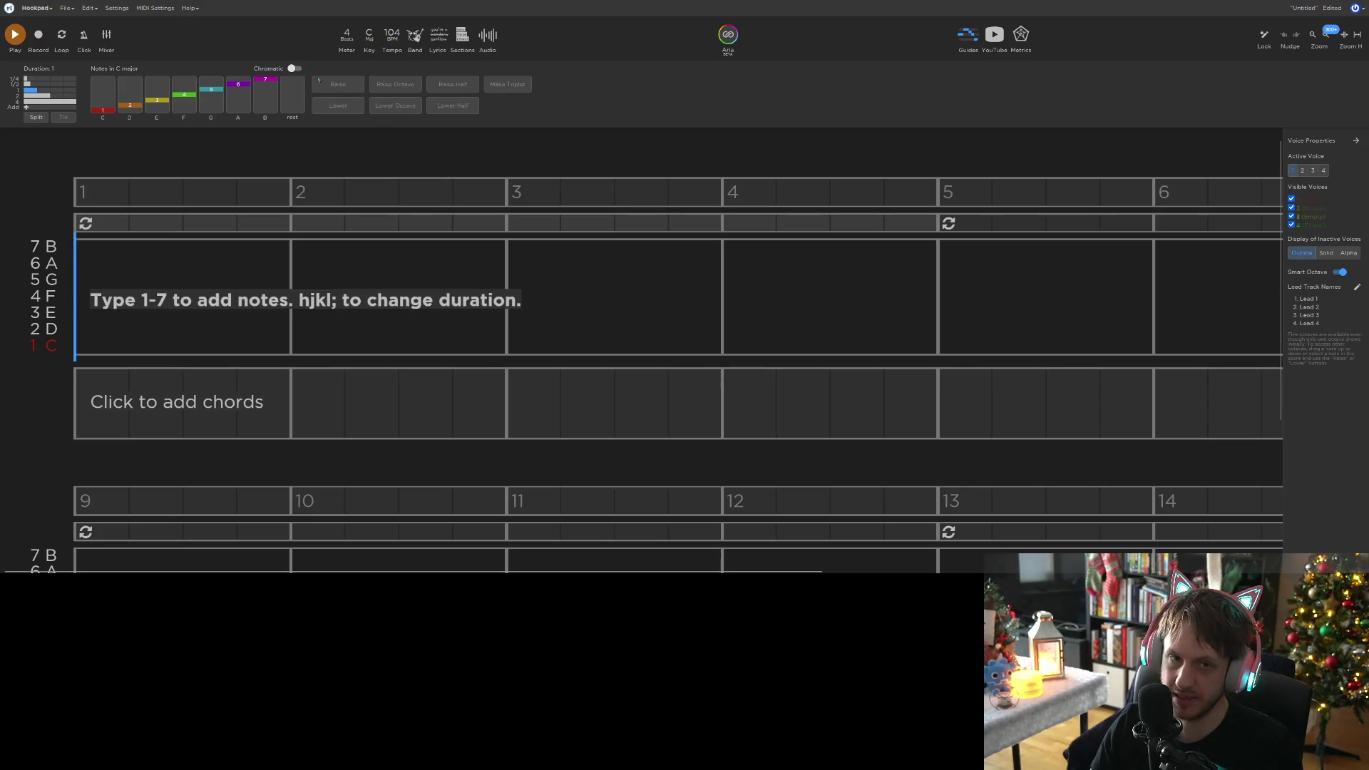
Step: Turn on Add Pickup Measure in the project settings
{"action": "left_click", "coordinate": [112, 10]}
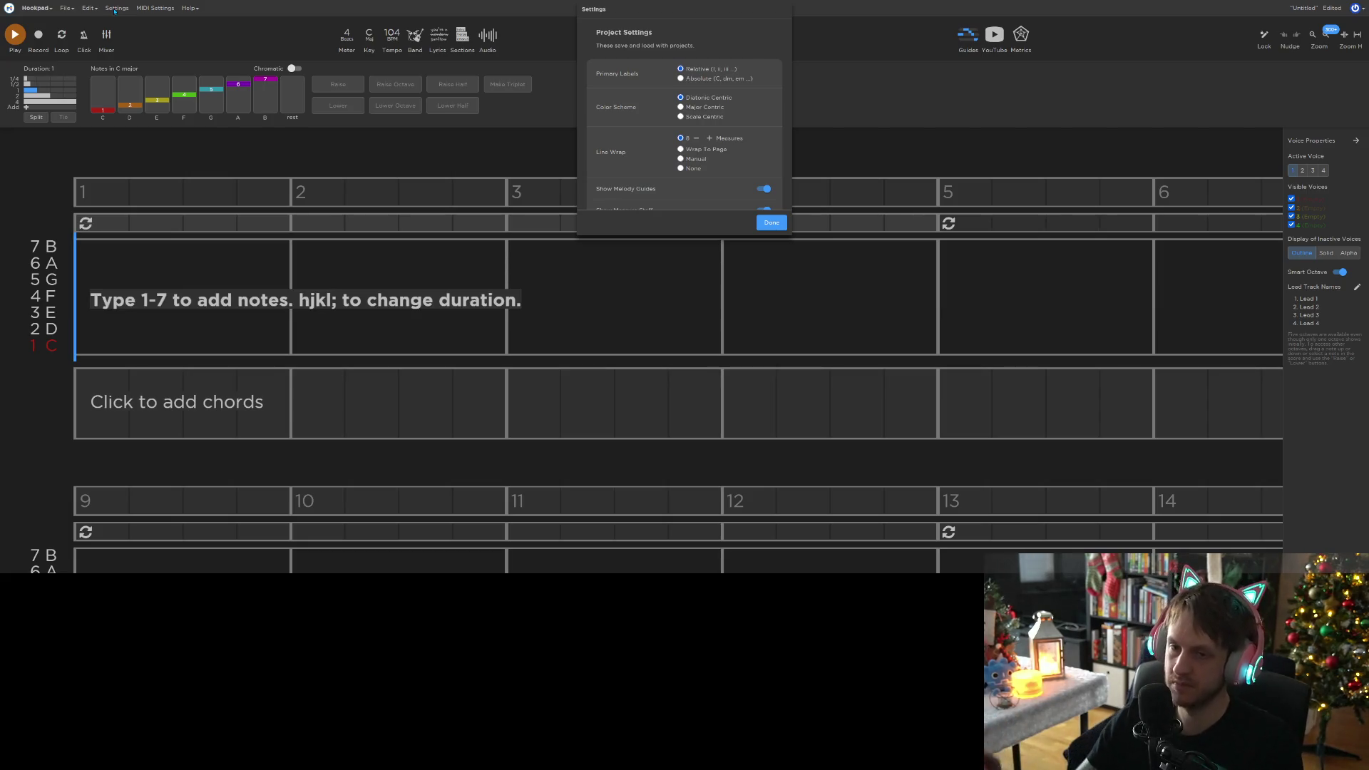
{"action": "mouse_move", "coordinate": [359, 4]}
{"action": "scroll", "coordinate": [704, 159], "scroll_direction": "down", "scroll_amount": 5}
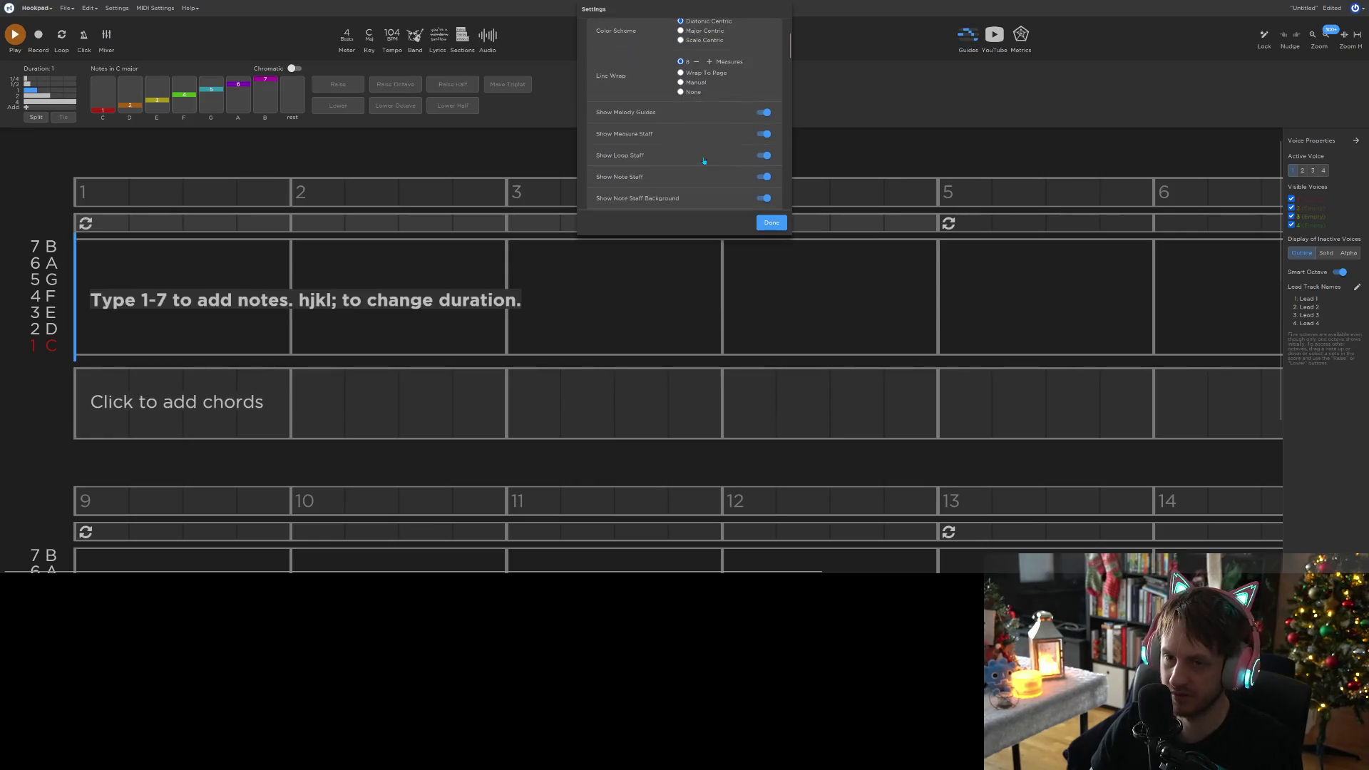
{"action": "left_click", "coordinate": [761, 147]}
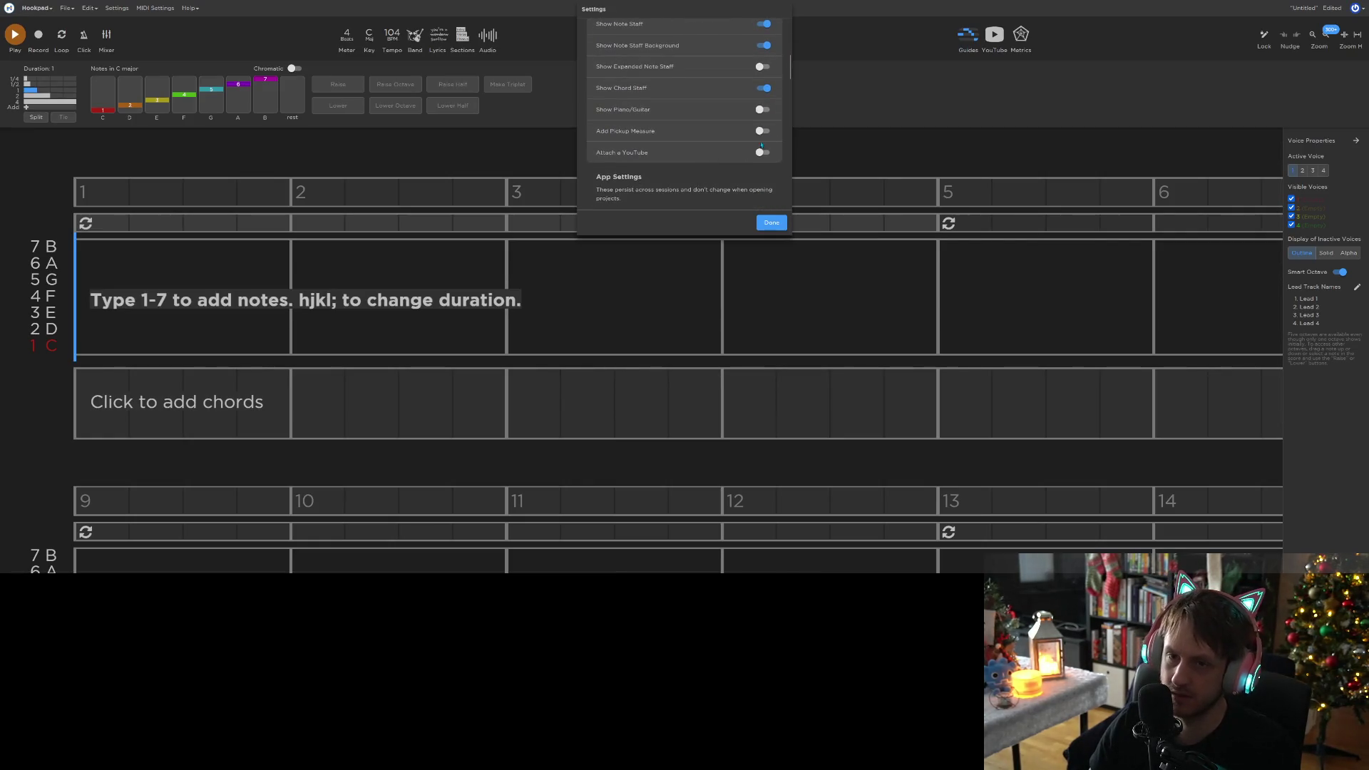
{"action": "left_click", "coordinate": [771, 223]}
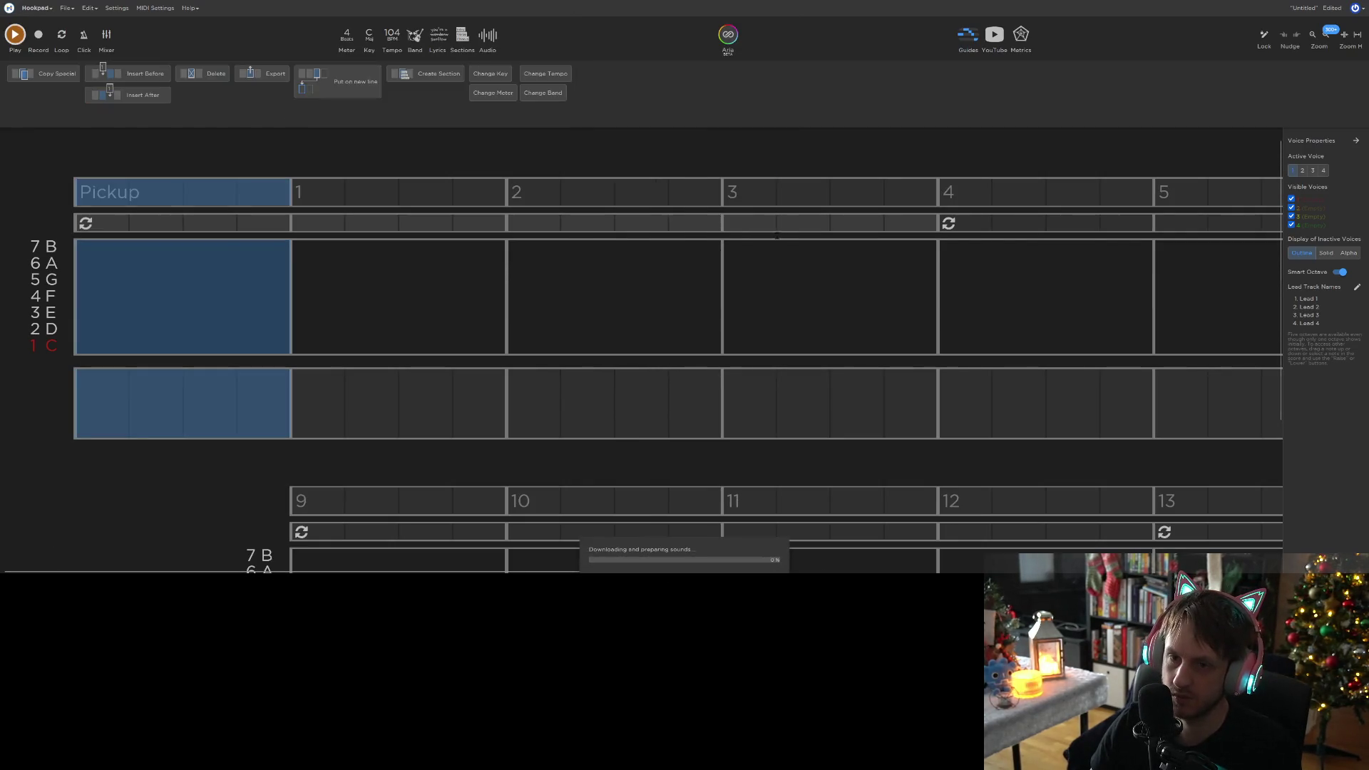
Step: Set a half-beat entry length and place melody entry at the Pickup measure
{"action": "left_click", "coordinate": [189, 424]}
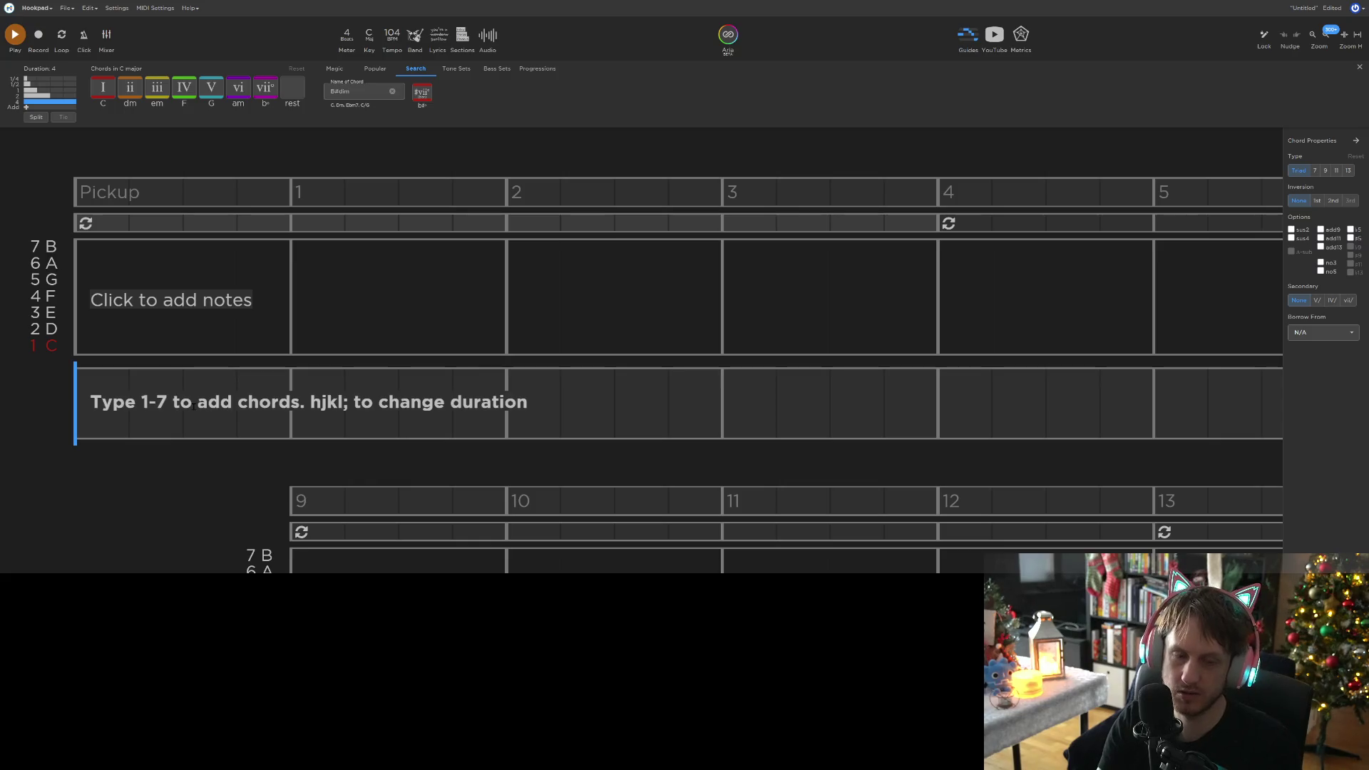
{"action": "key", "text": "k"}
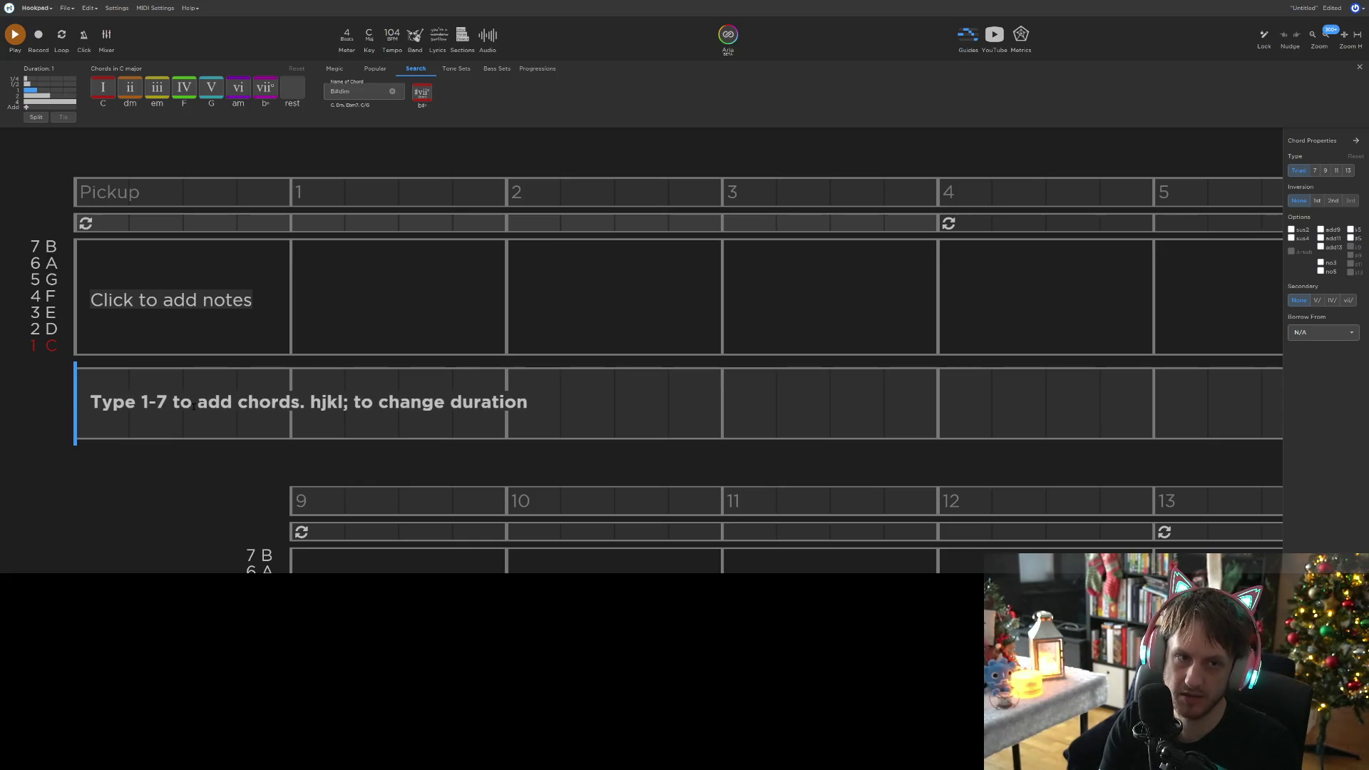
{"action": "key", "text": "j"}
{"action": "scroll", "coordinate": [194, 407], "scroll_direction": "down", "scroll_amount": 3}
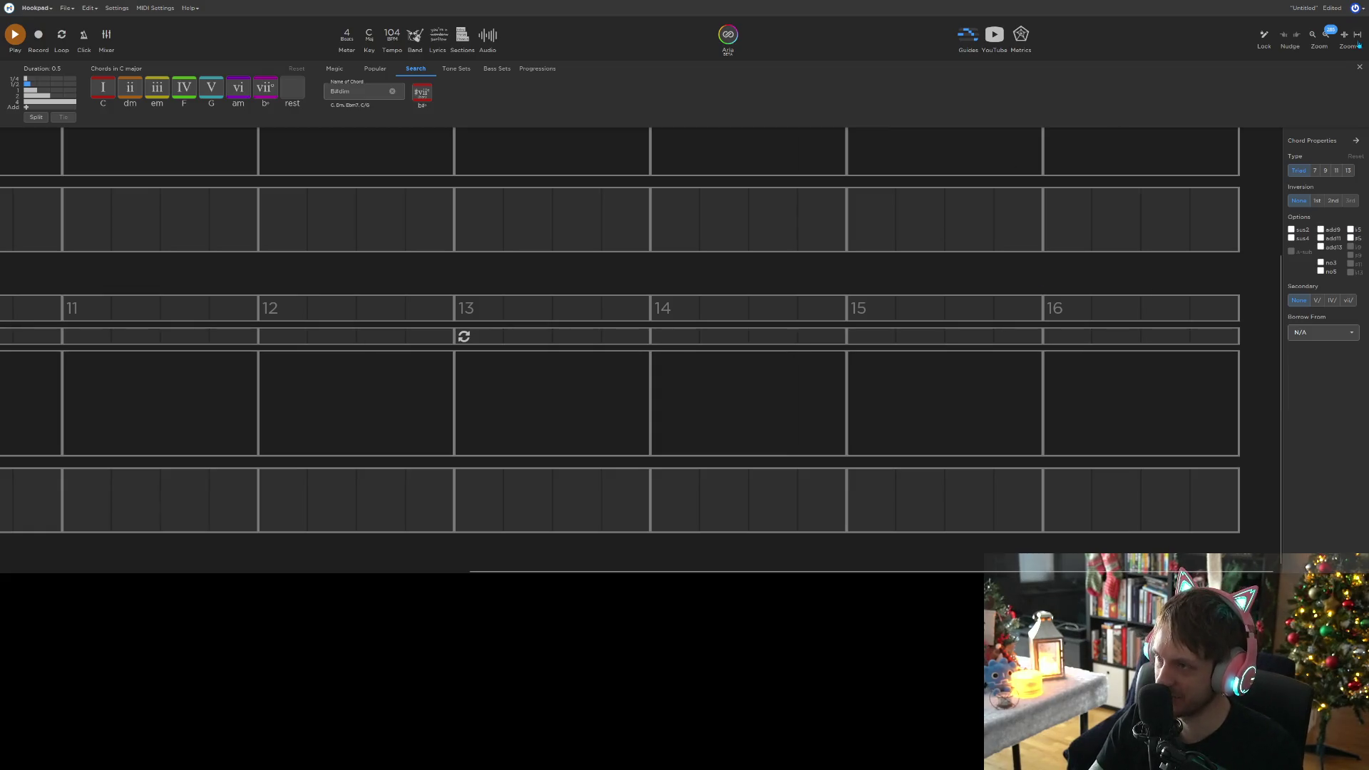
{"action": "left_click", "coordinate": [1313, 39]}
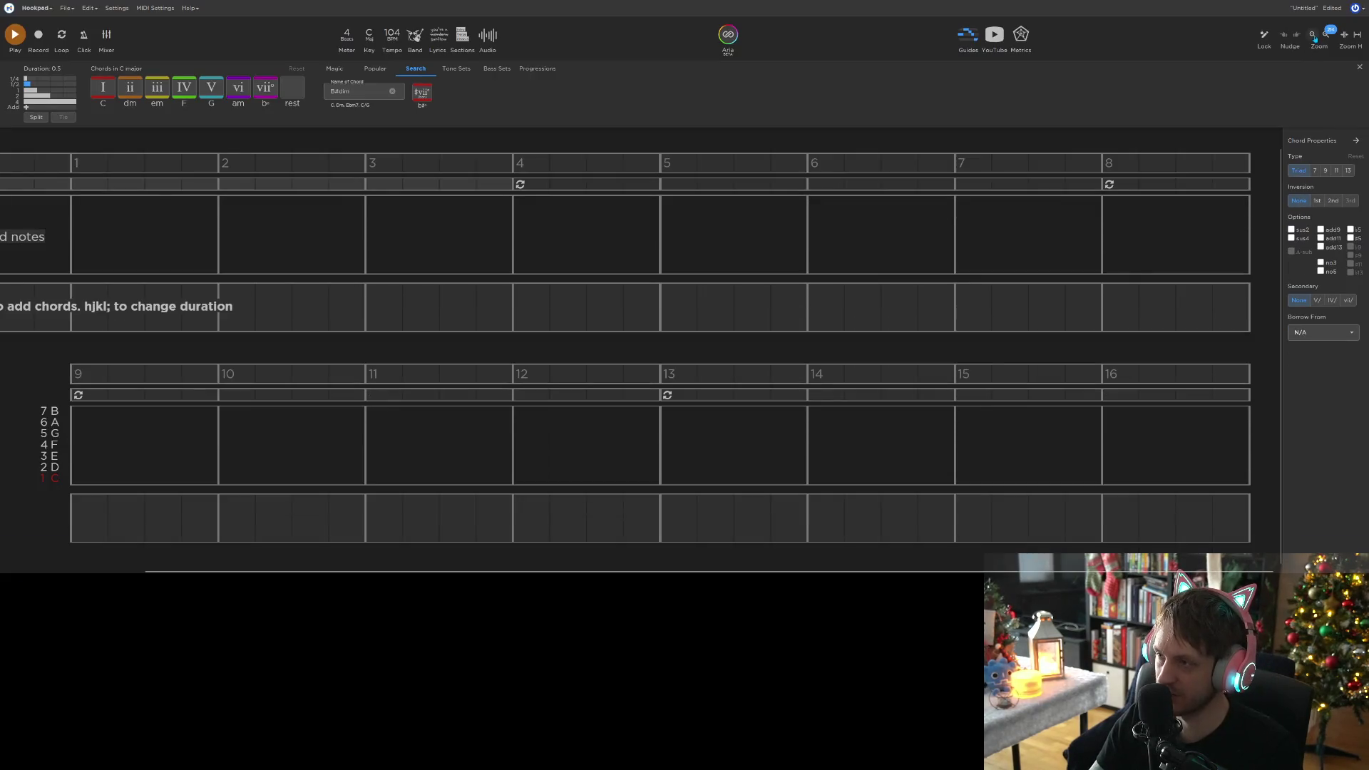
{"action": "left_click", "coordinate": [1315, 40]}
{"action": "left_click", "coordinate": [71, 300]}
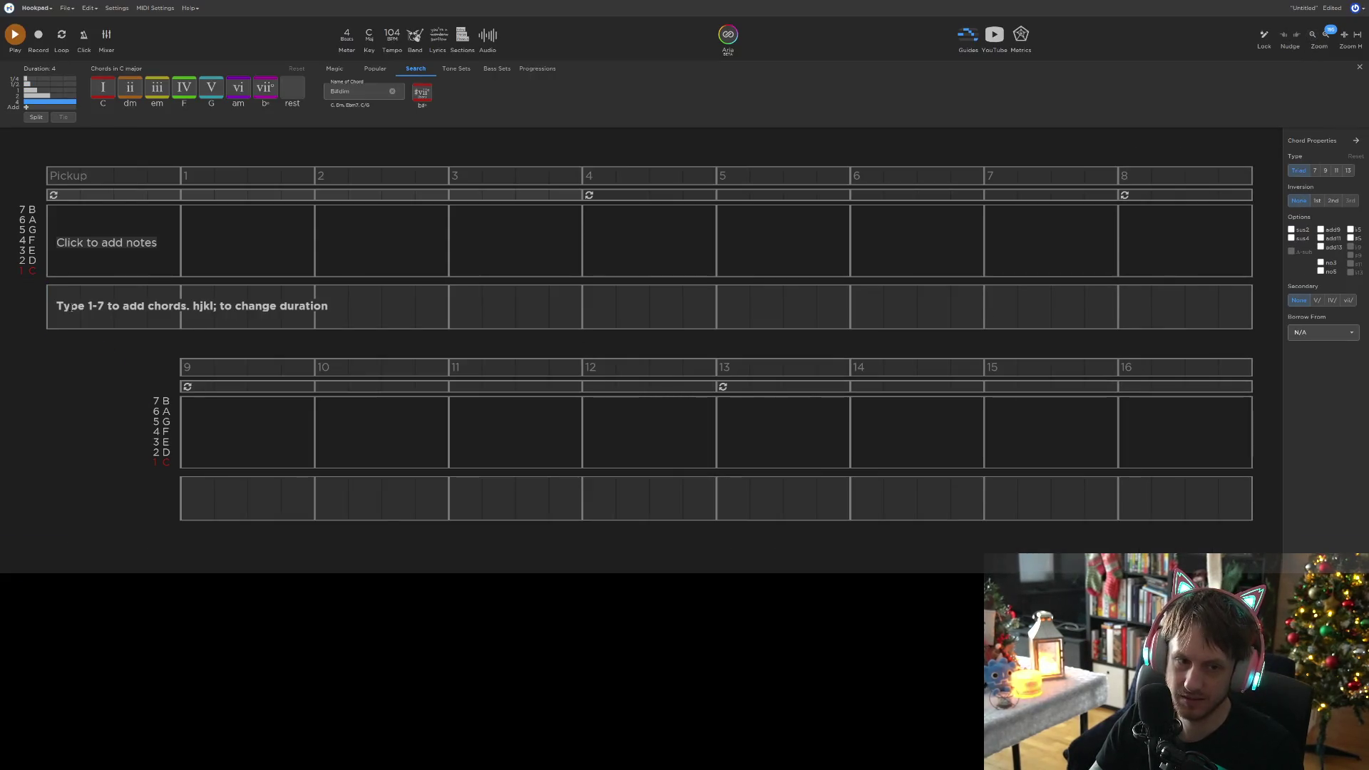
{"action": "left_click", "coordinate": [64, 263]}
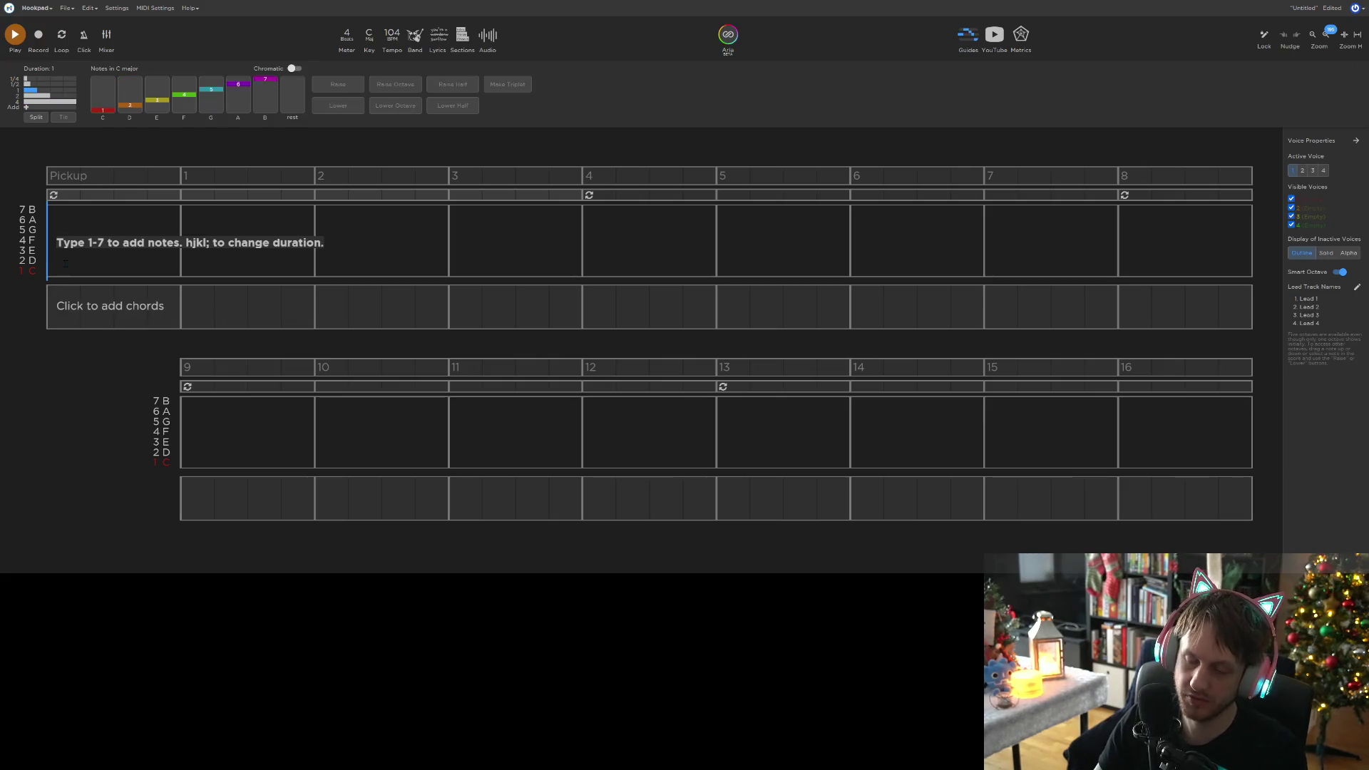
Step: Enter a one-beat rest, two half-beat rests, then C notes ending the Pickup and starting measure 1
{"action": "key", "text": "0"}
{"action": "key", "text": "bracketleft"}
{"action": "key", "text": "0"}
{"action": "key", "text": "0"}
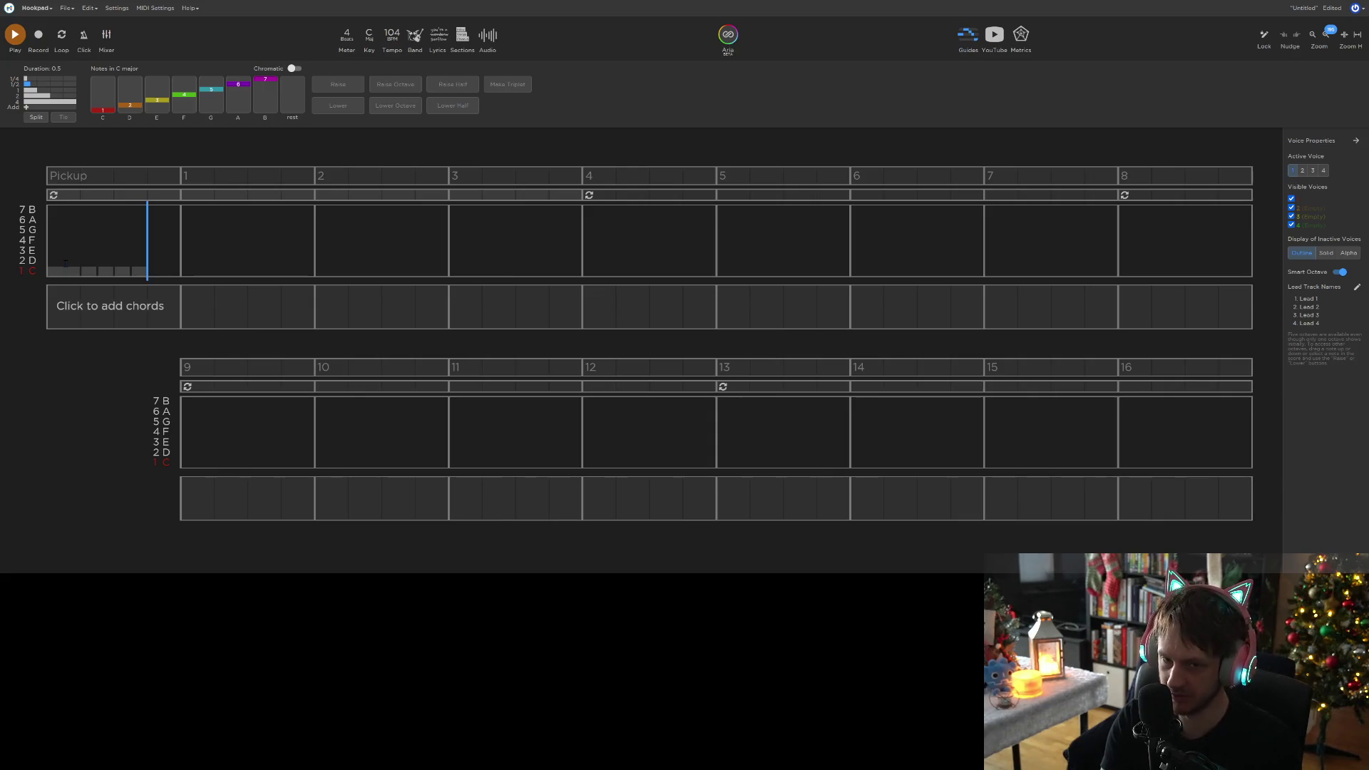
{"action": "key", "text": "1"}
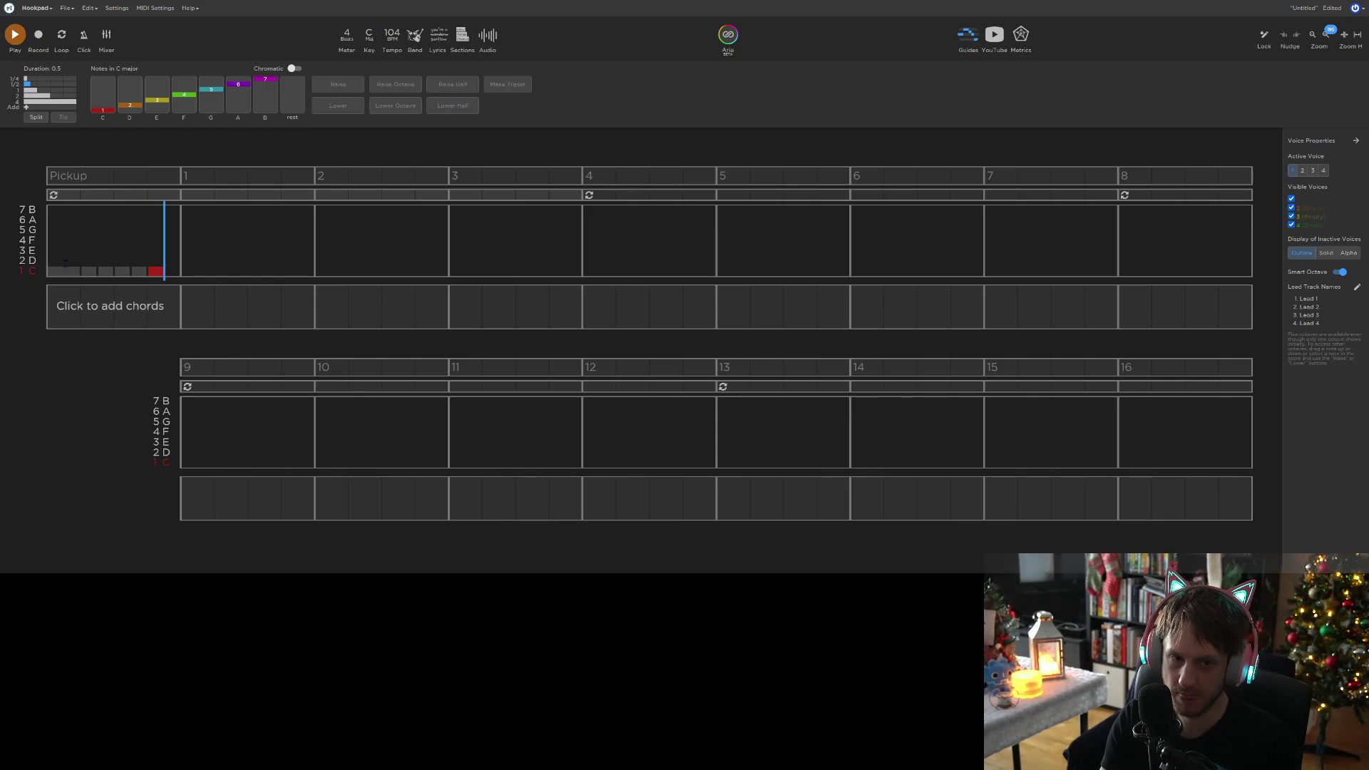
{"action": "key", "text": "1"}
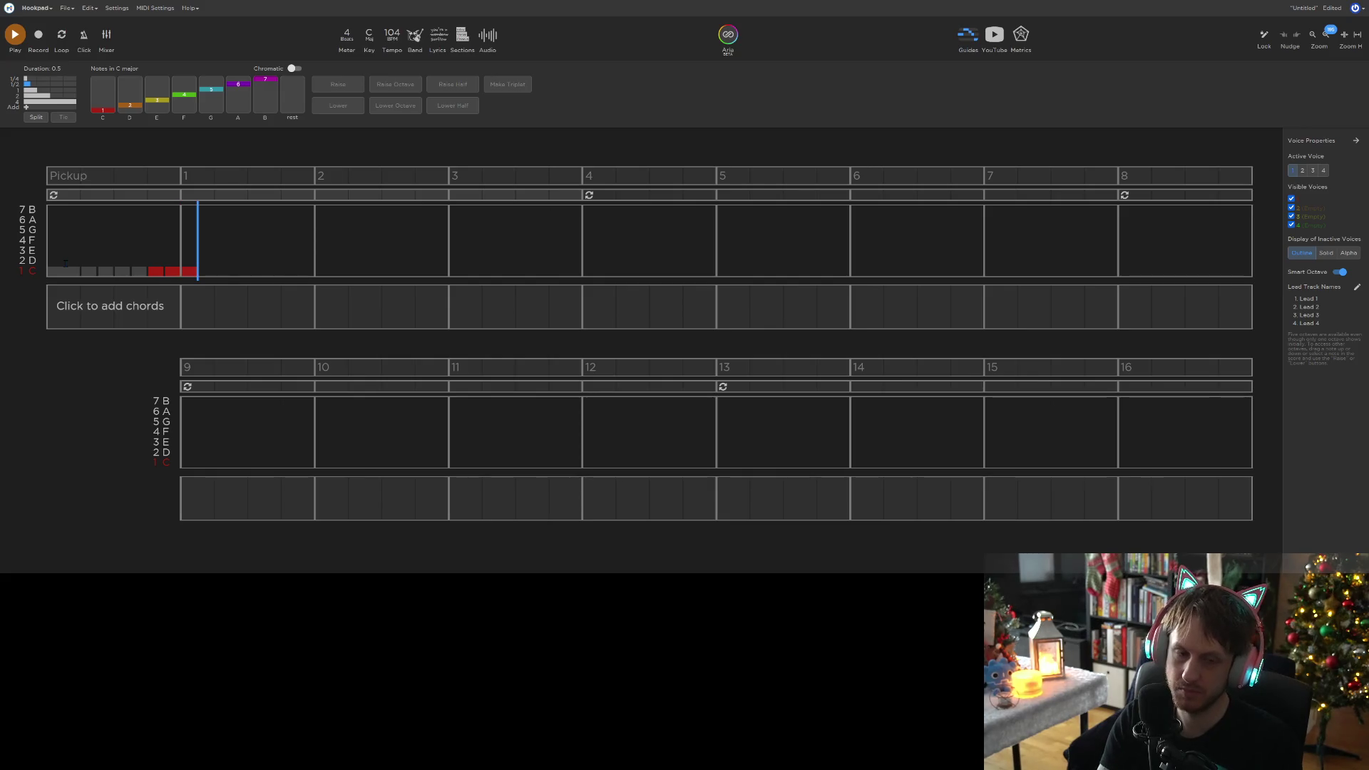
Step: Play back the opening notes starting from the Pickup
{"action": "left_click", "coordinate": [196, 273]}
{"action": "left_click", "coordinate": [160, 251]}
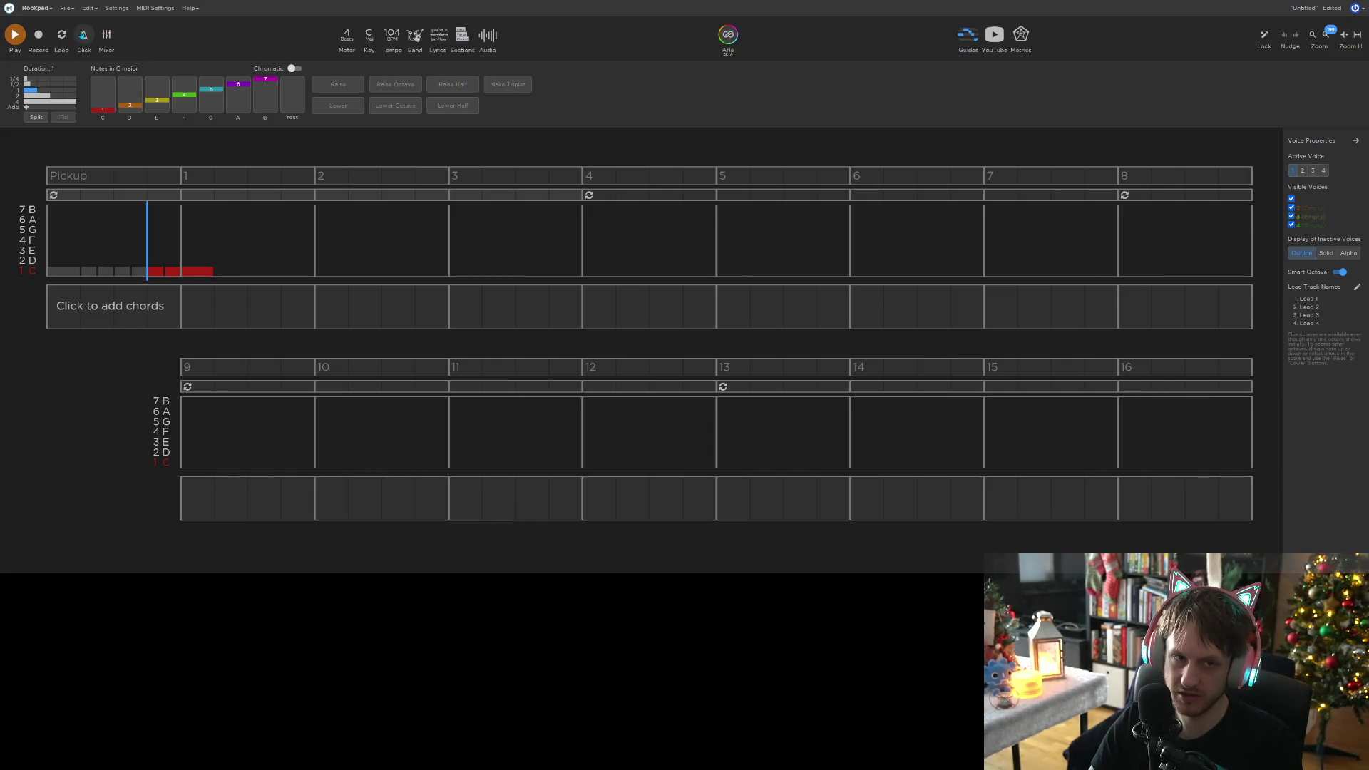
{"action": "key", "text": "space"}
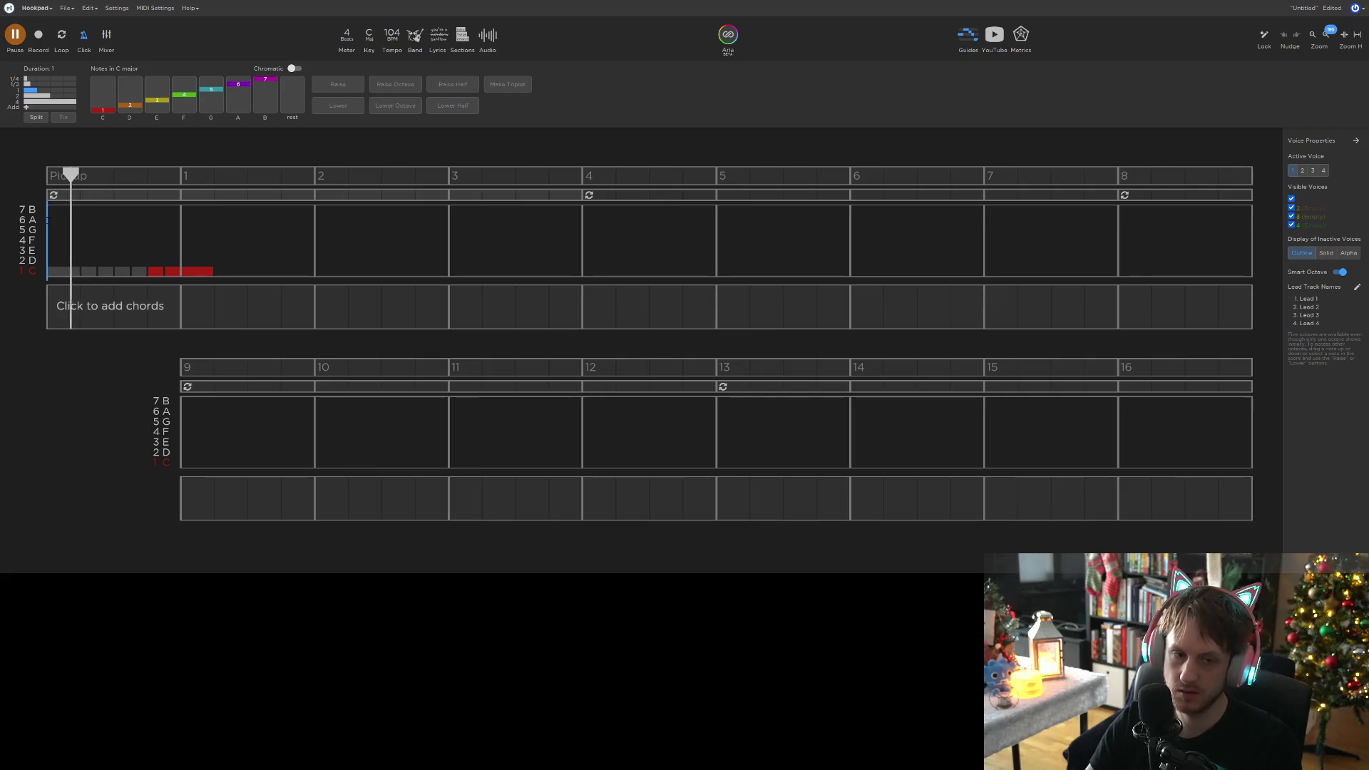
{"action": "key", "text": "space"}
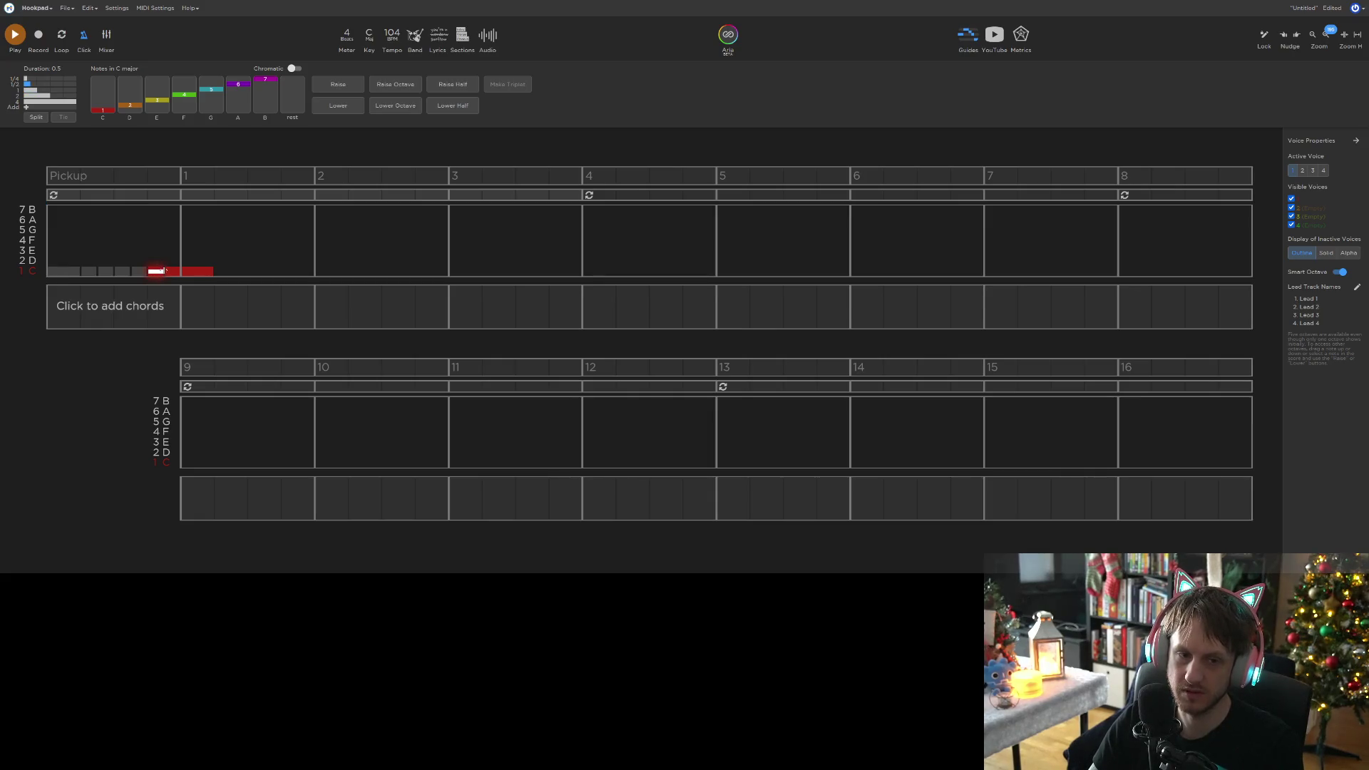
{"action": "left_click", "coordinate": [146, 250]}
{"action": "key", "text": "space"}
{"action": "key", "text": "space"}
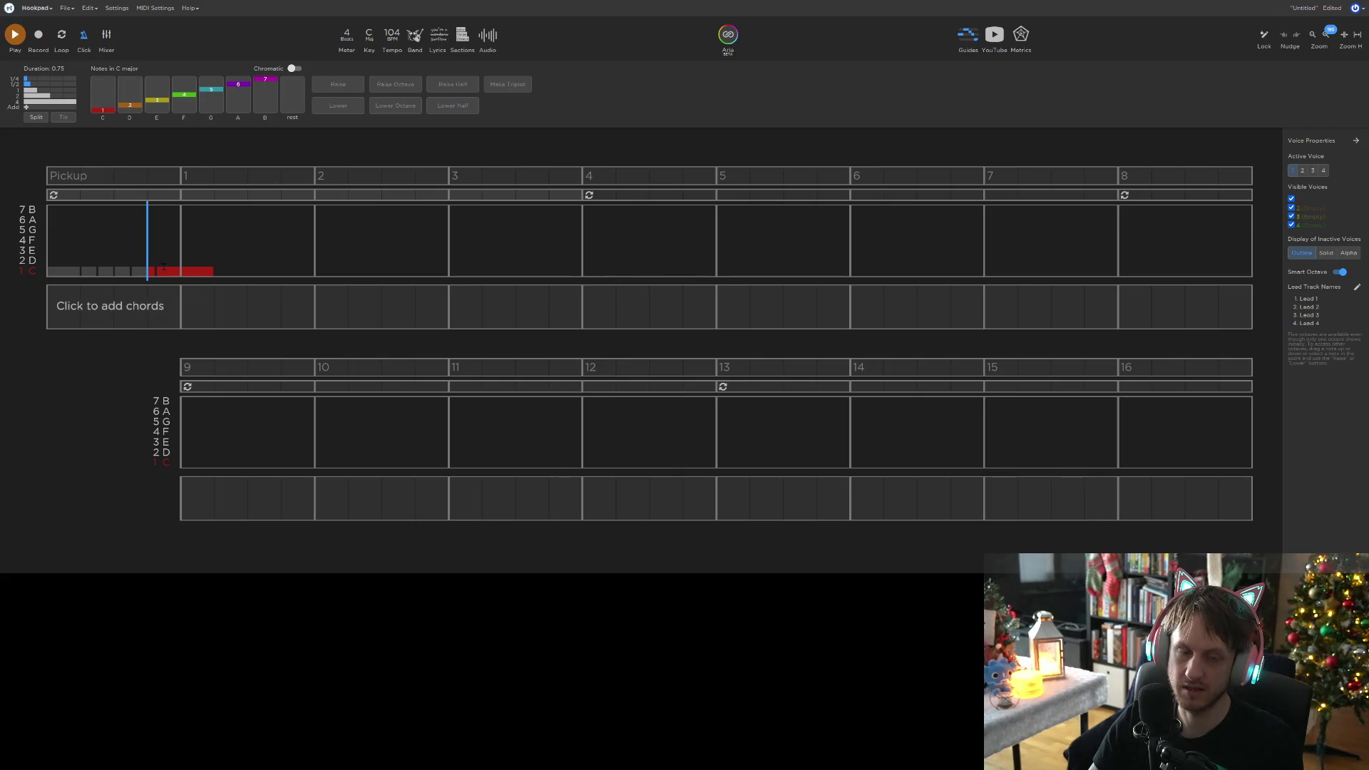
Step: Copy a C note and audition the pickup passage from several start points
{"action": "left_click", "coordinate": [161, 271]}
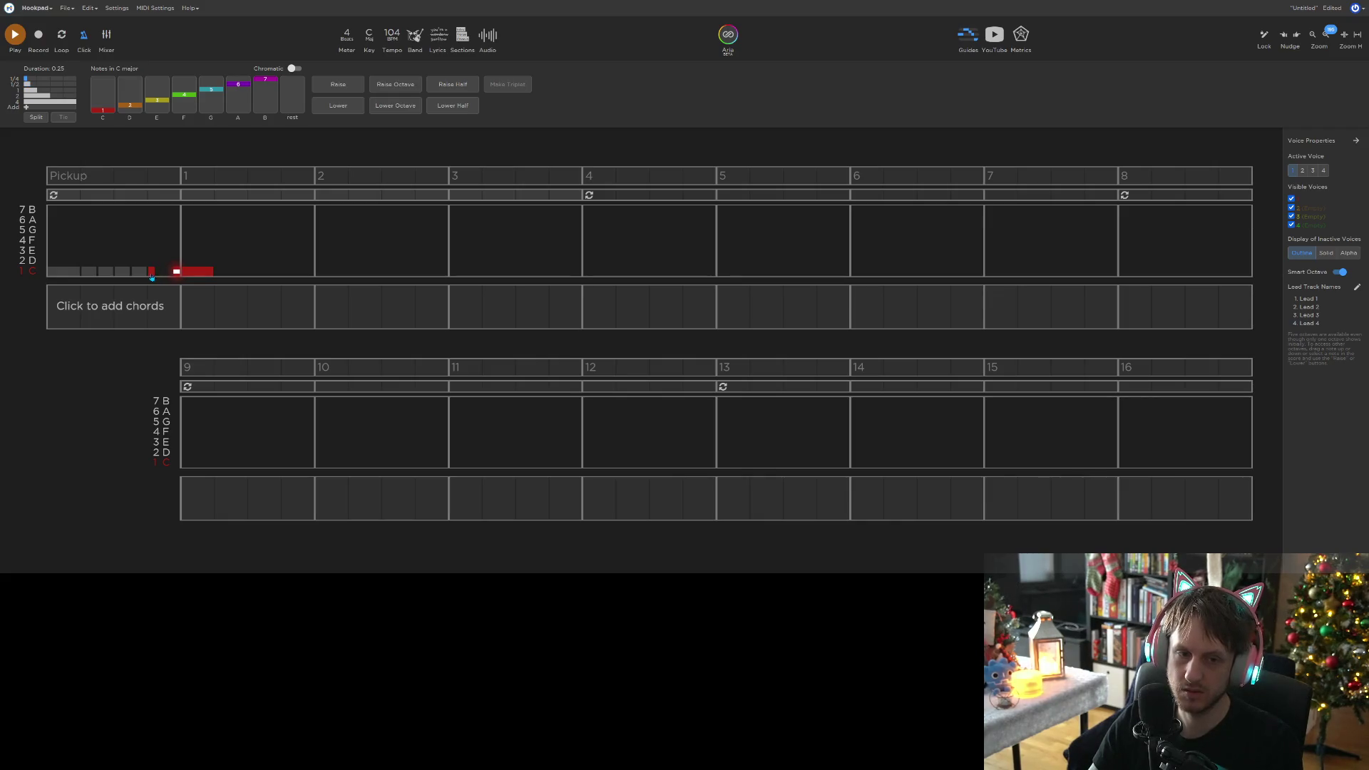
{"action": "key", "text": "ctrl+c"}
{"action": "left_click", "coordinate": [164, 275]}
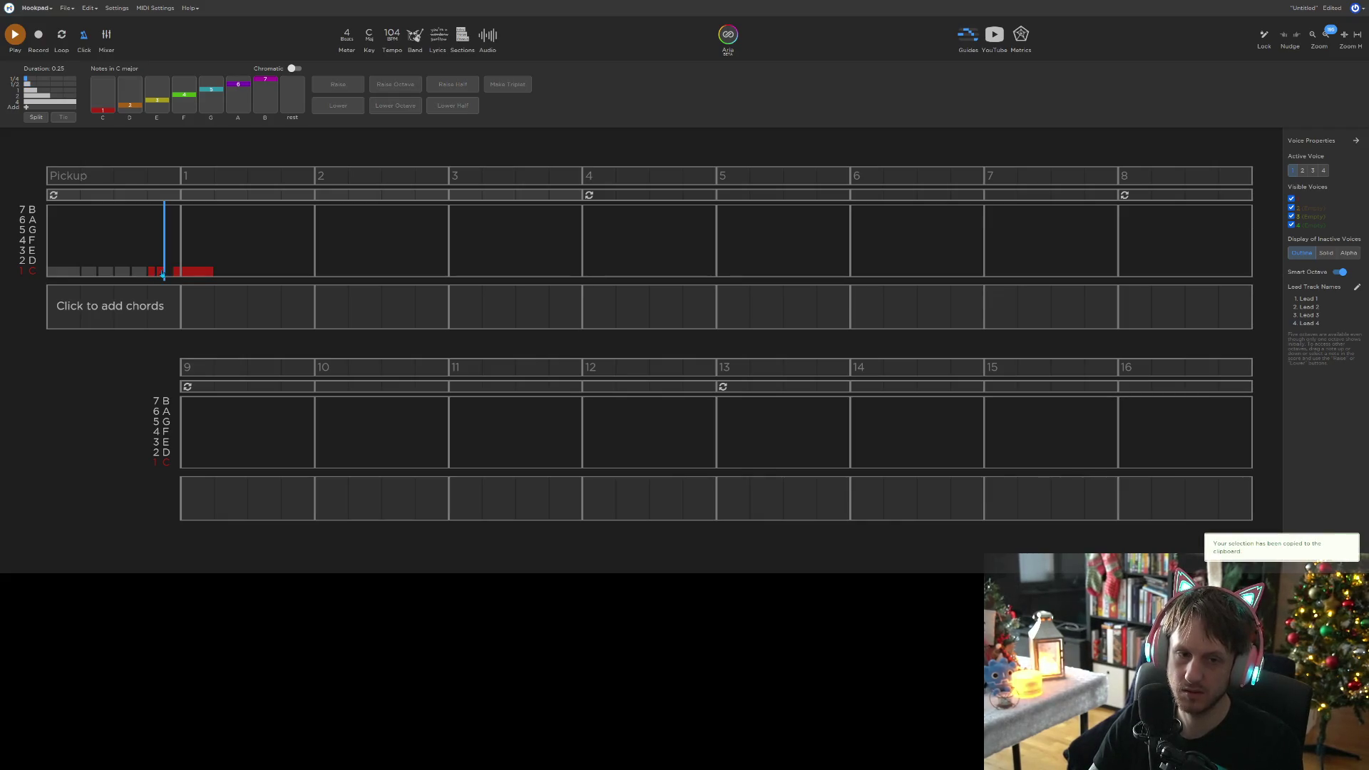
{"action": "left_click", "coordinate": [156, 262]}
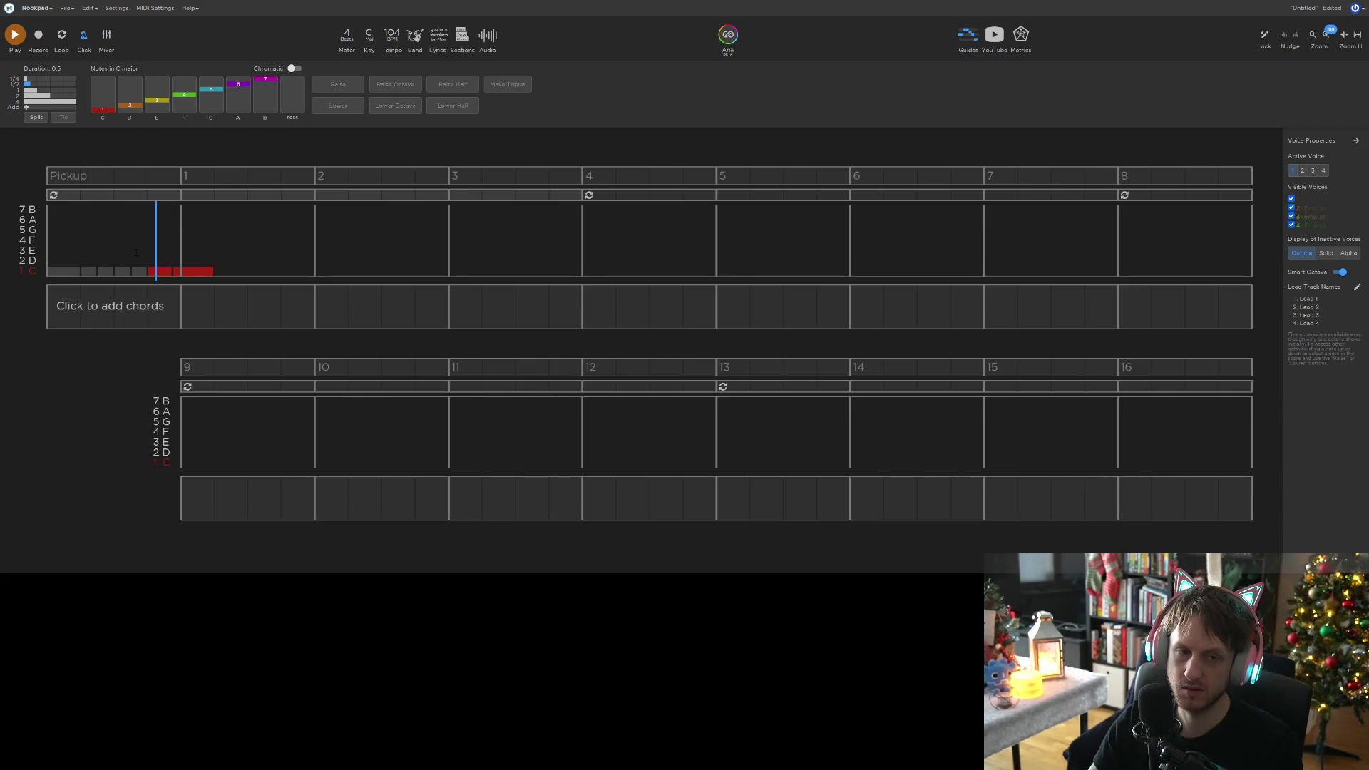
{"action": "left_click", "coordinate": [130, 252]}
{"action": "key", "text": "space"}
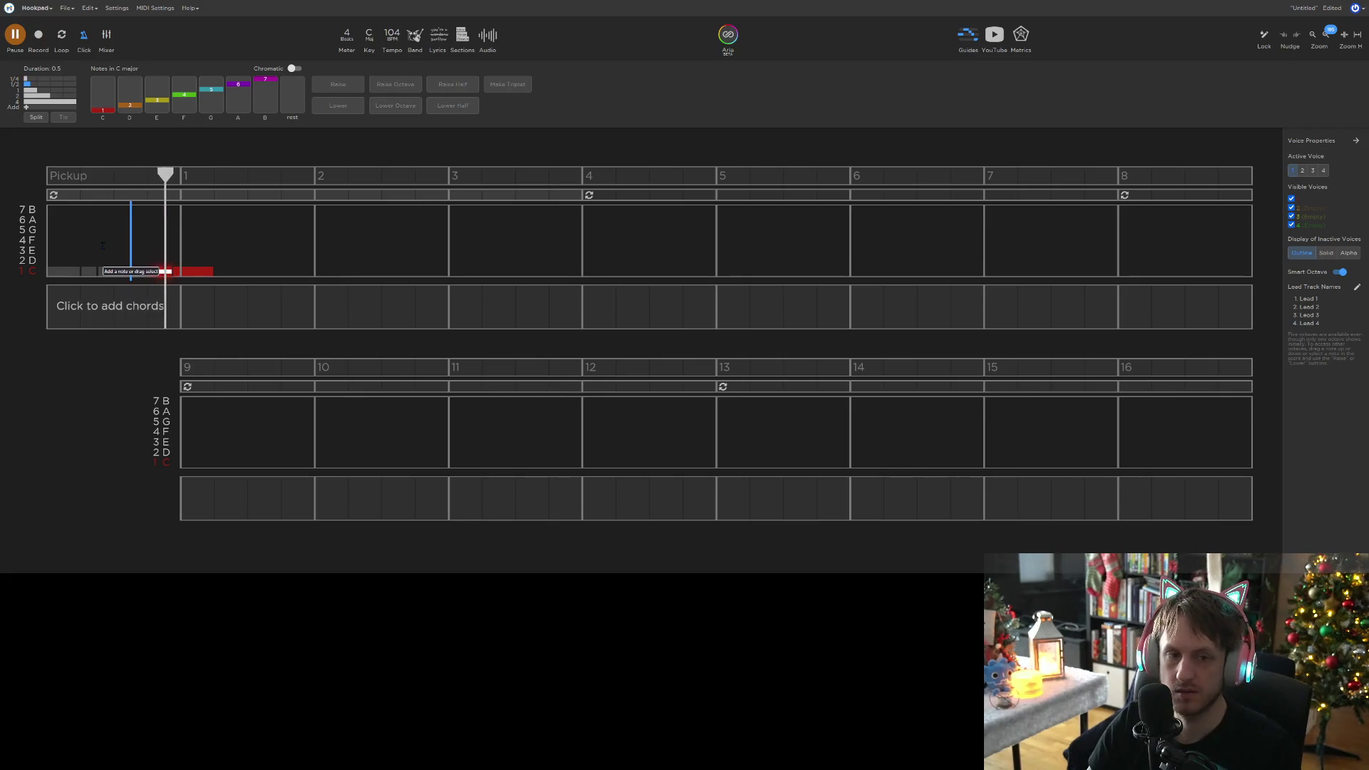
{"action": "key", "text": "space"}
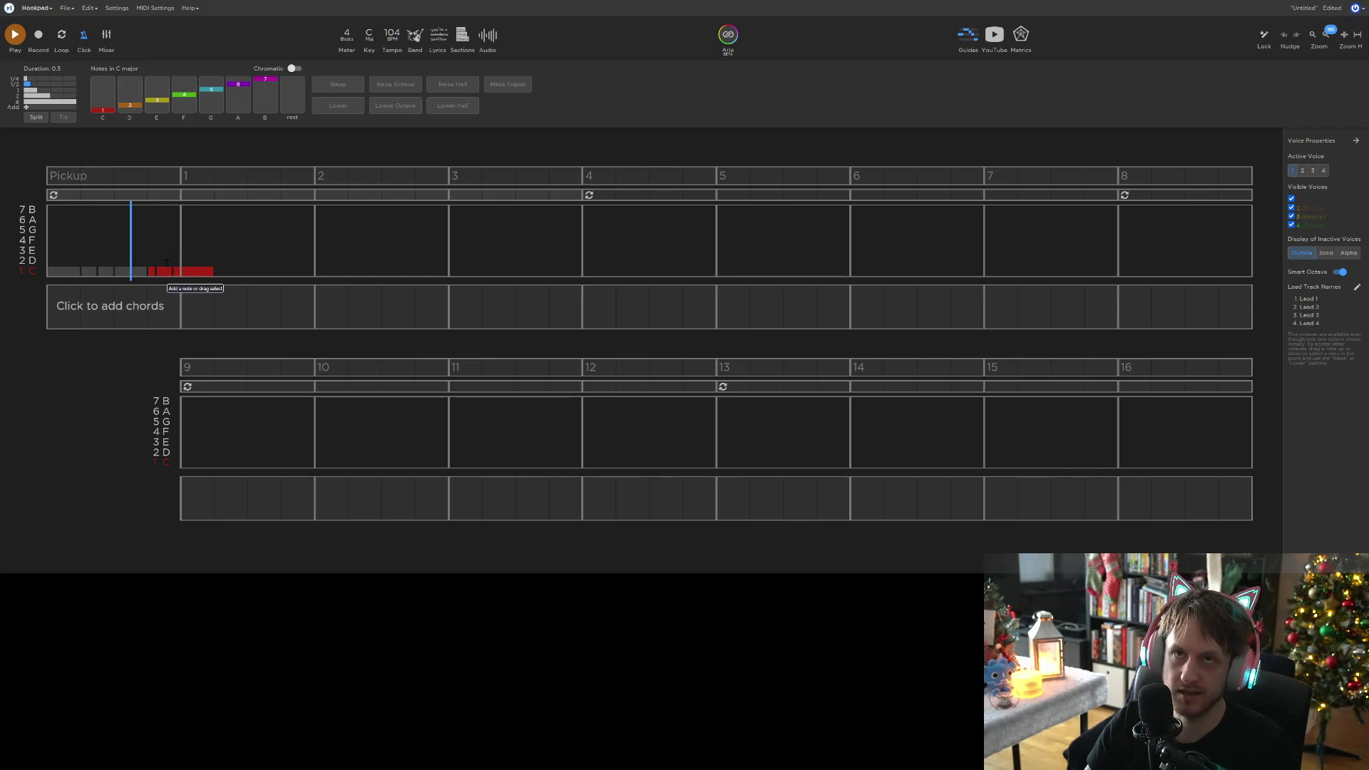
{"action": "key", "text": "space"}
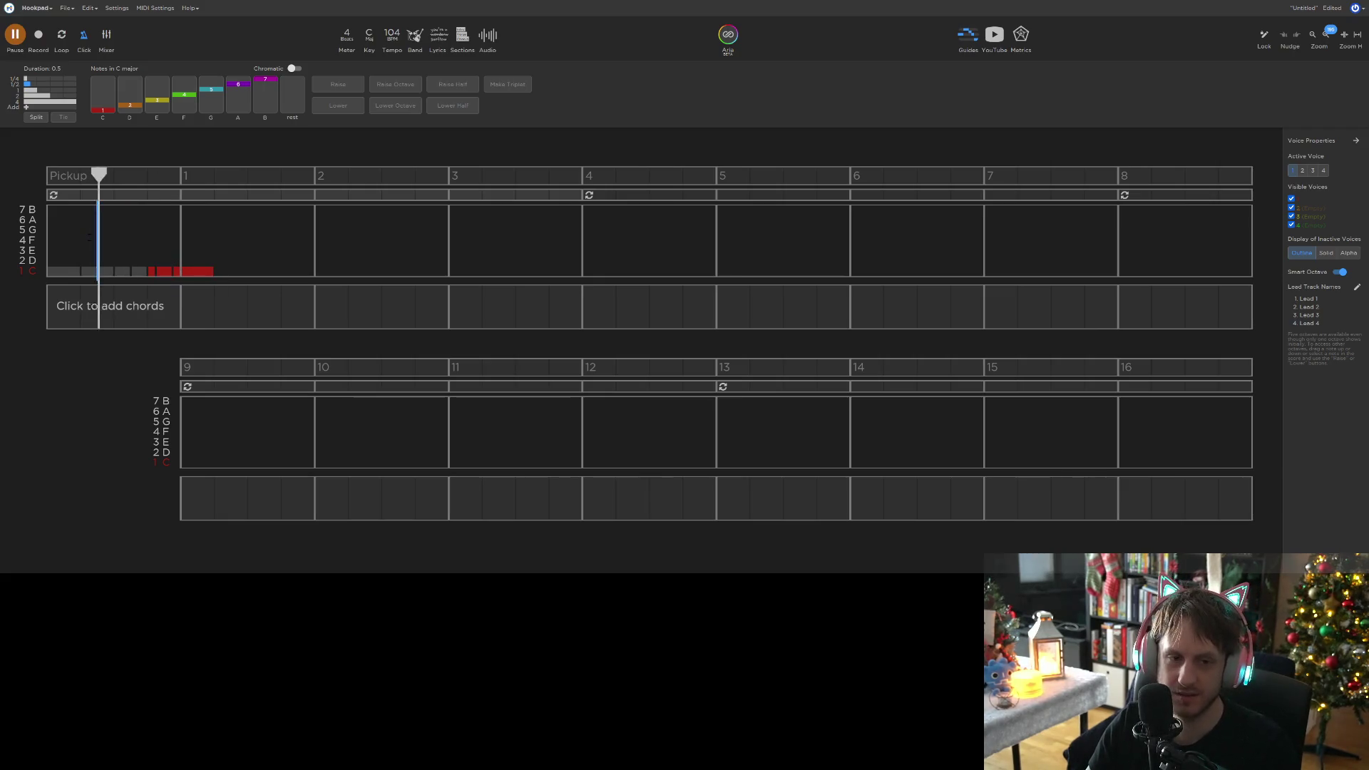
{"action": "left_click", "coordinate": [97, 246]}
{"action": "key", "text": "space"}
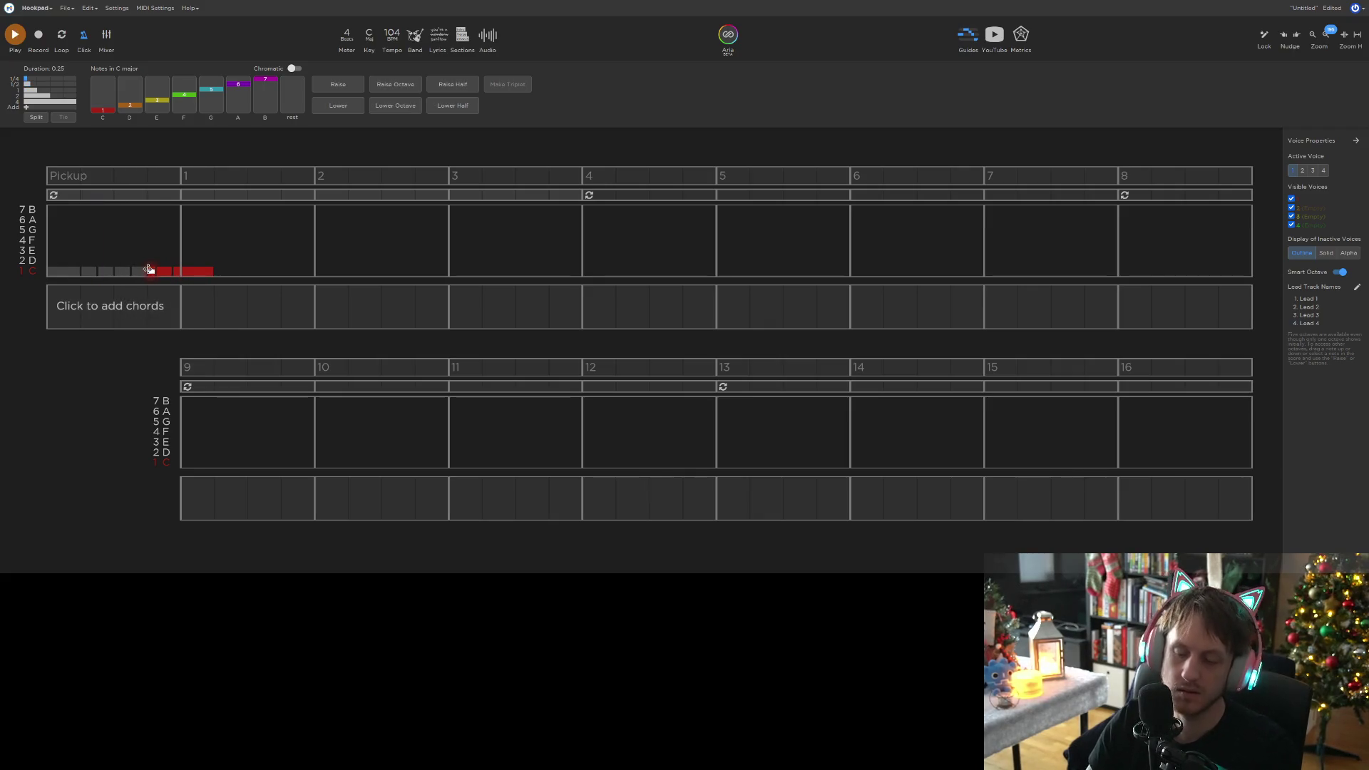
{"action": "left_click", "coordinate": [148, 243]}
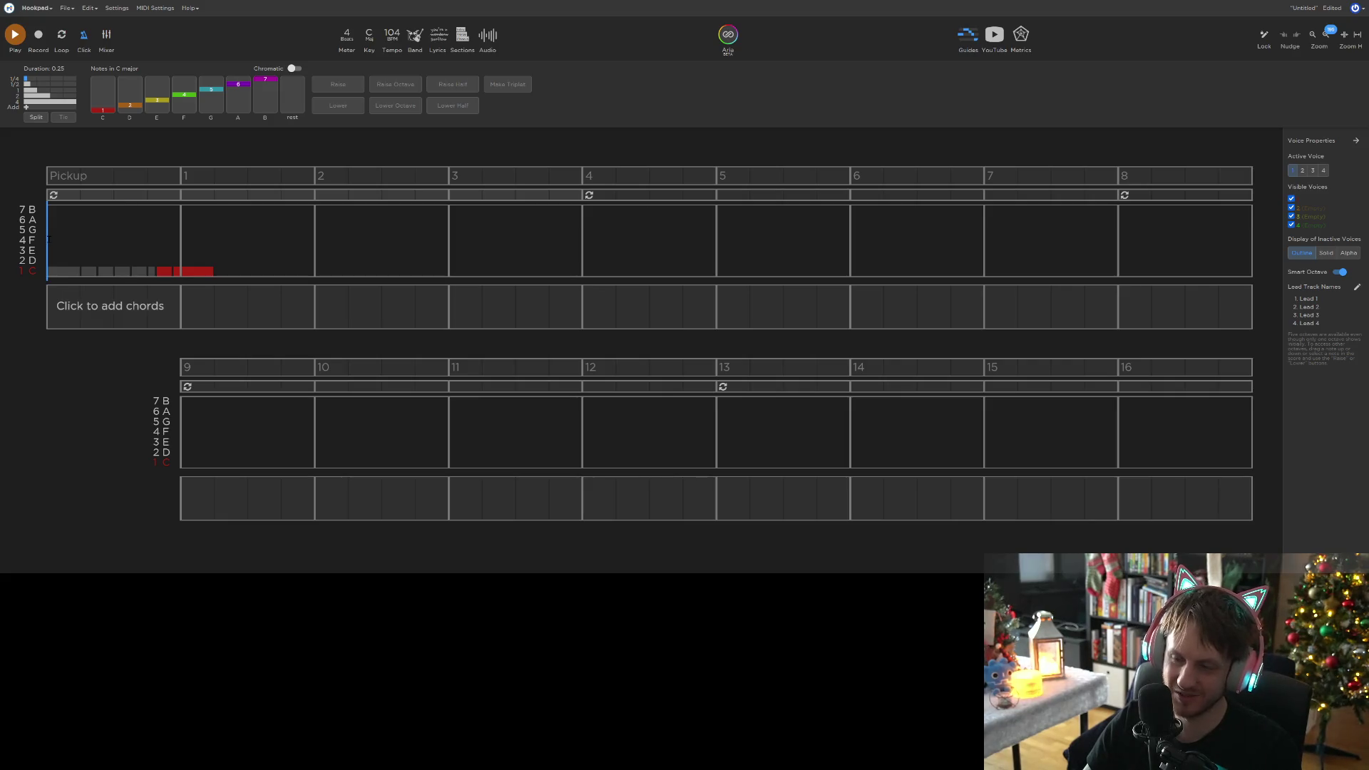
{"action": "key", "text": "space"}
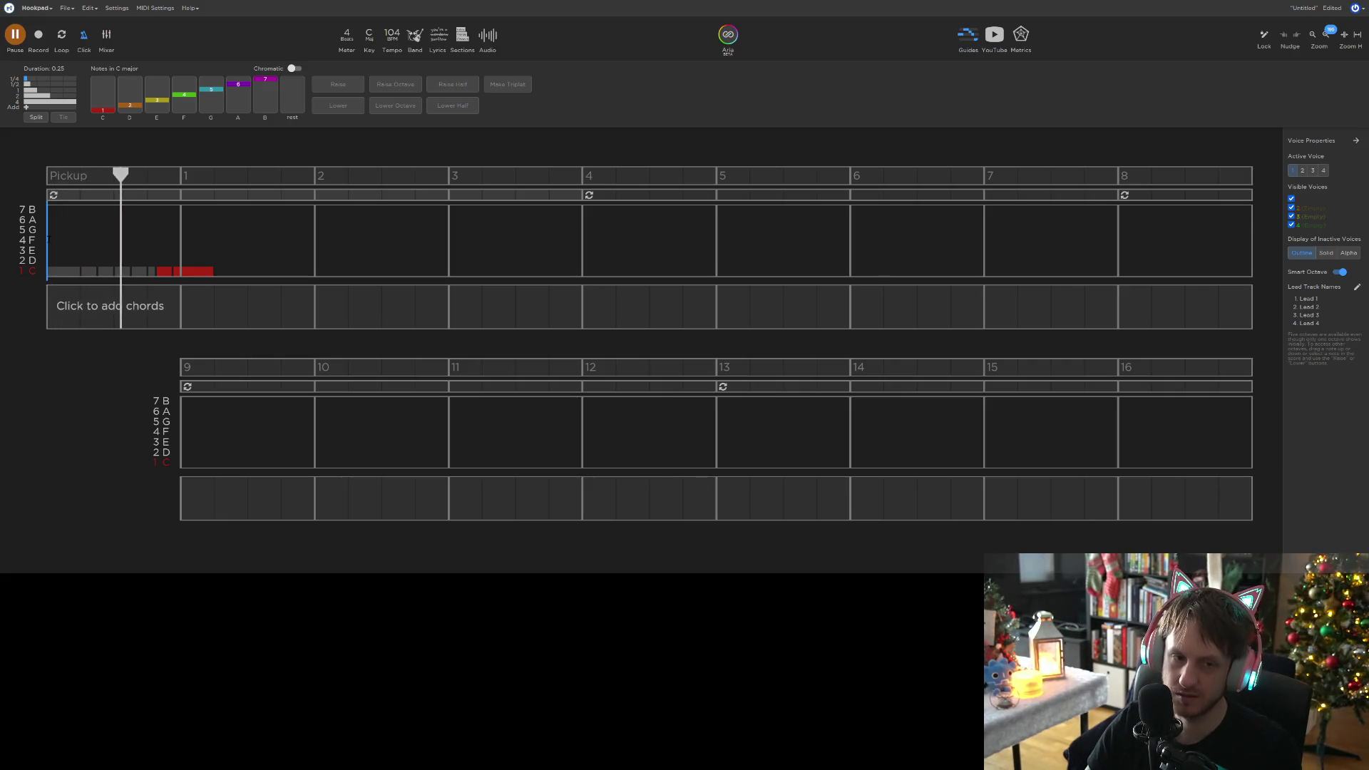
{"action": "key", "text": "space"}
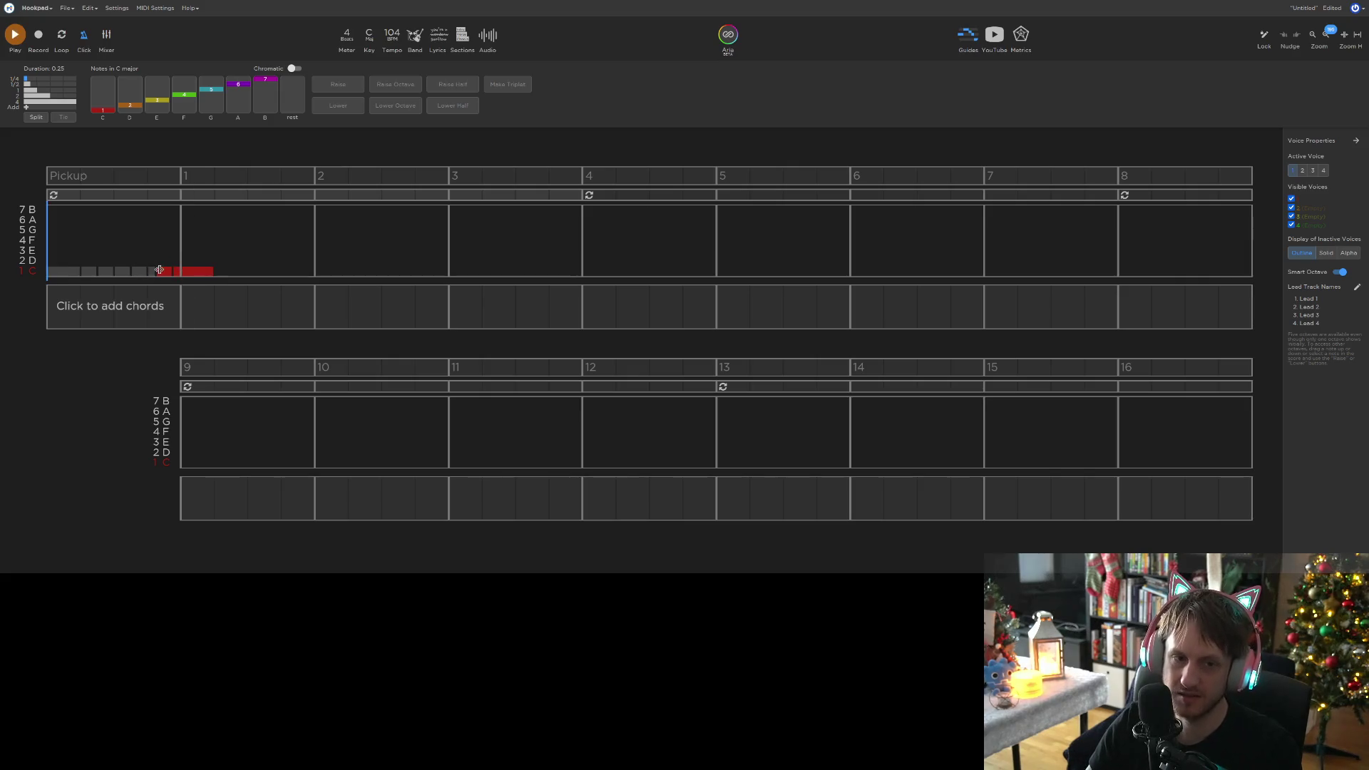
Step: Shorten the red C note, paste another copy after it, and play back
{"action": "mouse_move", "coordinate": [157, 272]}
{"action": "left_mouse_down"}
{"action": "mouse_move", "coordinate": [173, 271]}
{"action": "mouse_move", "coordinate": [158, 271]}
{"action": "left_mouse_up"}
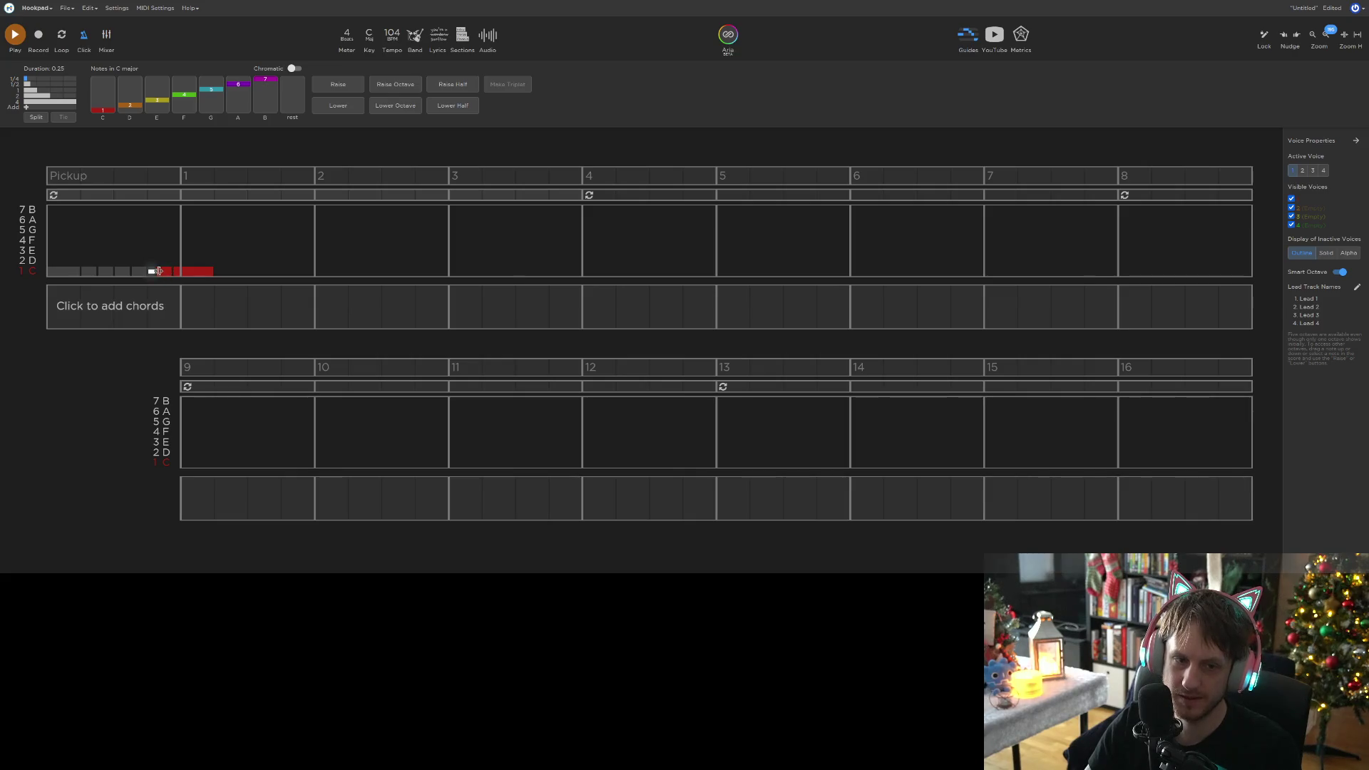
{"action": "left_click", "coordinate": [148, 243]}
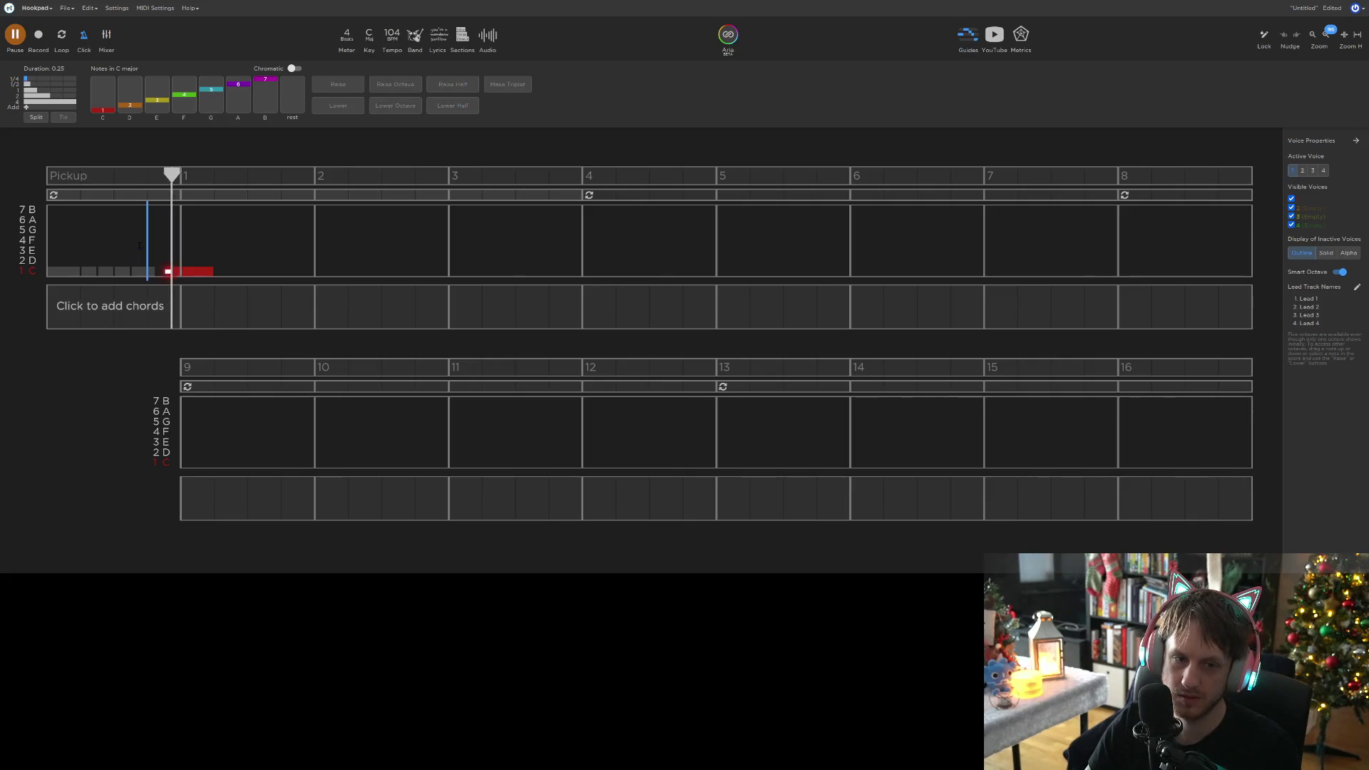
{"action": "left_click_drag", "start_coordinate": [207, 270], "coordinate": [196, 270]}
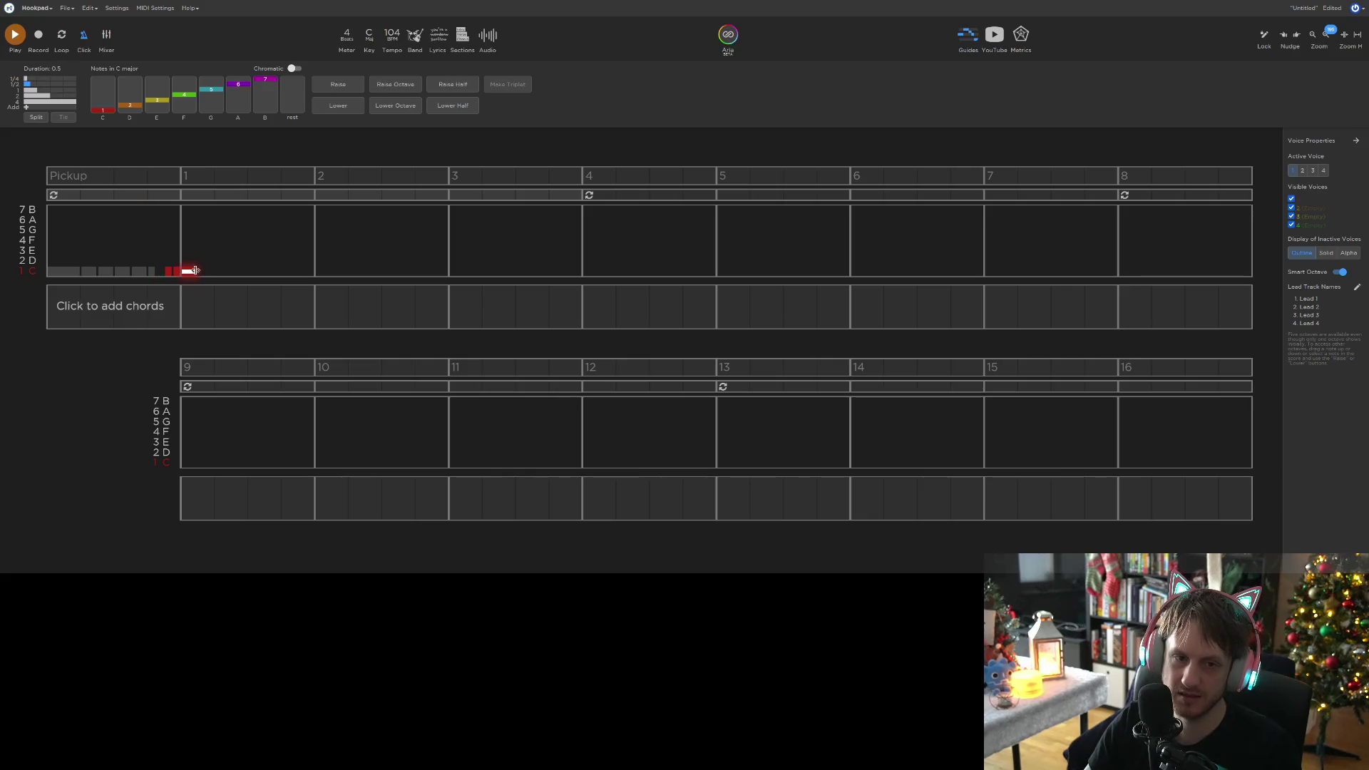
{"action": "key", "text": "ctrl+c"}
{"action": "left_click", "coordinate": [197, 271]}
{"action": "key", "text": "ctrl+c"}
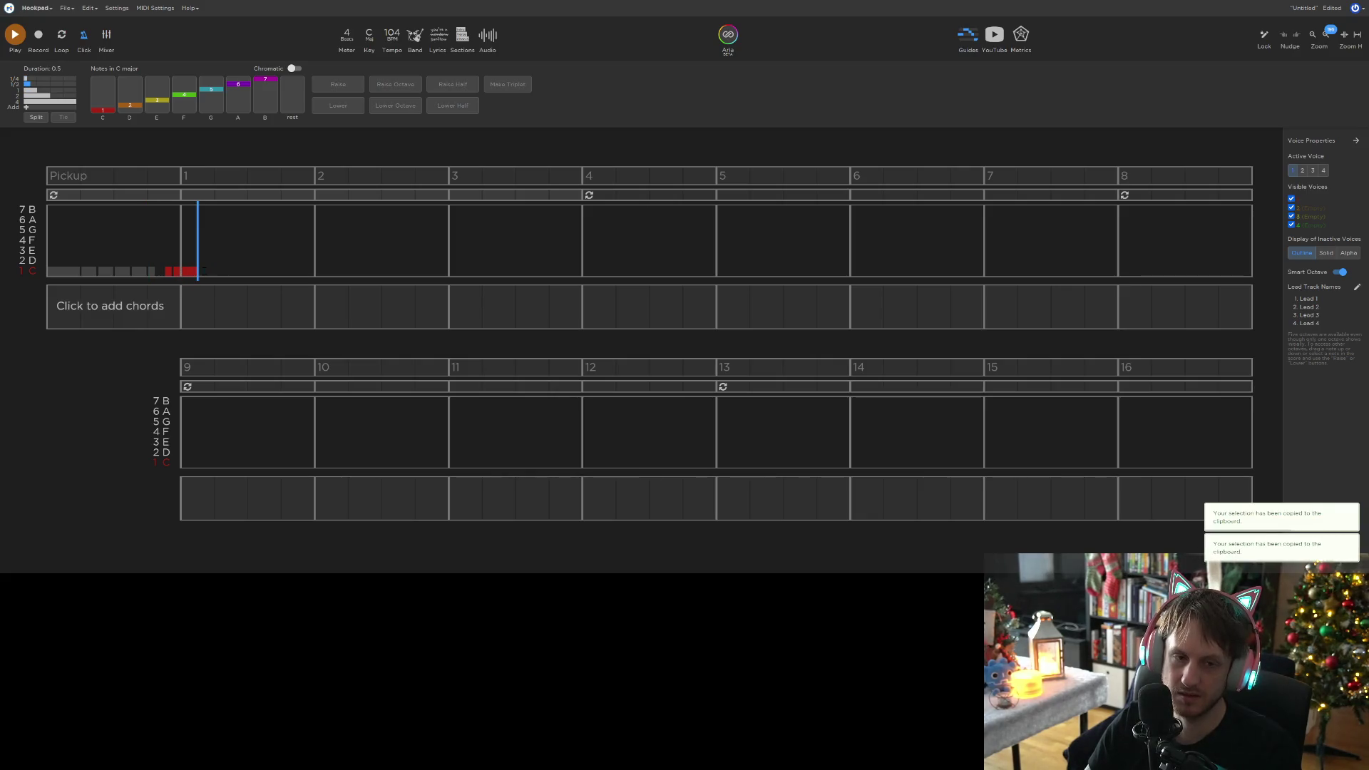
{"action": "left_click", "coordinate": [189, 271]}
{"action": "key", "text": "ctrl+c"}
{"action": "key", "text": "ctrl+v"}
{"action": "key", "text": "space"}
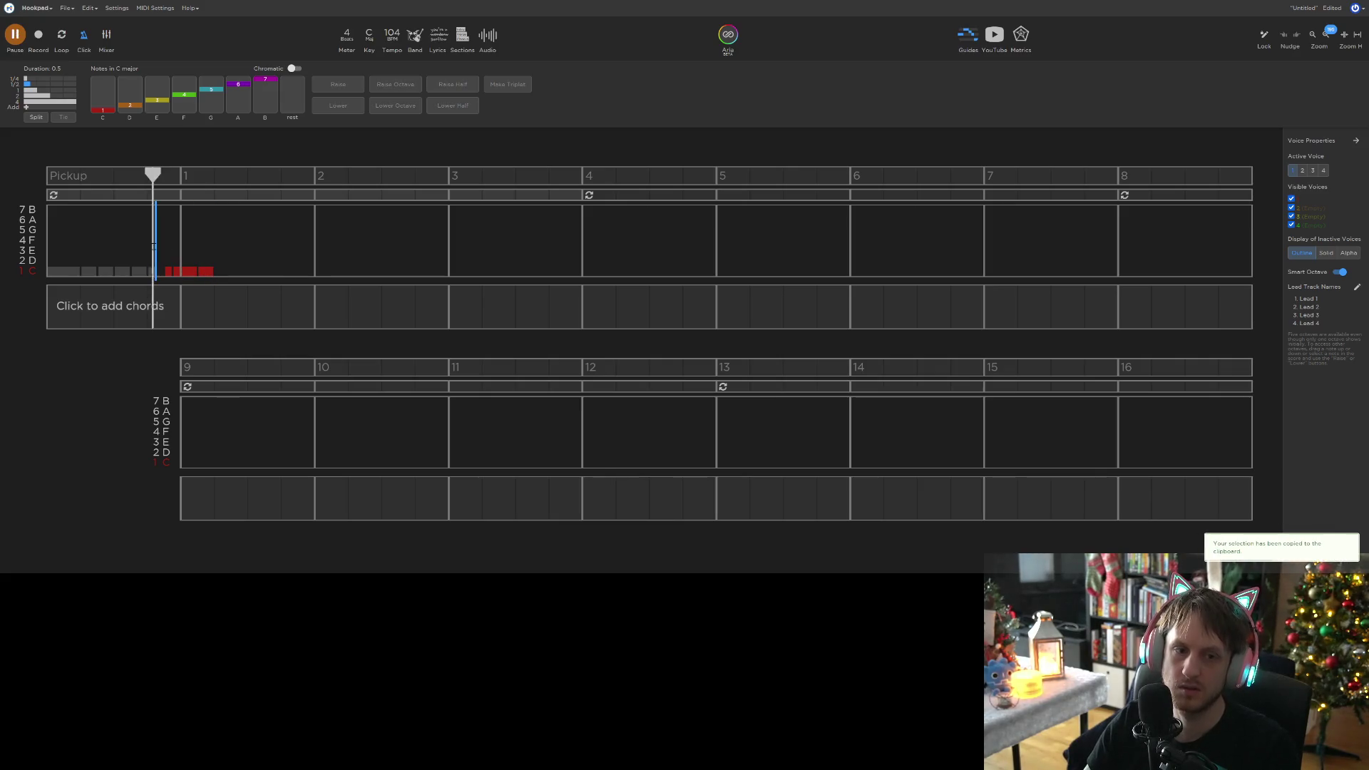
{"action": "key", "text": "space"}
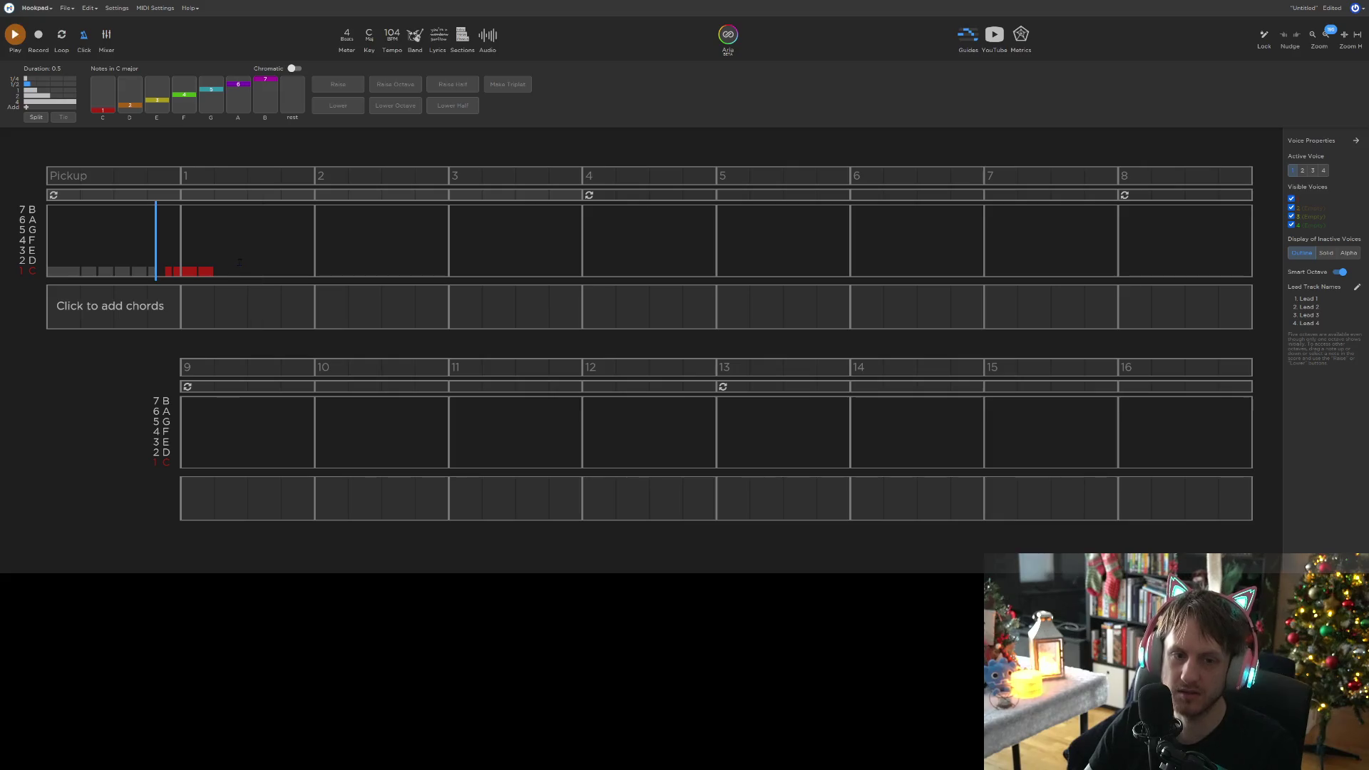
Step: Add a rest and a one-beat C note, then duplicate the short/long C pair
{"action": "key", "text": "0"}
{"action": "key", "text": "1"}
{"action": "key", "text": "1"}
{"action": "left_click_drag", "start_coordinate": [263, 272], "coordinate": [278, 269]}
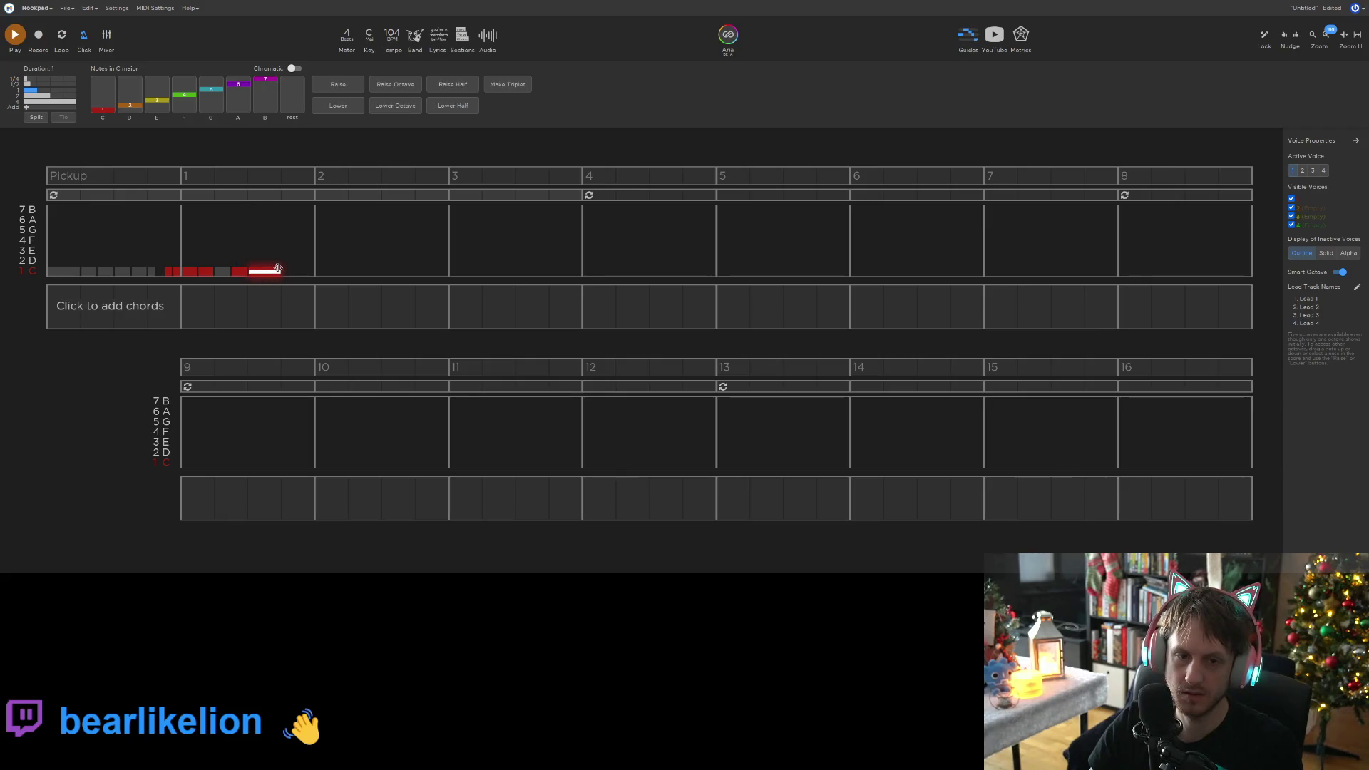
{"action": "left_click", "coordinate": [243, 272]}
{"action": "left_click", "coordinate": [263, 271], "text": "shift"}
{"action": "key", "text": "ctrl+c"}
{"action": "key", "text": "ctrl+v"}
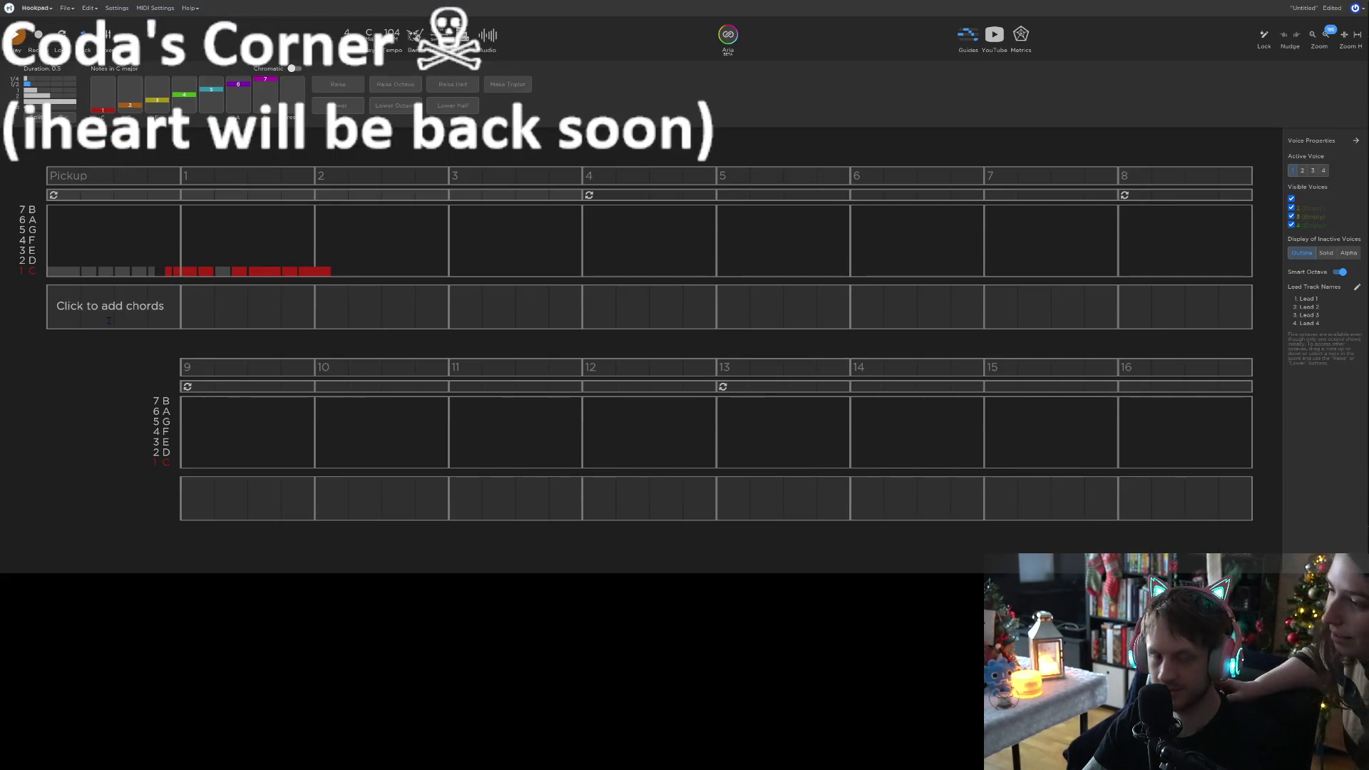
{"action": "left_click", "coordinate": [108, 320]}
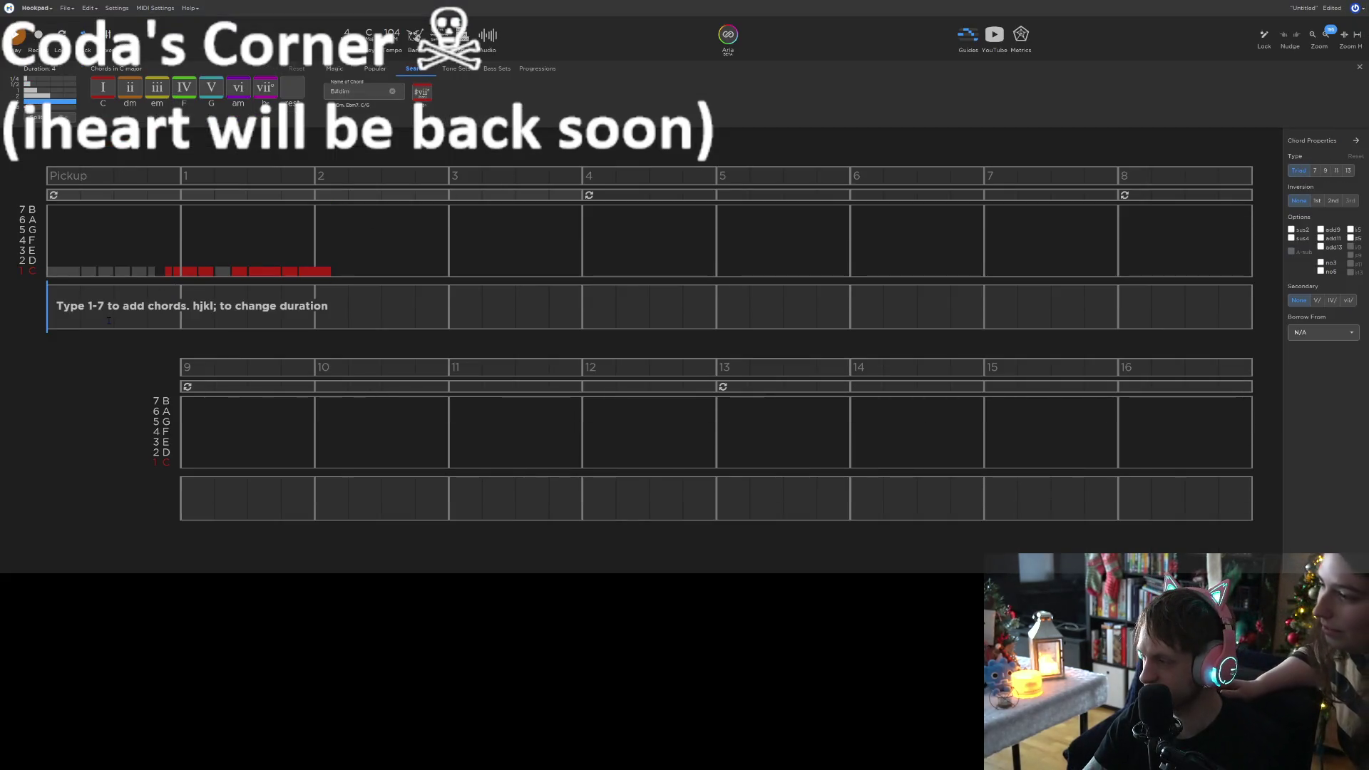
Step: Save the project as 'cello fiute intro for hexery' and play the melody back
{"action": "key", "text": "ctrl+s"}
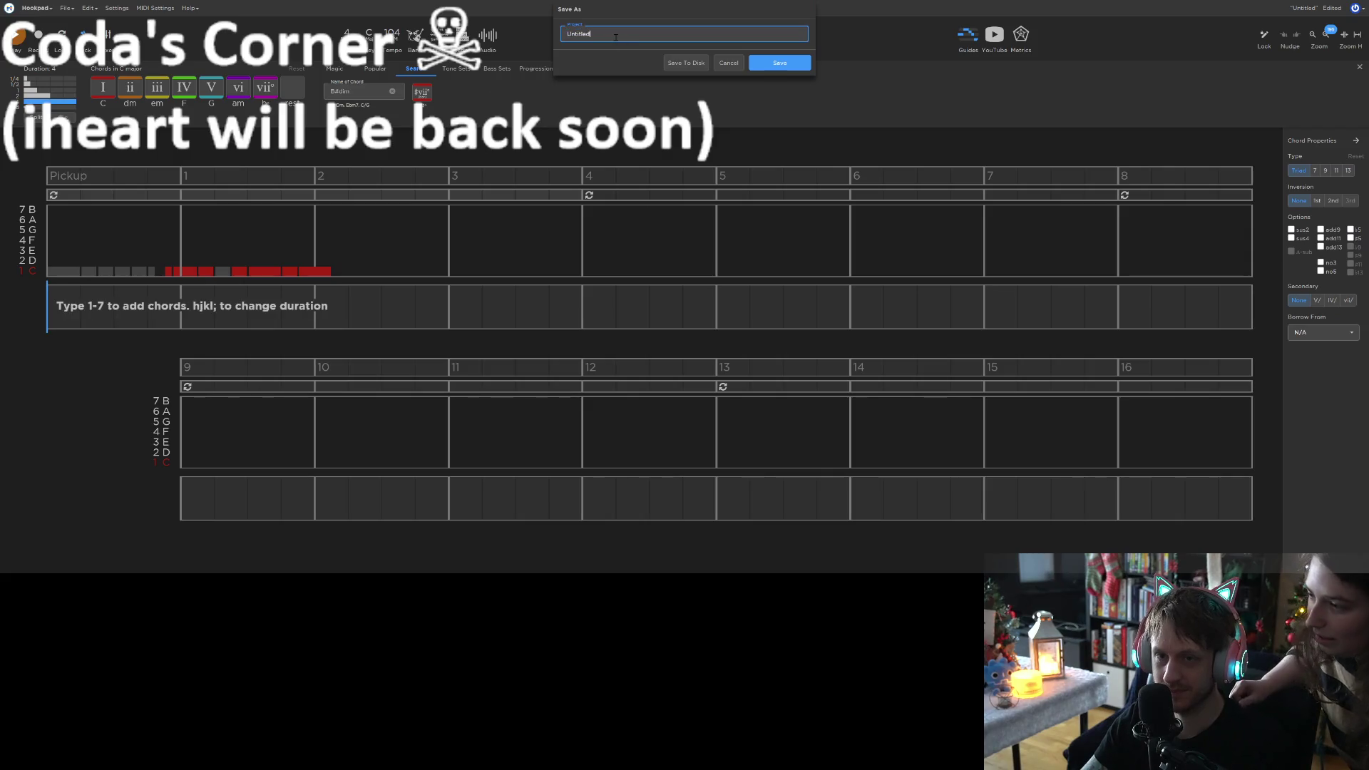
{"action": "type", "text": "cello fi"}
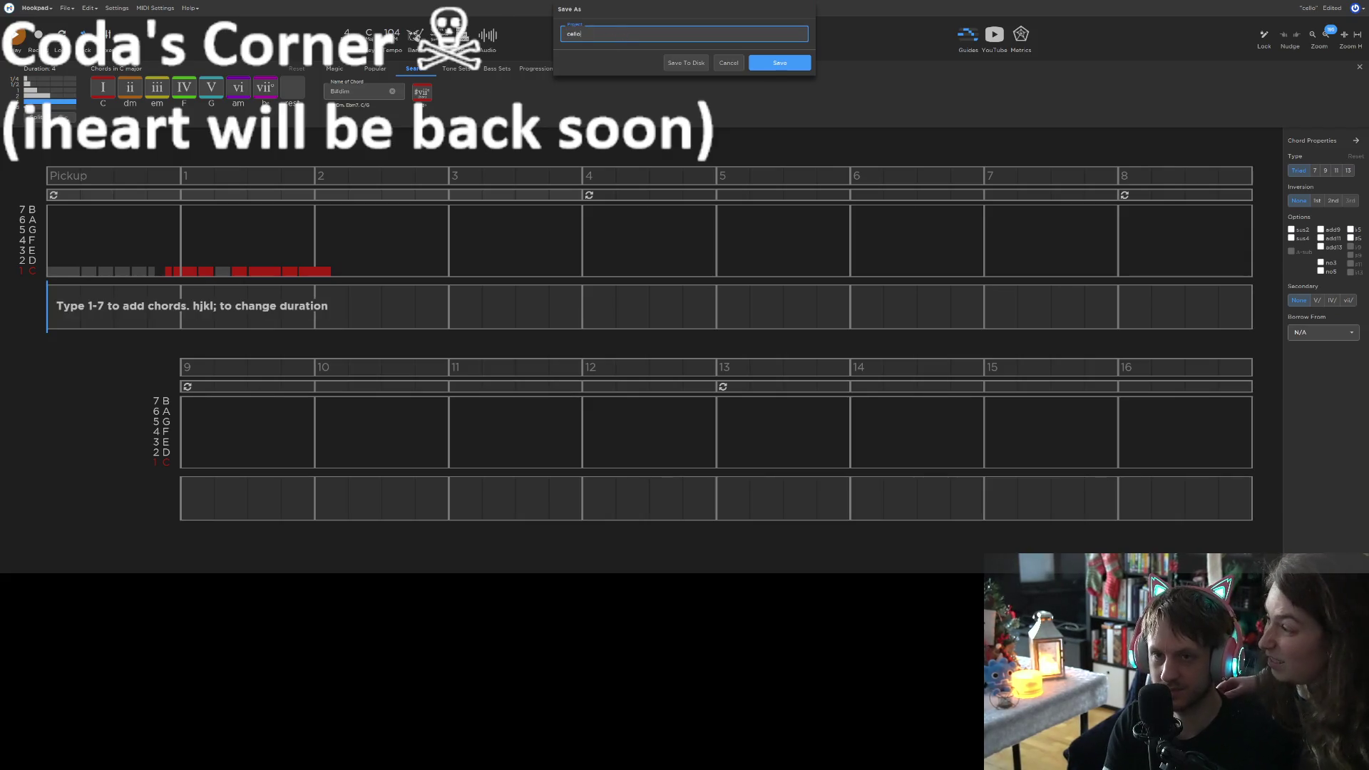
{"action": "type", "text": "ute intro for hexe"}
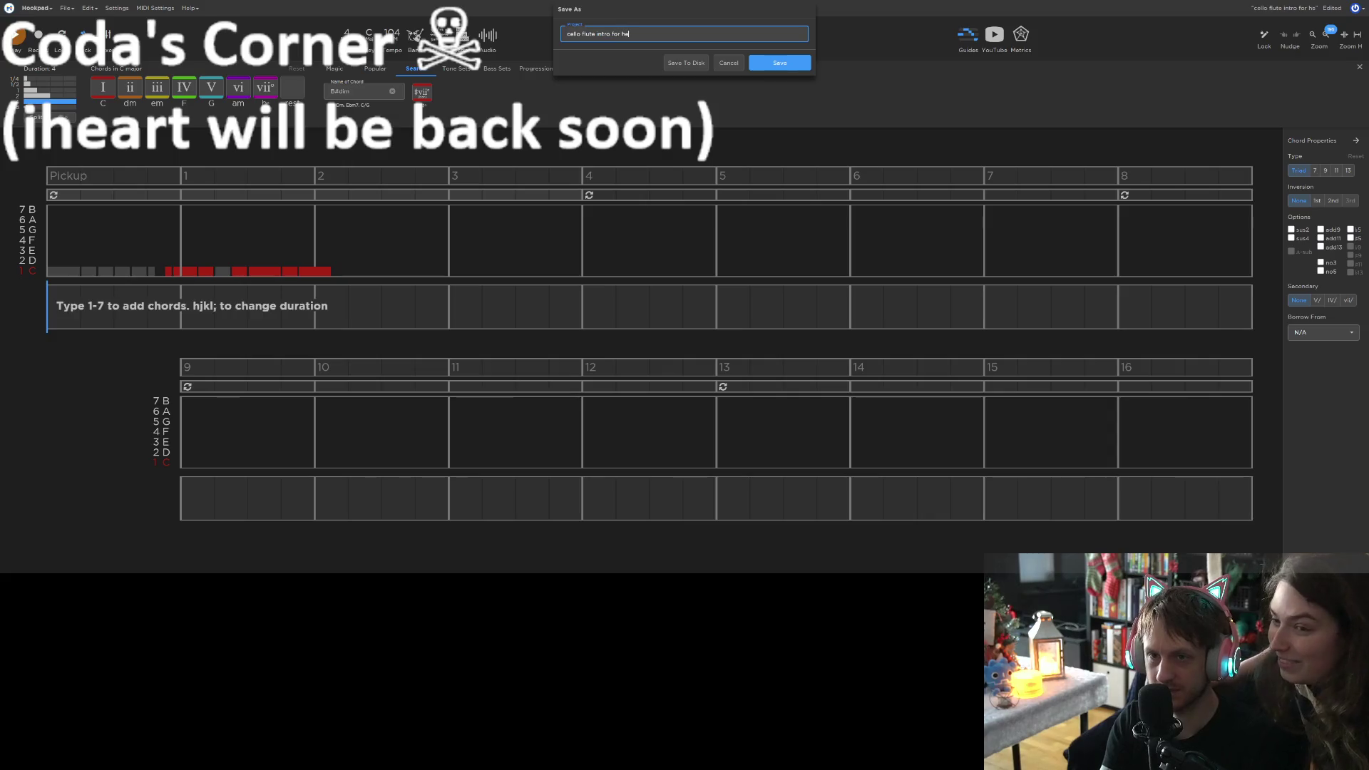
{"action": "type", "text": "ry"}
{"action": "key", "text": "Return"}
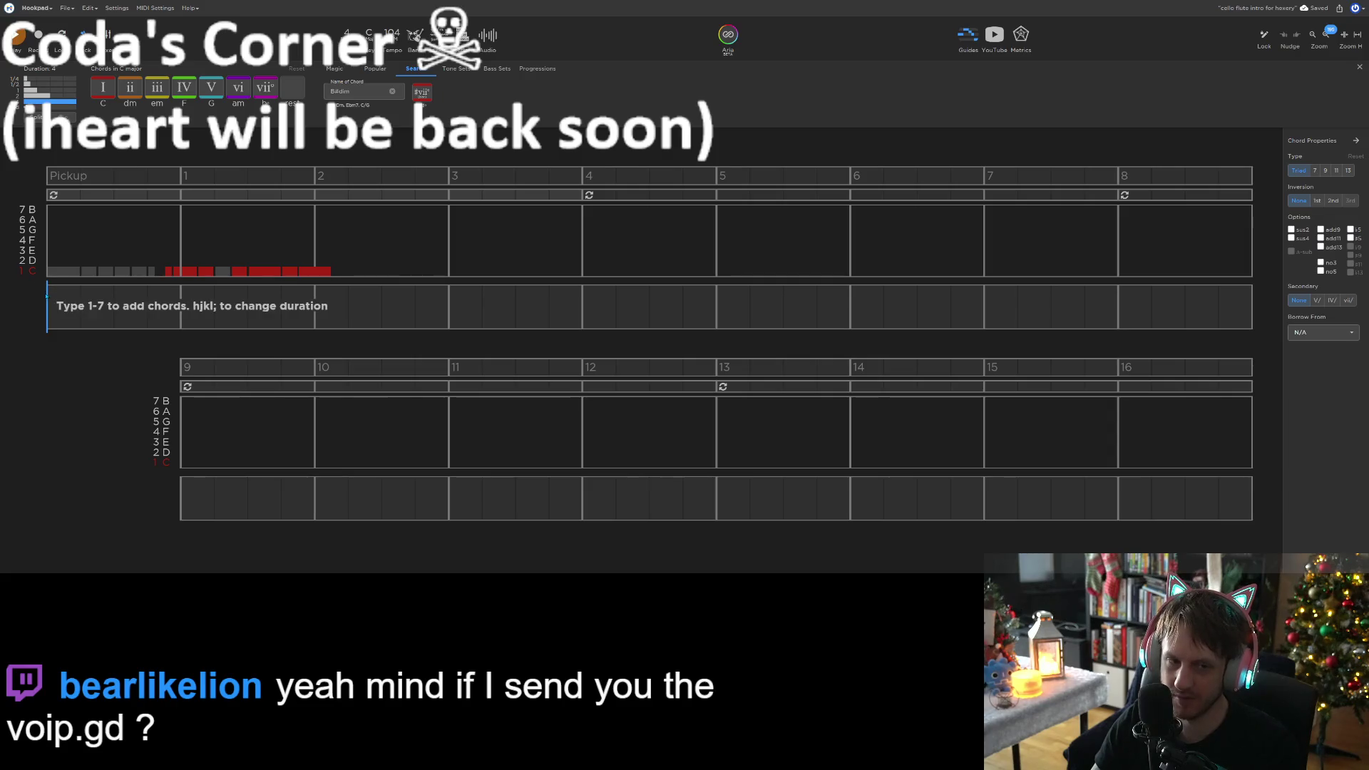
{"action": "key", "text": "space"}
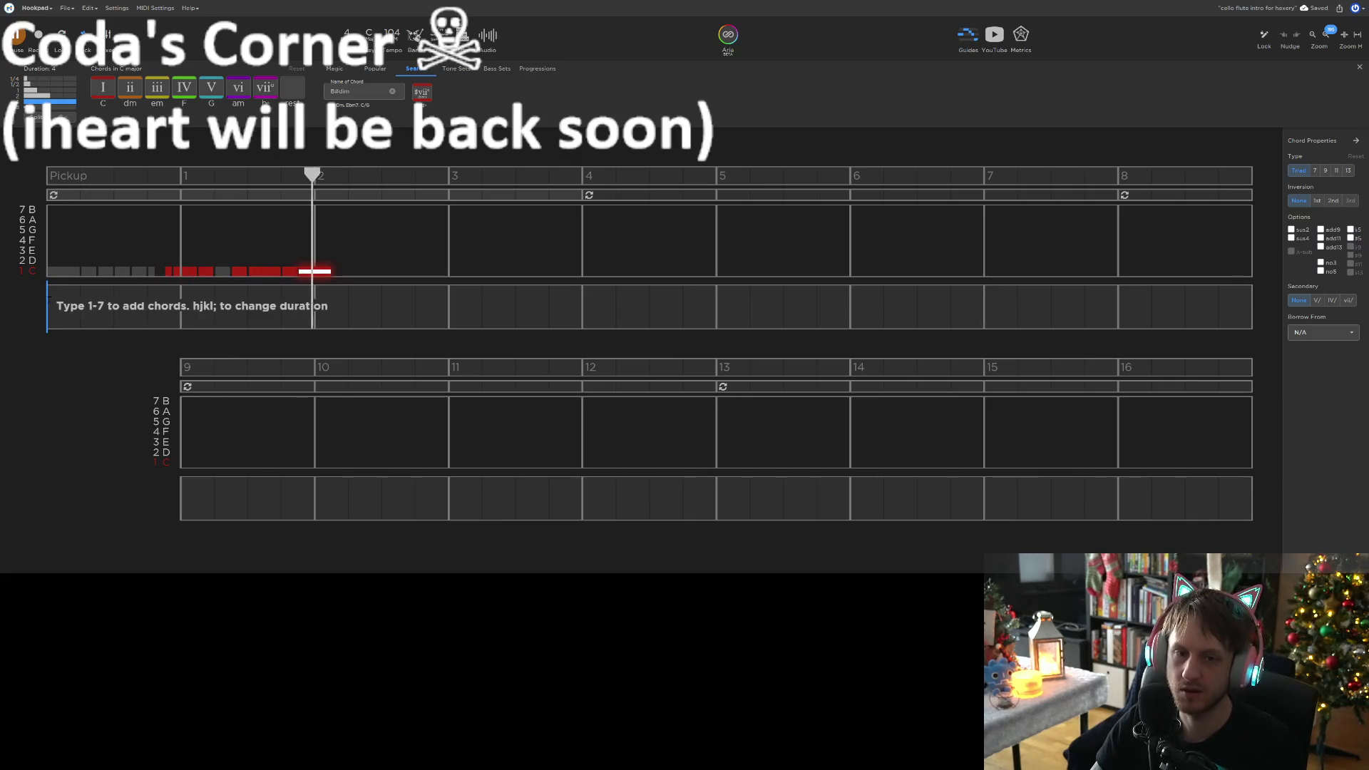
{"action": "key", "text": "space"}
Step: Fill the end of measure 2 with a rest and save the project
{"action": "left_click", "coordinate": [327, 272]}
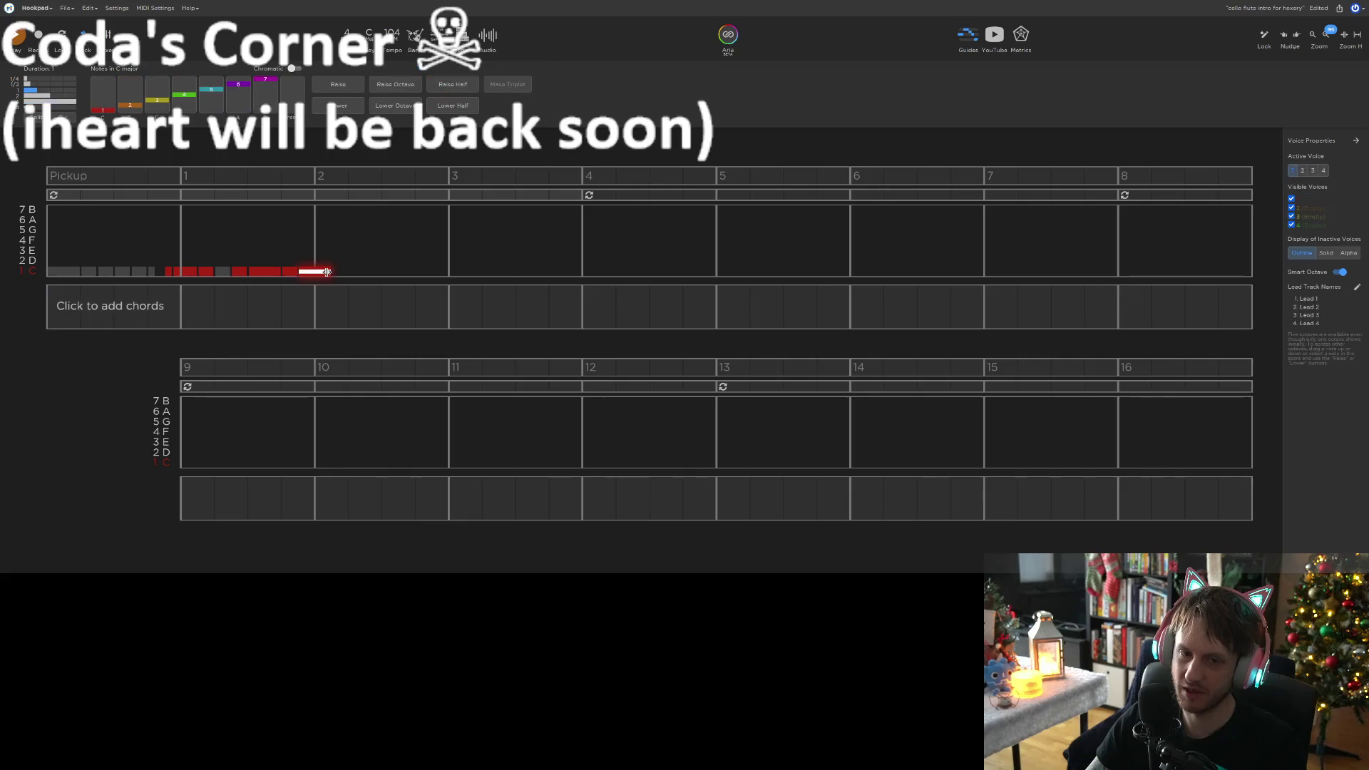
{"action": "left_click", "coordinate": [362, 268]}
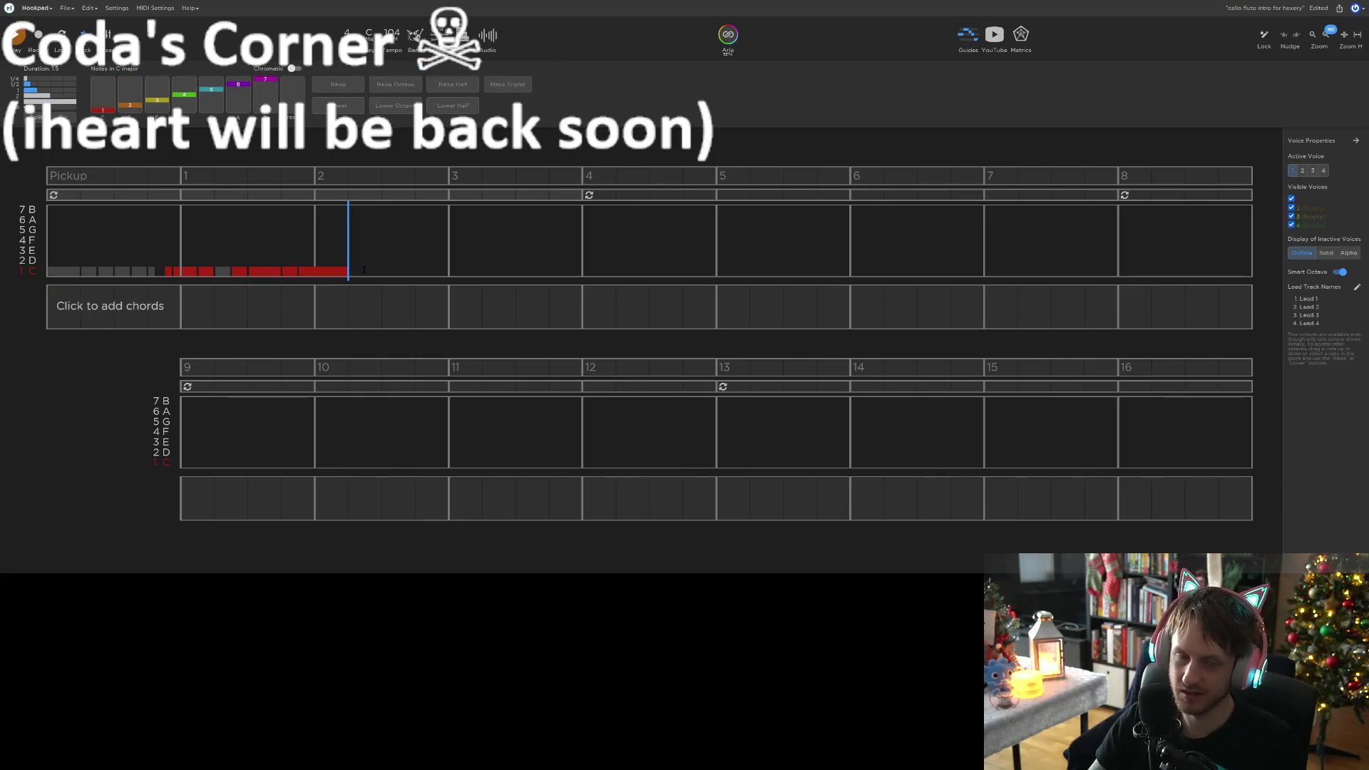
{"action": "key", "text": "0"}
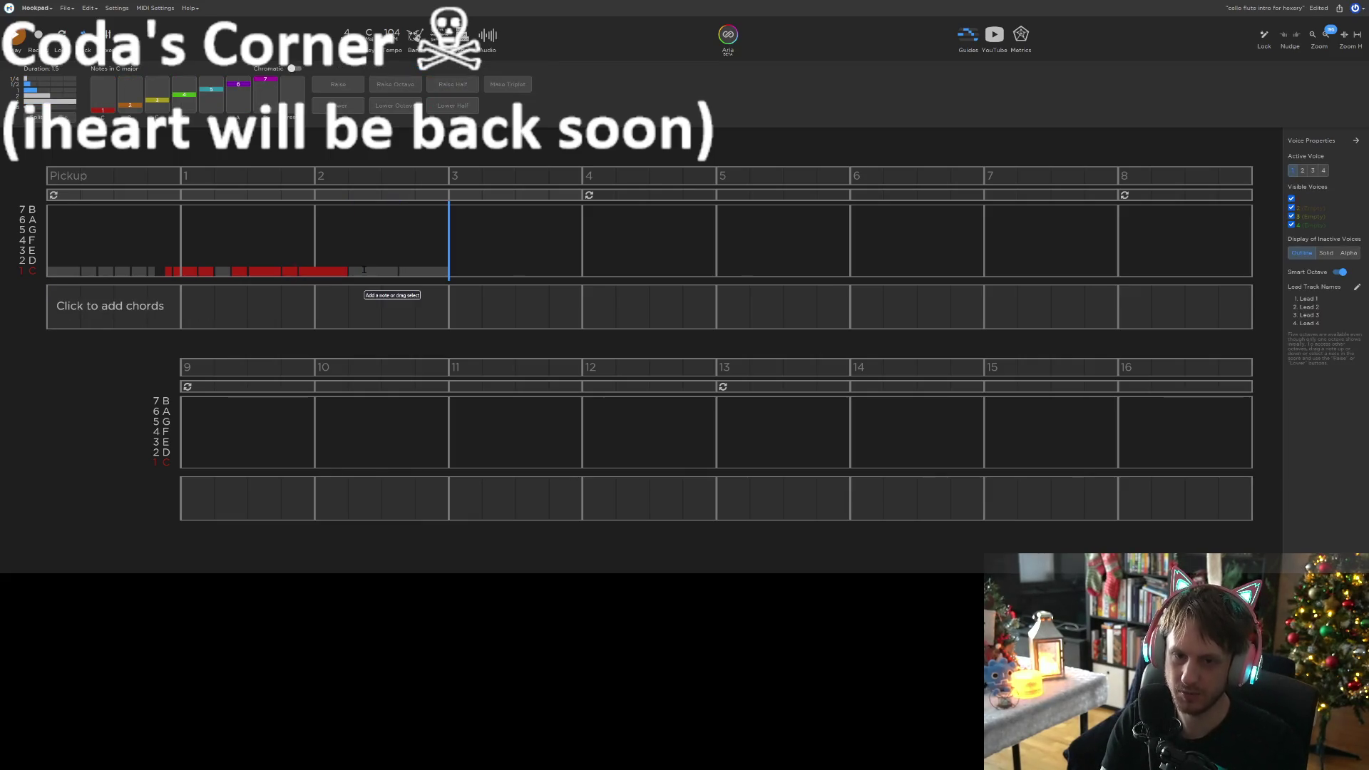
{"action": "key", "text": "ctrl+s"}
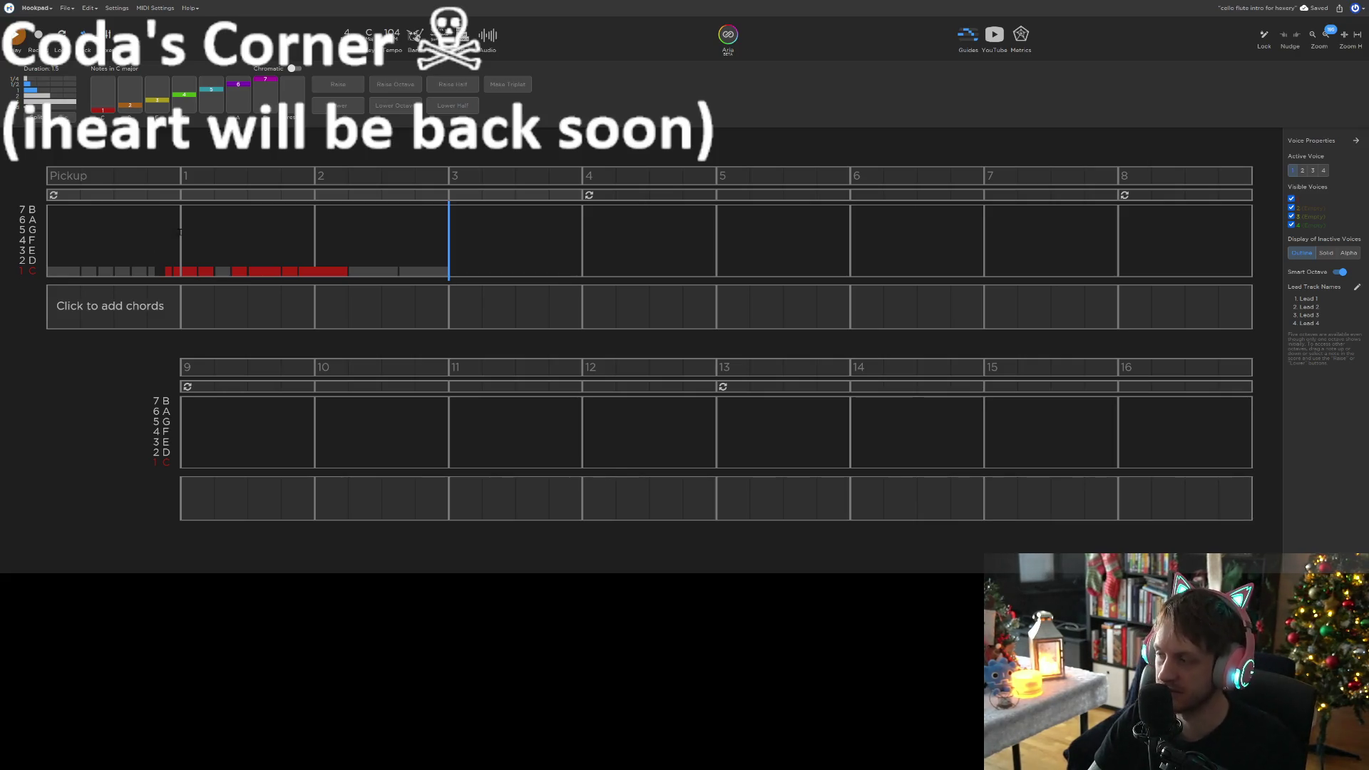
Step: Copy the Pickup-through-measure-2 C pattern and paste it at measure 3
{"action": "left_click_drag", "start_coordinate": [163, 235], "coordinate": [326, 281]}
{"action": "key", "text": "ctrl+c"}
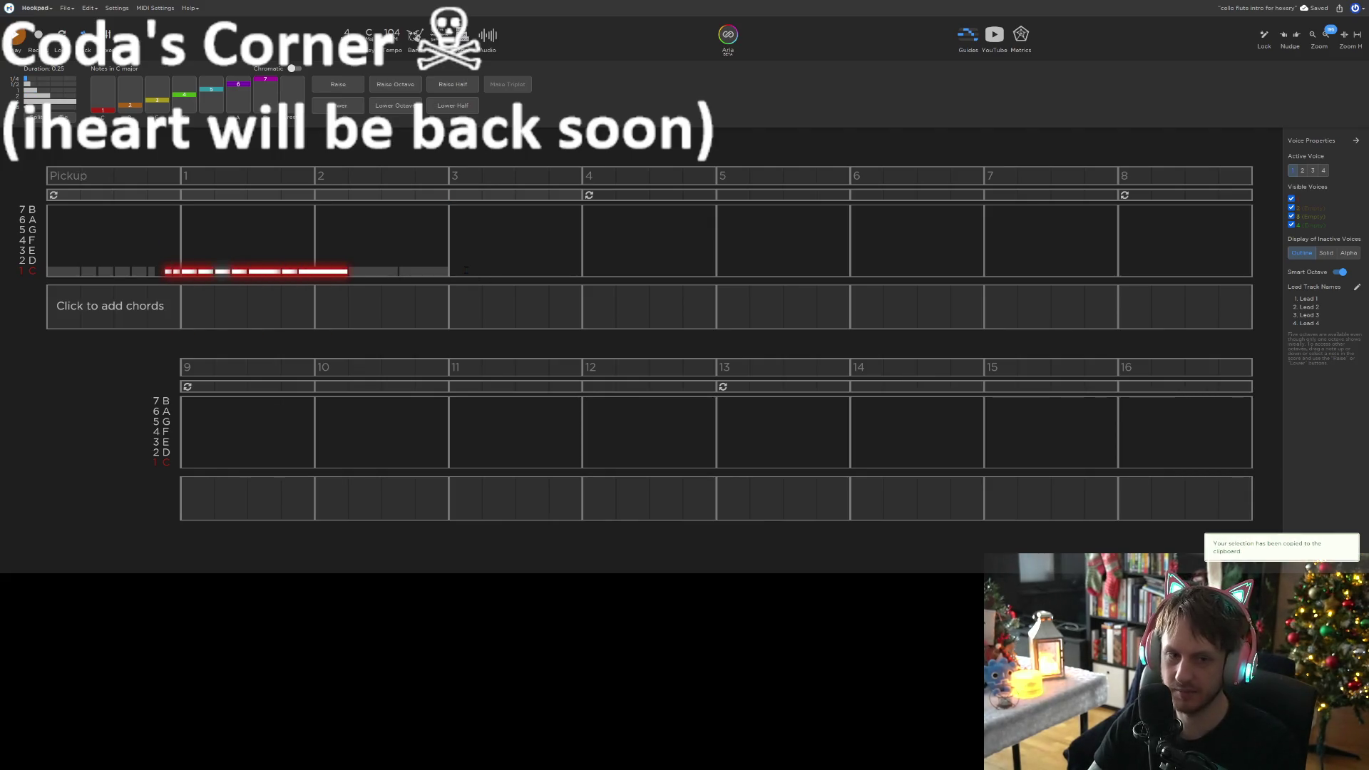
{"action": "left_click", "coordinate": [114, 206]}
{"action": "mouse_move", "coordinate": [462, 267]}
{"action": "left_mouse_down"}
{"action": "mouse_move", "coordinate": [61, 207]}
{"action": "mouse_move", "coordinate": [56, 218]}
{"action": "mouse_move", "coordinate": [129, 245]}
{"action": "mouse_move", "coordinate": [442, 278]}
{"action": "left_mouse_up"}
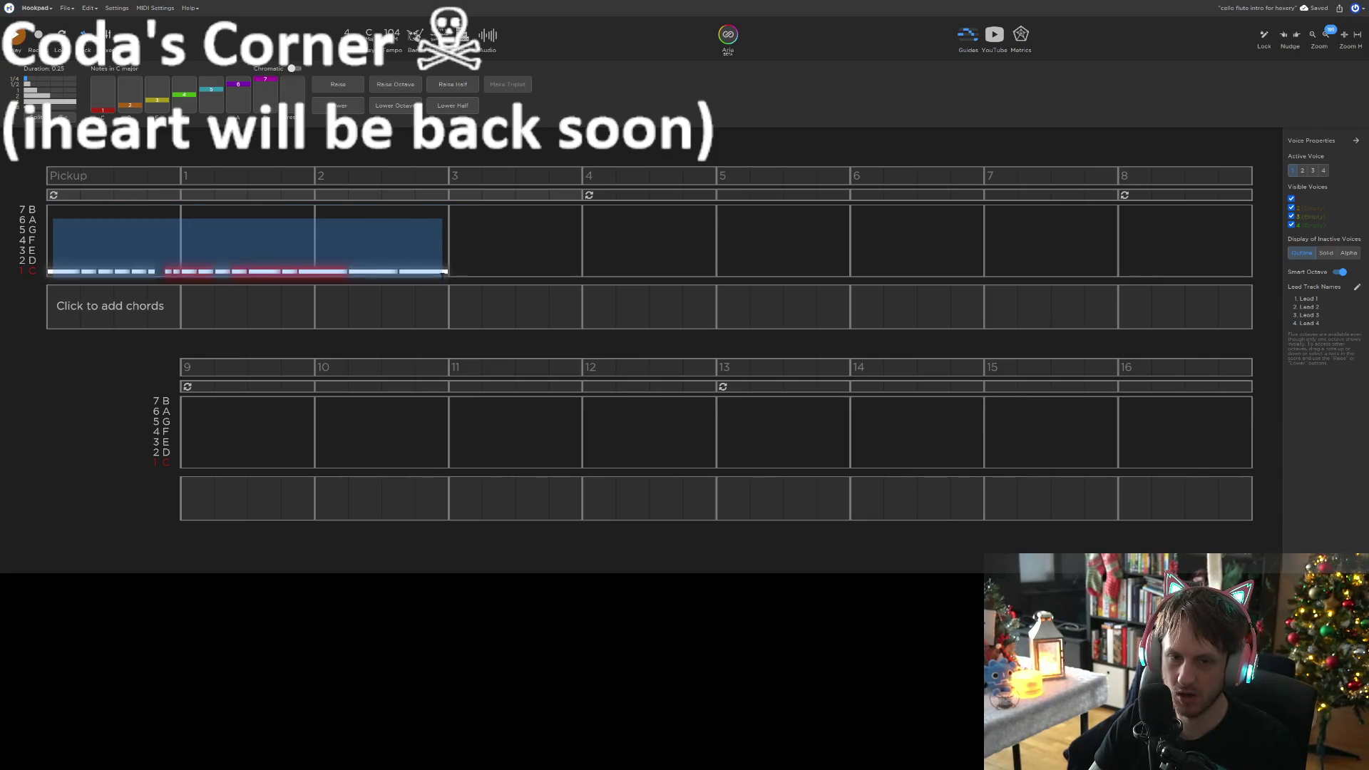
{"action": "key", "text": "ctrl+c"}
{"action": "left_click", "coordinate": [462, 267]}
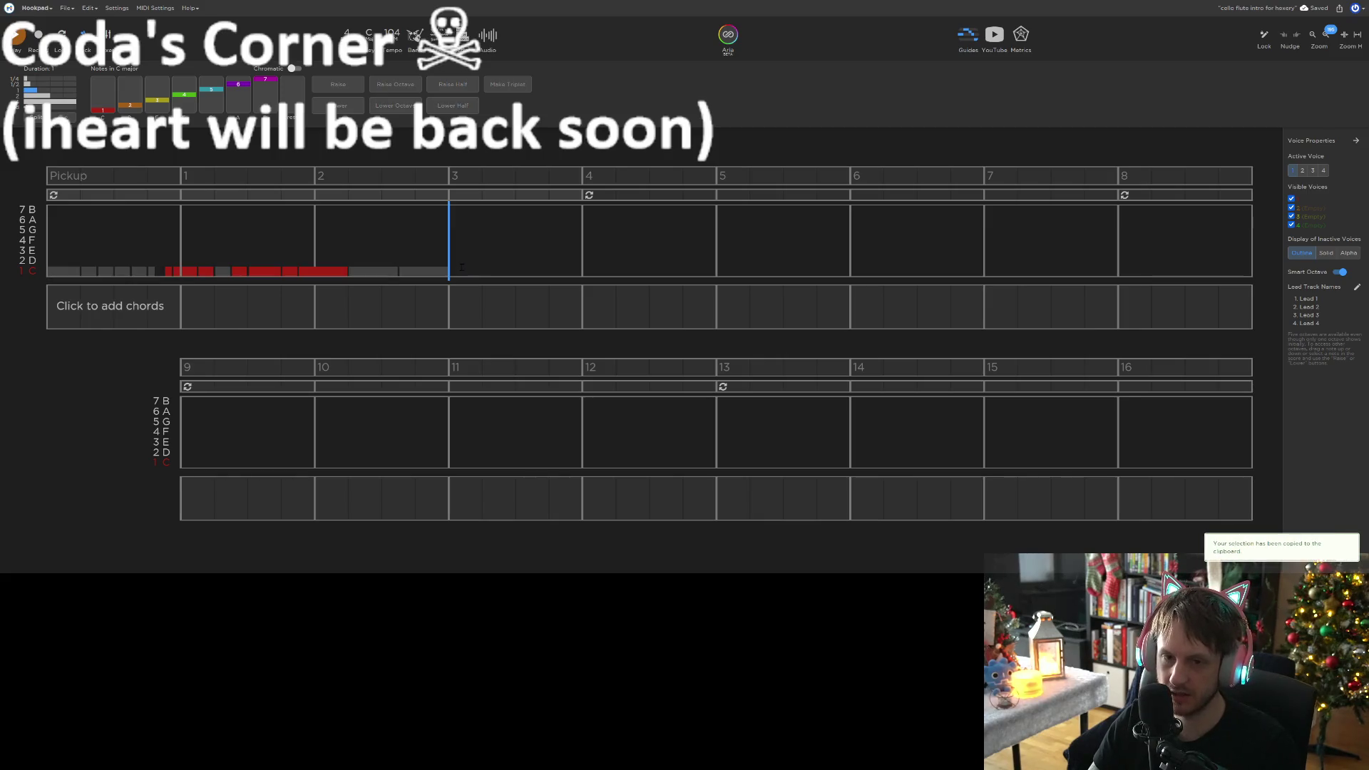
{"action": "key", "text": "ctrl+v"}
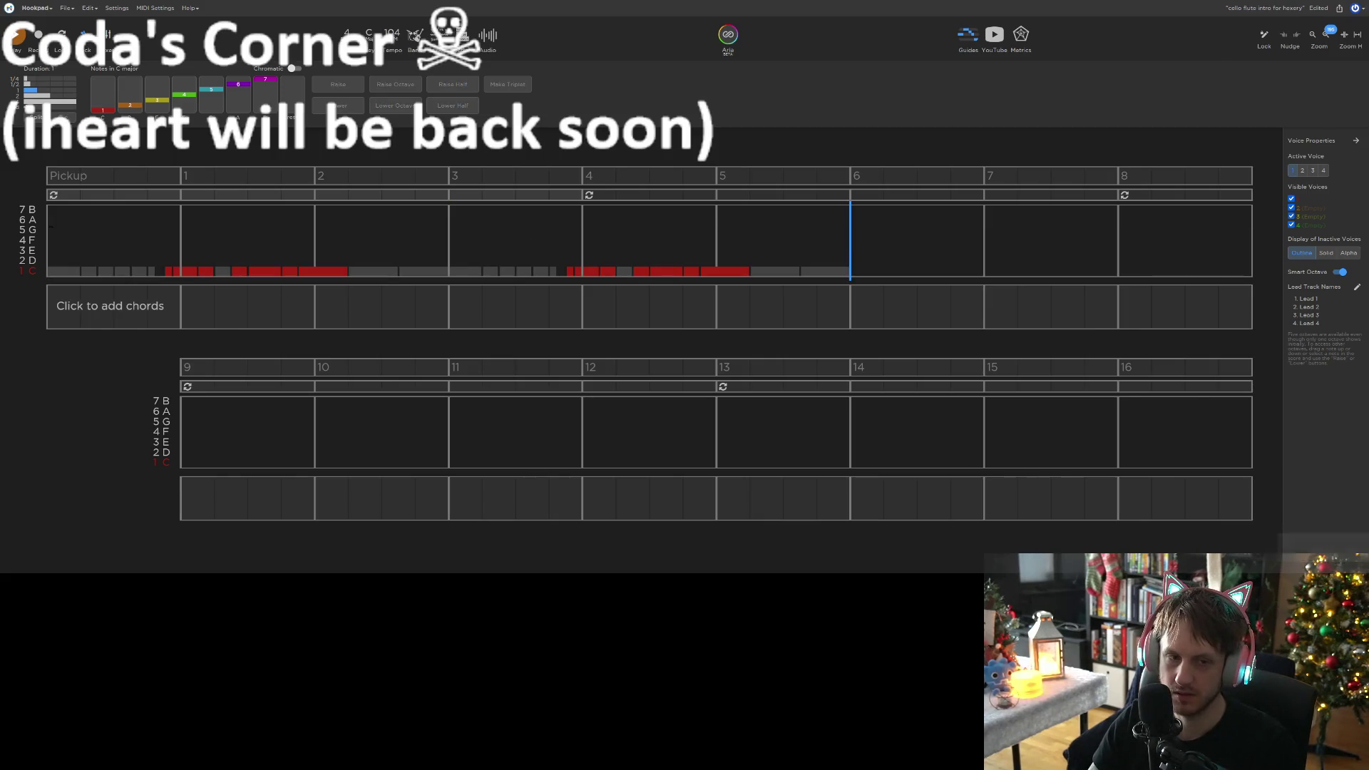